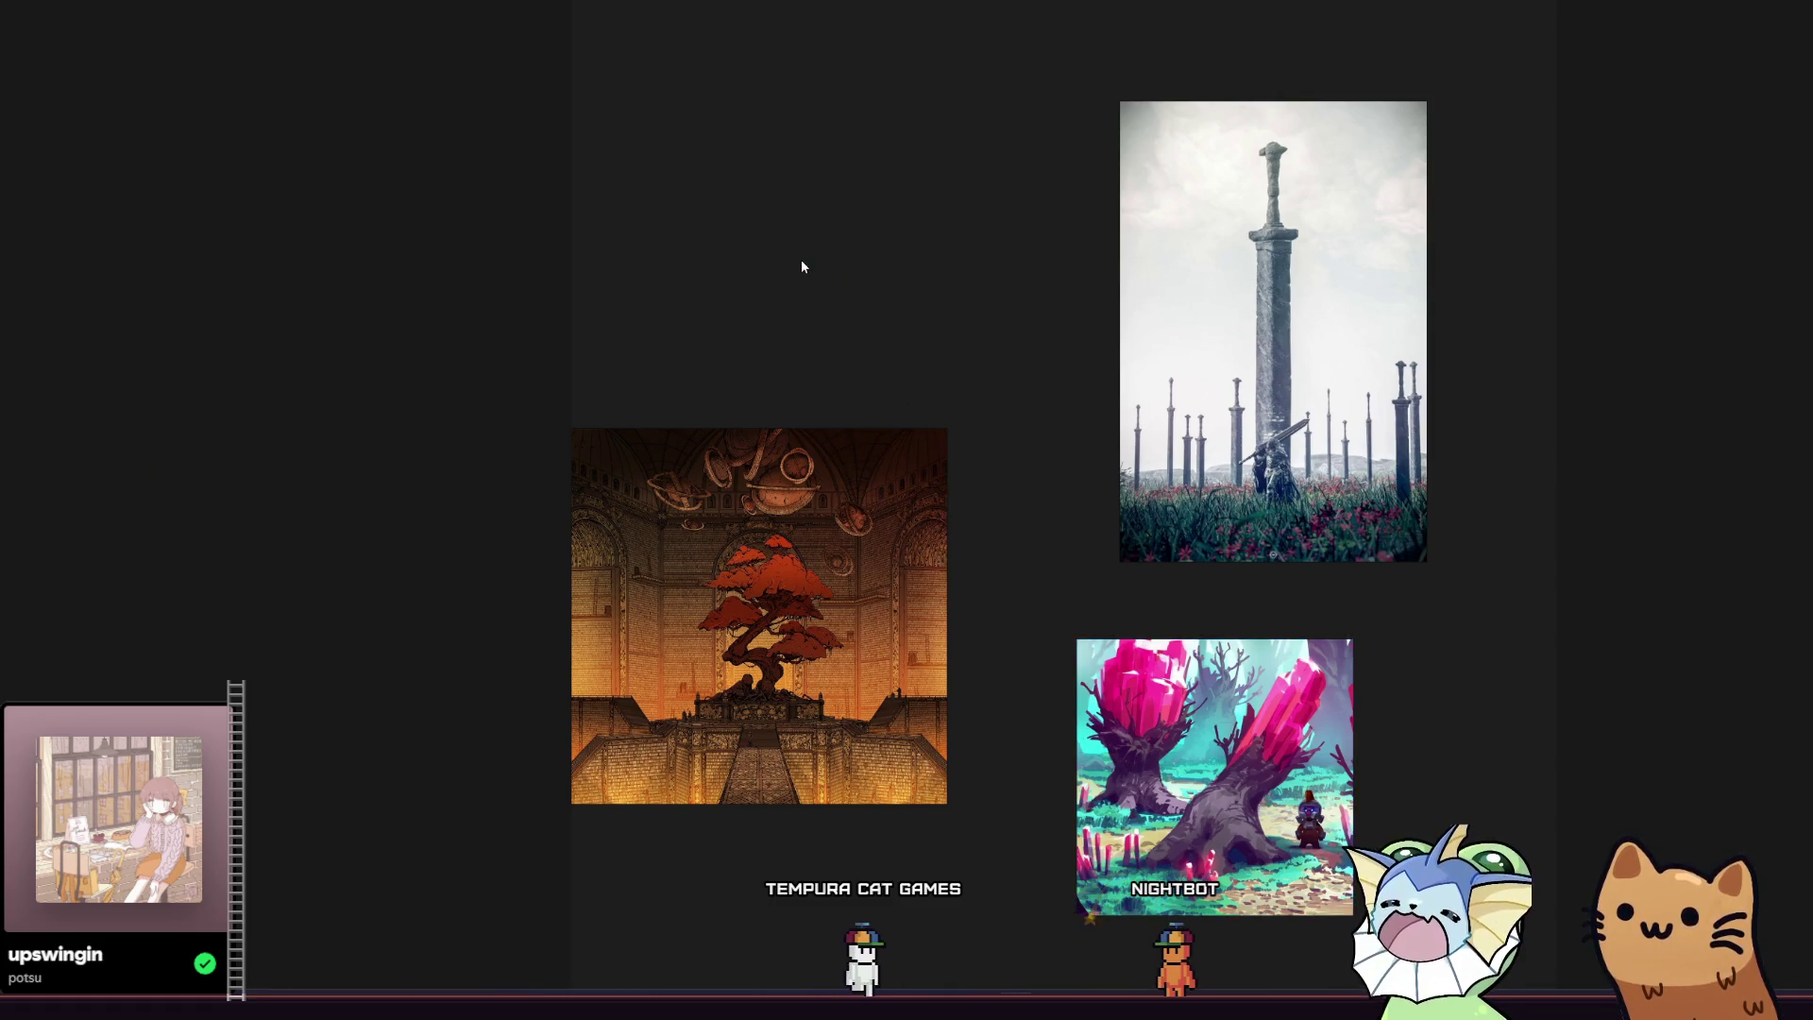
Paste the library tower image above the bonsai-hall image, then paste the crystal-cave image.
key(ctrl+v)
mouse_move(800, 266)
mouse_down()
mouse_move(780, 283)
mouse_move(728, 232)
mouse_move(625, 227)
mouse_up()
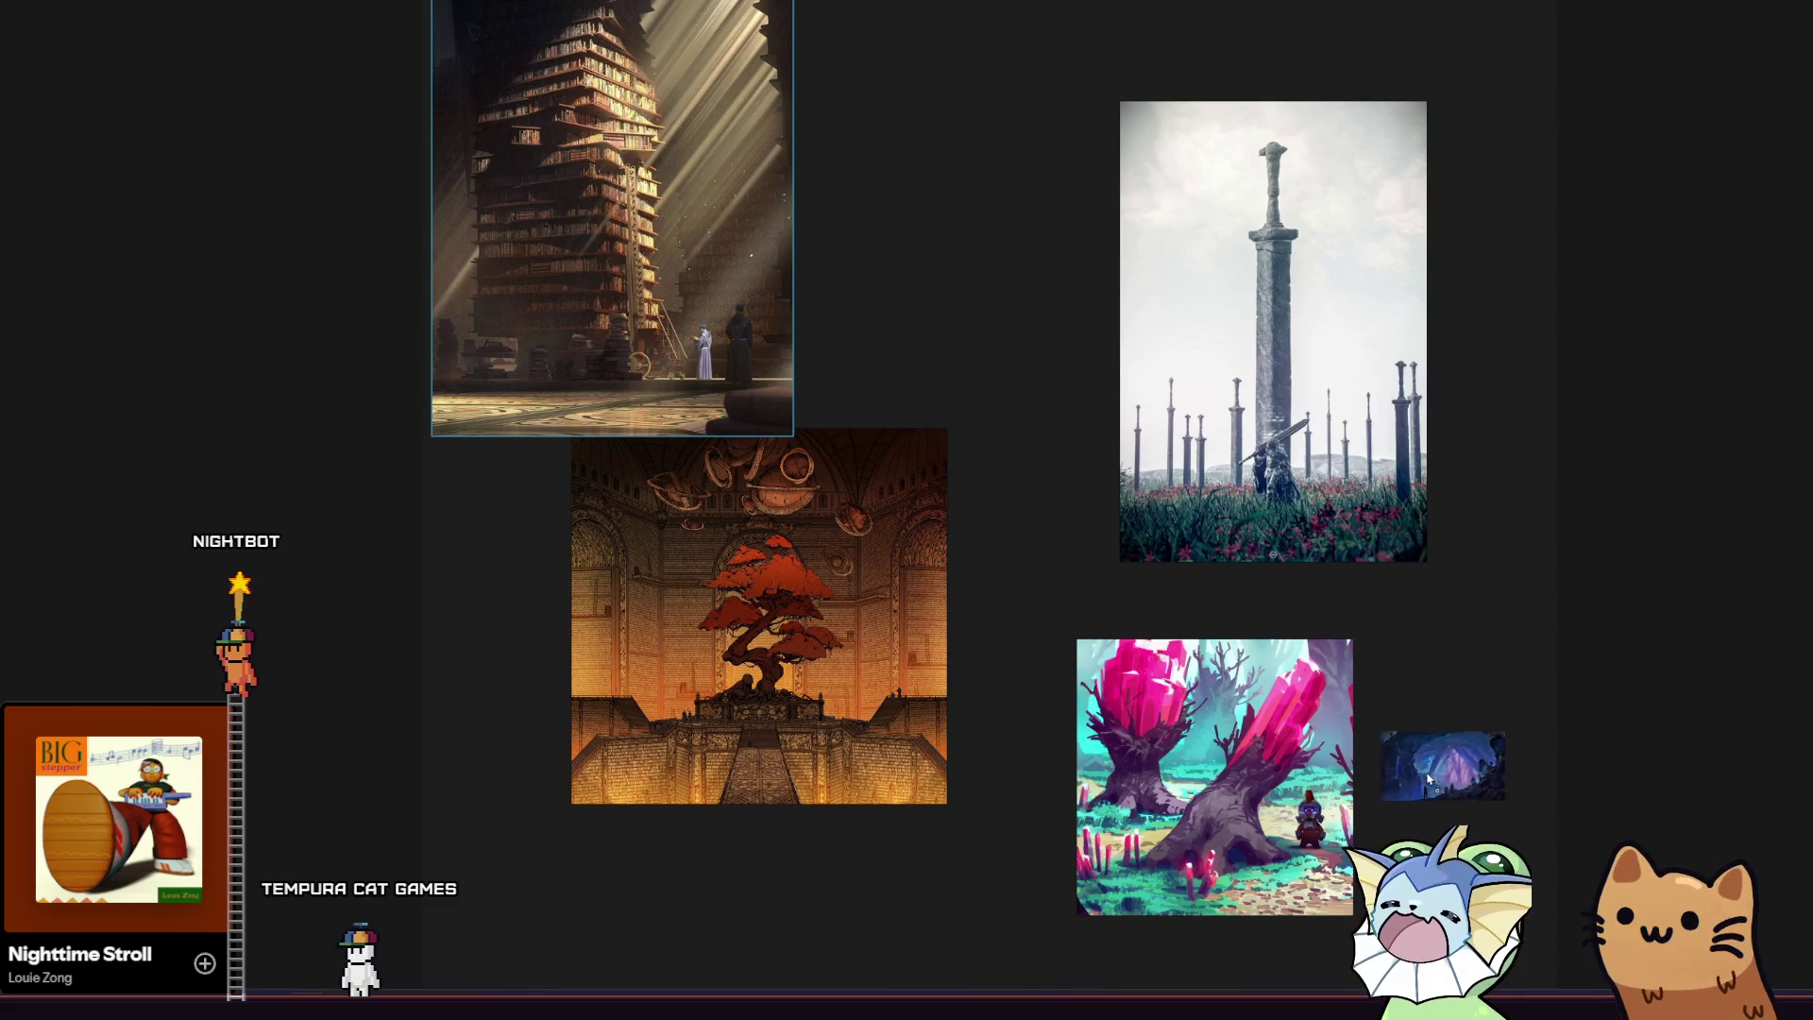
key(ctrl+v)
Place the crystal-cave image right of the pink crystal-tree image and paste the red-eye artwork.
mouse_move(1324, 742)
mouse_down()
mouse_move(1503, 744)
mouse_move(1488, 740)
mouse_up()
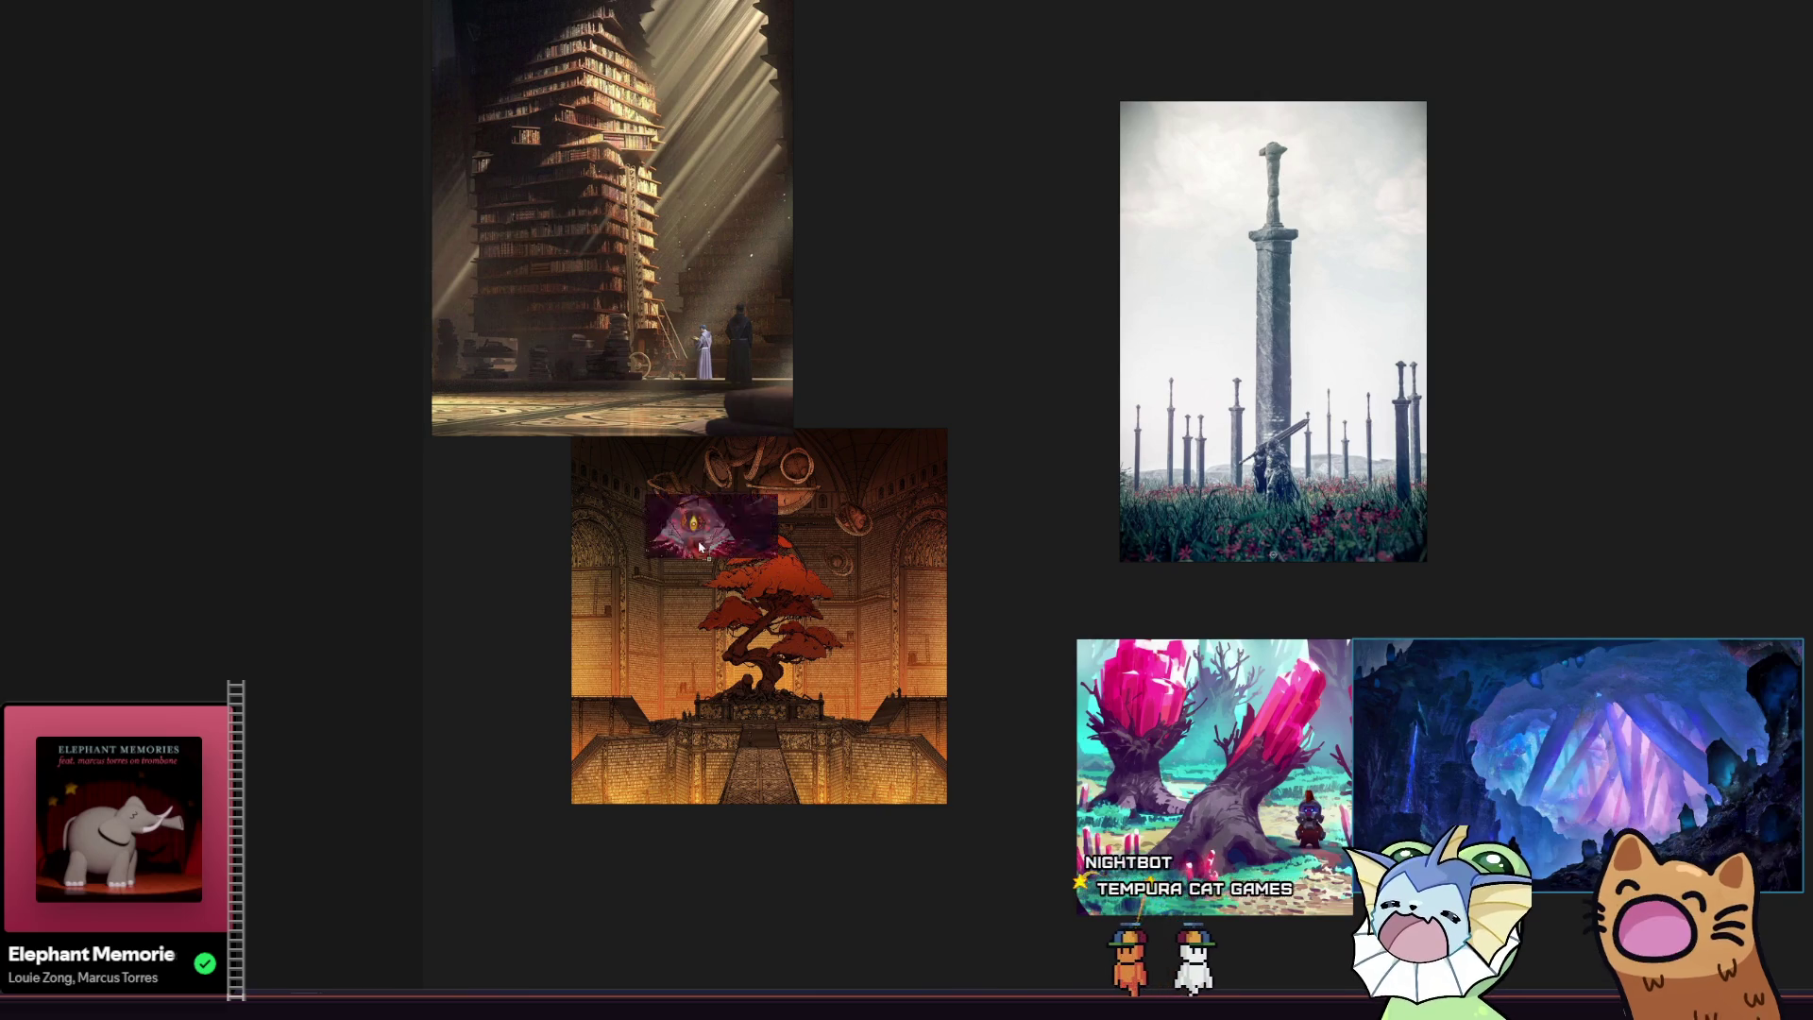
key(ctrl+v)
Enlarge the red-eye chamber artwork and set it beneath the bonsai-hall image.
drag(648, 713, 647, 796)
drag(515, 732, 261, 523)
mouse_move(401, 678)
mouse_down()
mouse_move(451, 585)
mouse_move(530, 754)
mouse_move(685, 552)
mouse_move(599, 908)
mouse_move(579, 908)
mouse_up()
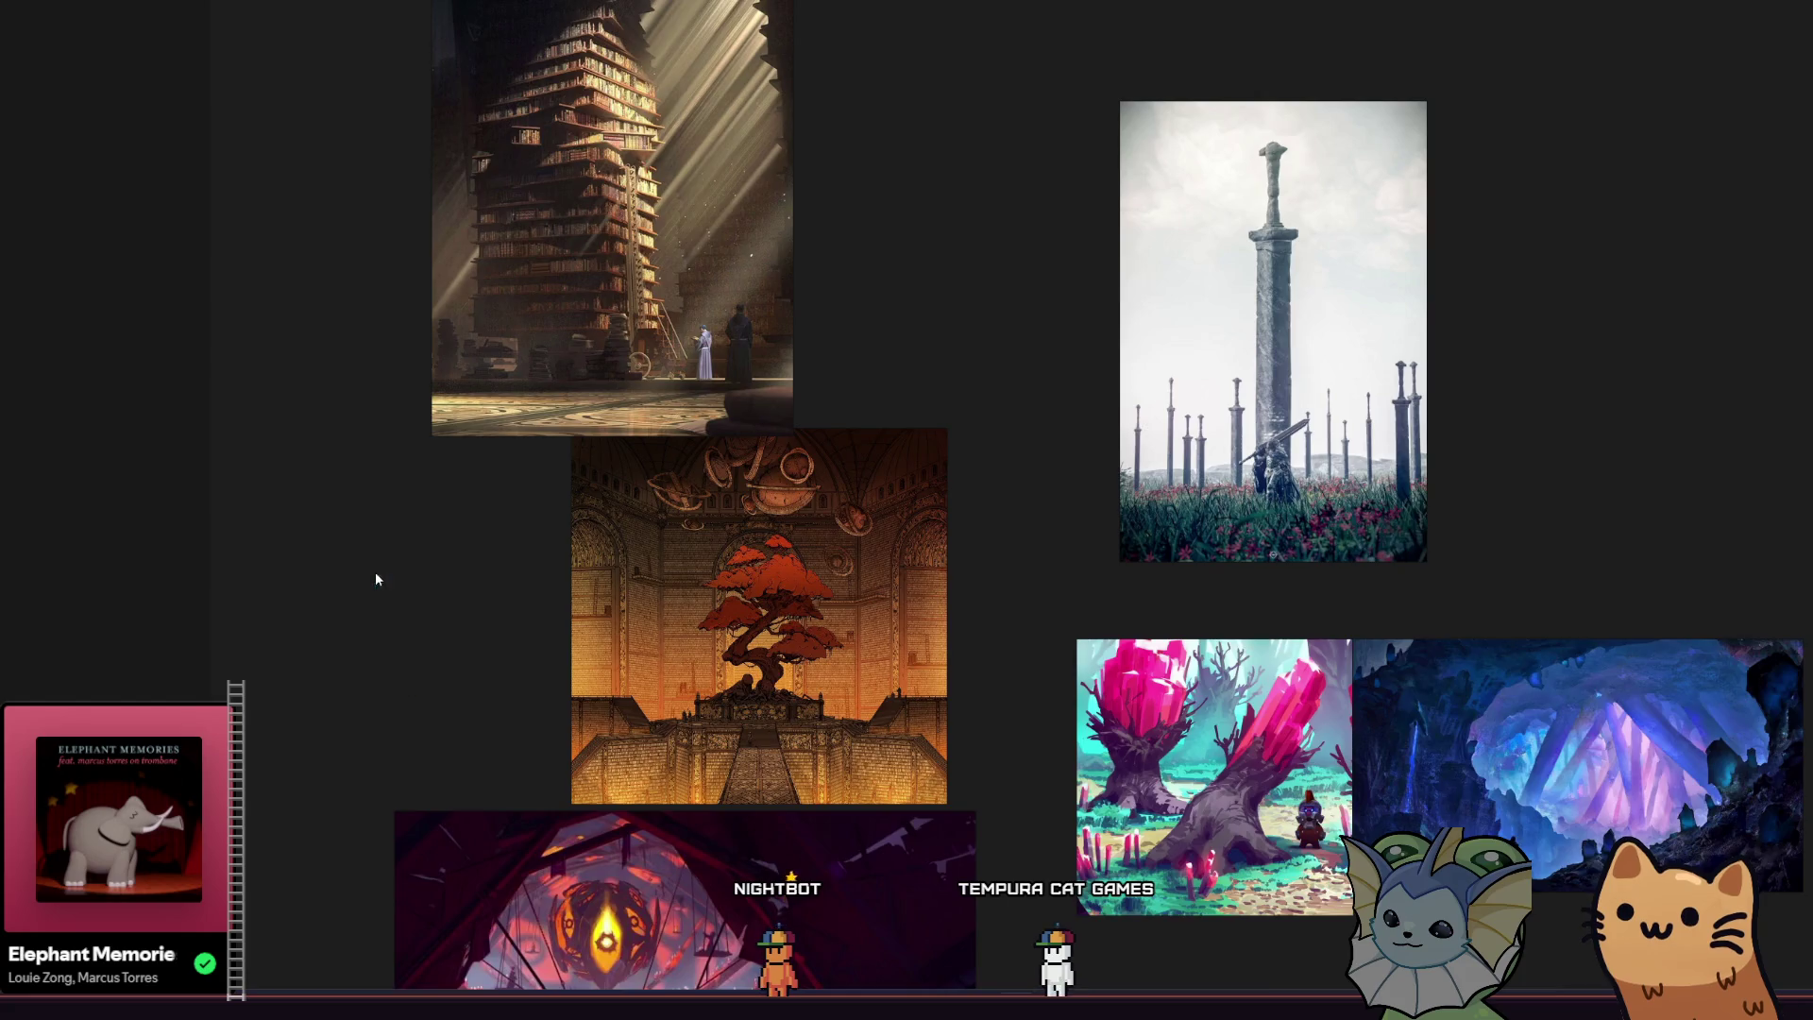
scroll(374, 570, down, 3)
scroll(427, 571, up, 3)
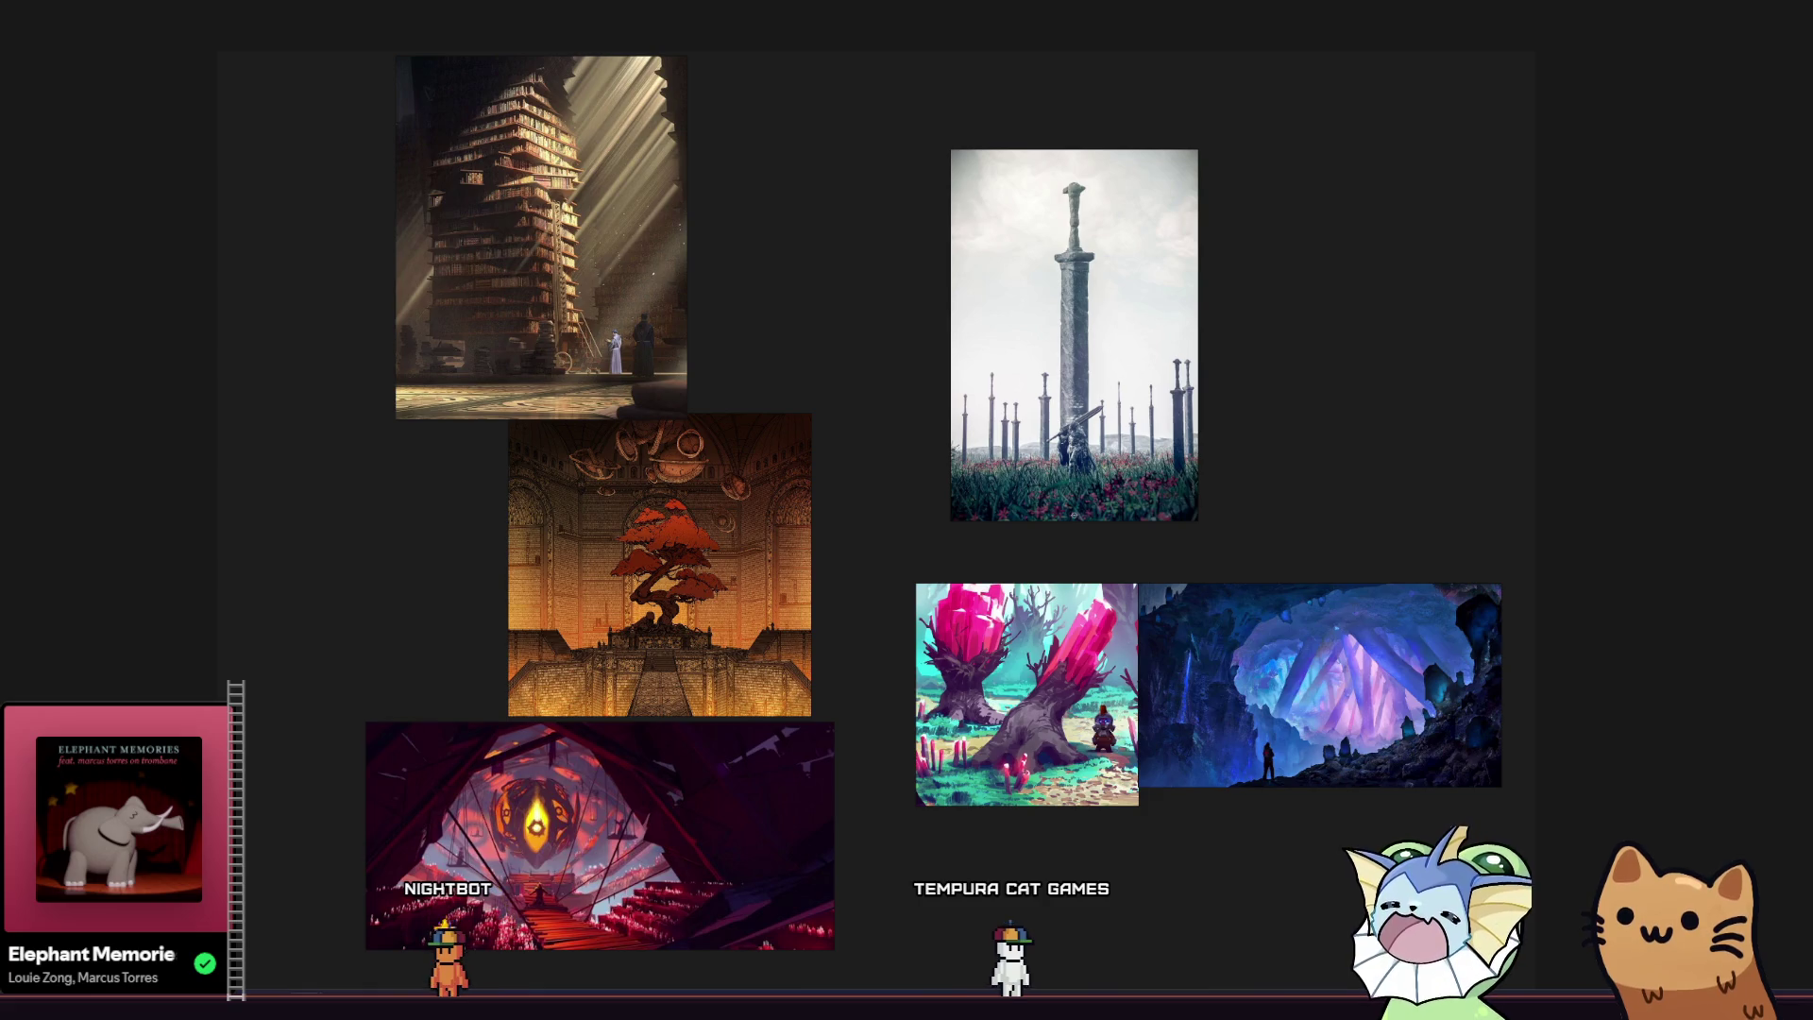
Drop the purple glowing-tree image under the crystal-cave pair and paste the crystal-on-rocks image.
mouse_move(461, 534)
mouse_down()
mouse_move(930, 689)
mouse_move(1131, 859)
mouse_move(360, 526)
mouse_move(123, 331)
mouse_up()
mouse_move(501, 406)
mouse_down()
mouse_move(610, 529)
mouse_move(595, 651)
mouse_move(592, 621)
mouse_up()
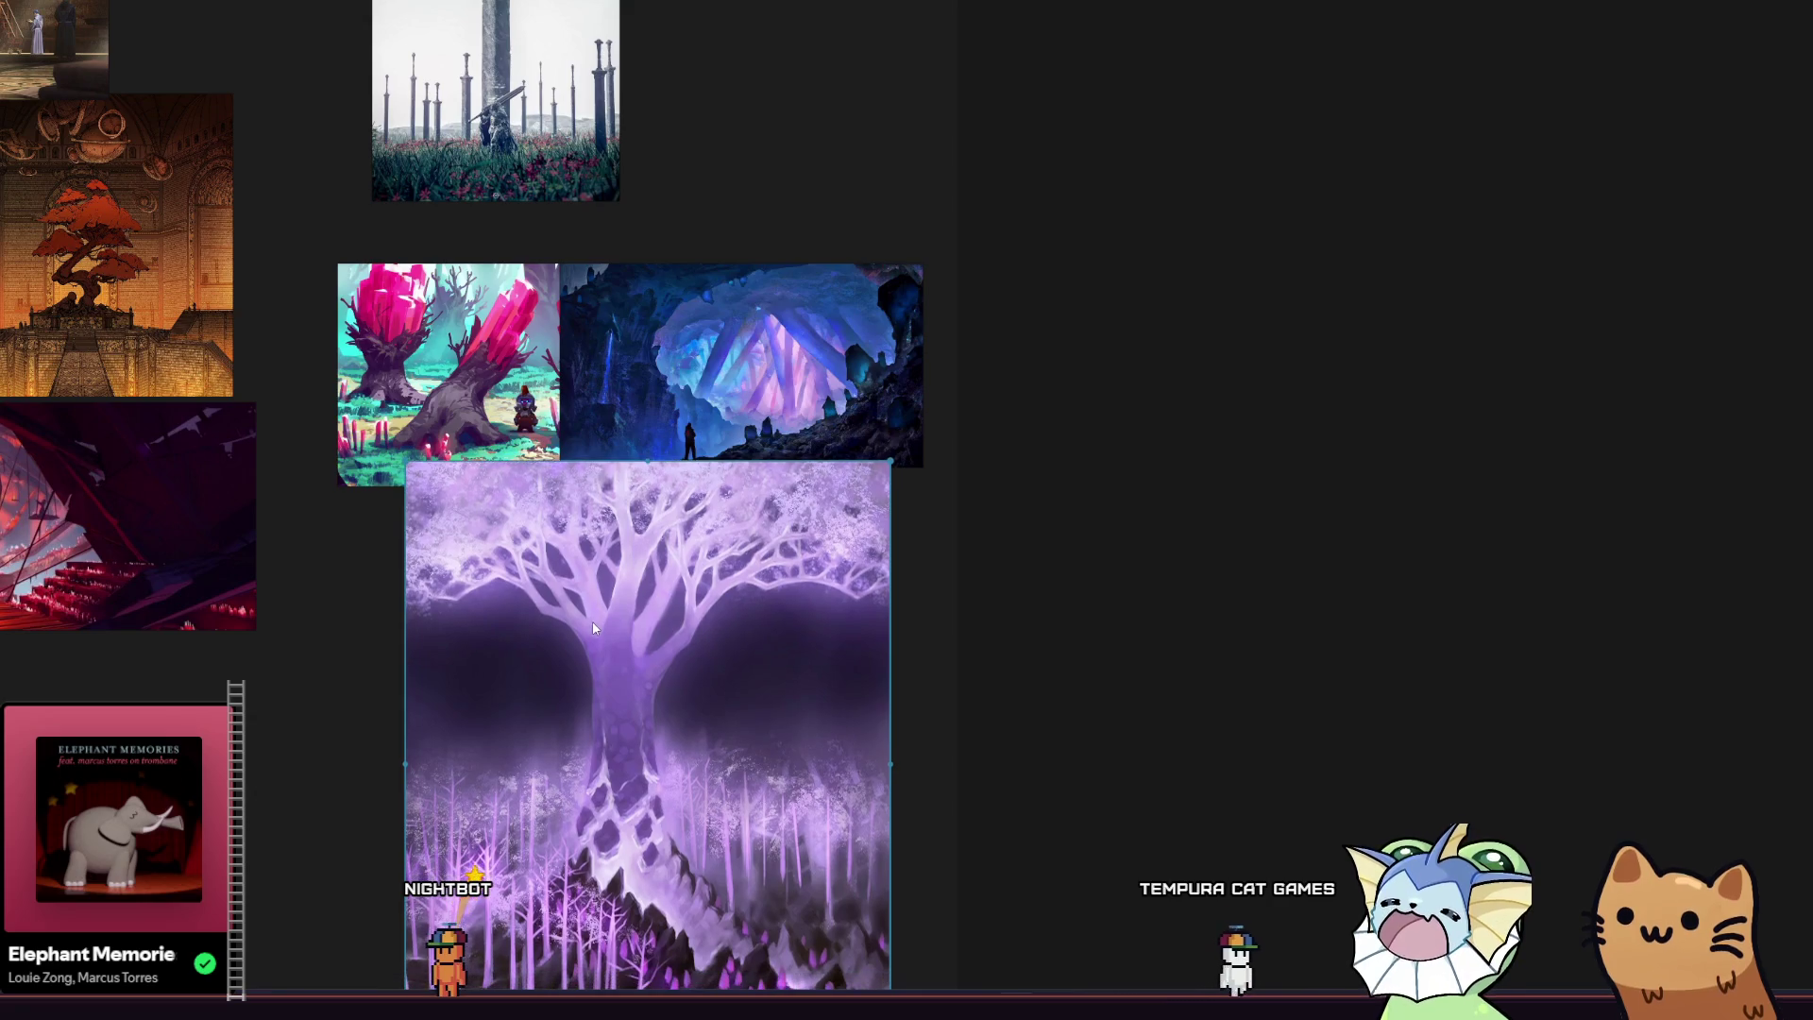
scroll(376, 468, down, 2)
scroll(647, 704, up, 2)
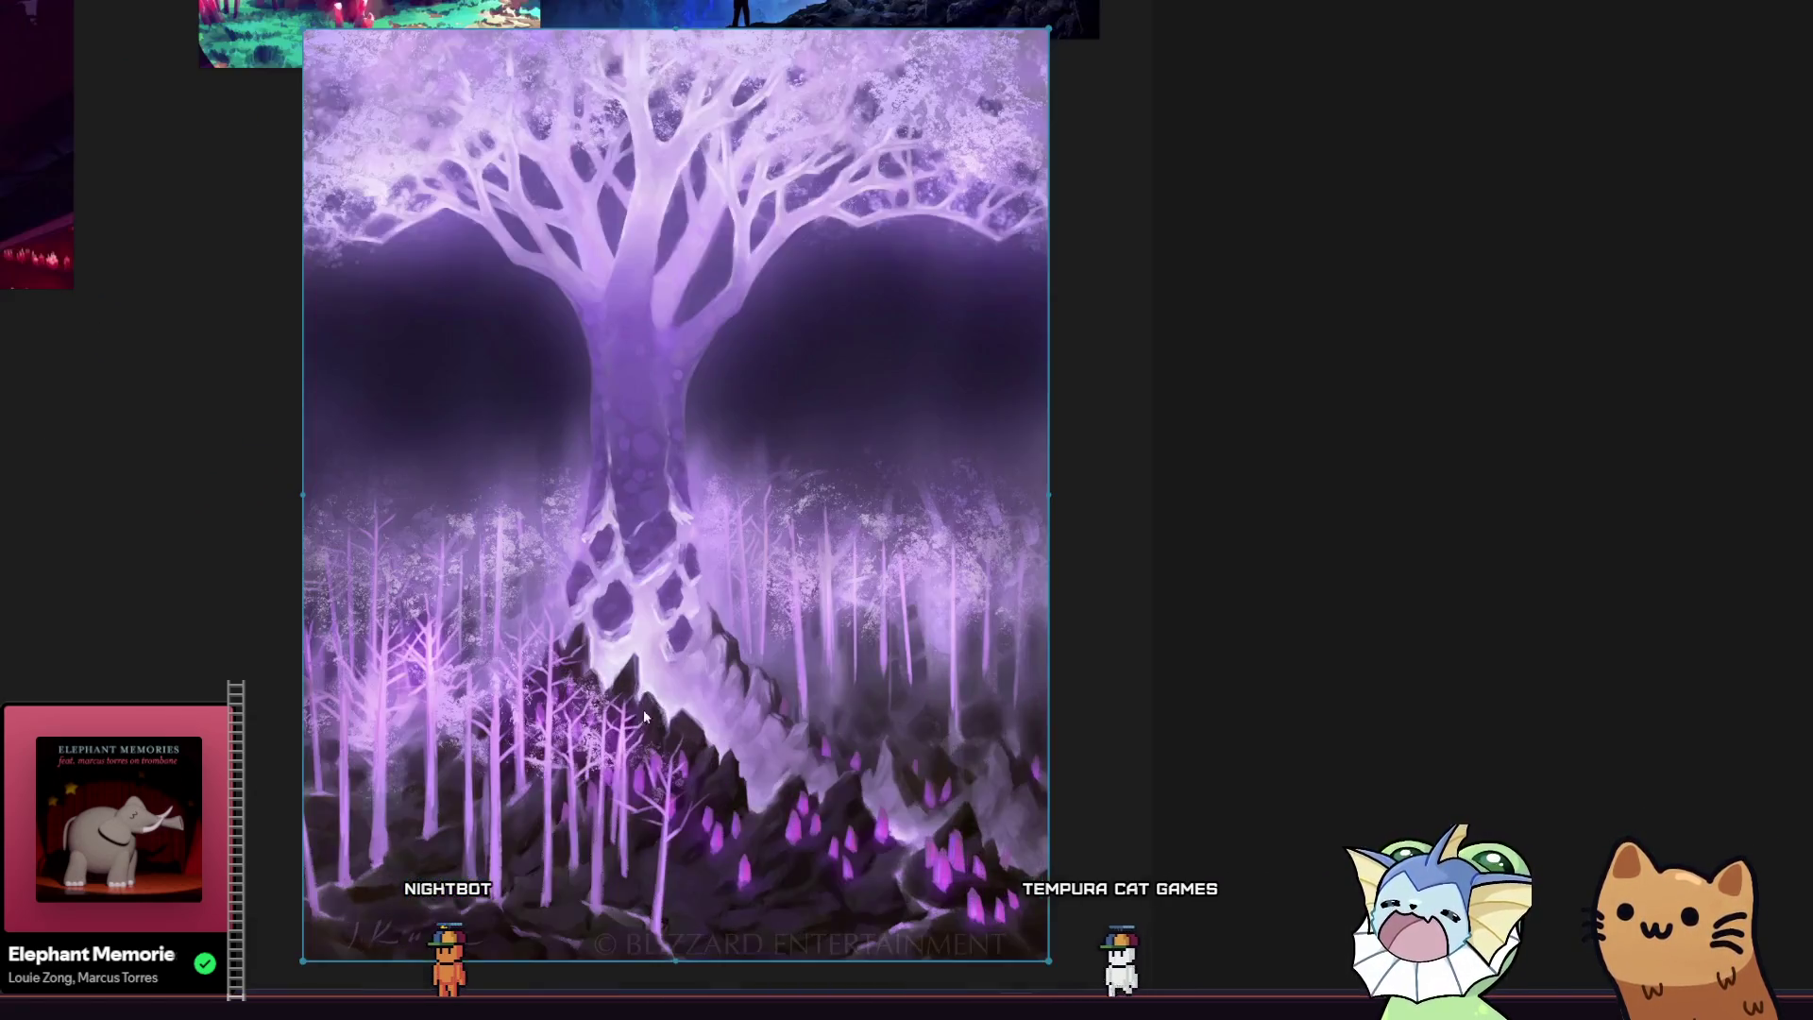
scroll(682, 757, up, 2)
scroll(700, 763, up, 2)
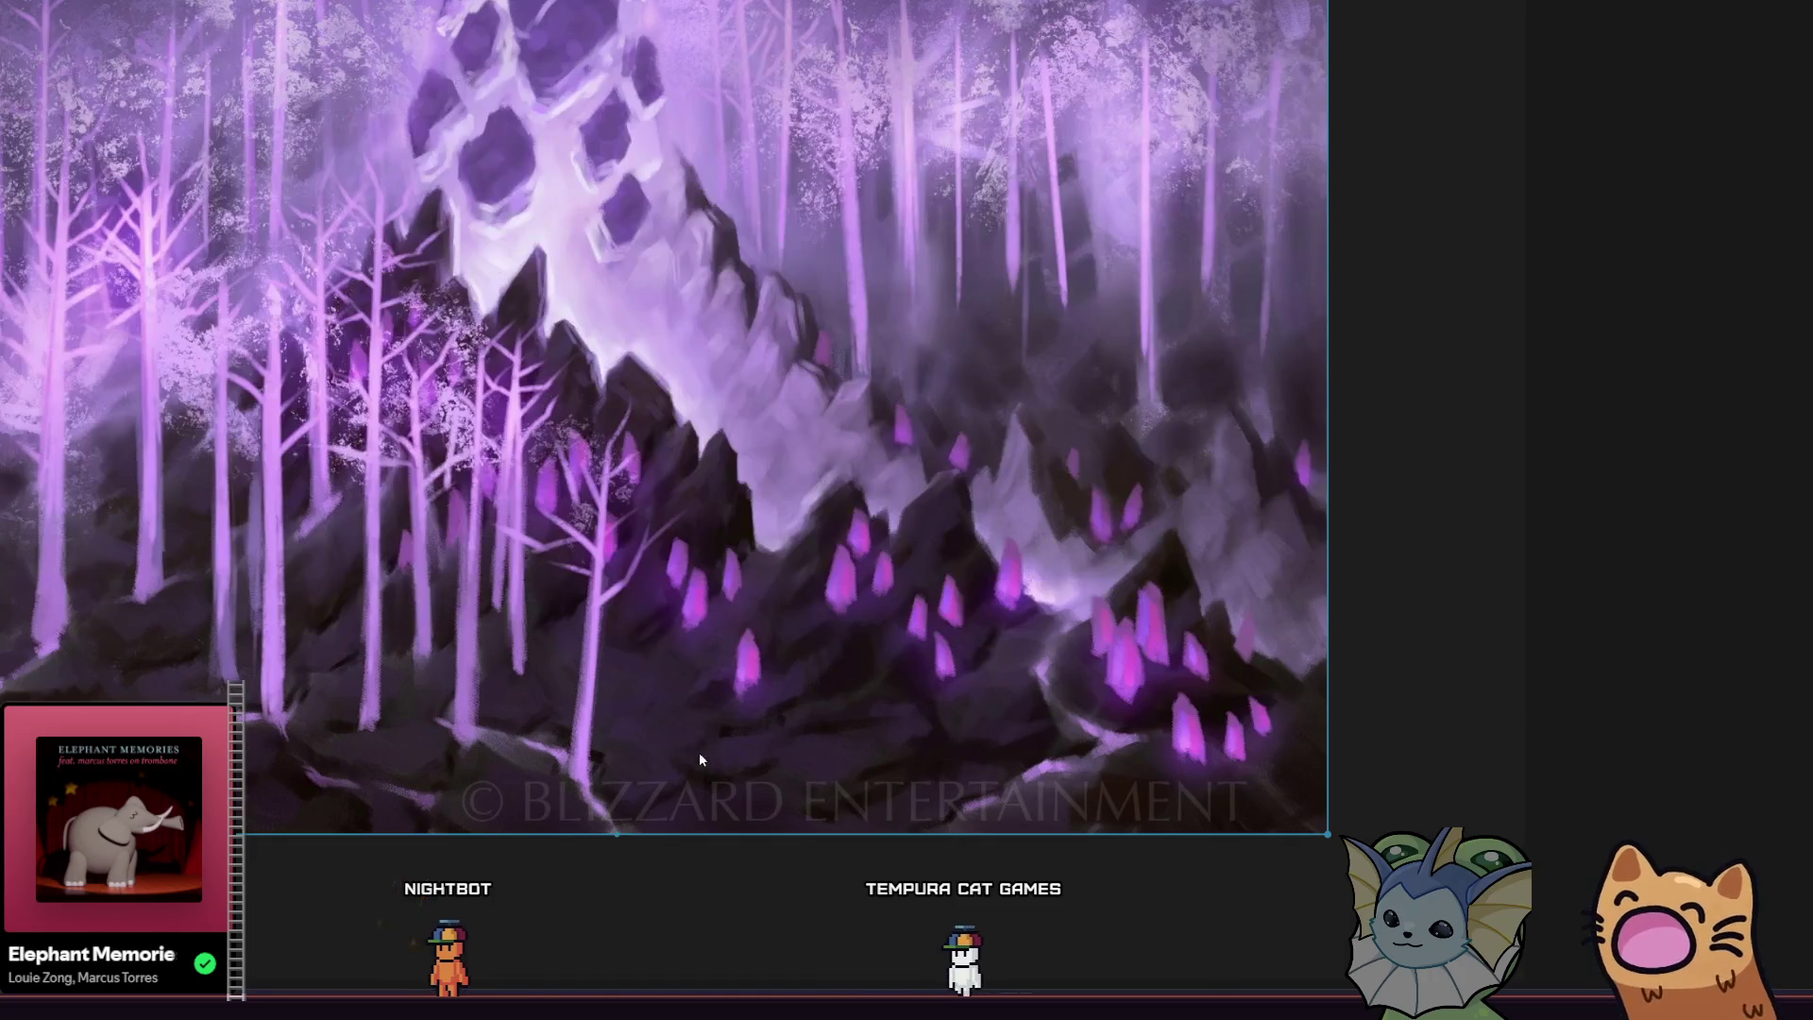
scroll(493, 526, down, 3)
scroll(740, 691, down, 2)
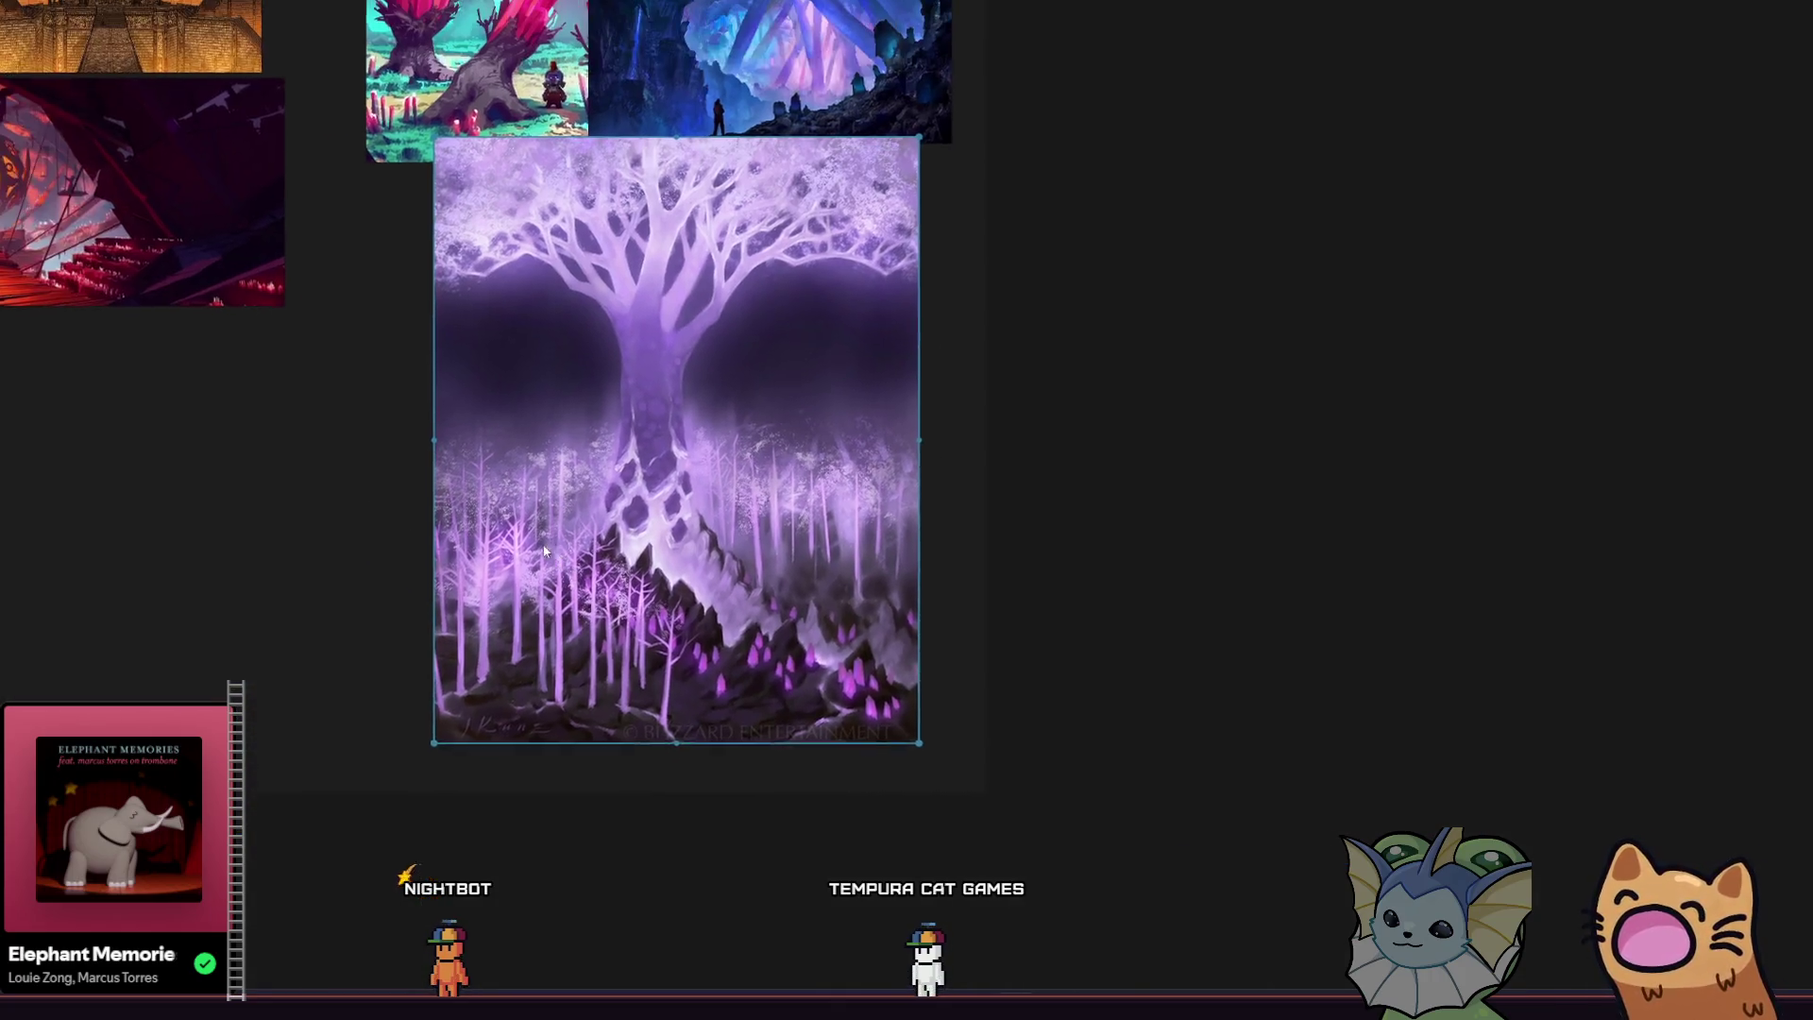
mouse_move(449, 474)
mouse_down()
mouse_move(559, 595)
mouse_move(531, 563)
mouse_up()
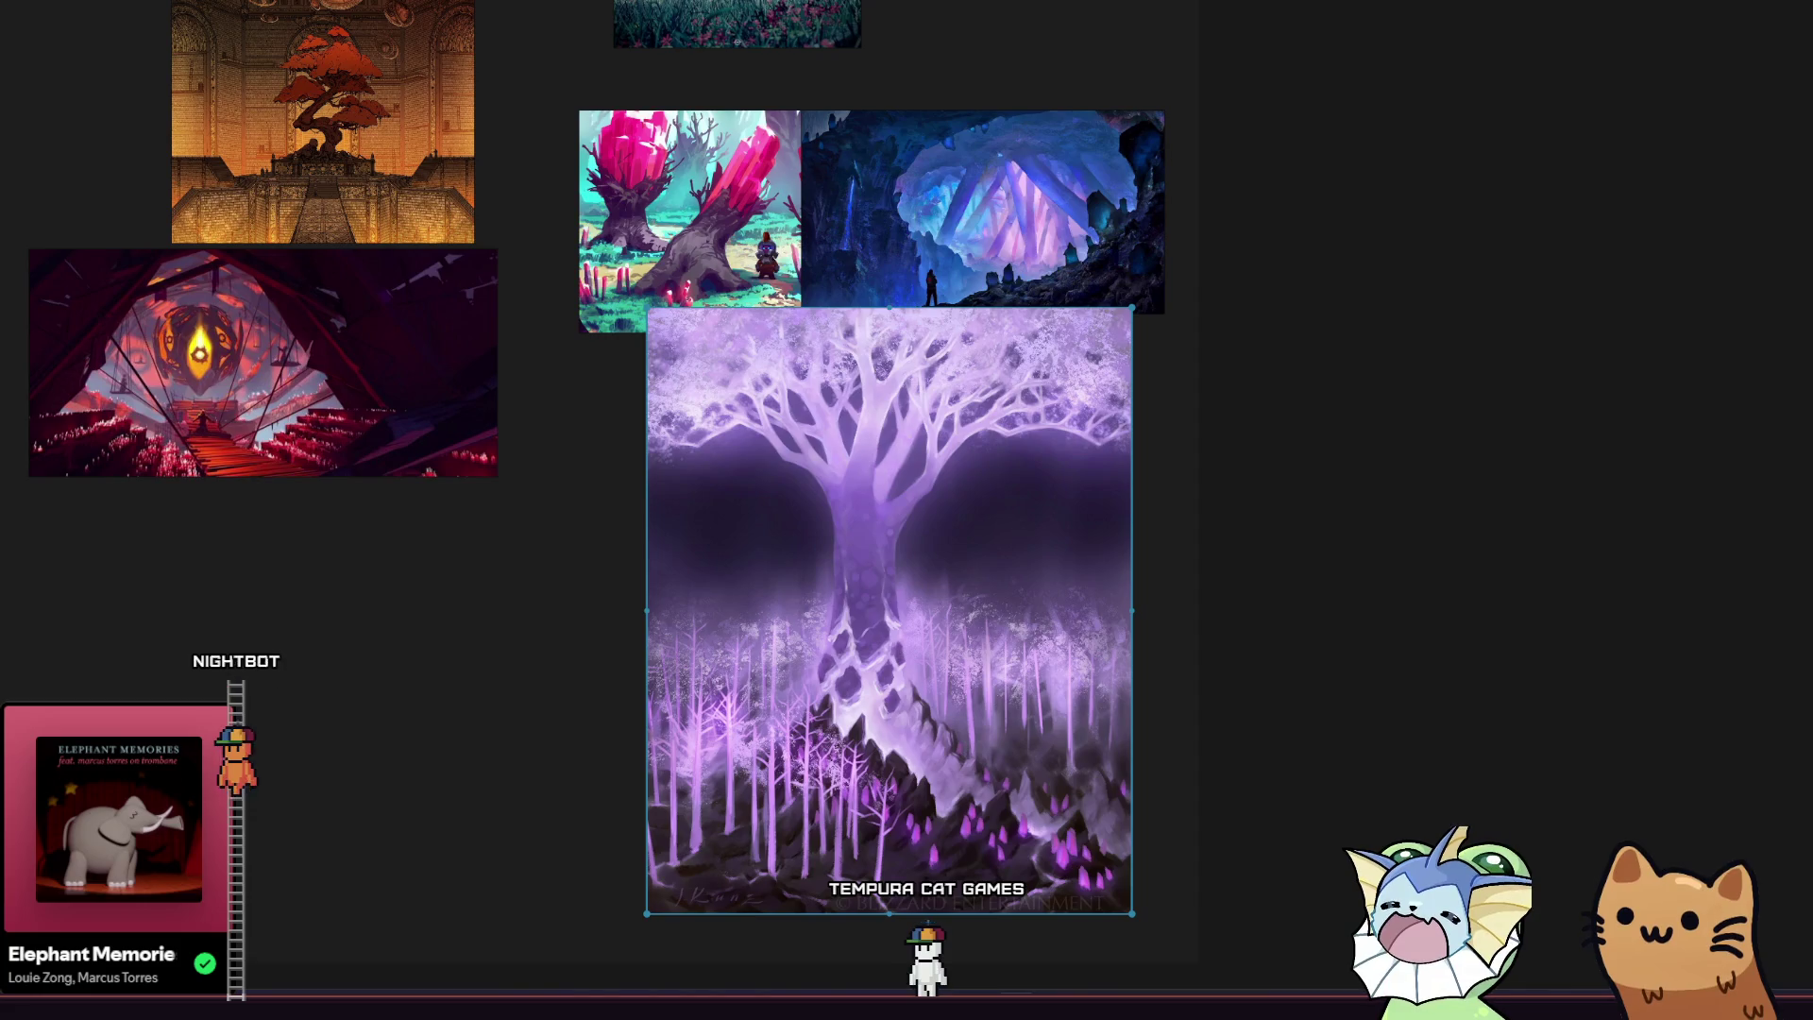
key(ctrl+v)
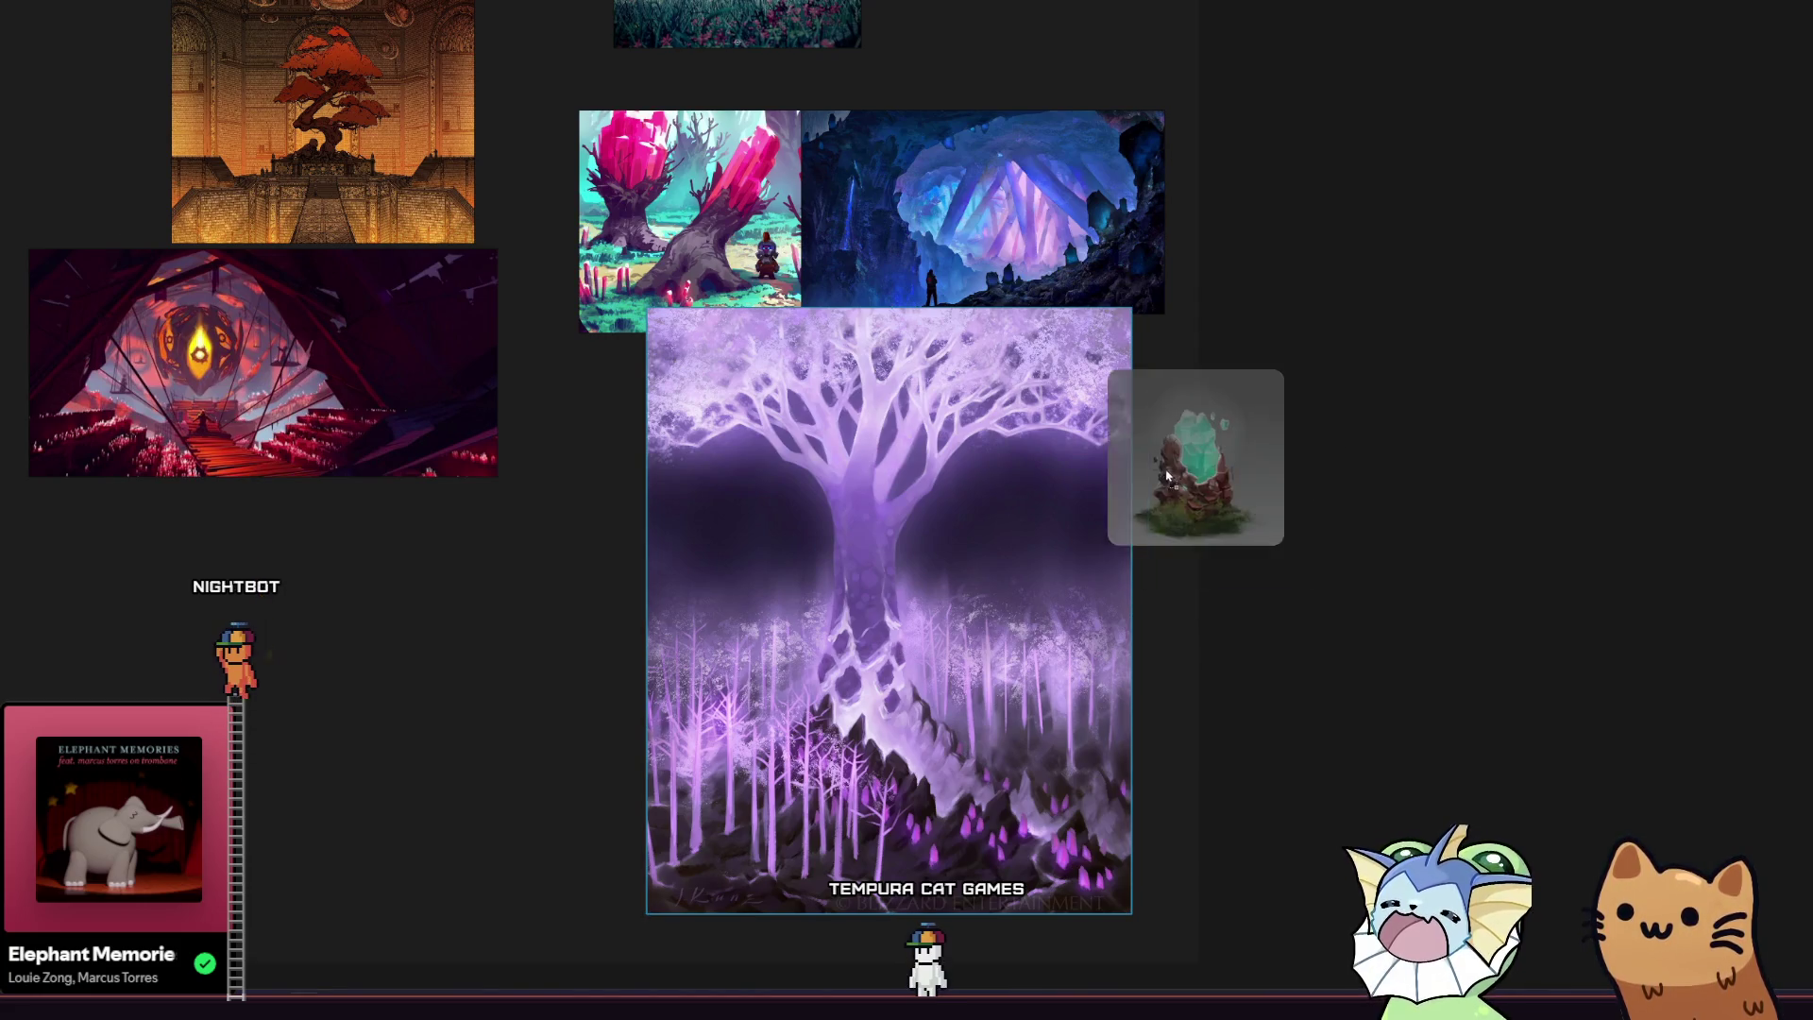
Move the crystal-on-rocks image right of the purple tree and paste the crystal-coral image.
drag(1211, 512, 1338, 499)
mouse_move(550, 510)
mouse_down()
mouse_move(593, 546)
mouse_move(607, 607)
mouse_move(526, 599)
mouse_up()
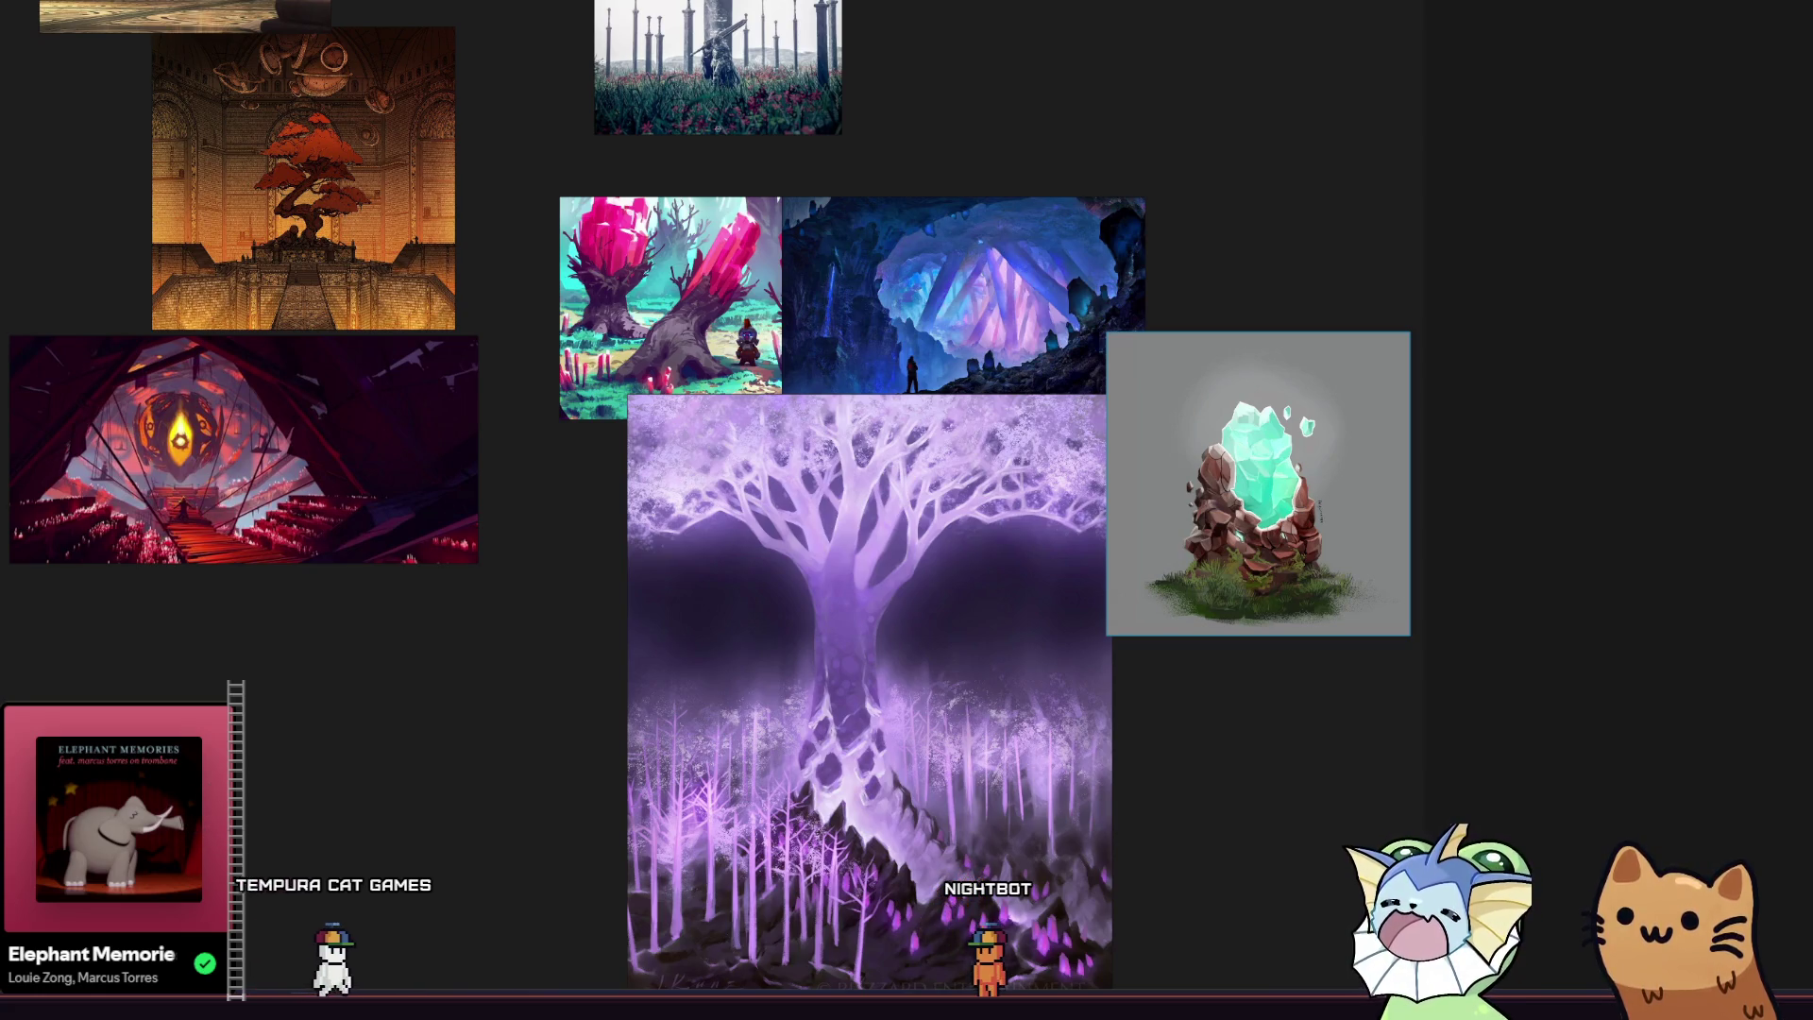
key(ctrl+v)
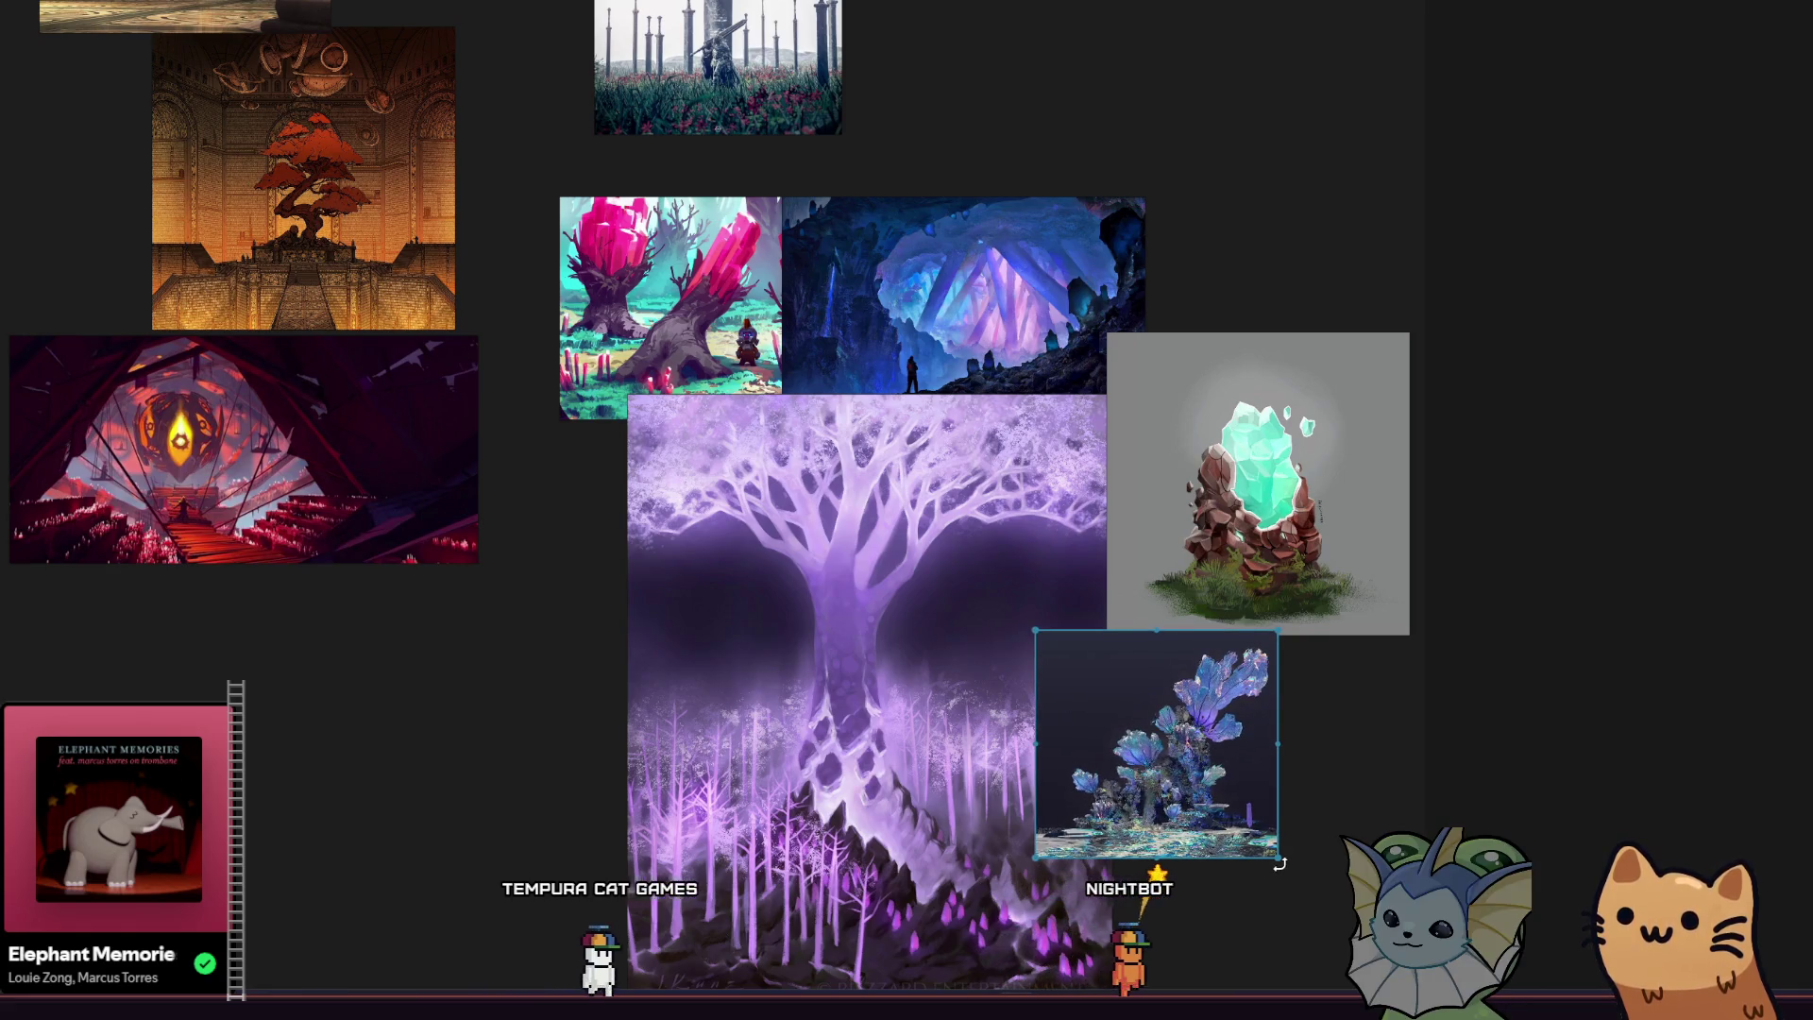
Enlarge the crystal-coral image, recentre the board, and paste the domed library-interior image.
drag(1277, 857, 1430, 996)
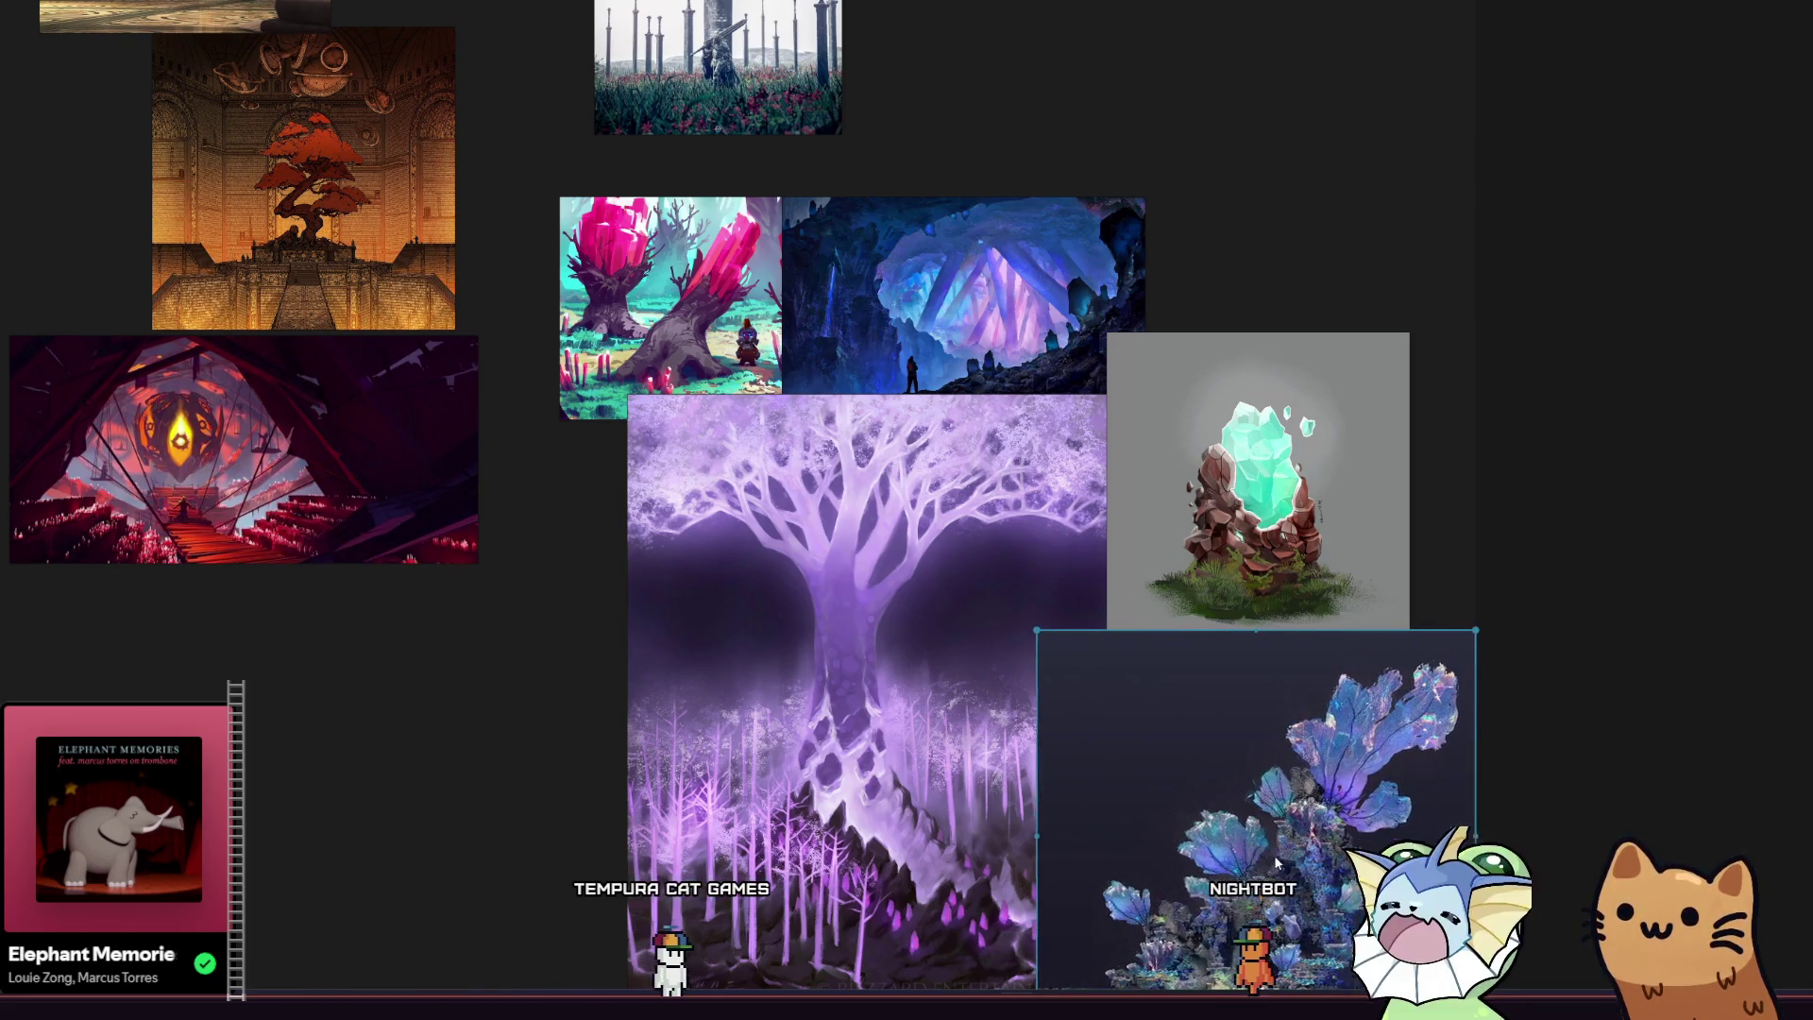
scroll(737, 649, down, 2)
drag(814, 650, 958, 757)
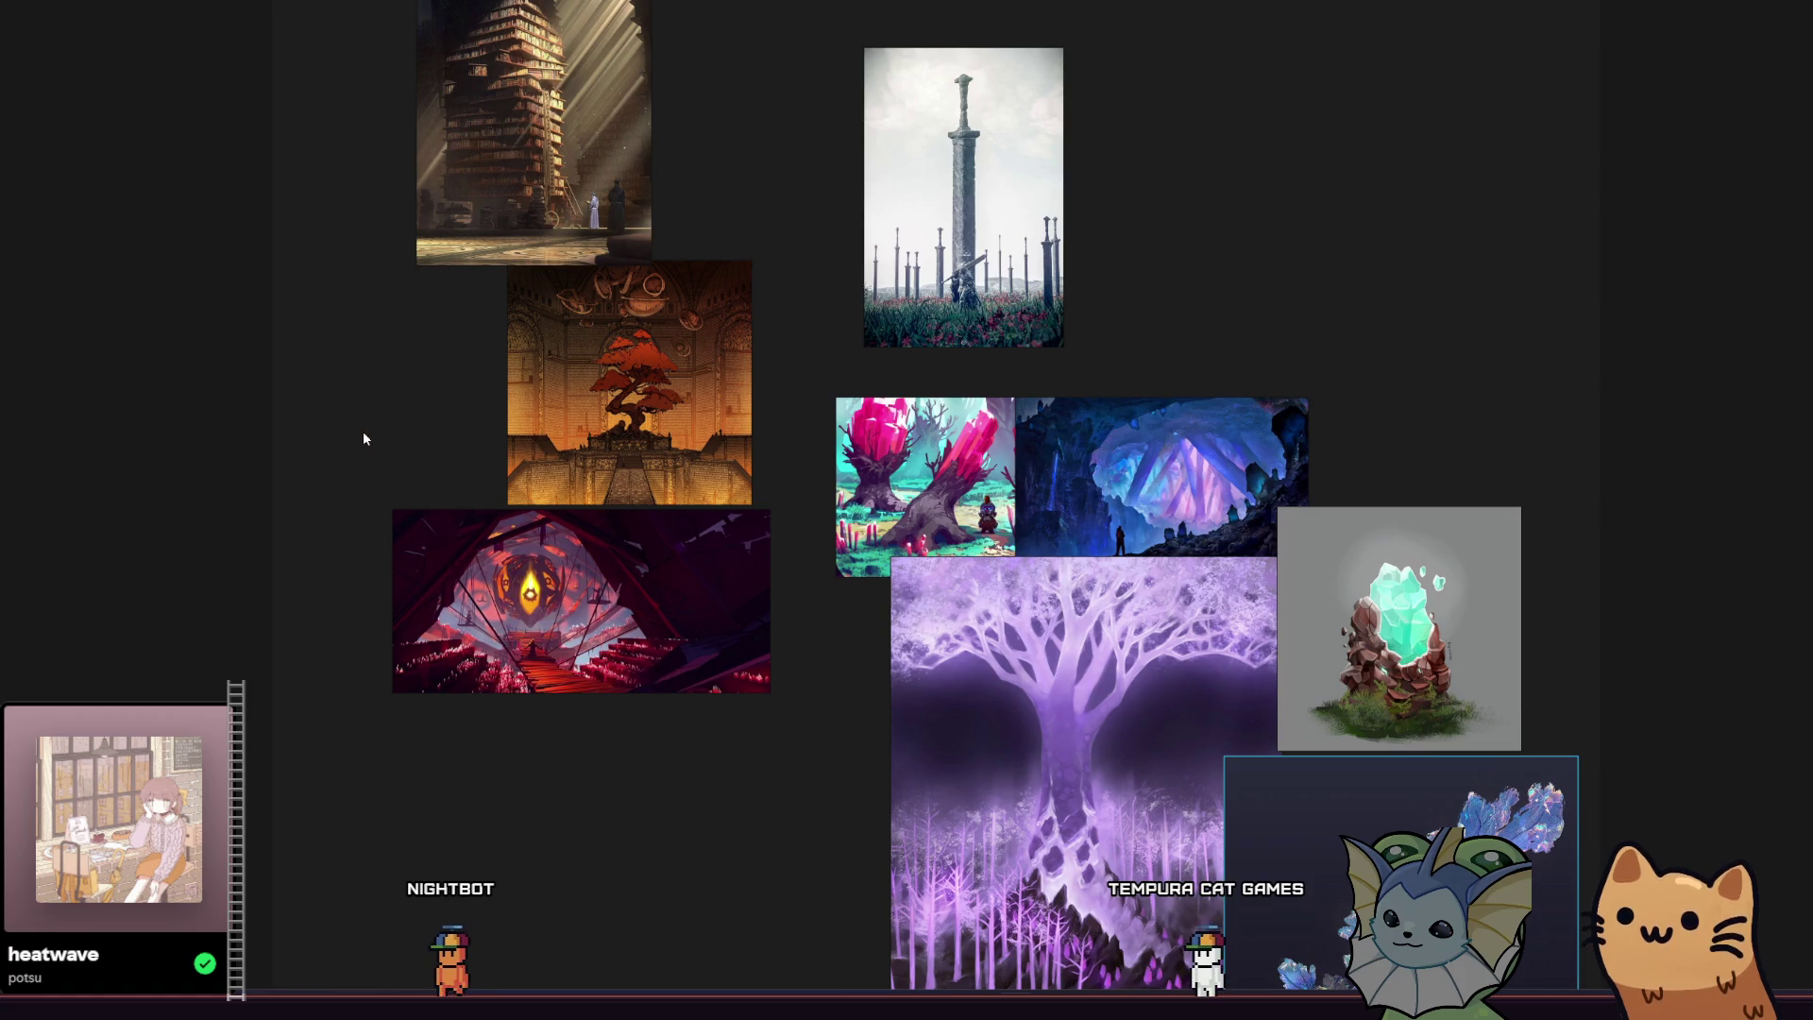
key(ctrl+v)
Enlarge the library-interior image and set it at top-left beside the library tower.
mouse_move(404, 501)
mouse_down()
mouse_move(549, 728)
mouse_move(688, 806)
mouse_move(646, 869)
mouse_up()
mouse_move(579, 760)
mouse_down()
mouse_move(421, 529)
mouse_move(404, 430)
mouse_move(315, 444)
mouse_move(322, 425)
mouse_up()
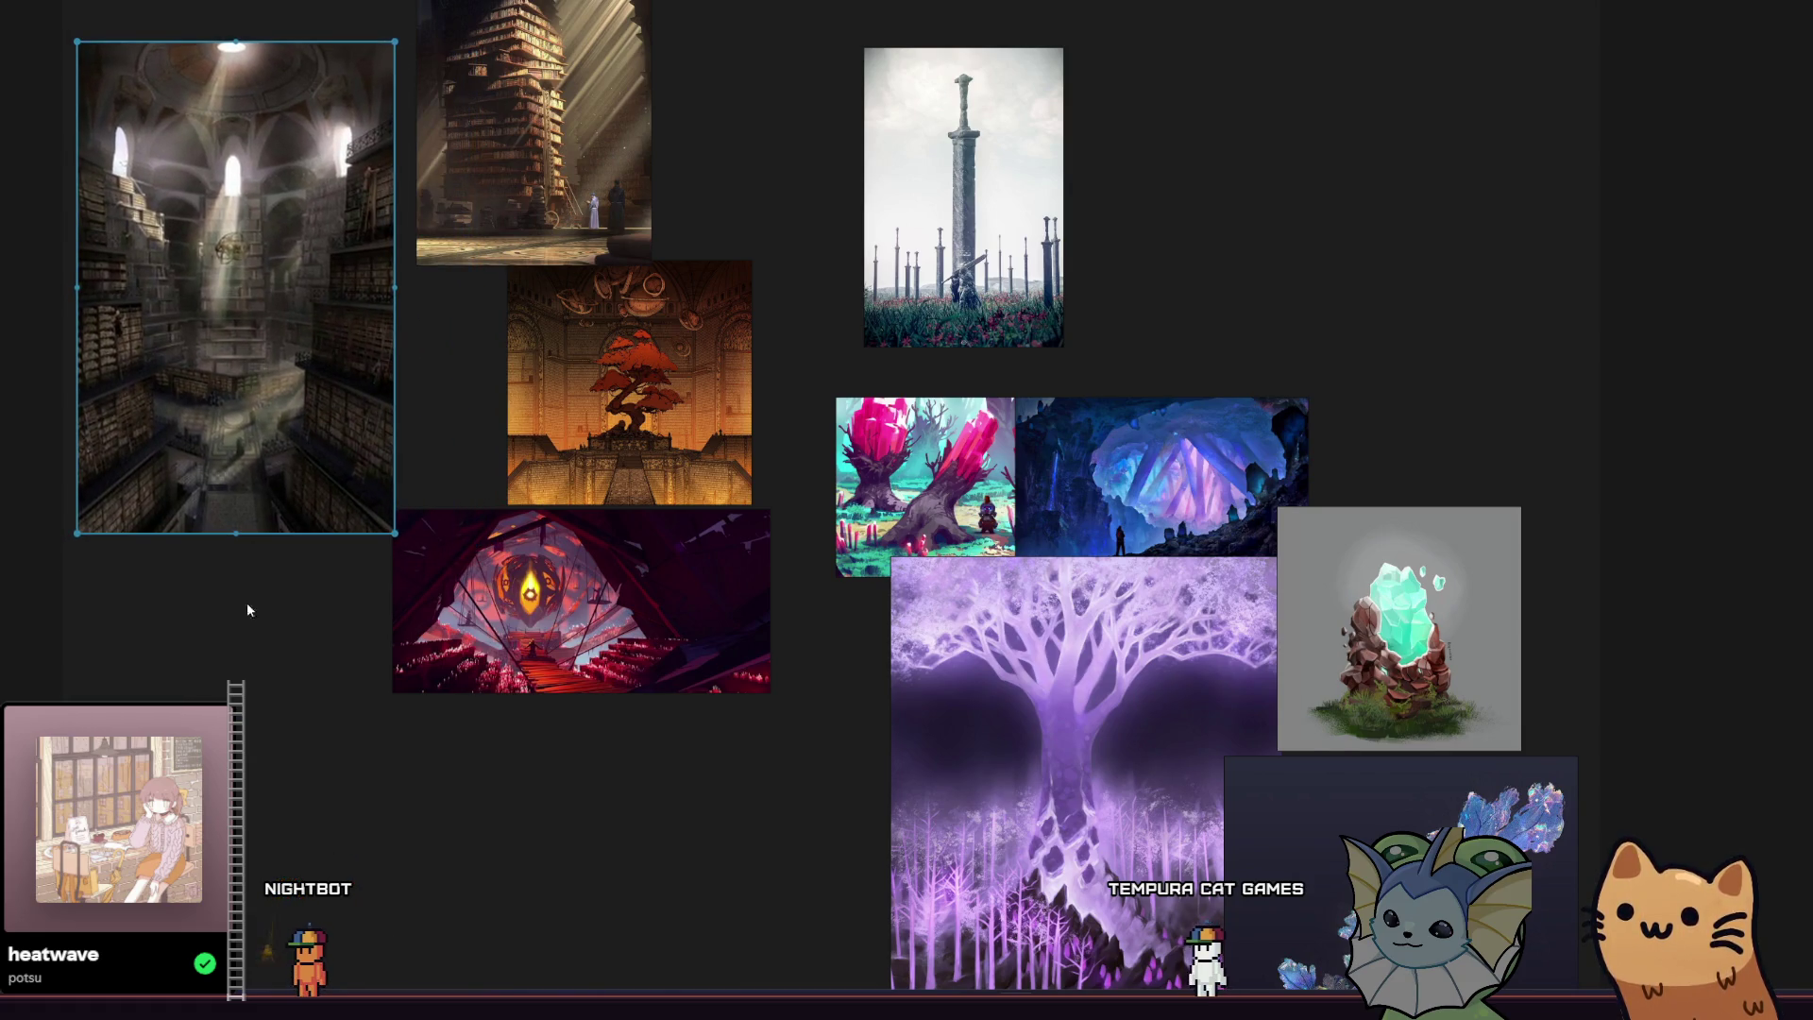
drag(247, 604, 285, 676)
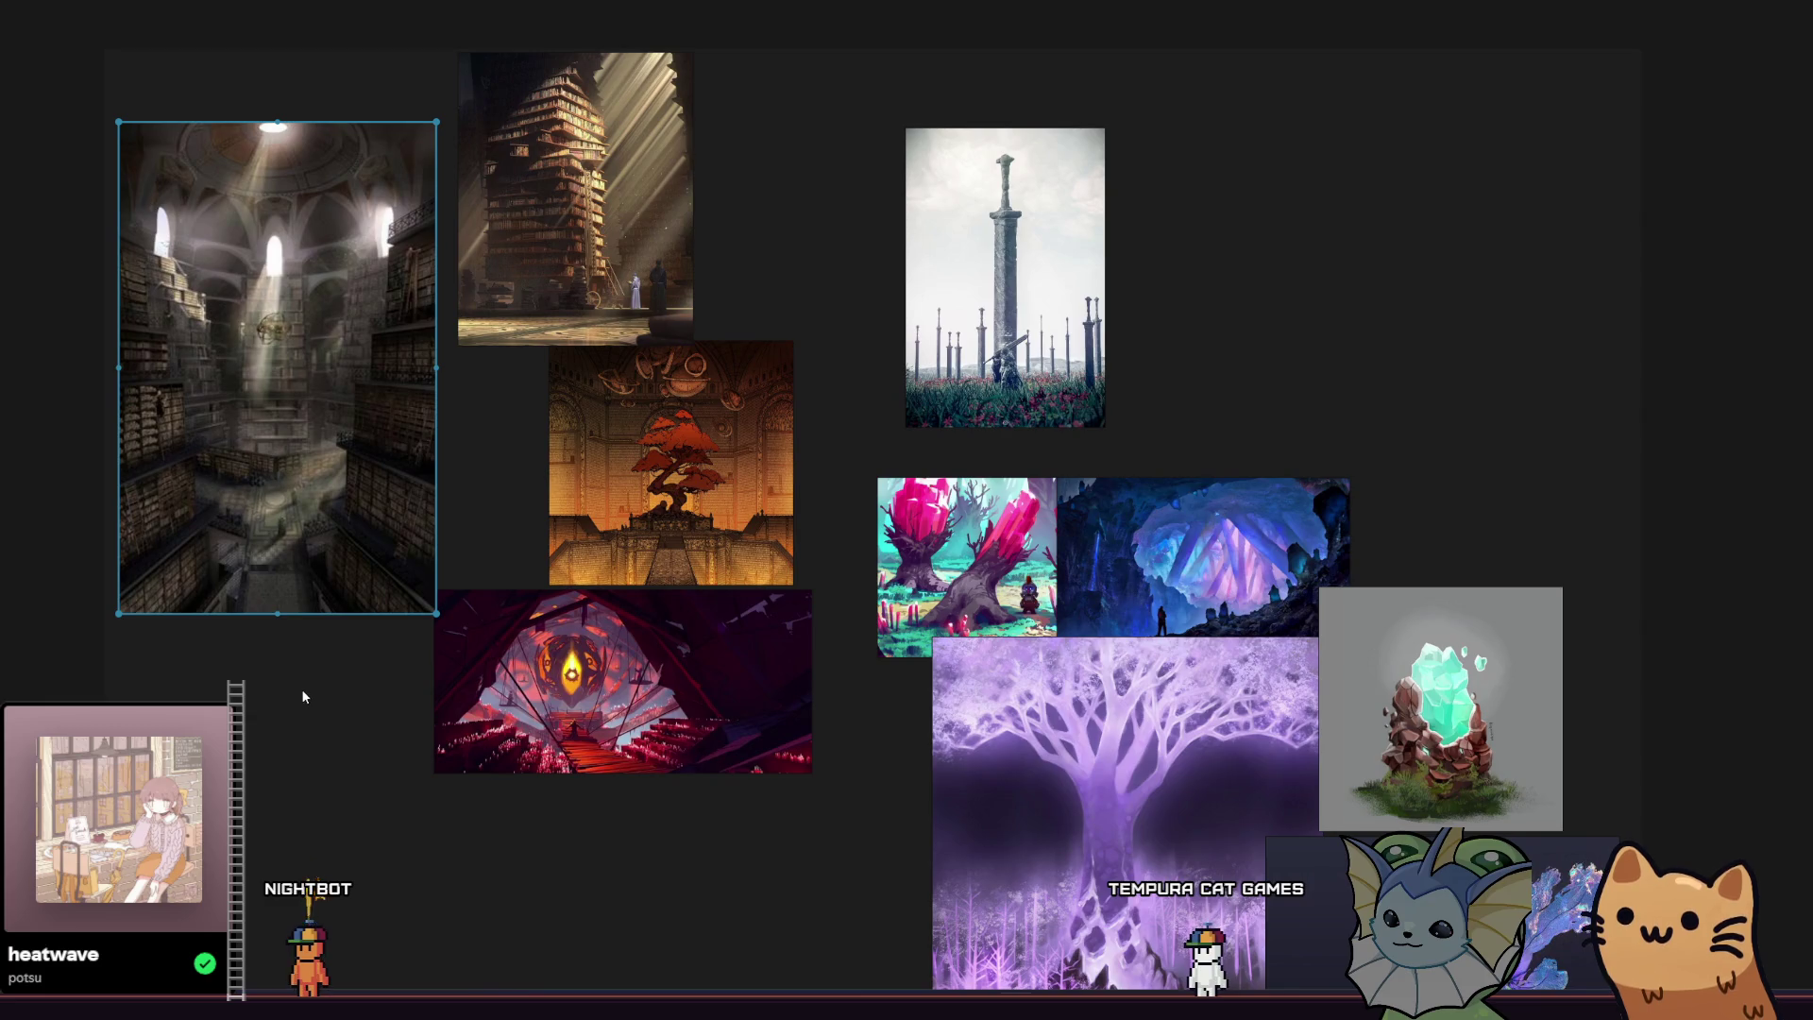
drag(268, 649, 298, 700)
Scroll the board right and switch to the Obsidian Level Themes notes.
scroll(284, 695, right, 2)
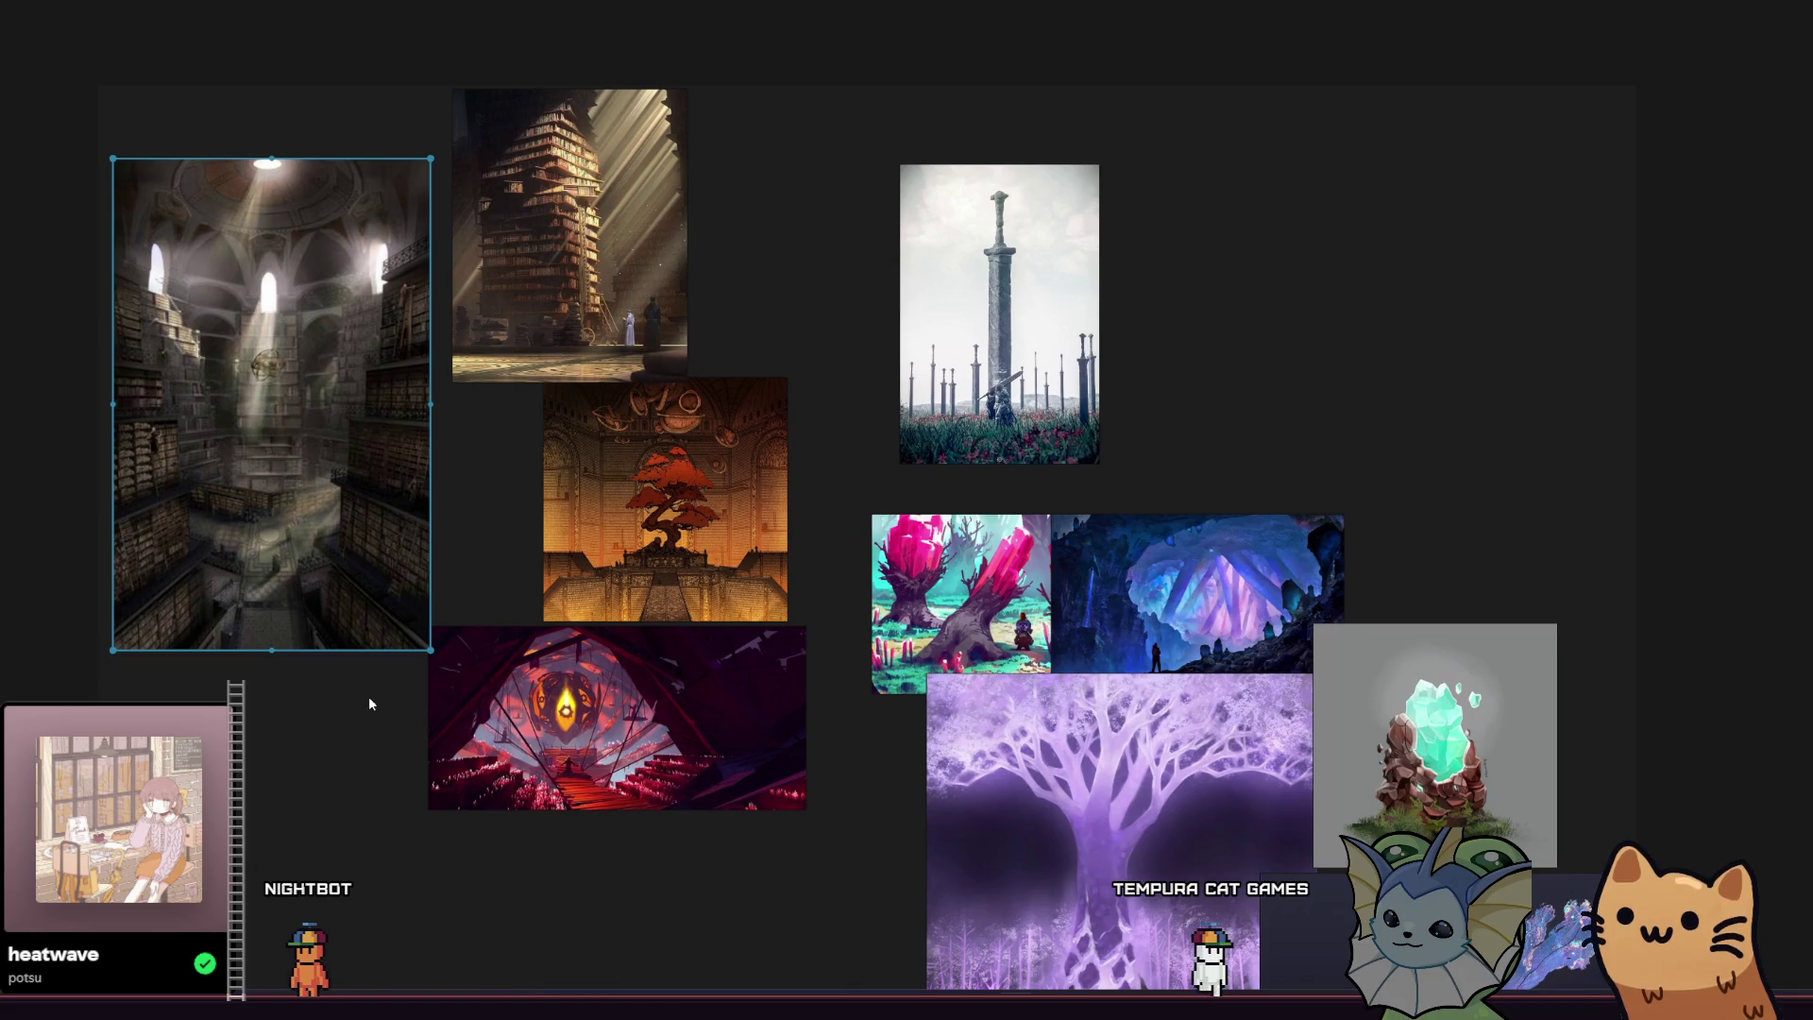
scroll(368, 700, right, 2)
scroll(347, 719, right, 1)
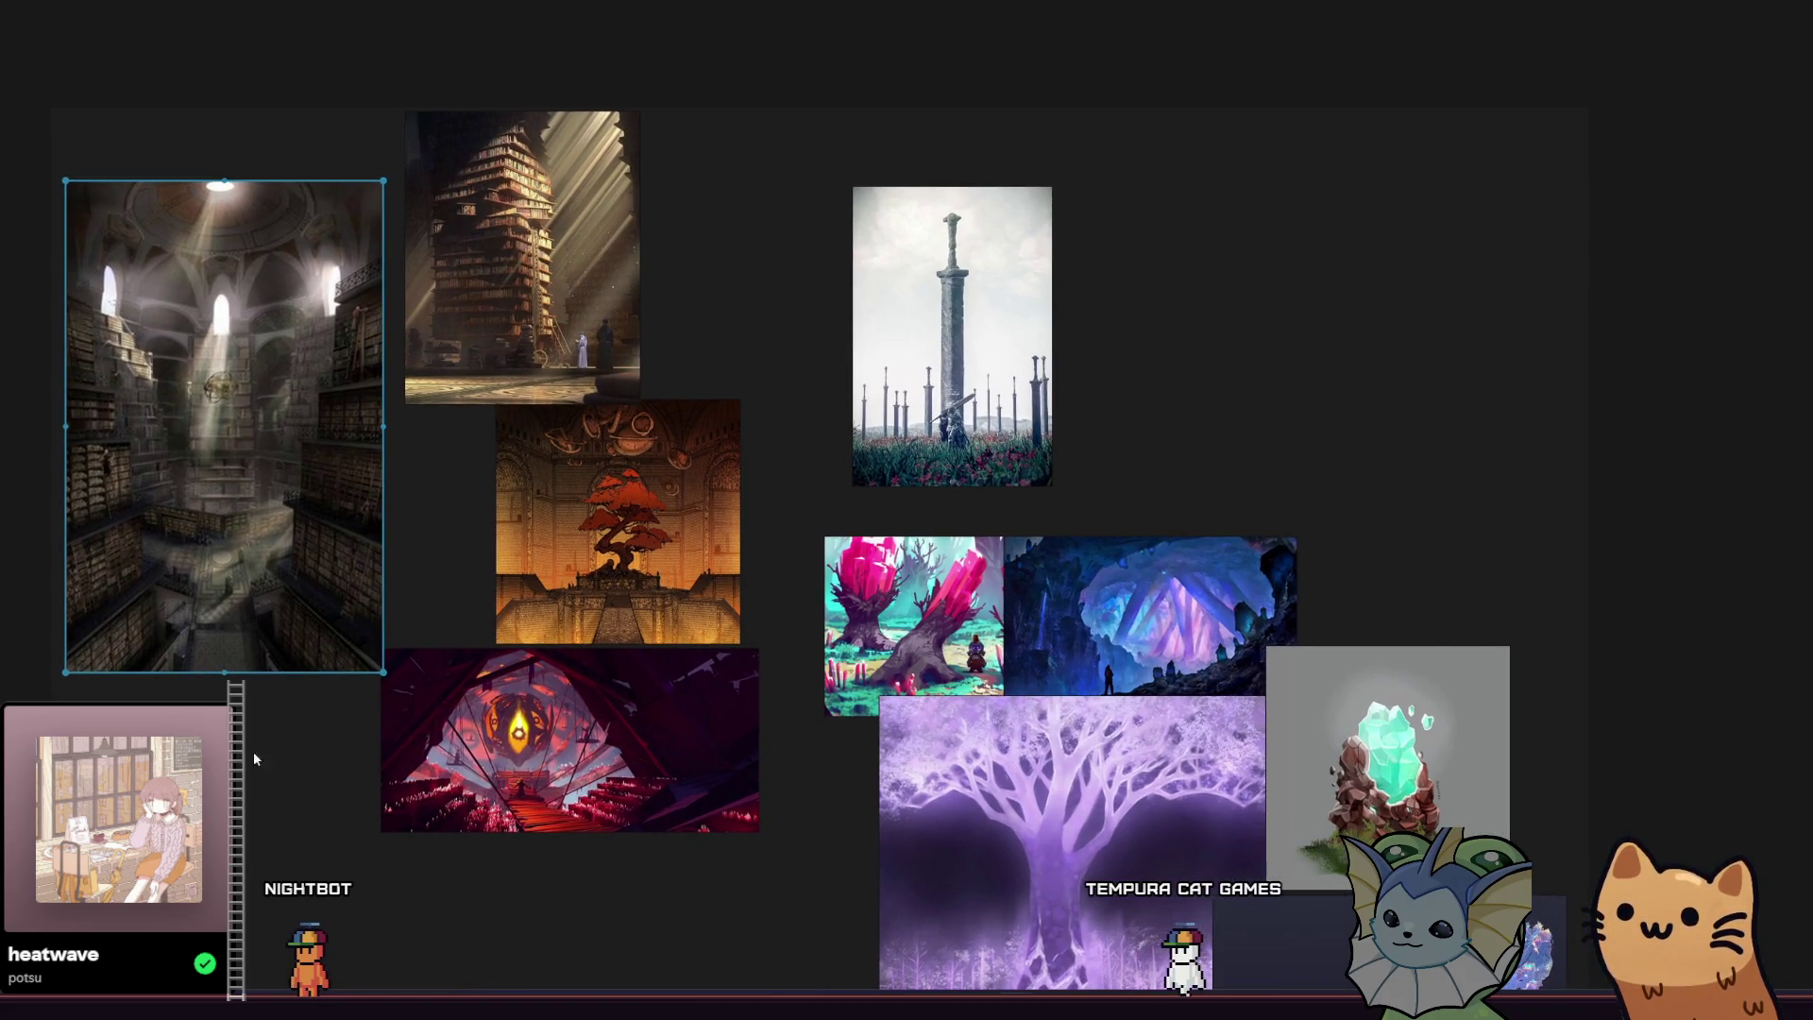
key(alt+Tab)
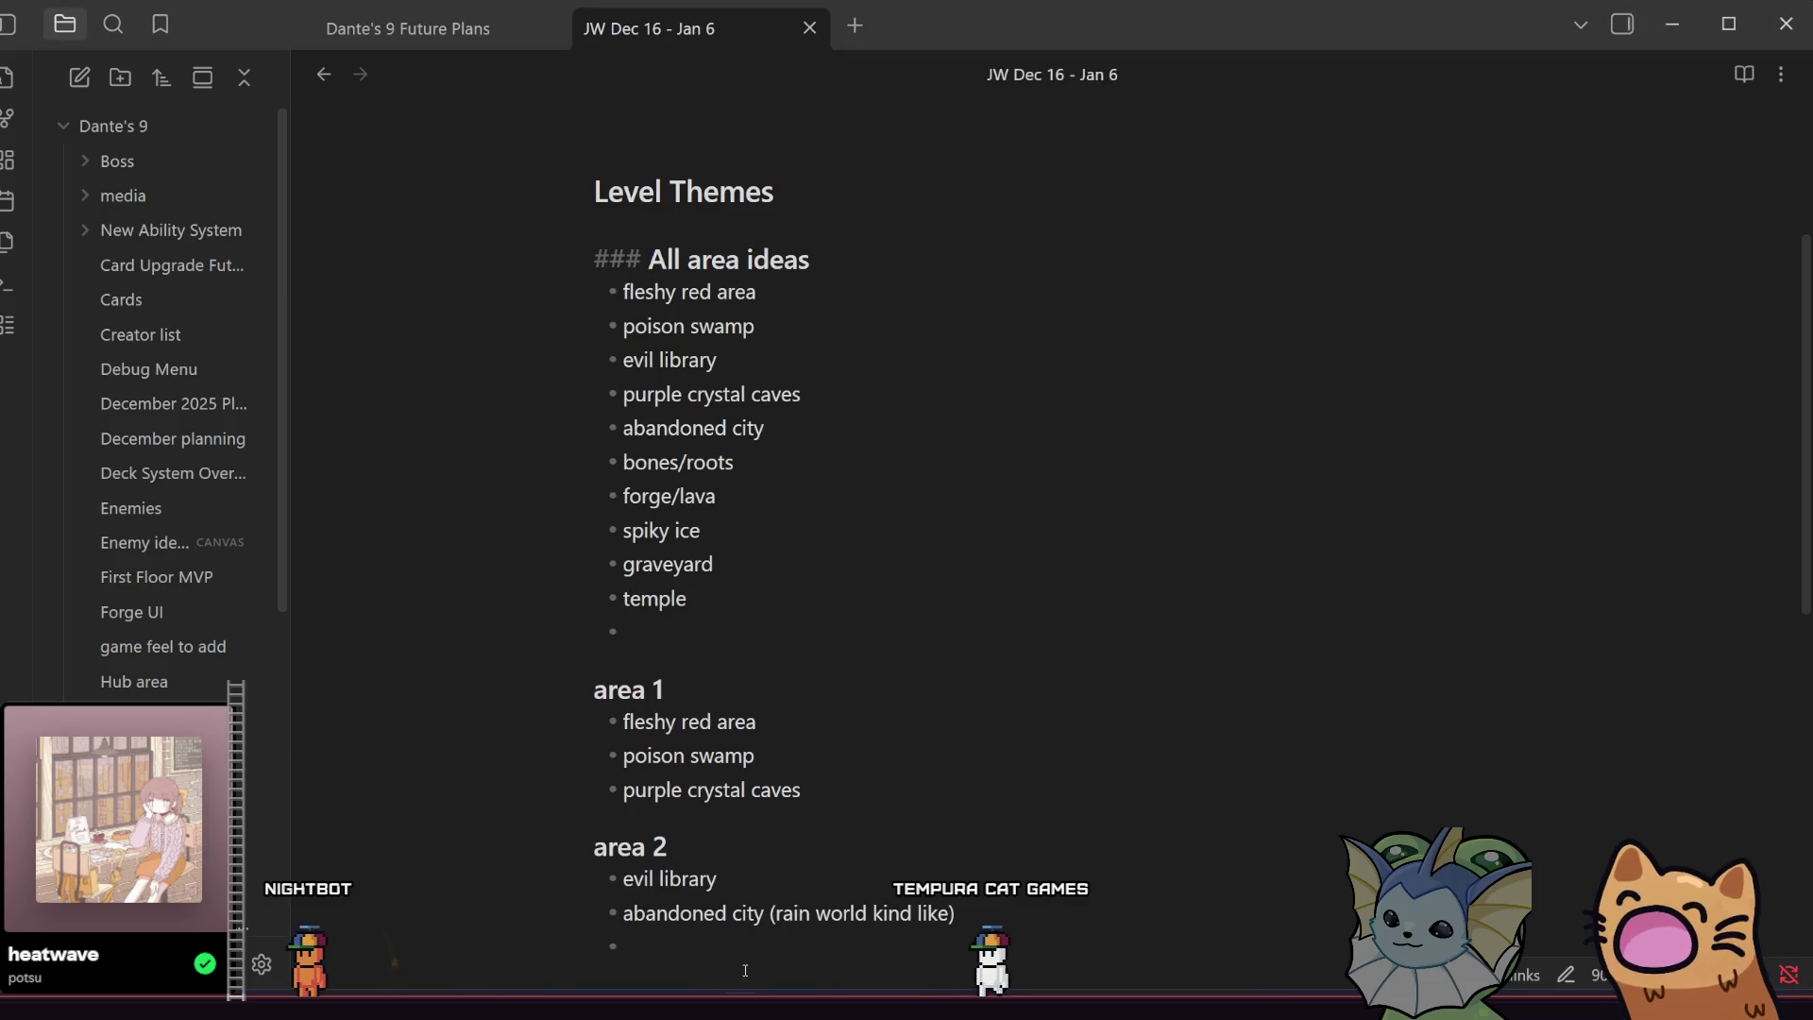
Read the Level Themes note's area ideas, including evil library and abandoned city.
click(777, 506)
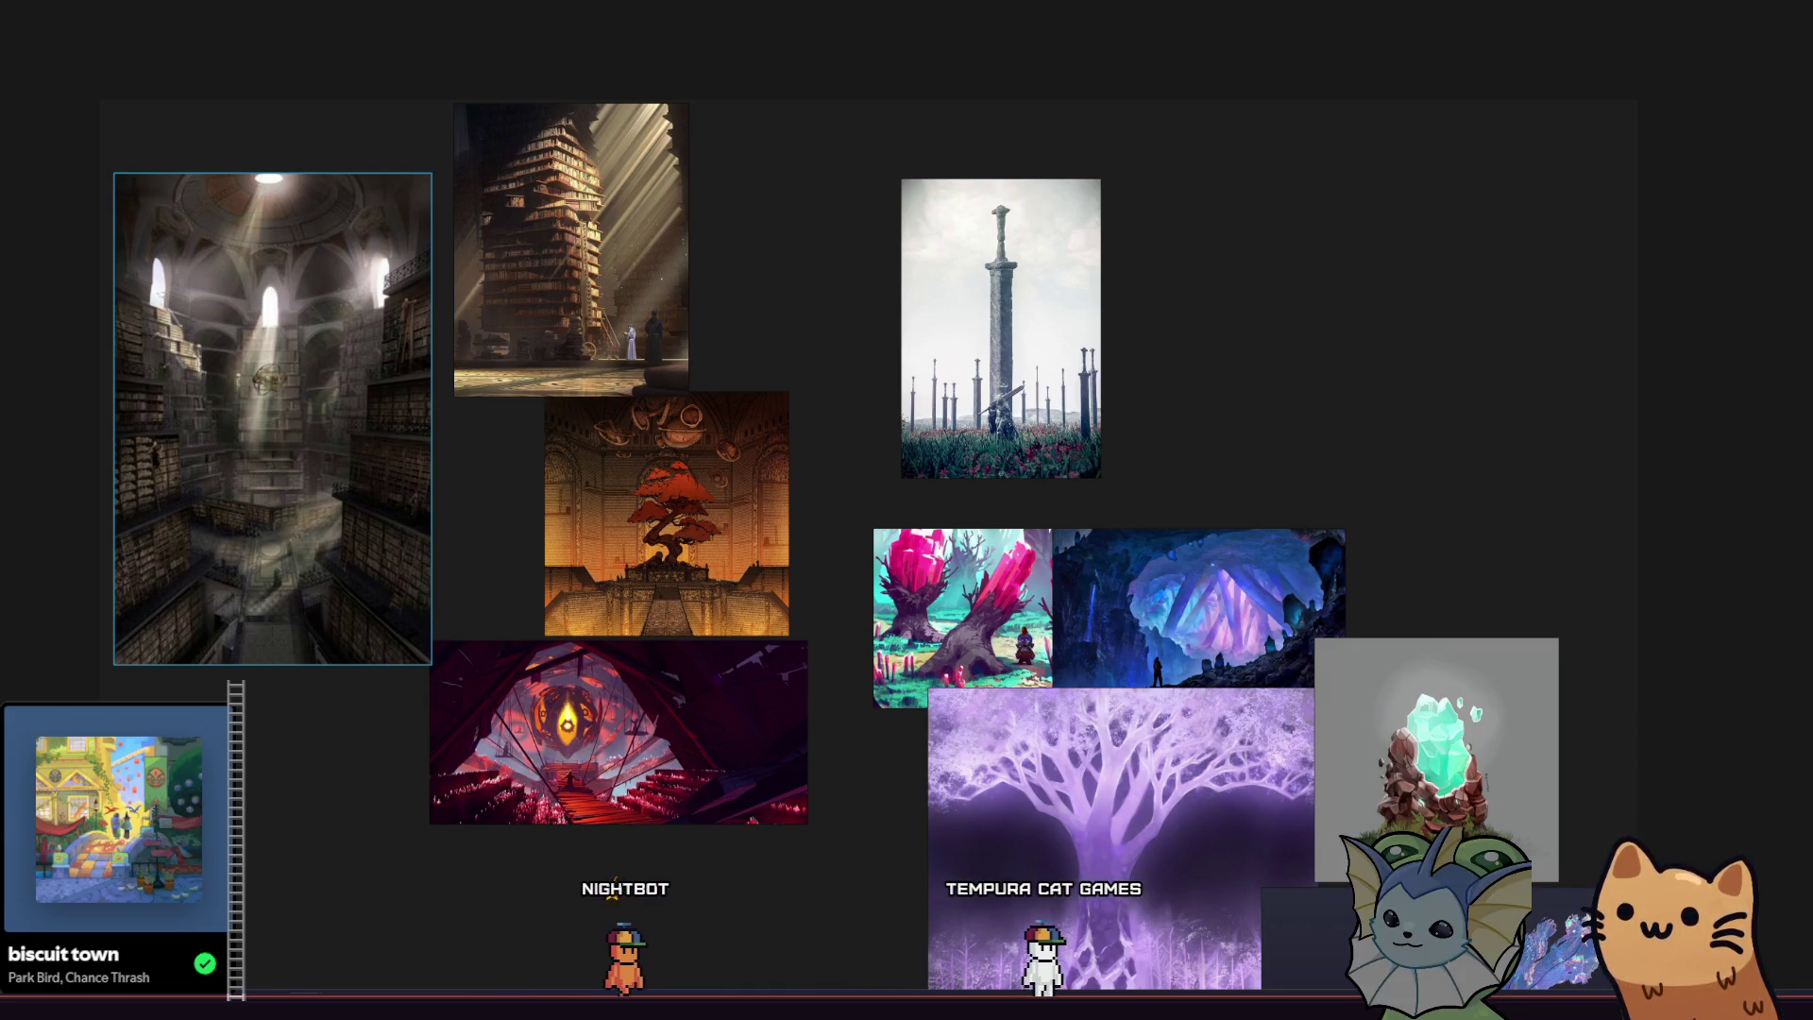
Add an enlarged misty green forest image right of the giant sword, then paste the dark castle.
drag(726, 304, 1195, 306)
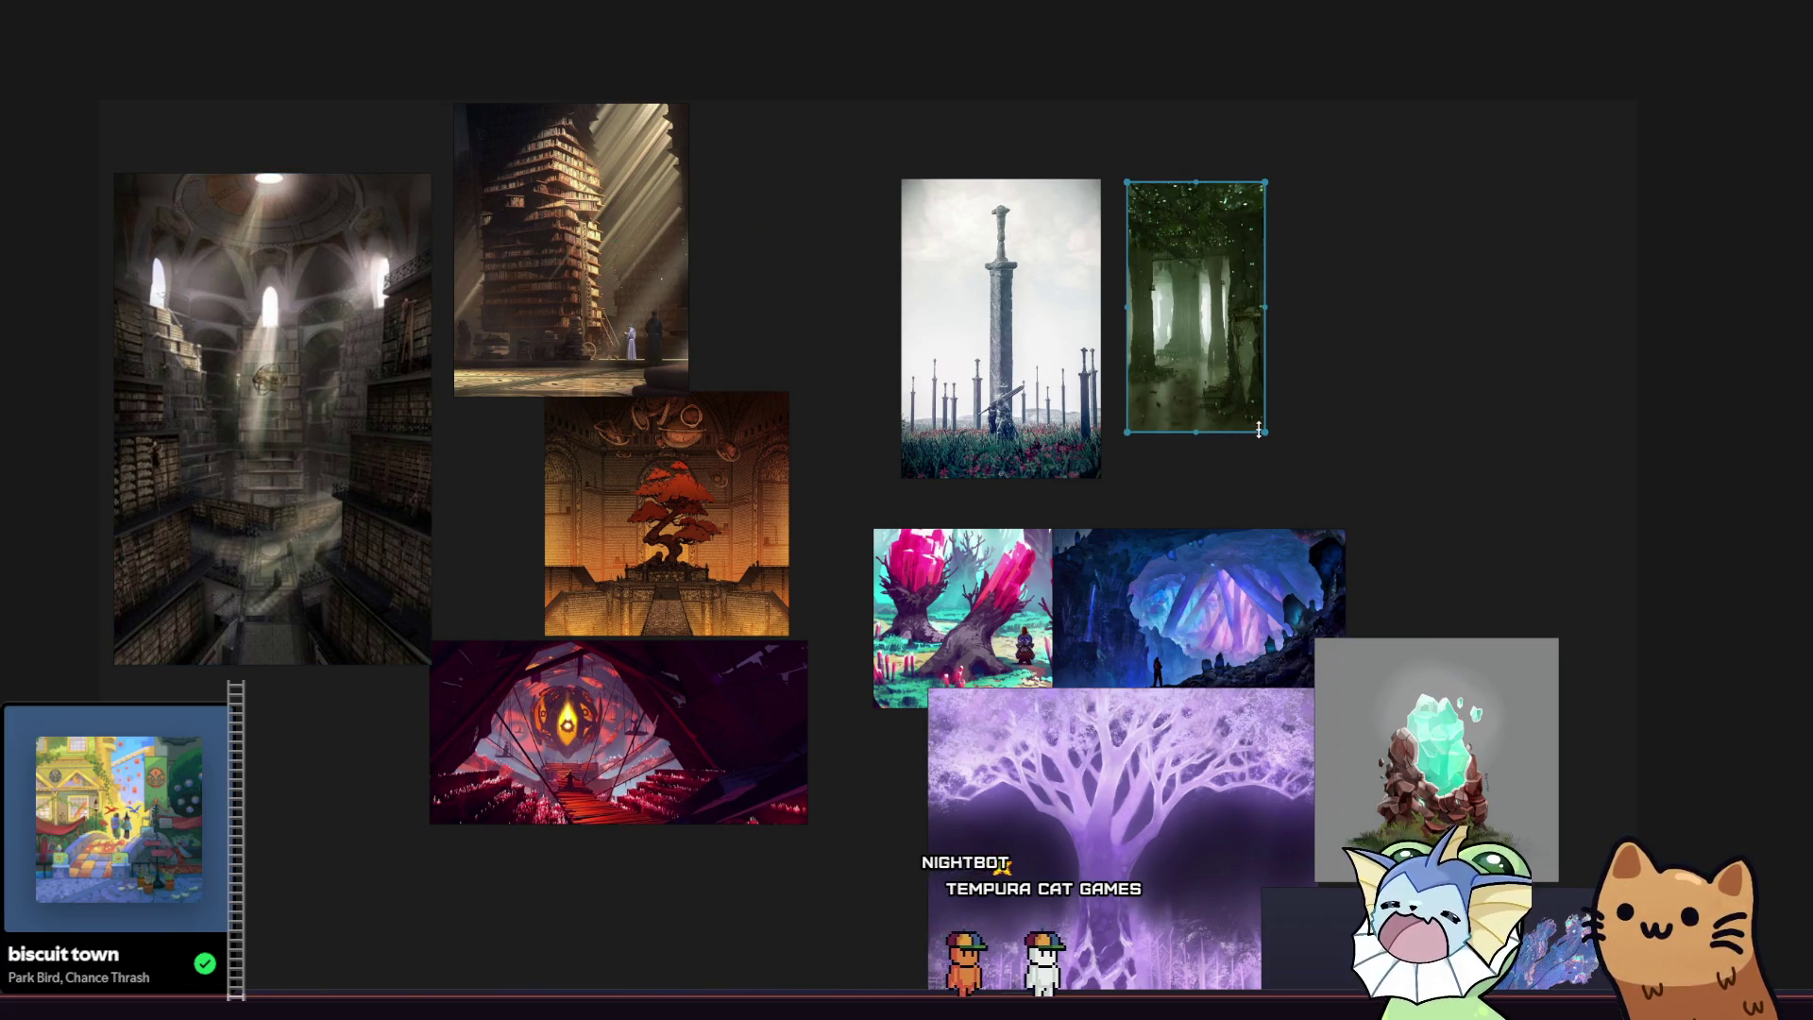
mouse_move(1264, 431)
mouse_down()
mouse_move(1347, 526)
mouse_move(1337, 563)
mouse_up()
mouse_move(1226, 485)
mouse_down()
mouse_move(1249, 377)
mouse_move(1280, 370)
mouse_up()
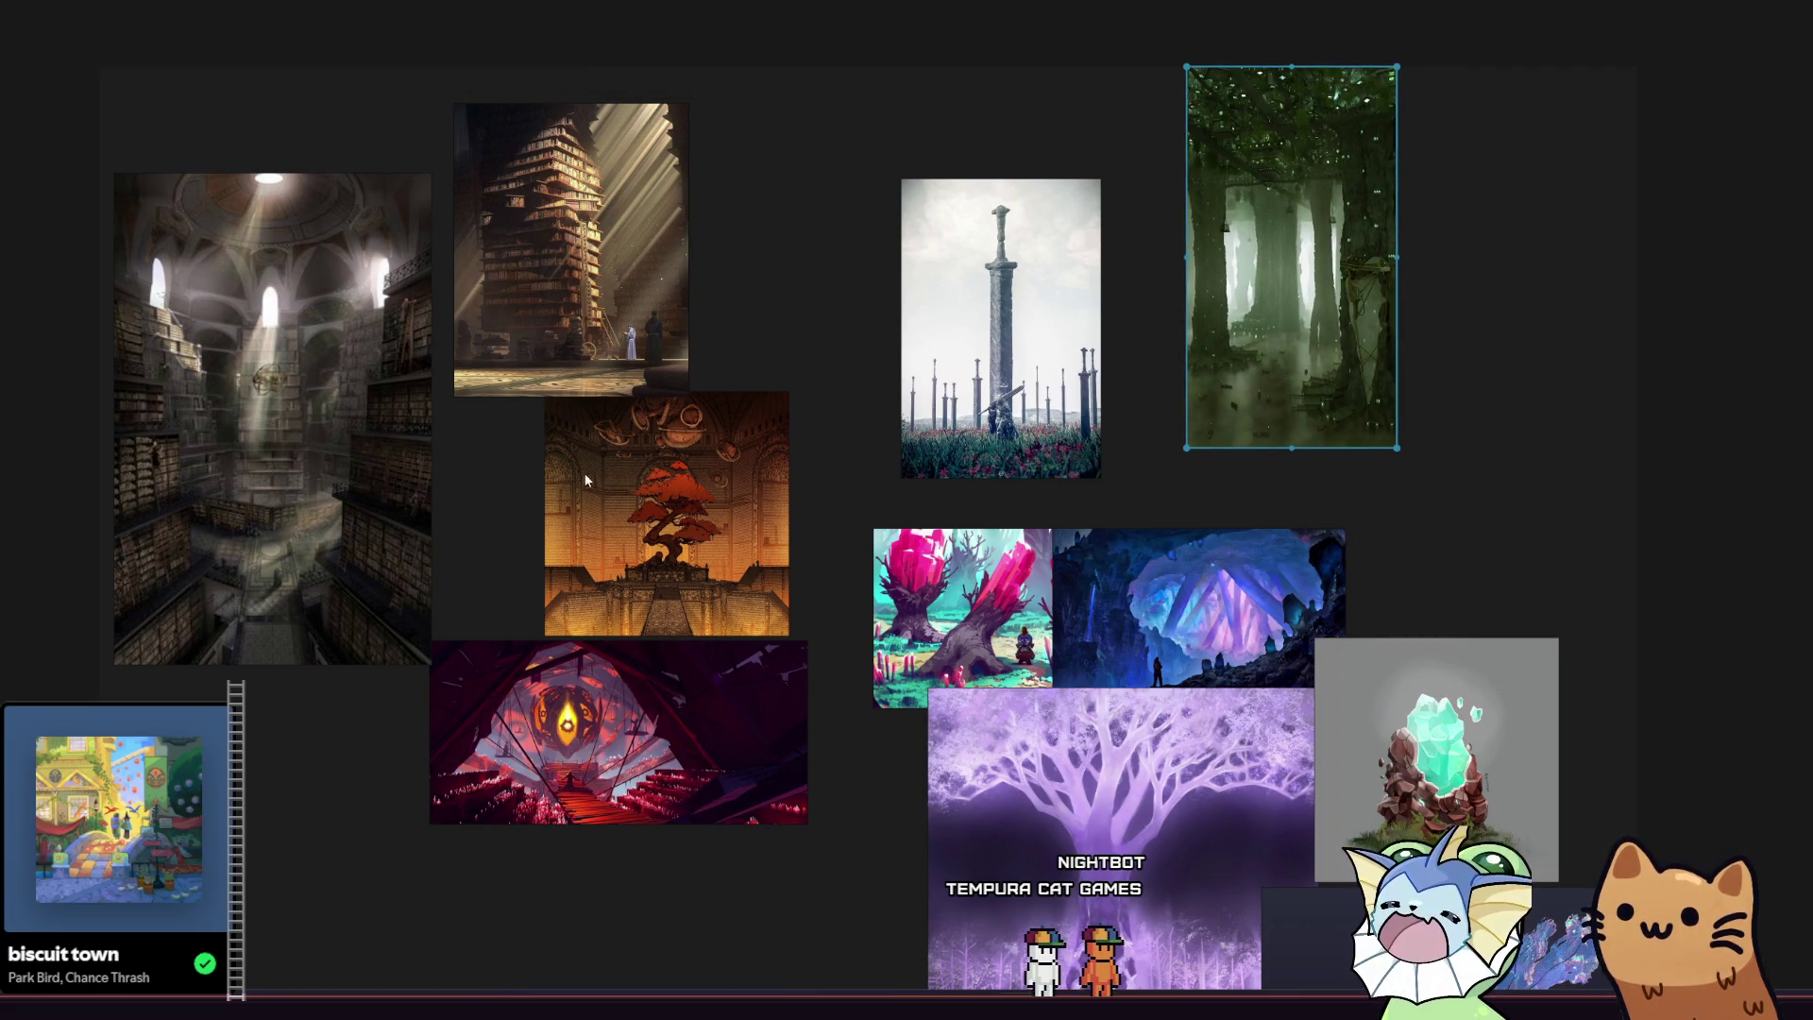
drag(350, 504, 241, 515)
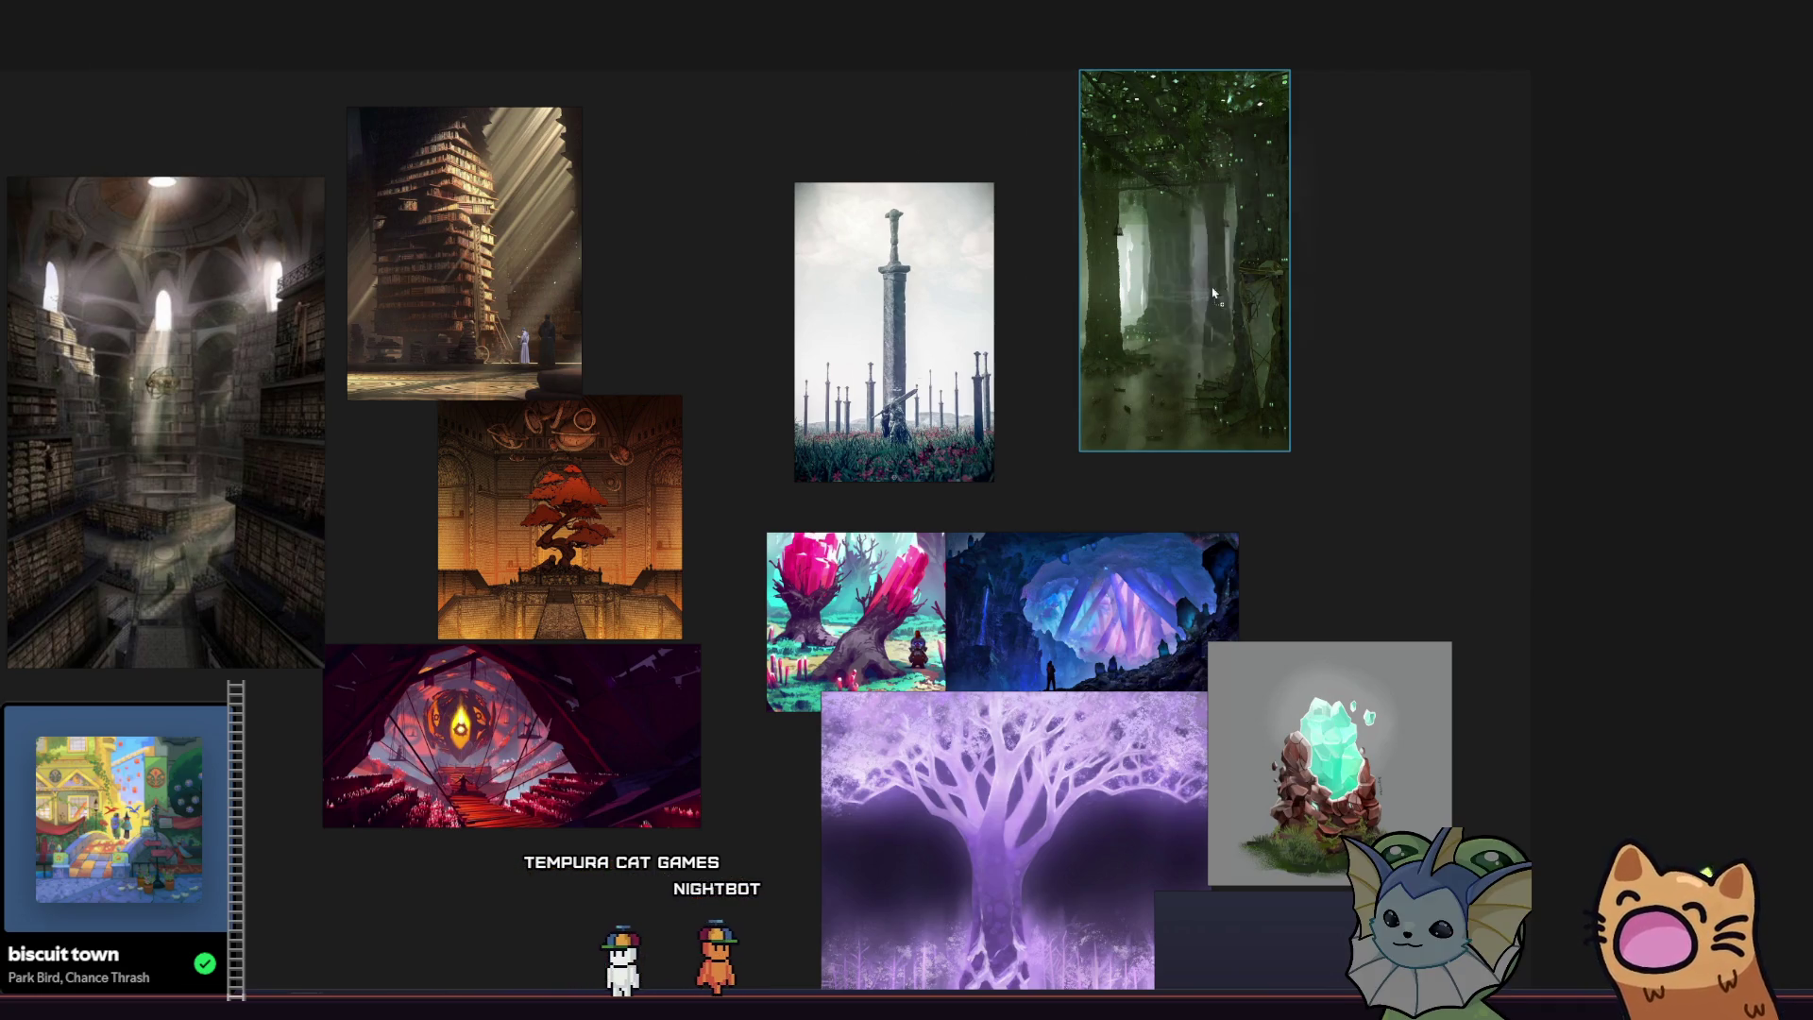
key(ctrl+v)
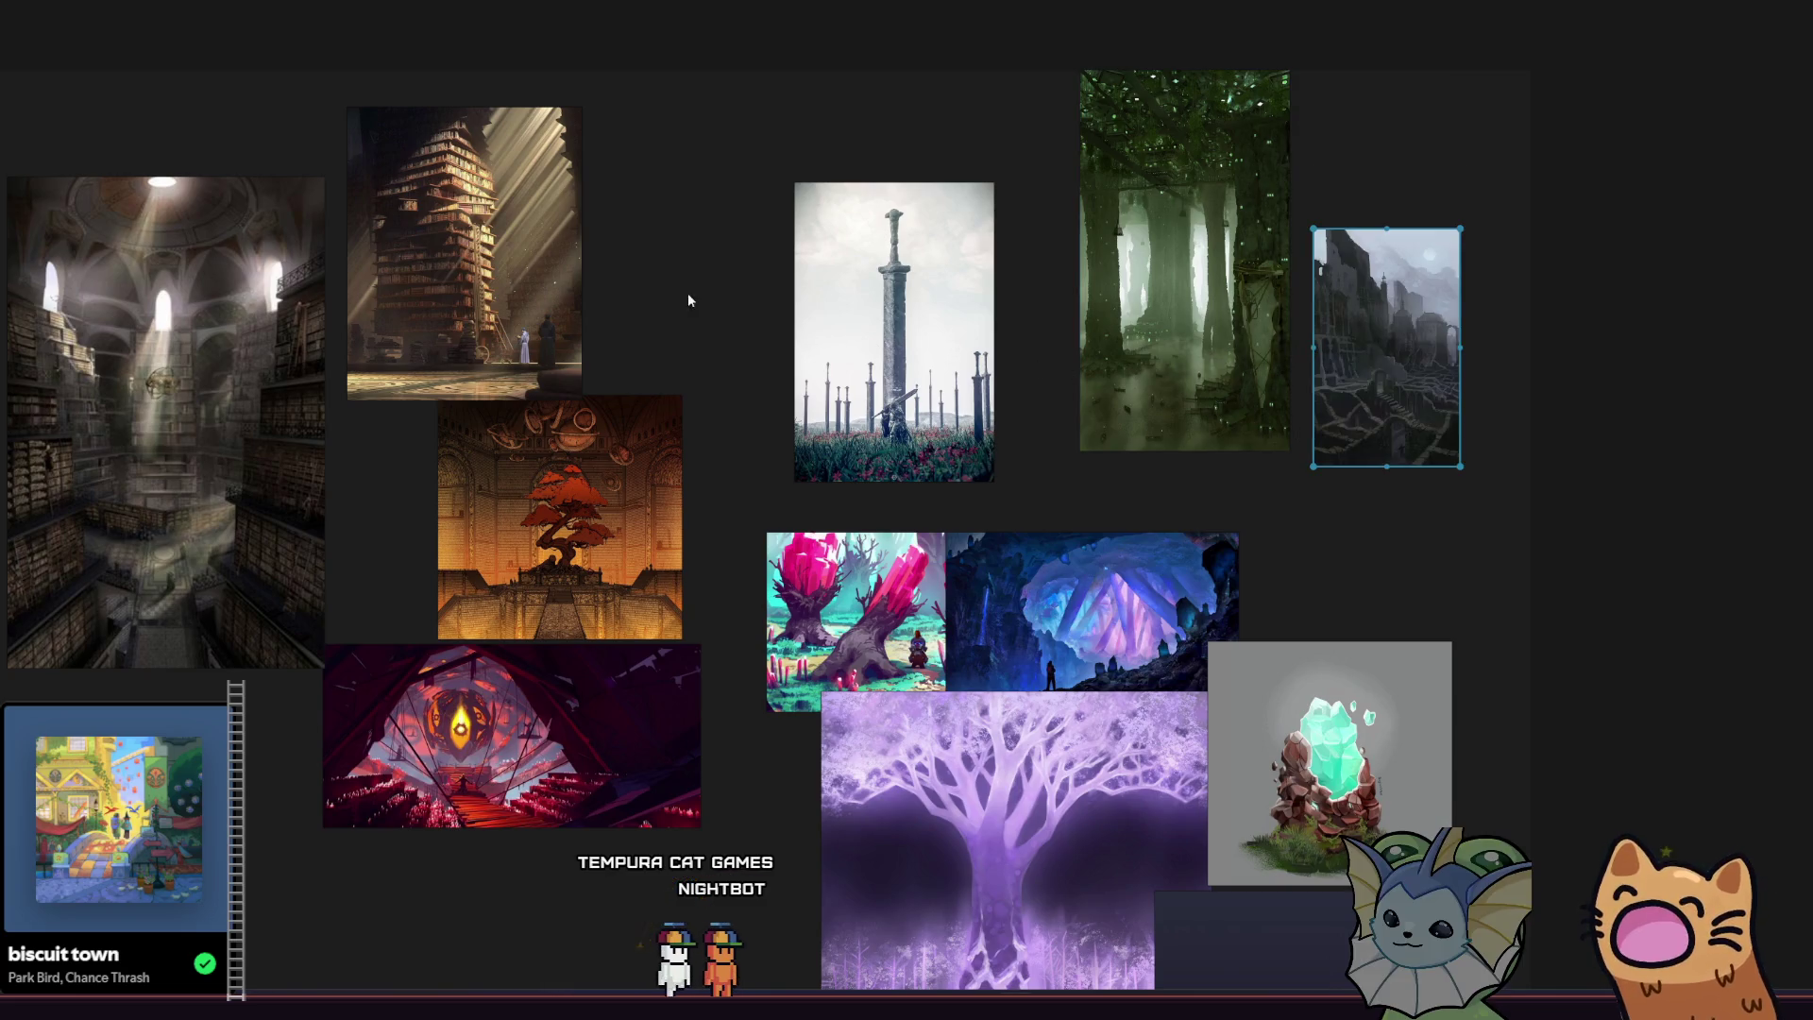
Enlarge the dark castle image and set it right of the forest image.
drag(717, 307, 521, 297)
mouse_move(1303, 465)
mouse_down()
mouse_move(1538, 689)
mouse_move(1501, 760)
mouse_up()
drag(1355, 565, 1503, 349)
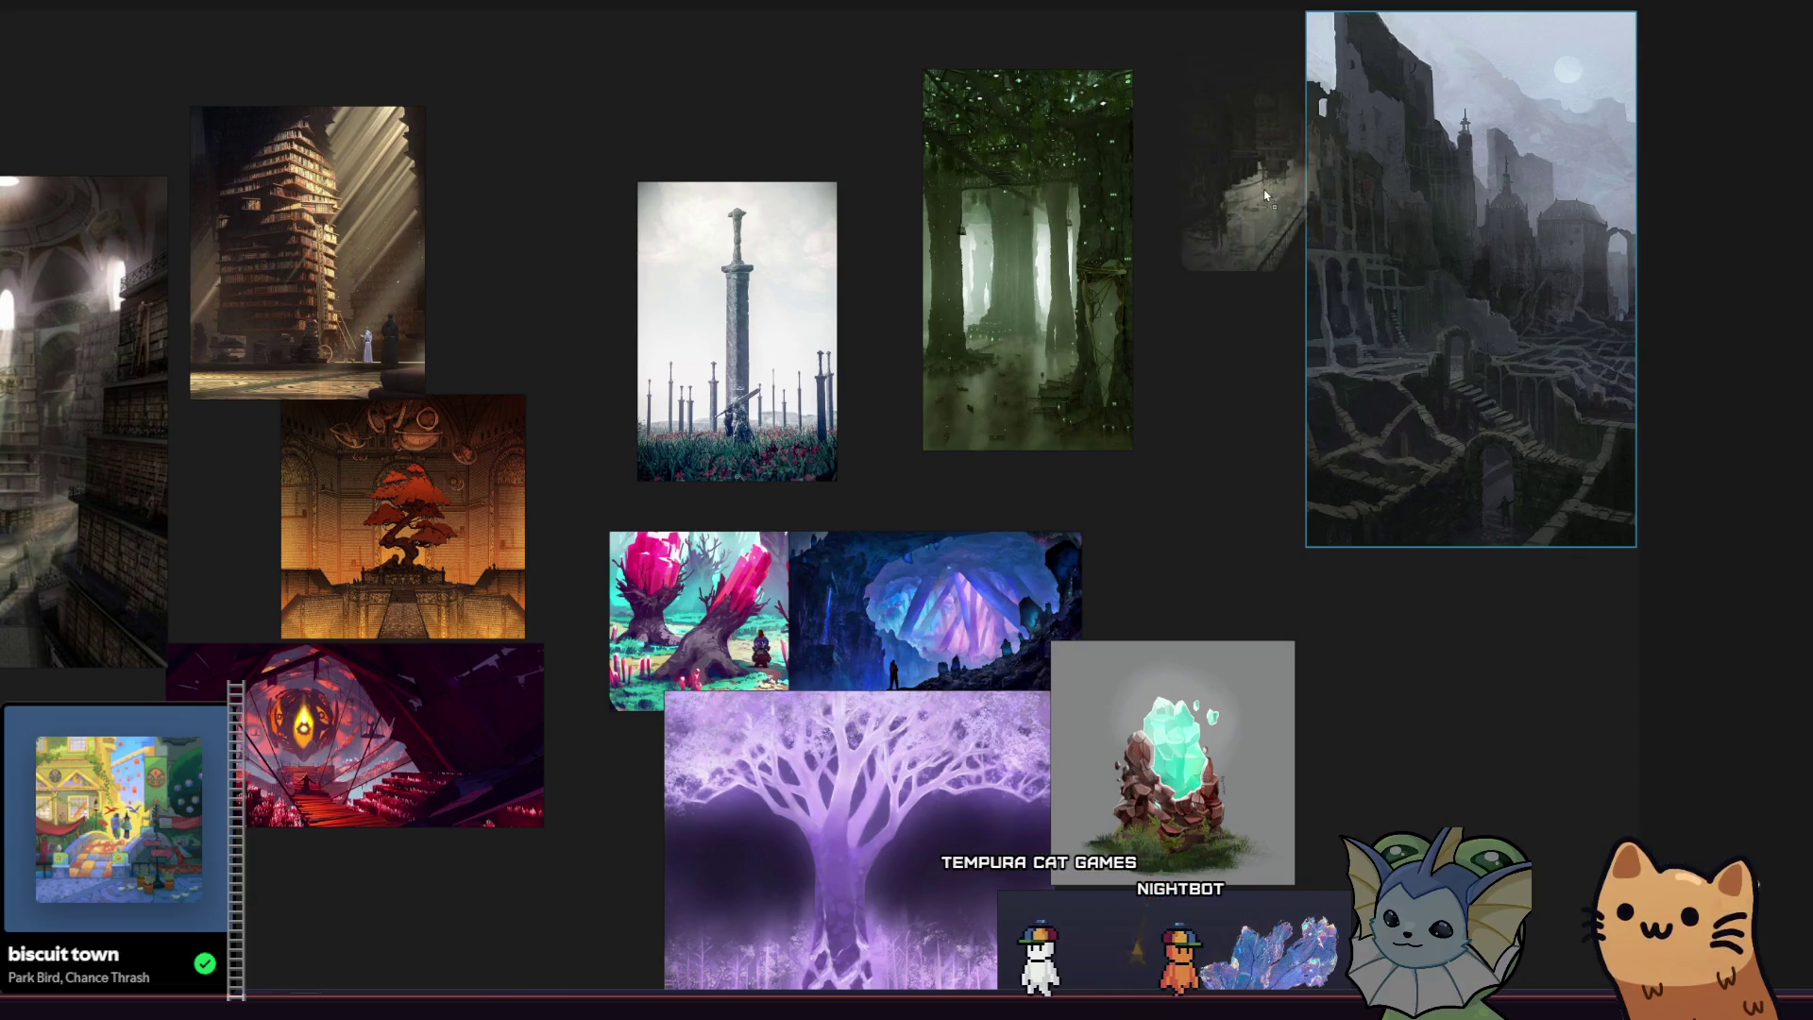
Paste and enlarge the city-street image right of the castle, then switch to Godot.
key(ctrl+v)
drag(1375, 373, 1640, 696)
mouse_move(1268, 538)
mouse_down()
mouse_move(1356, 504)
mouse_move(1520, 364)
mouse_move(1635, 370)
mouse_up()
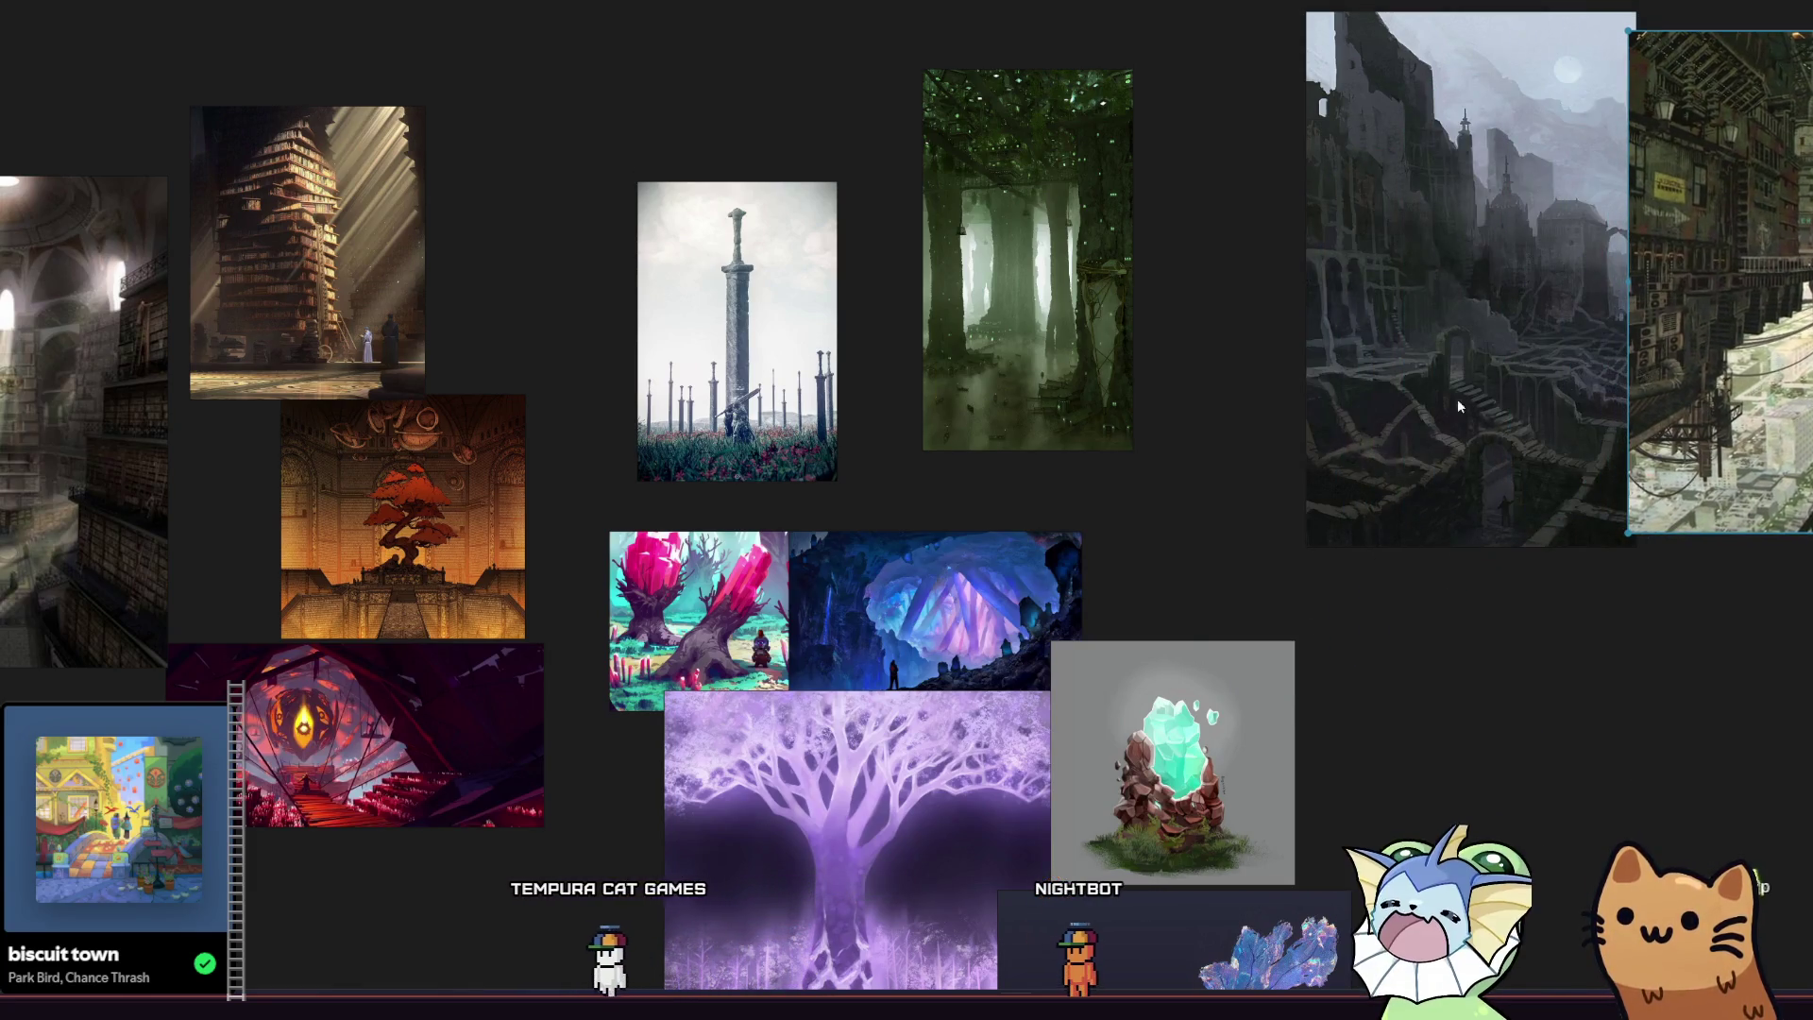
scroll(1006, 439, right, 3)
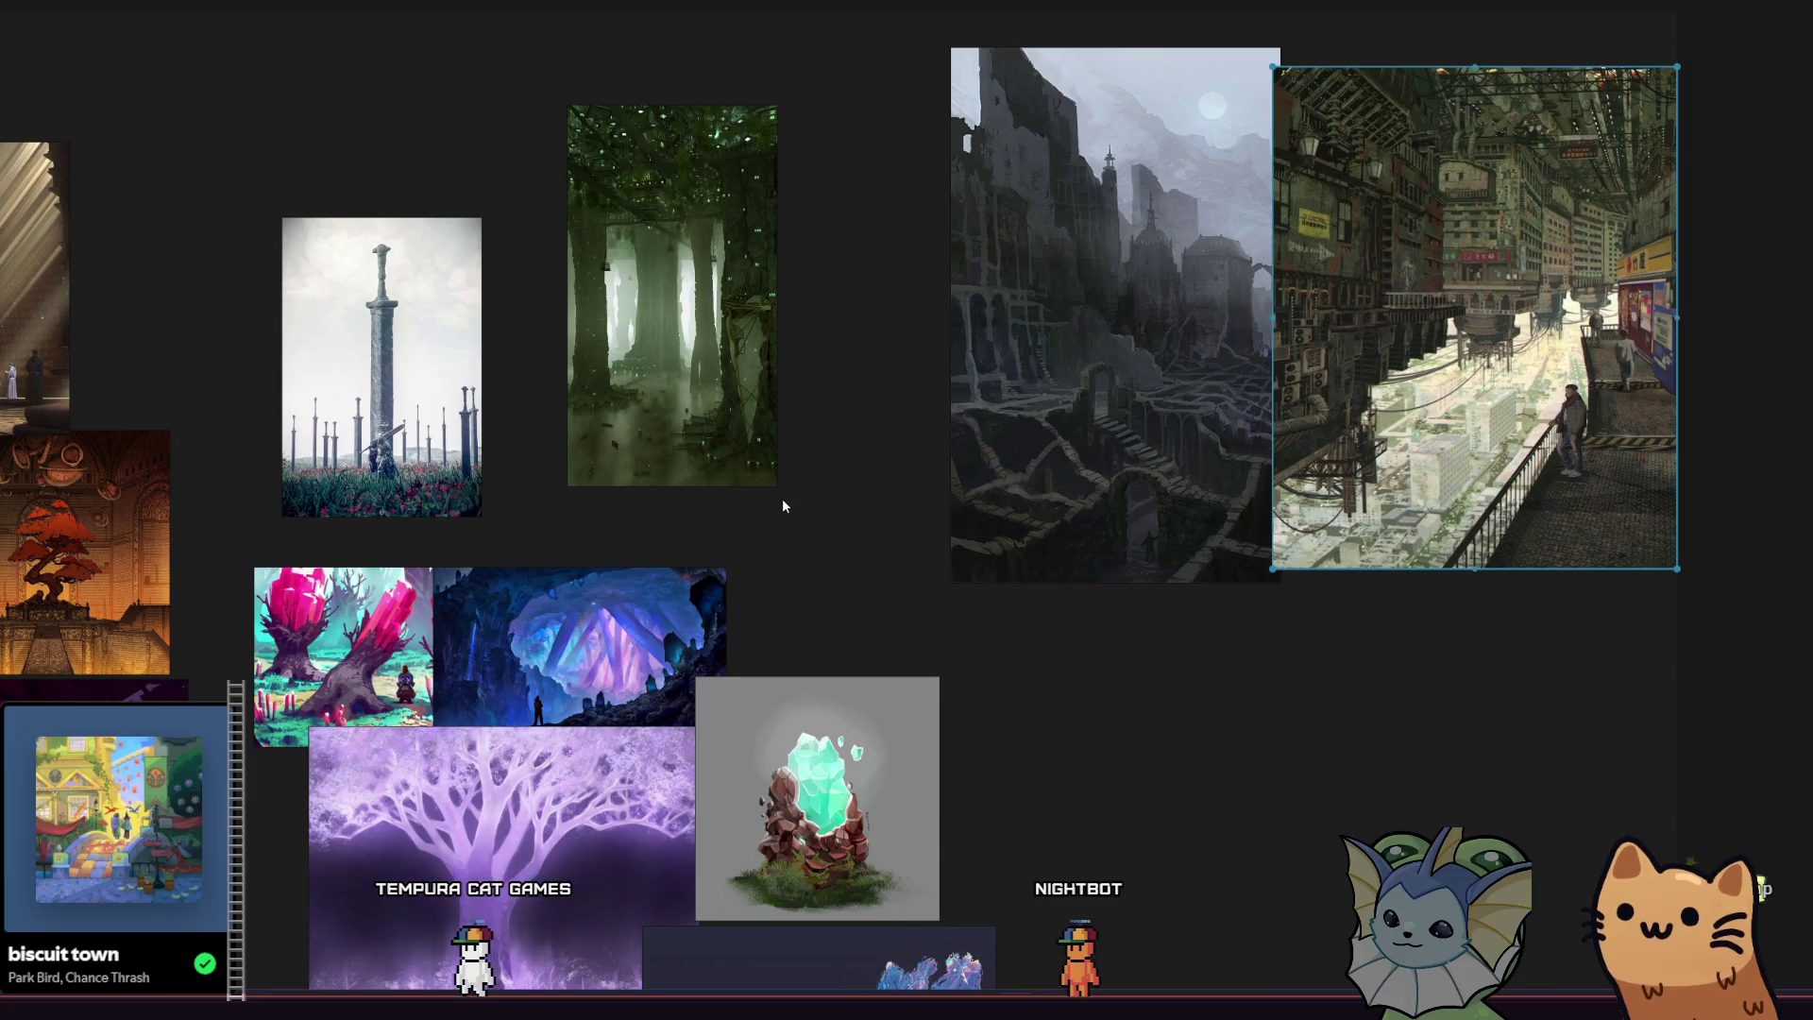
scroll(784, 501, down, 1)
scroll(813, 501, down, 2)
scroll(888, 484, up, 1)
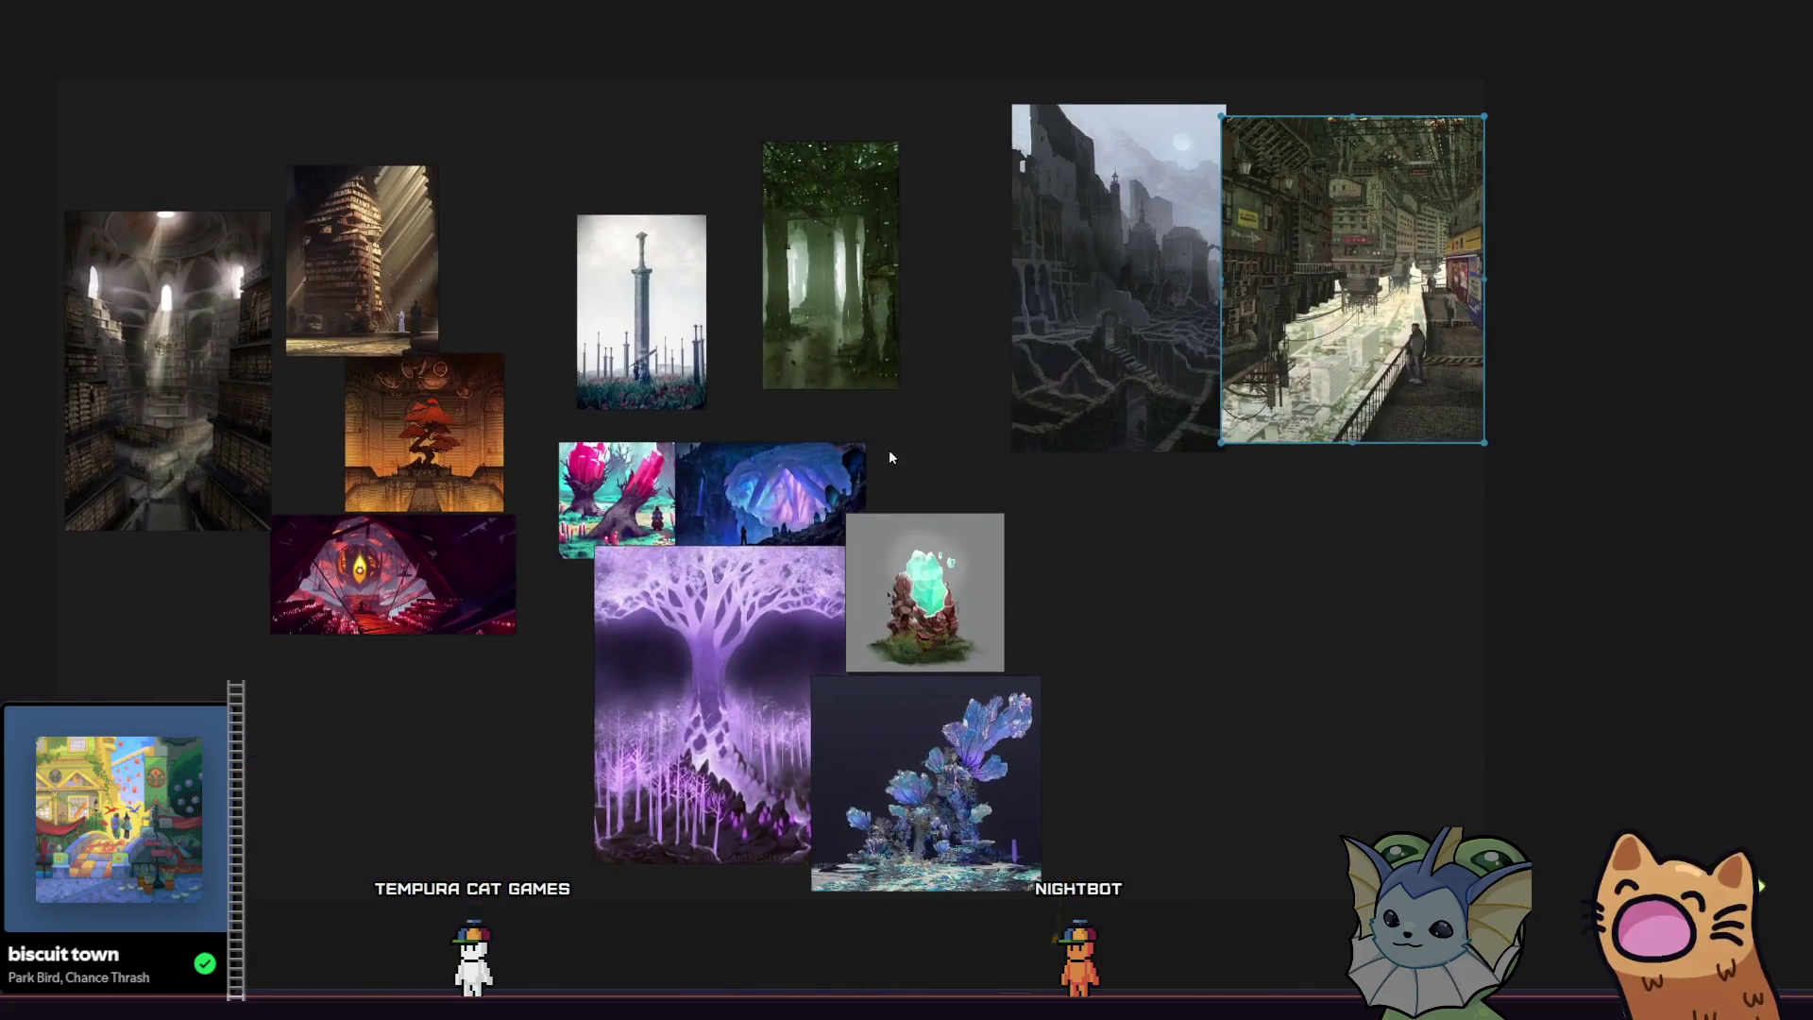
scroll(908, 531, up, 1)
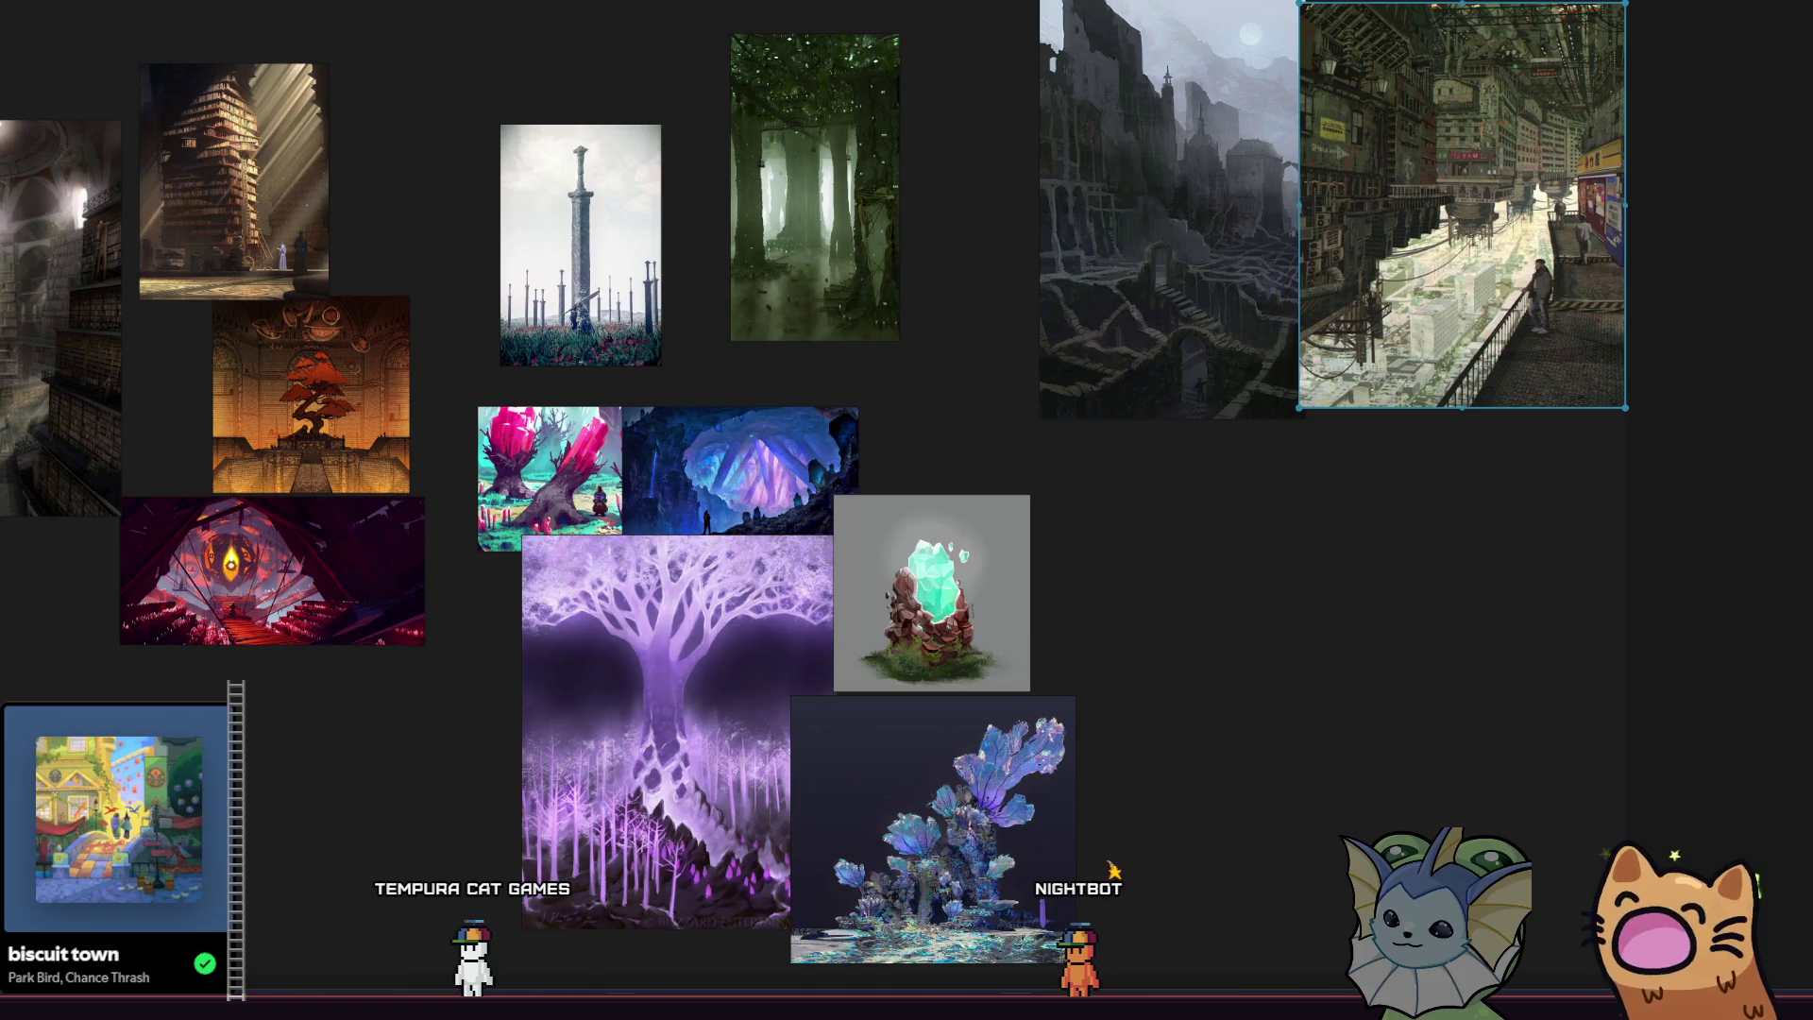
key(alt+Tab)
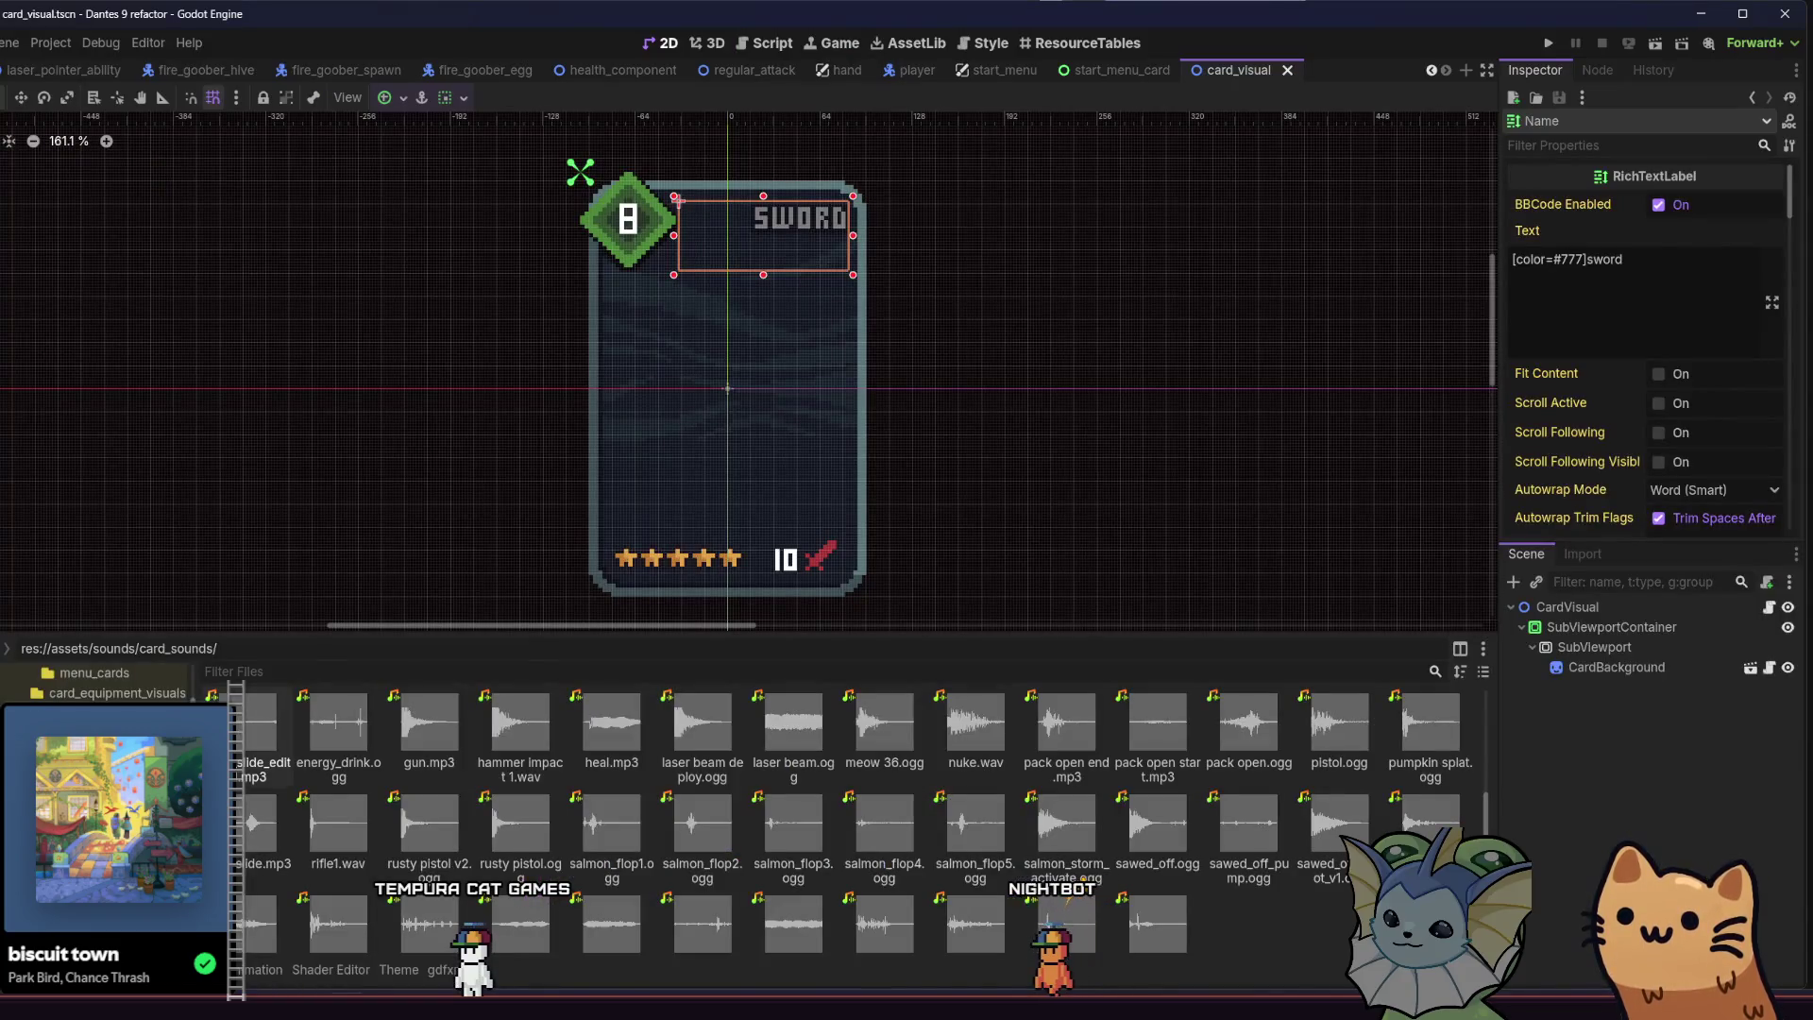
Look up card_visual, deselect the SWORD label, save the scene, and return to PureRef.
key(shift+alt+o)
text(card_visu)
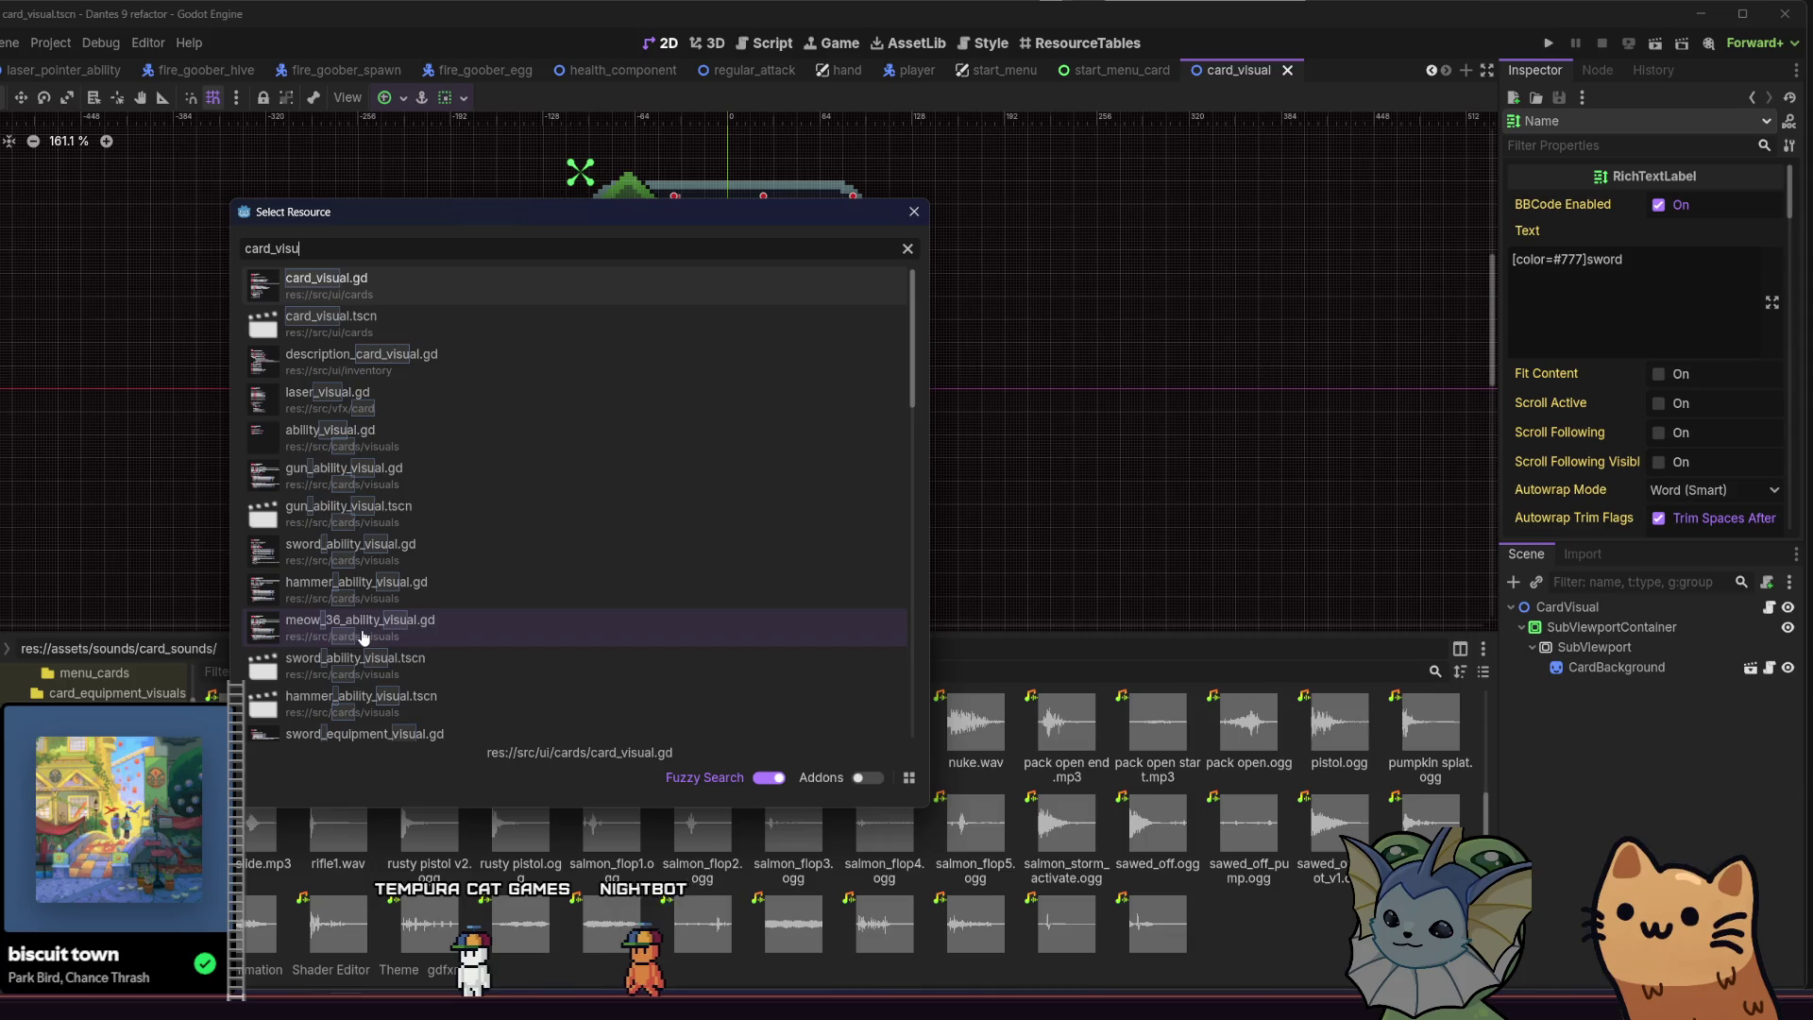
text(l)
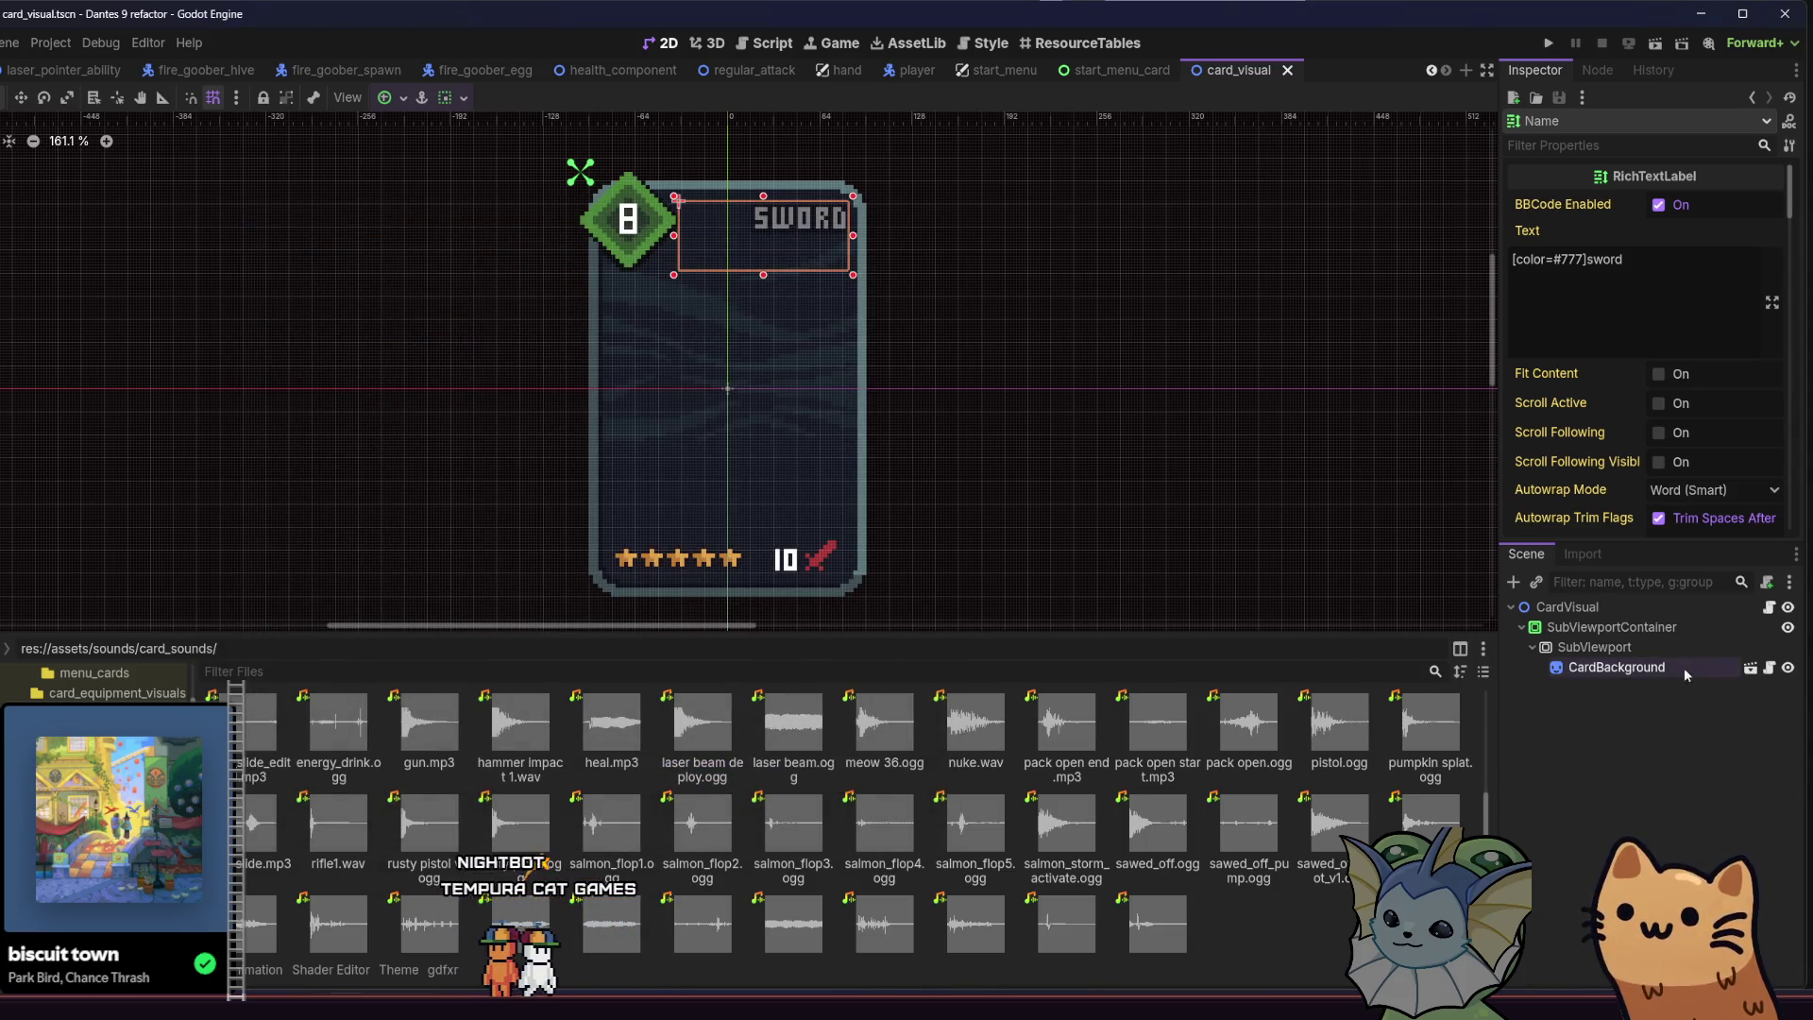
click(1641, 734)
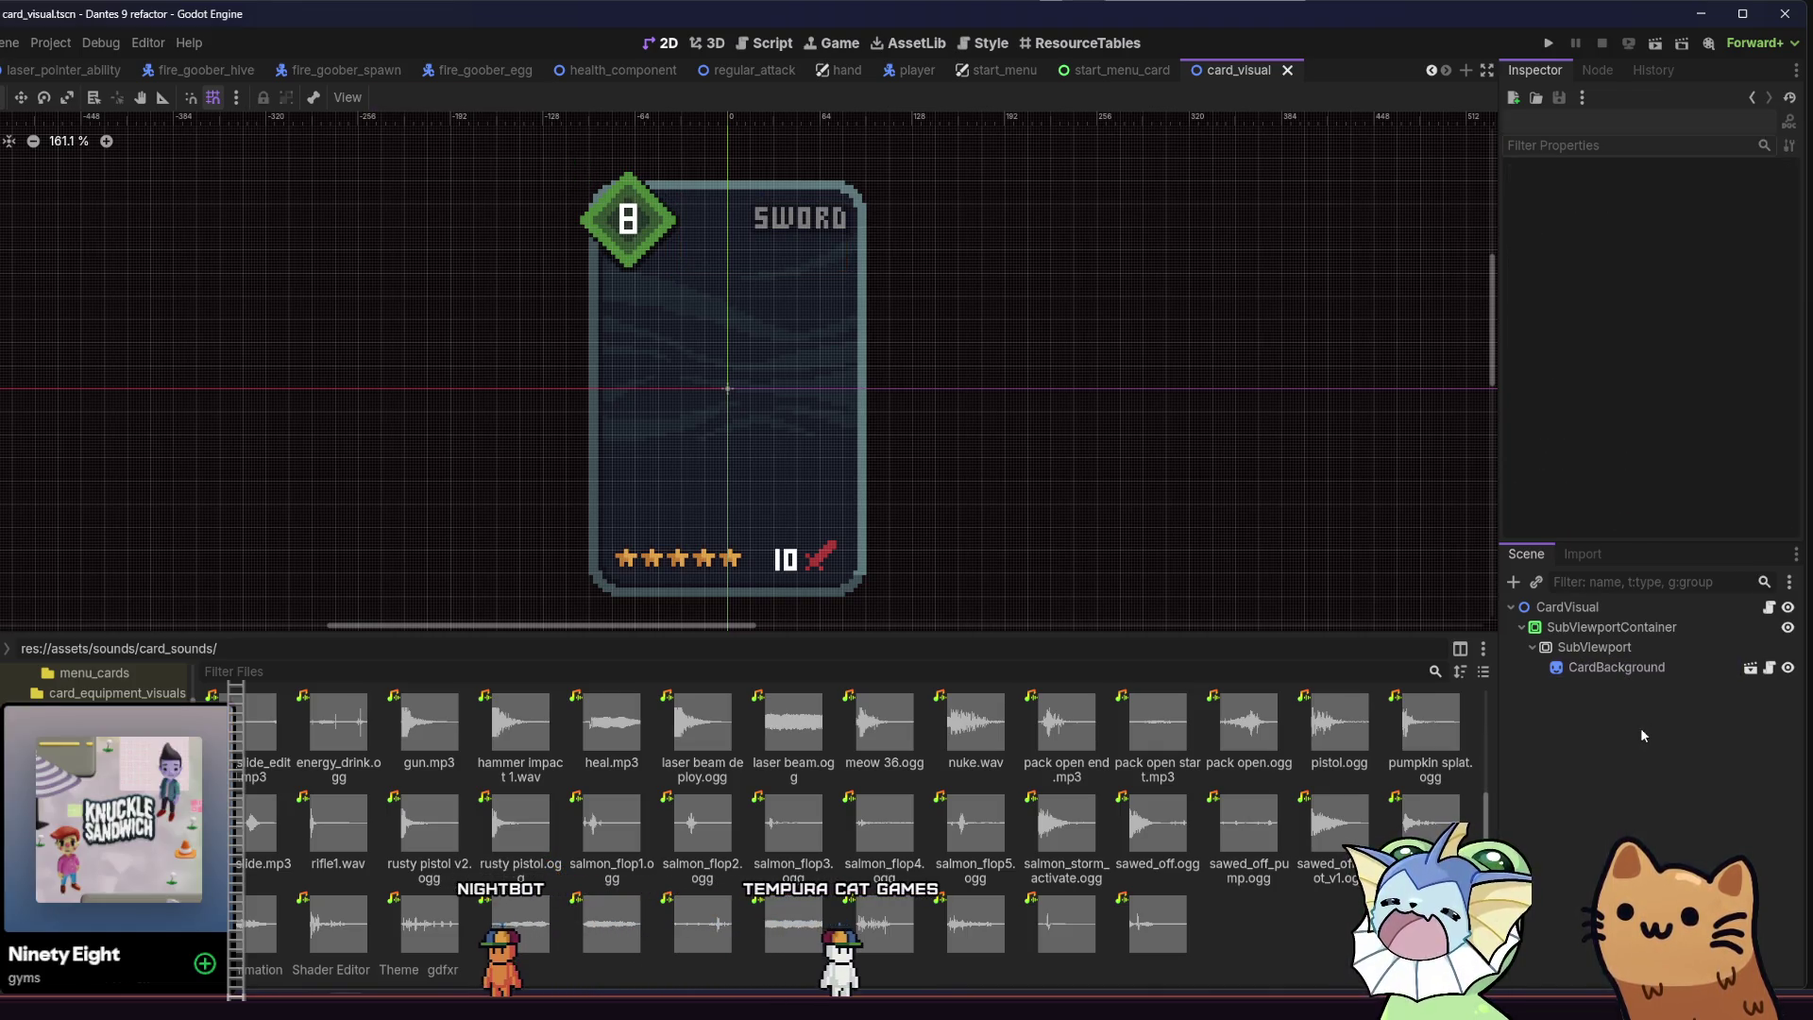
key(ctrl+s)
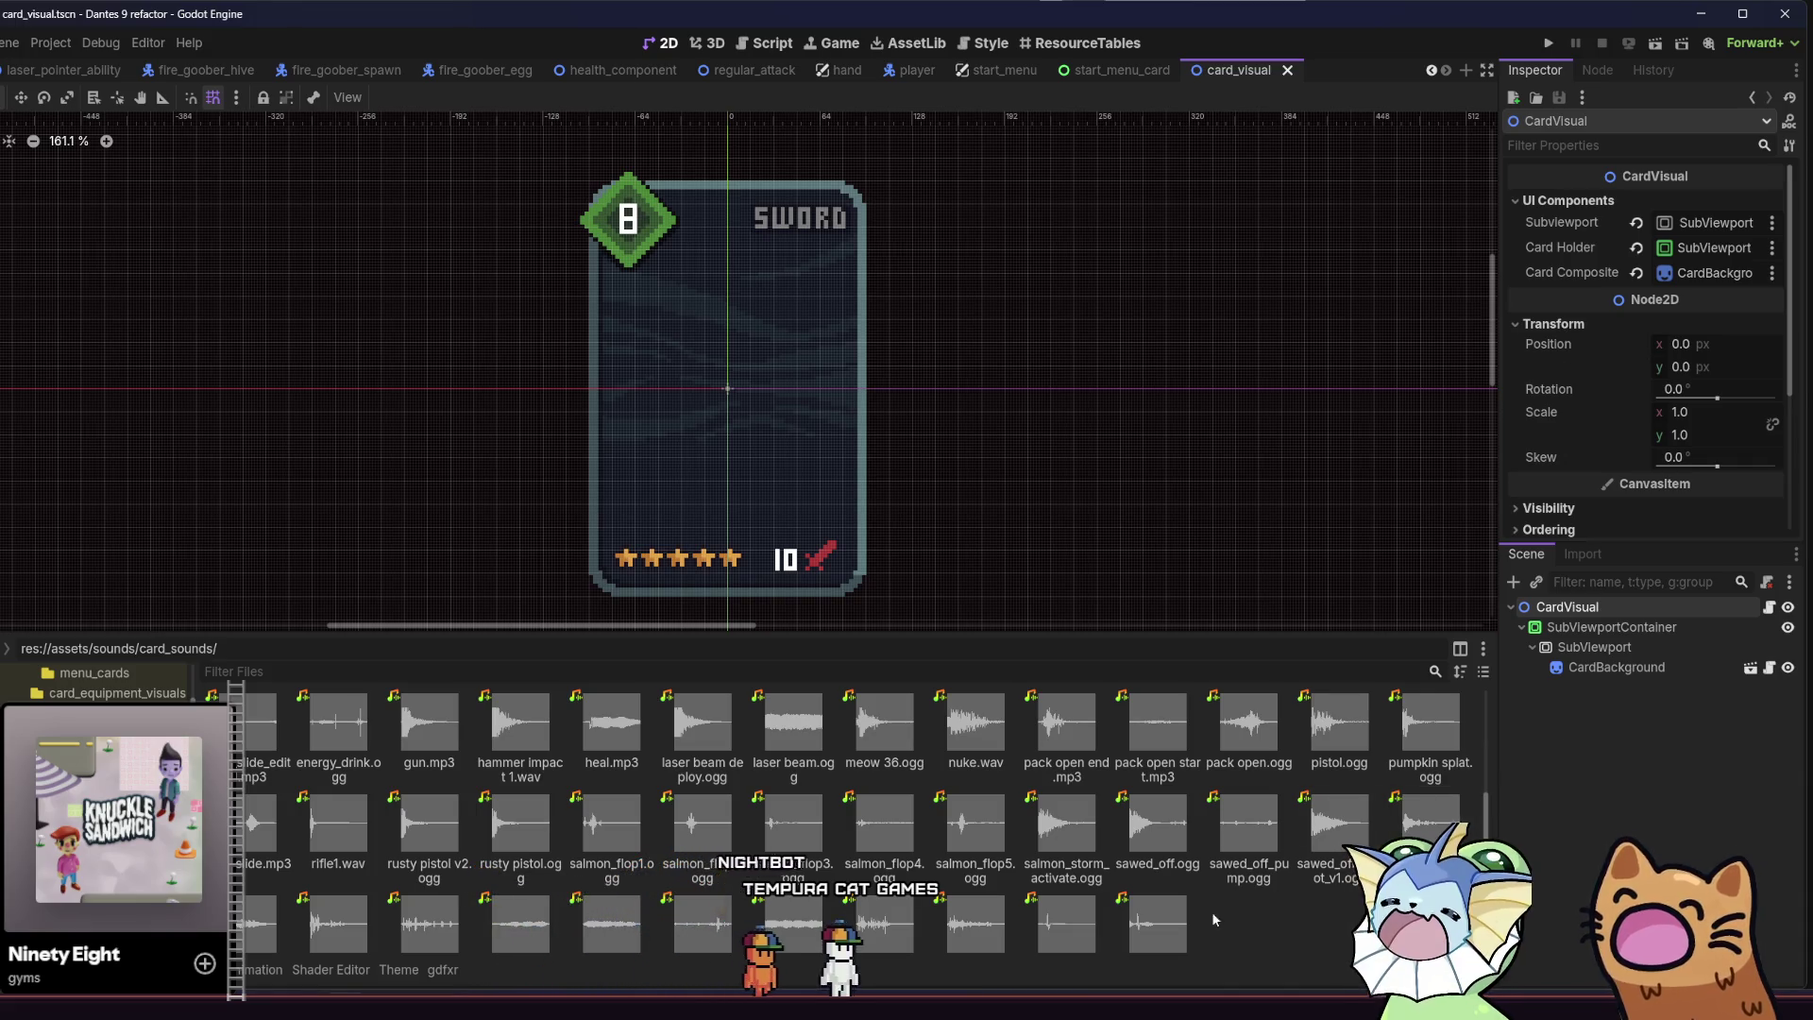
key(alt+Tab)
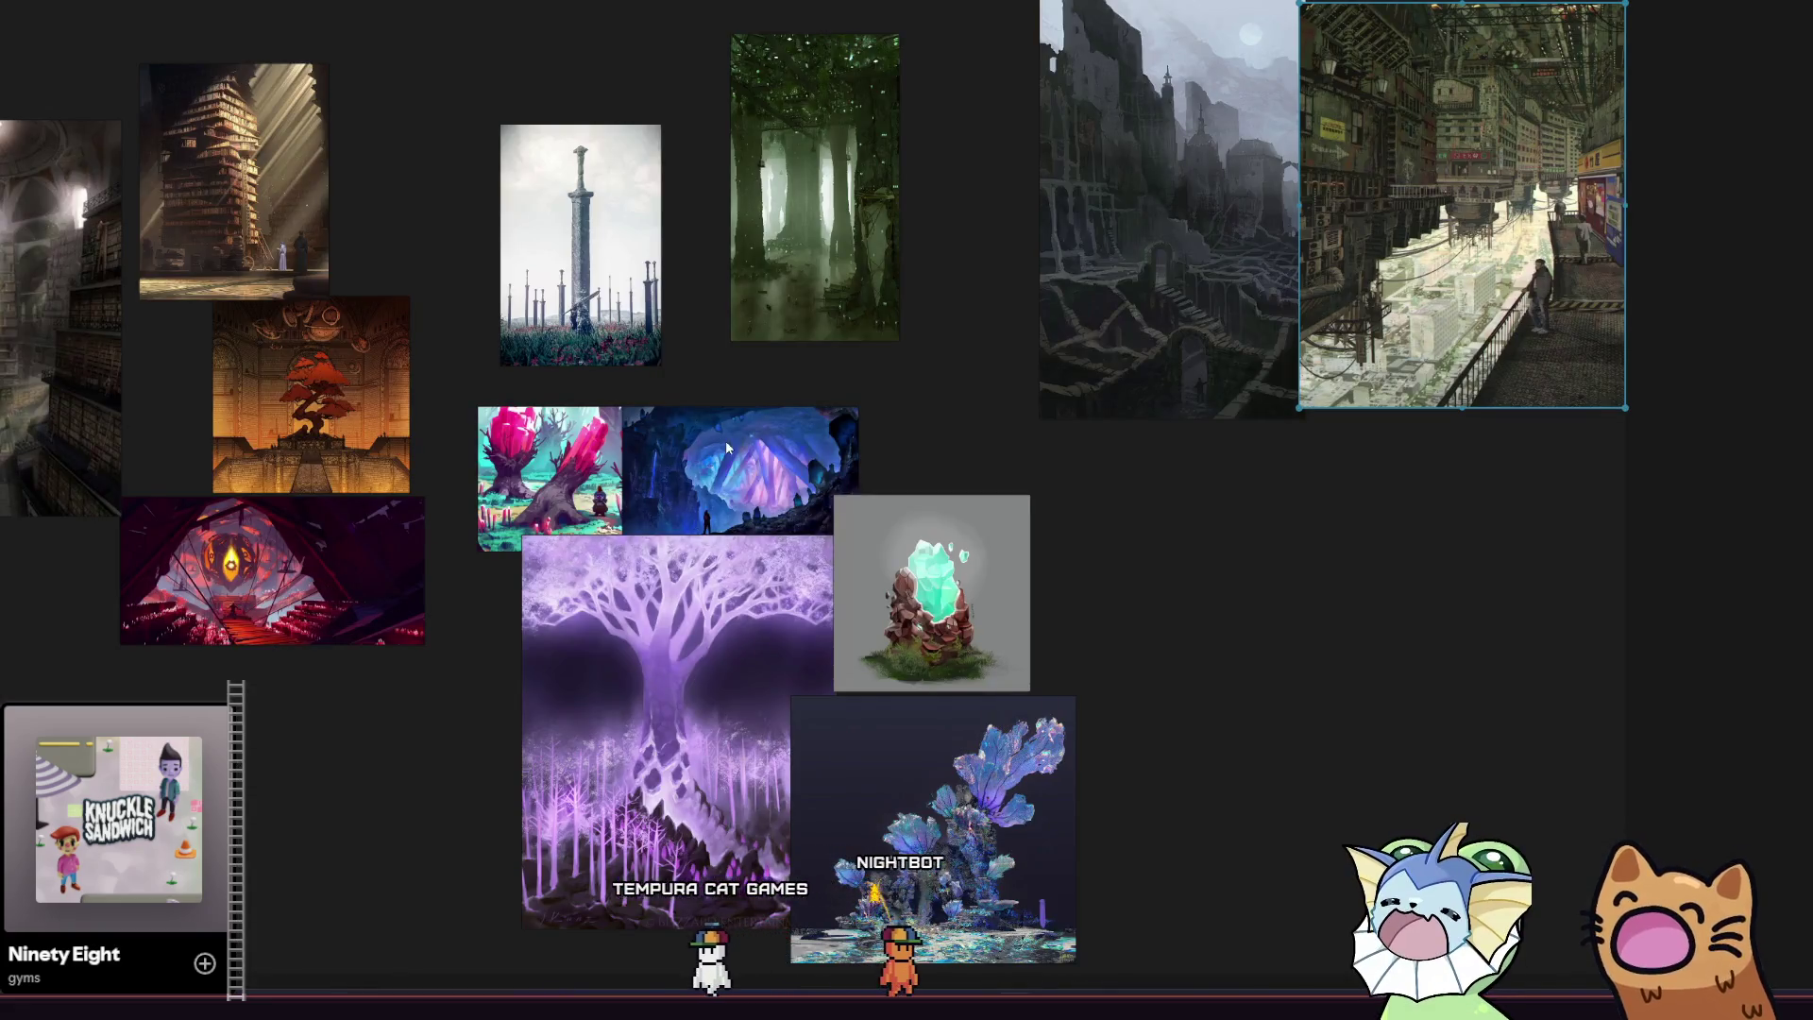
Recentre the board and enlarge the bonsai image up and to the left.
scroll(812, 462, down, 2)
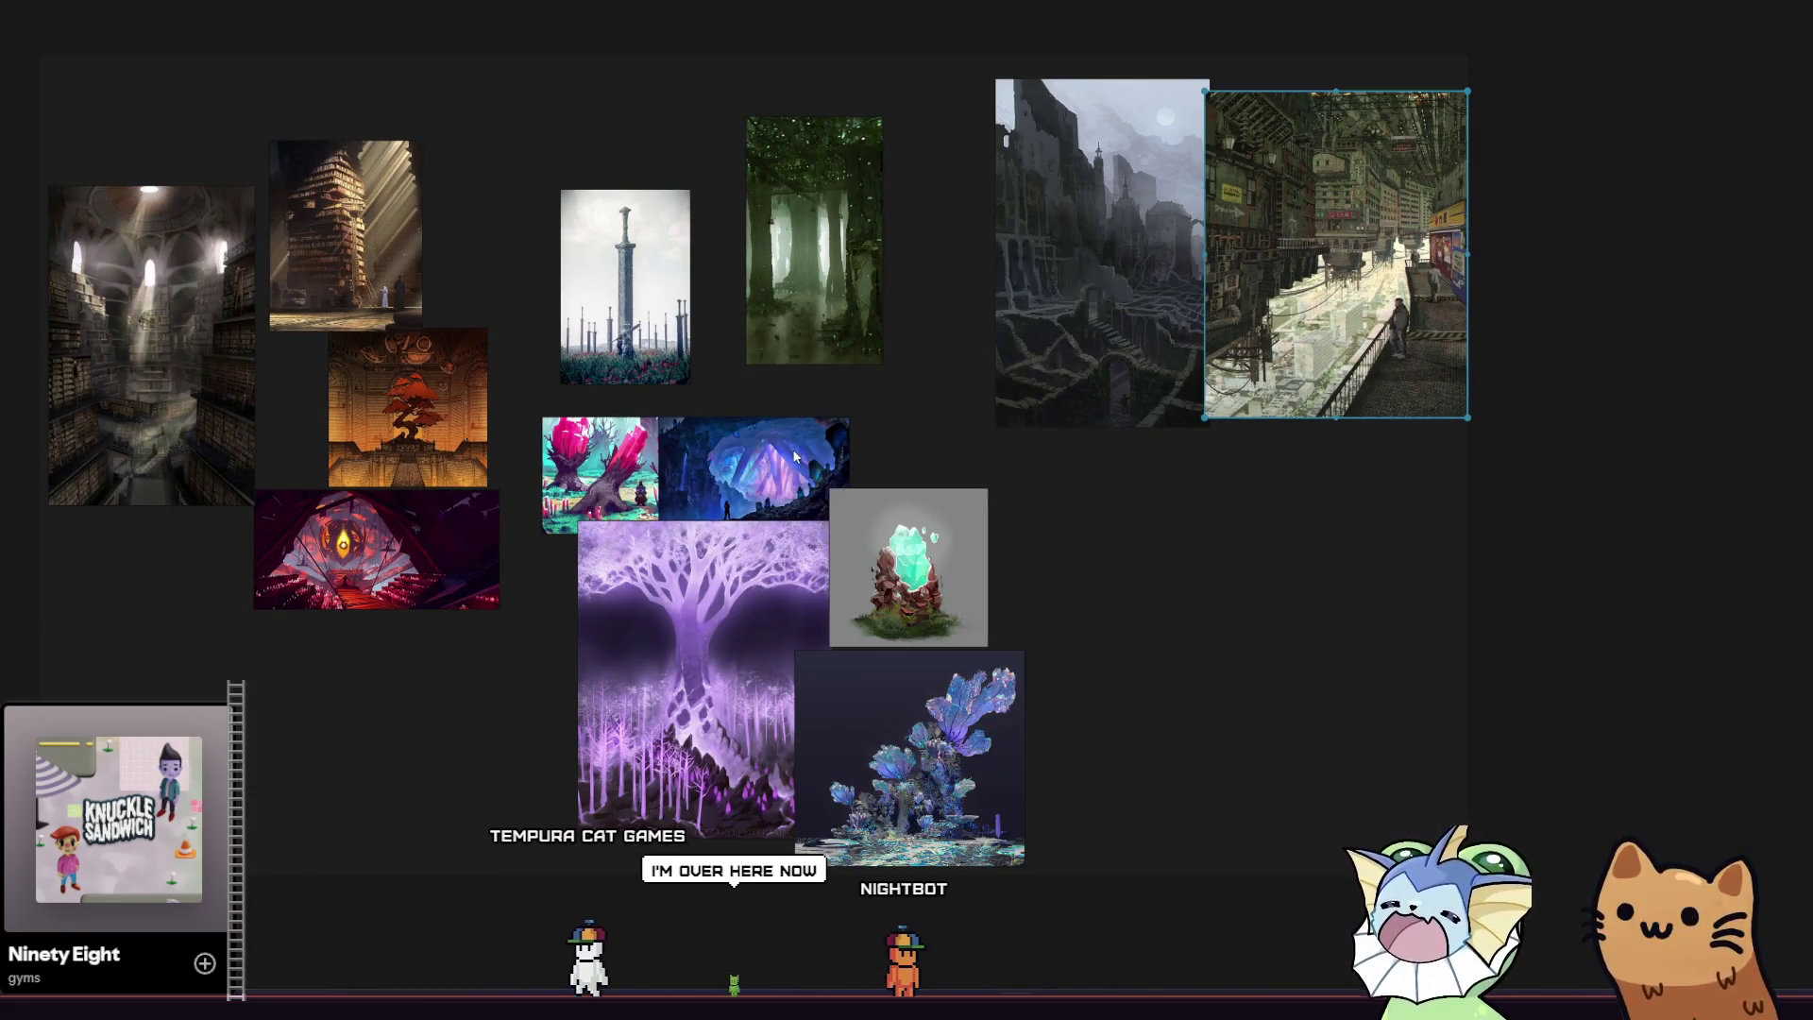
scroll(859, 429, up, 3)
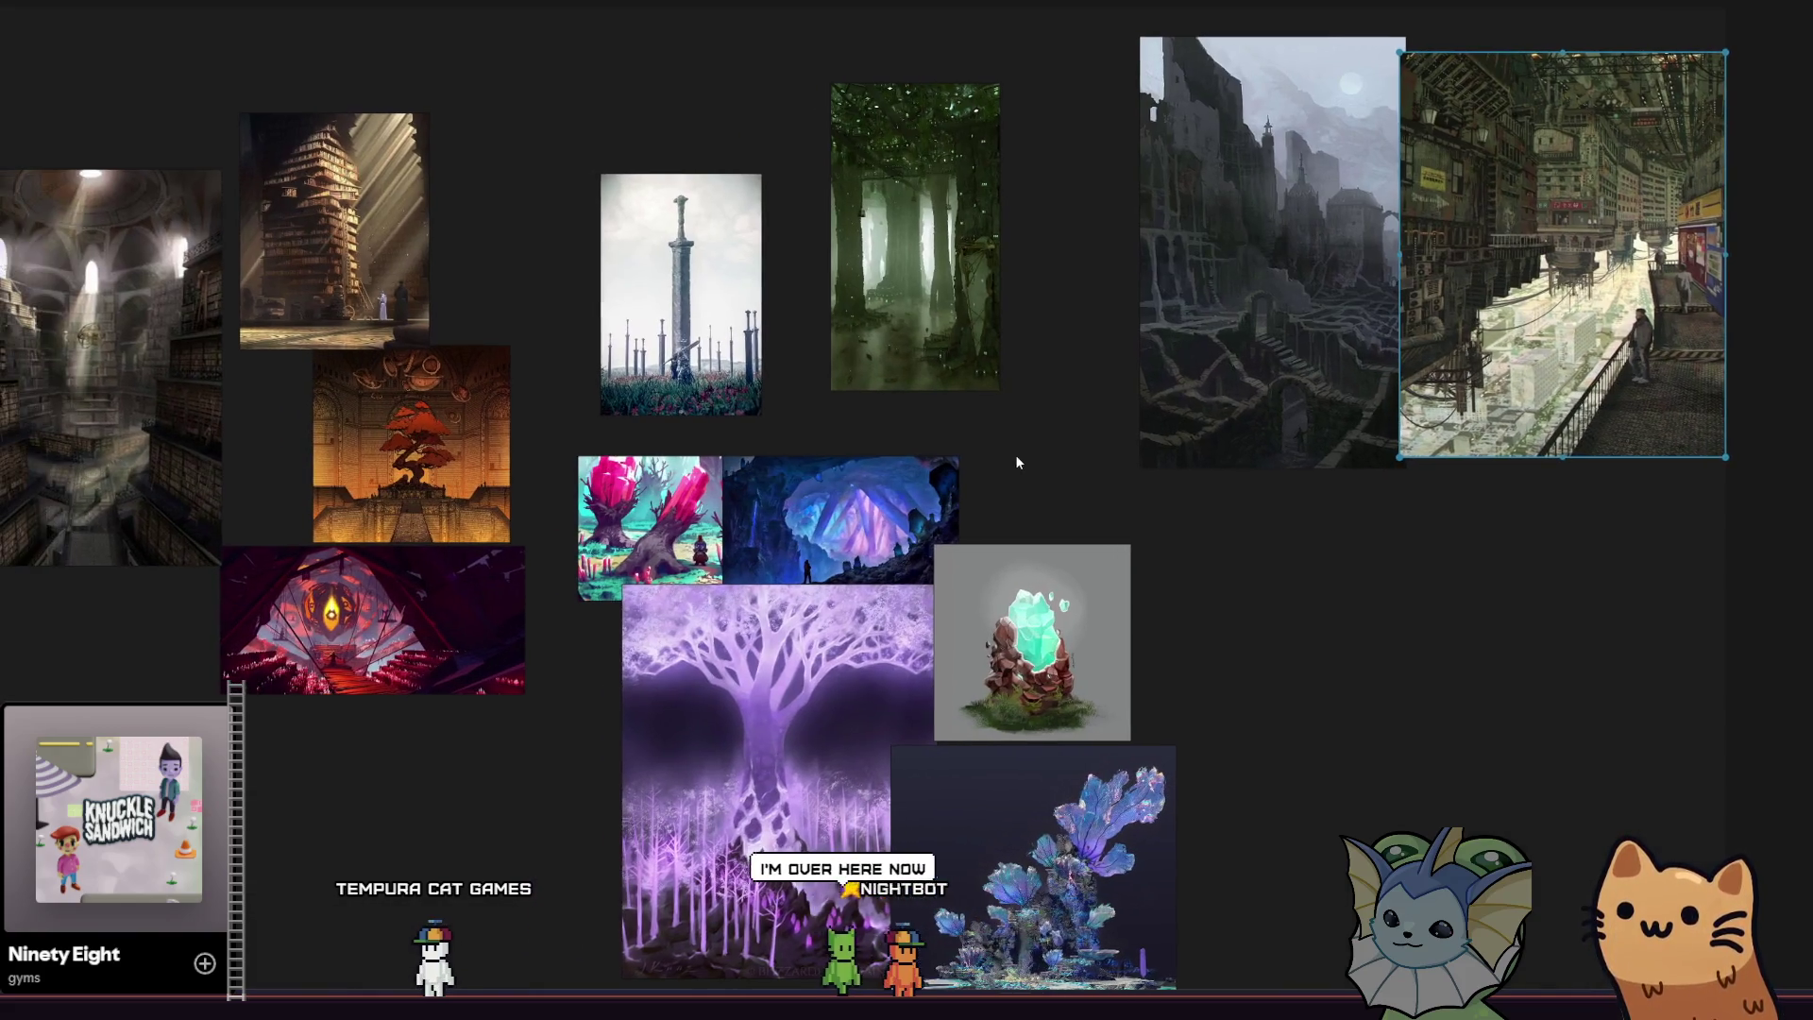
mouse_move(1016, 456)
mouse_down()
mouse_move(1045, 410)
mouse_move(1041, 437)
mouse_up()
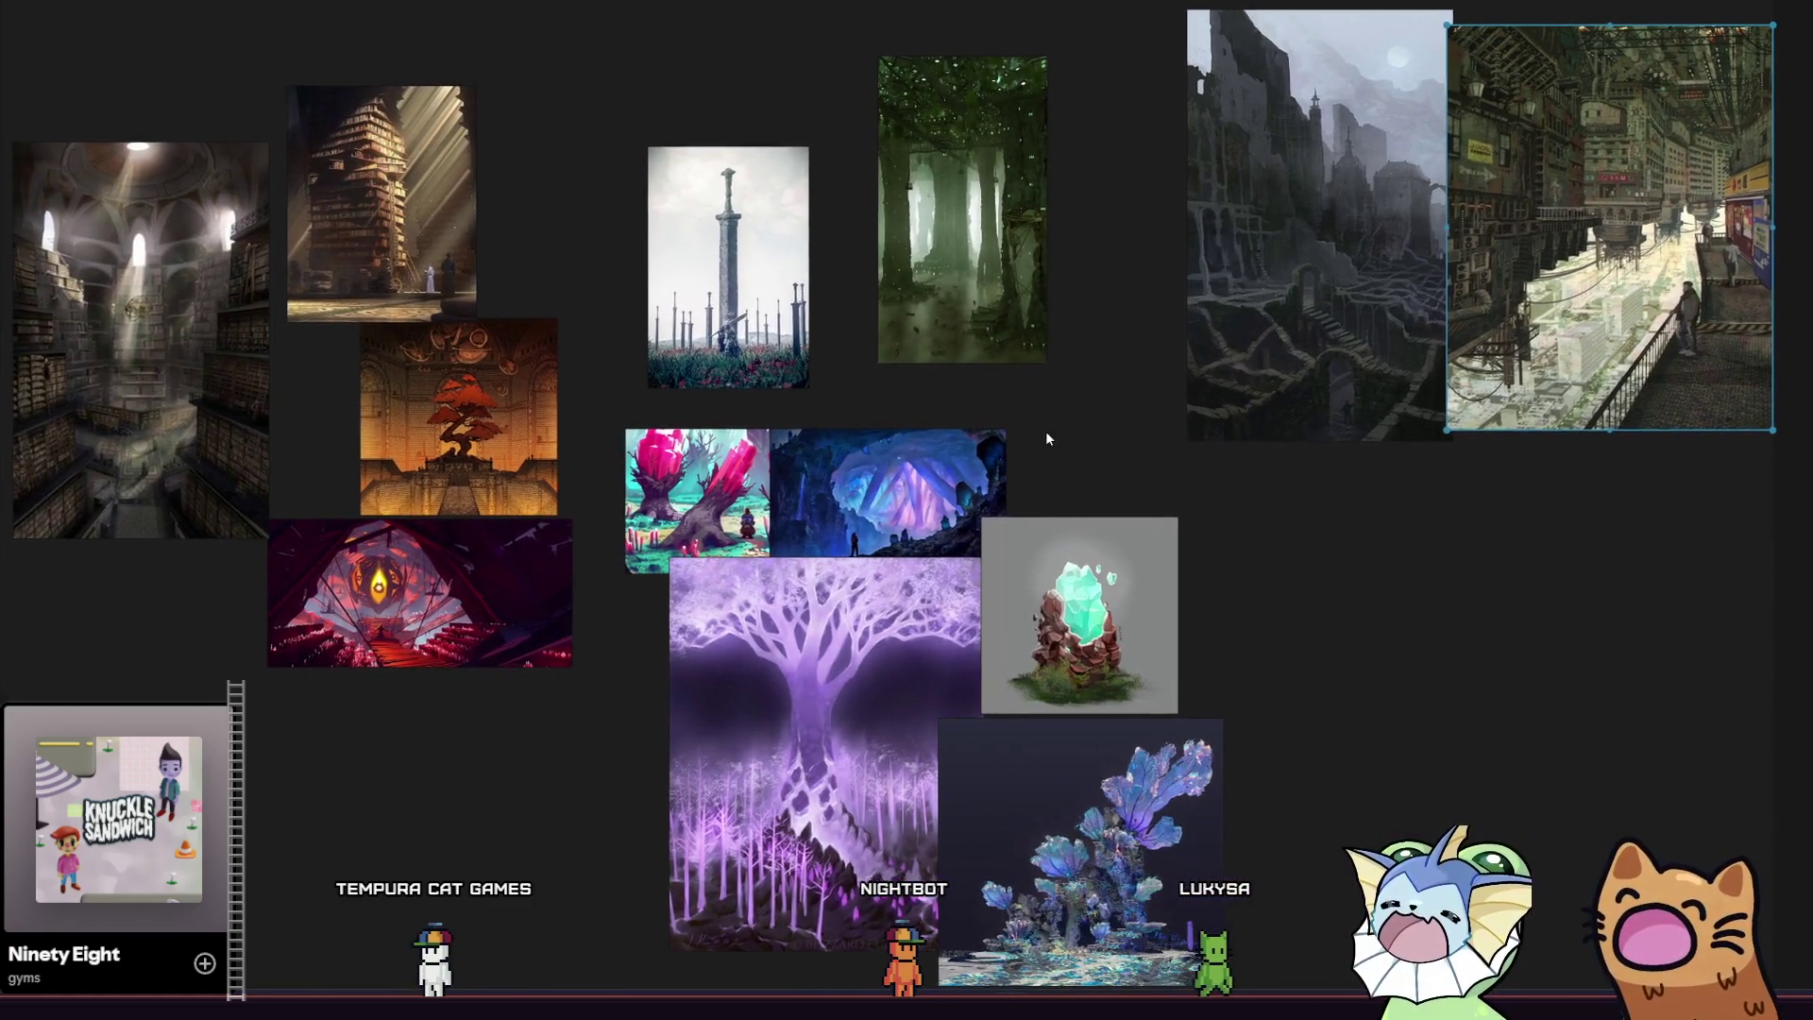
scroll(1045, 431, up, 2)
scroll(1045, 422, down, 1)
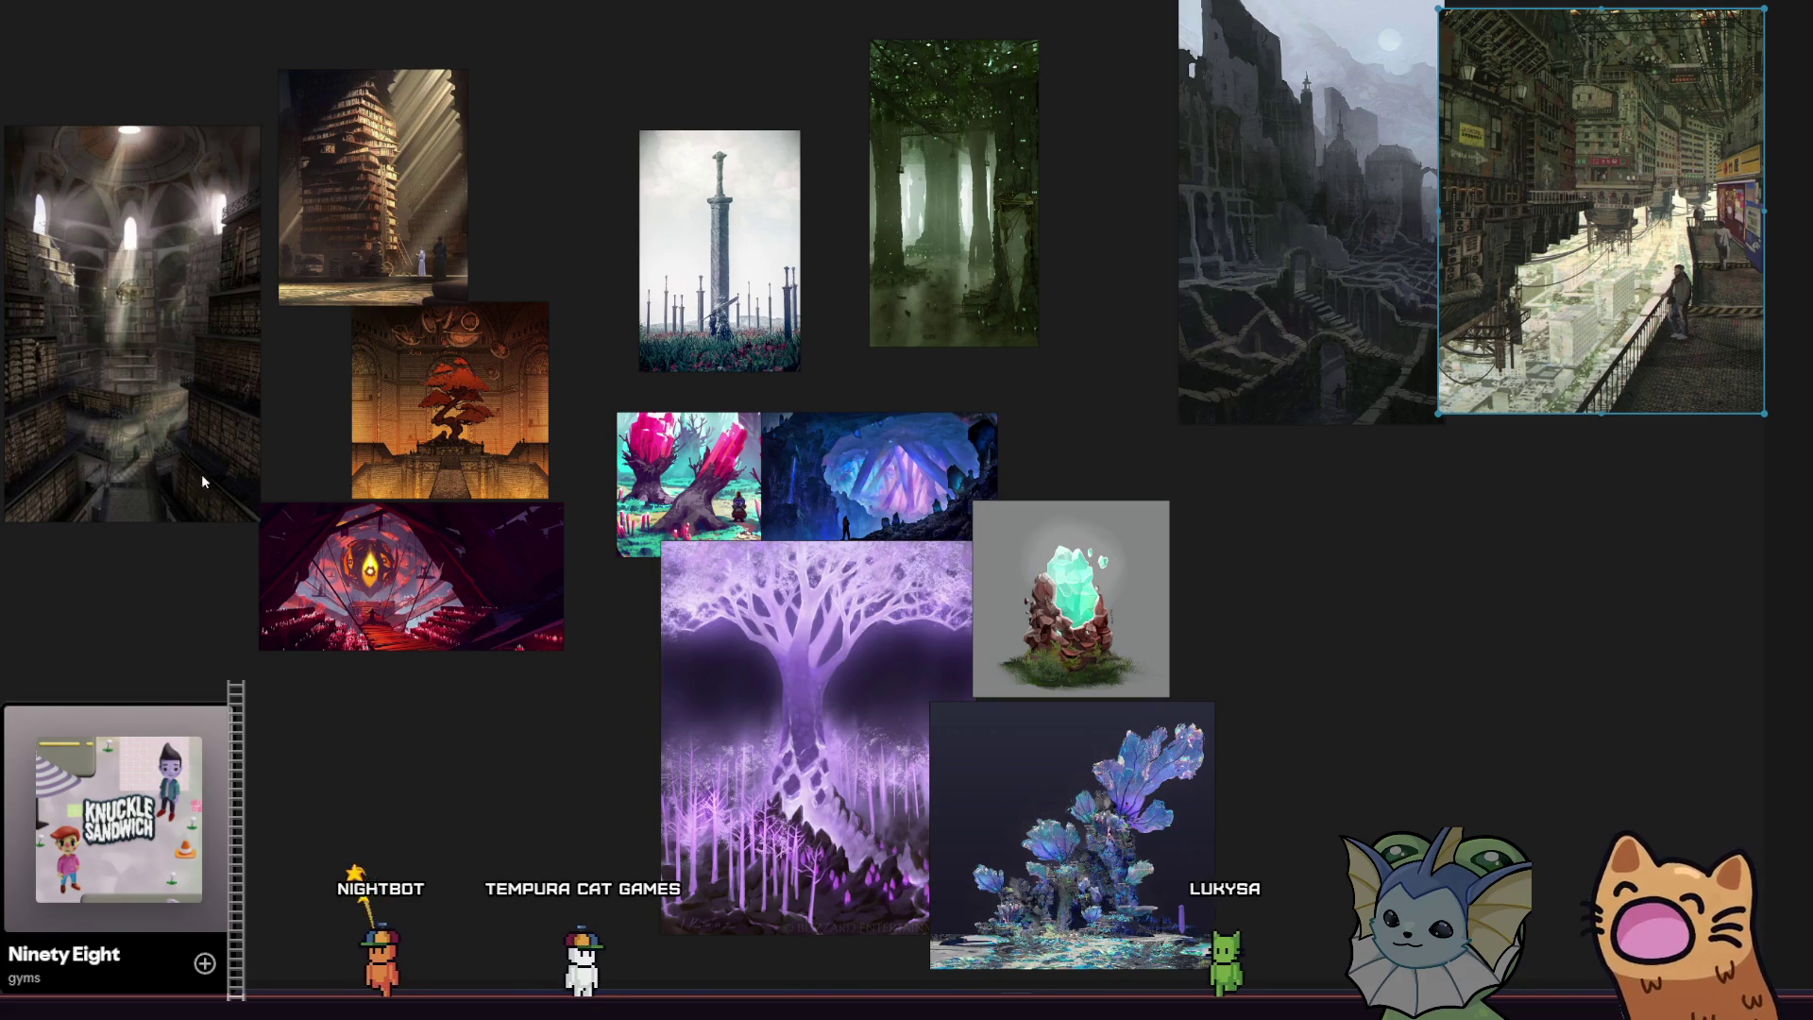
scroll(389, 368, up, 1)
click(478, 415)
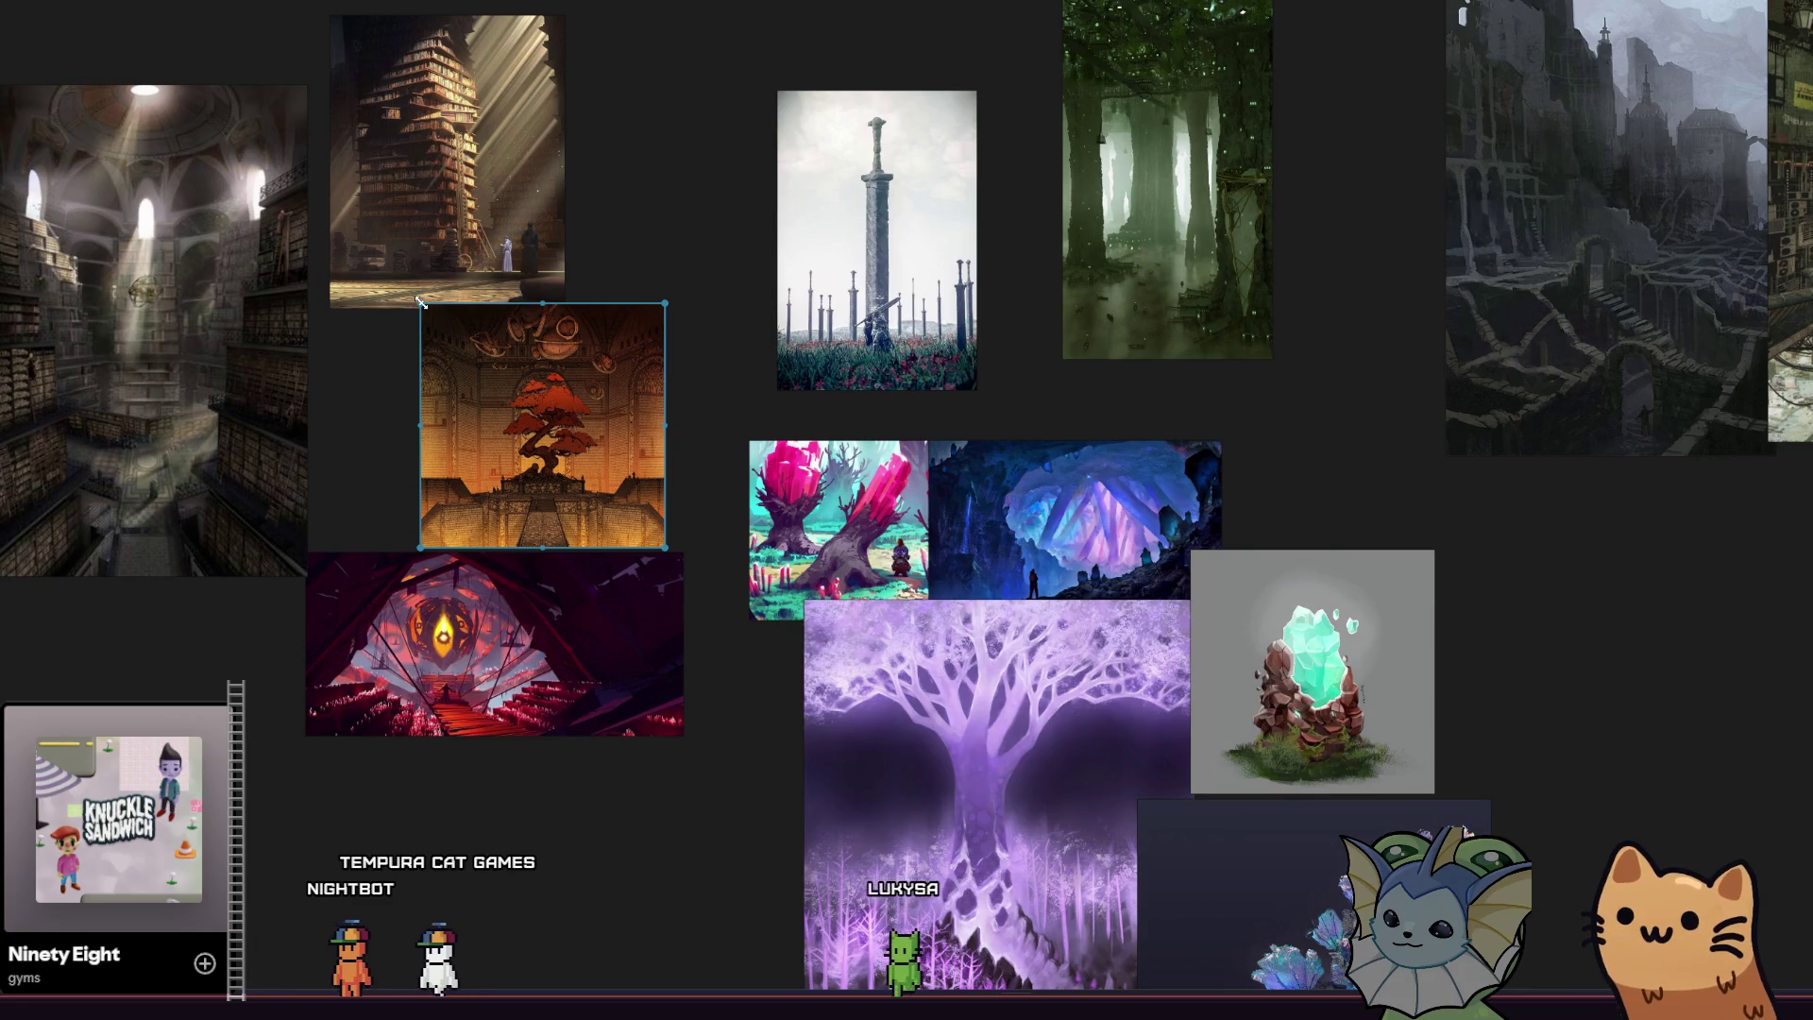
drag(414, 300, 368, 252)
Enlarge and move the red-eye image lower left, then shift the library tower left into the stack.
drag(491, 311, 498, 316)
mouse_move(644, 736)
mouse_down()
mouse_move(464, 760)
mouse_move(607, 809)
mouse_up()
drag(482, 367, 416, 396)
mouse_move(401, 213)
mouse_down()
mouse_move(365, 191)
mouse_move(388, 200)
mouse_up()
click(618, 302)
Enlarge the green misty forest image and nudge it slightly right.
scroll(617, 310, down, 2)
scroll(493, 329, right, 3)
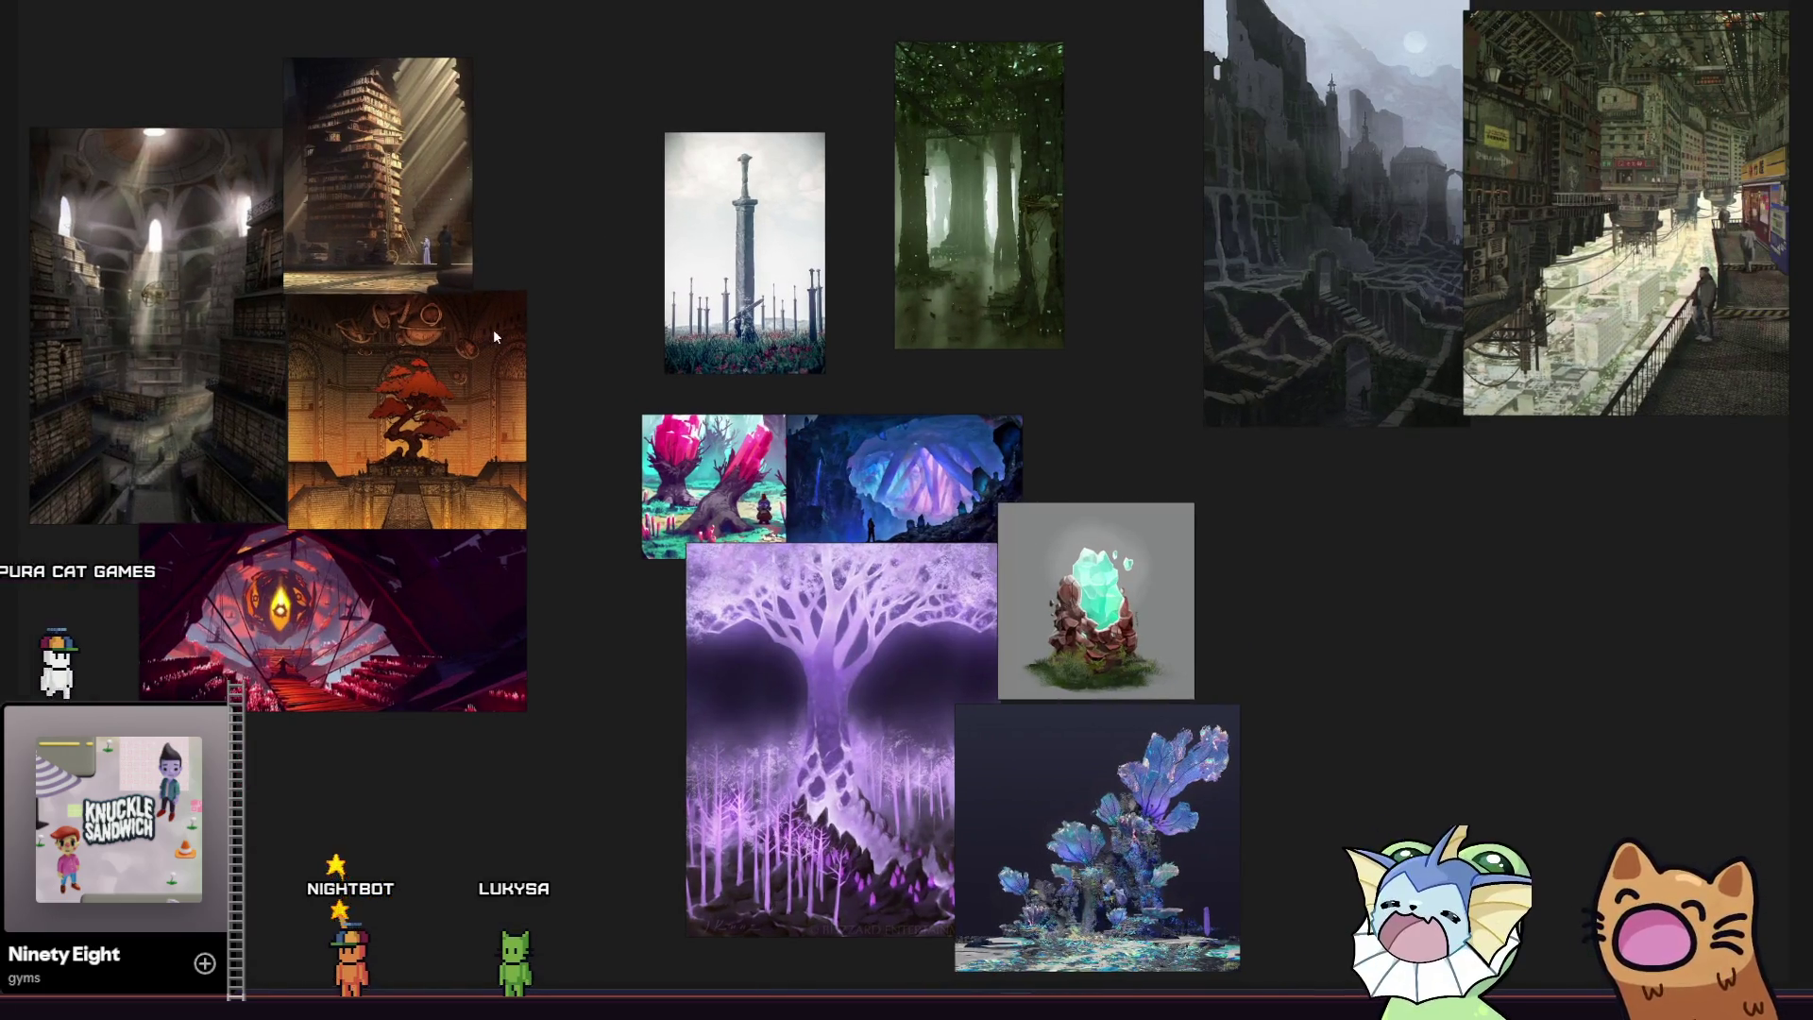
scroll(662, 351, down, 1)
scroll(807, 341, left, 4)
scroll(502, 383, up, 1)
scroll(331, 414, up, 2)
scroll(439, 438, left, 2)
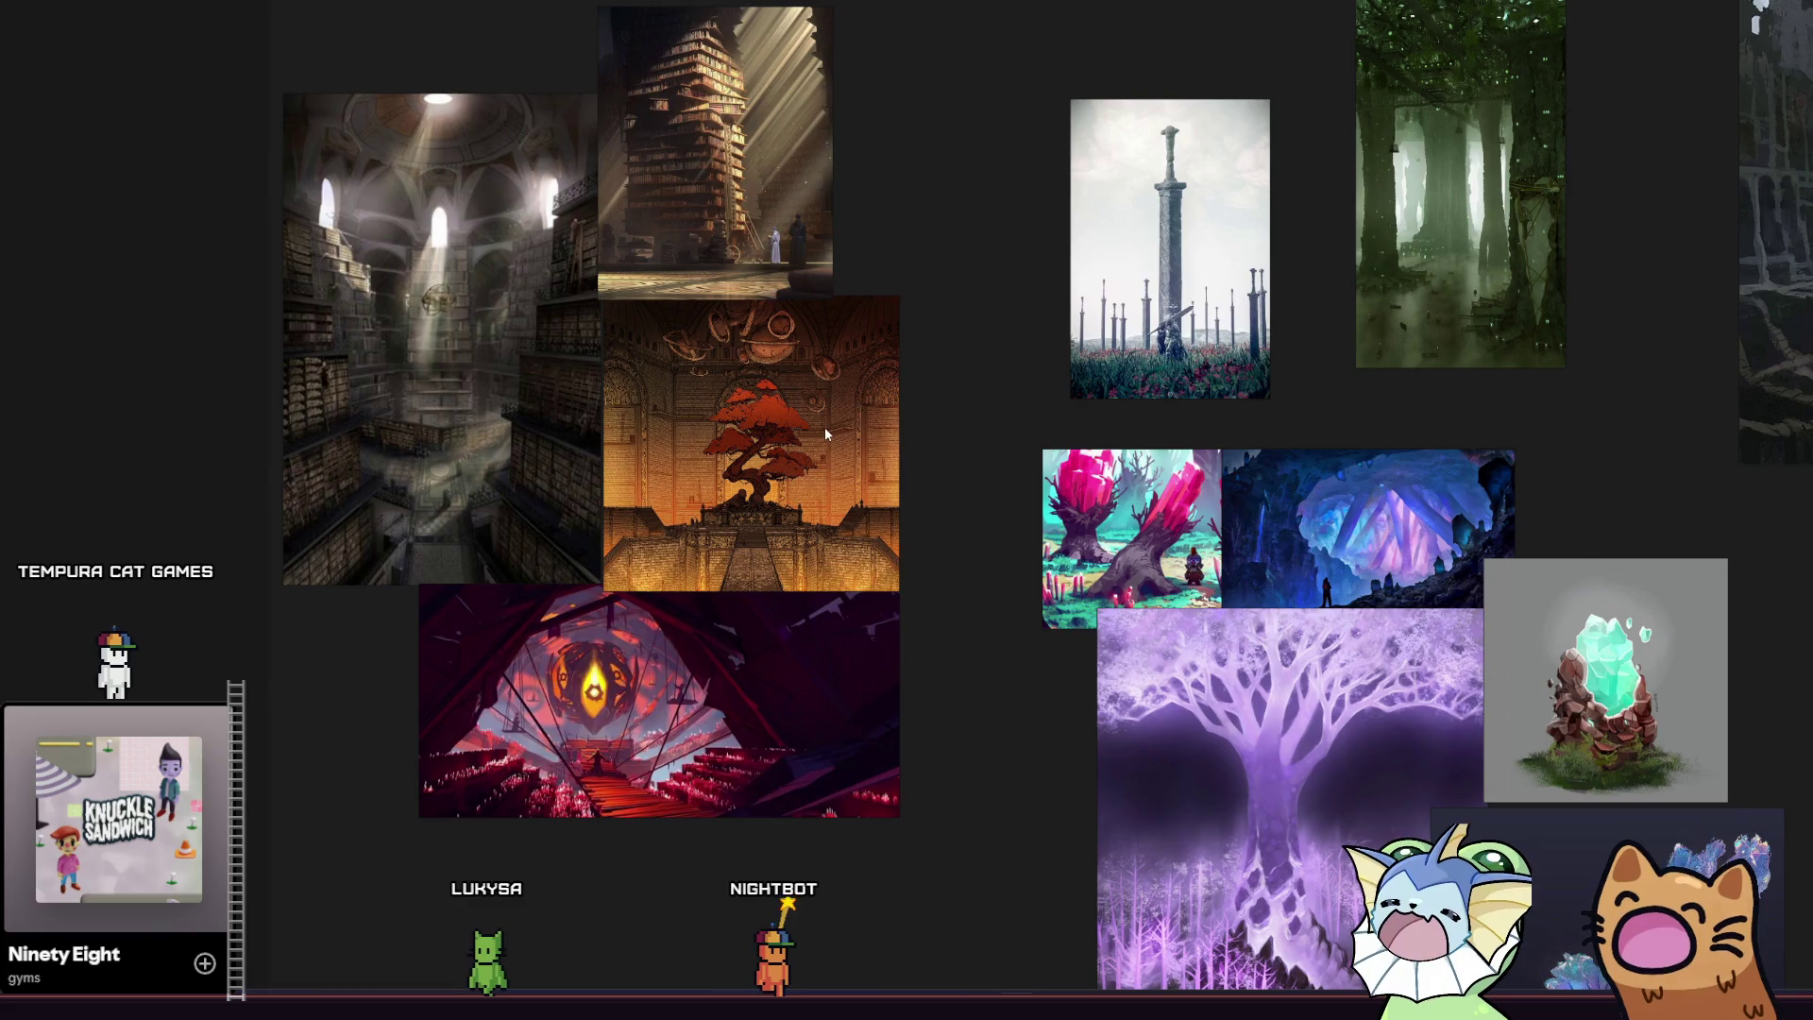
scroll(763, 428, right, 10)
scroll(763, 428, down, 4)
scroll(565, 359, right, 1)
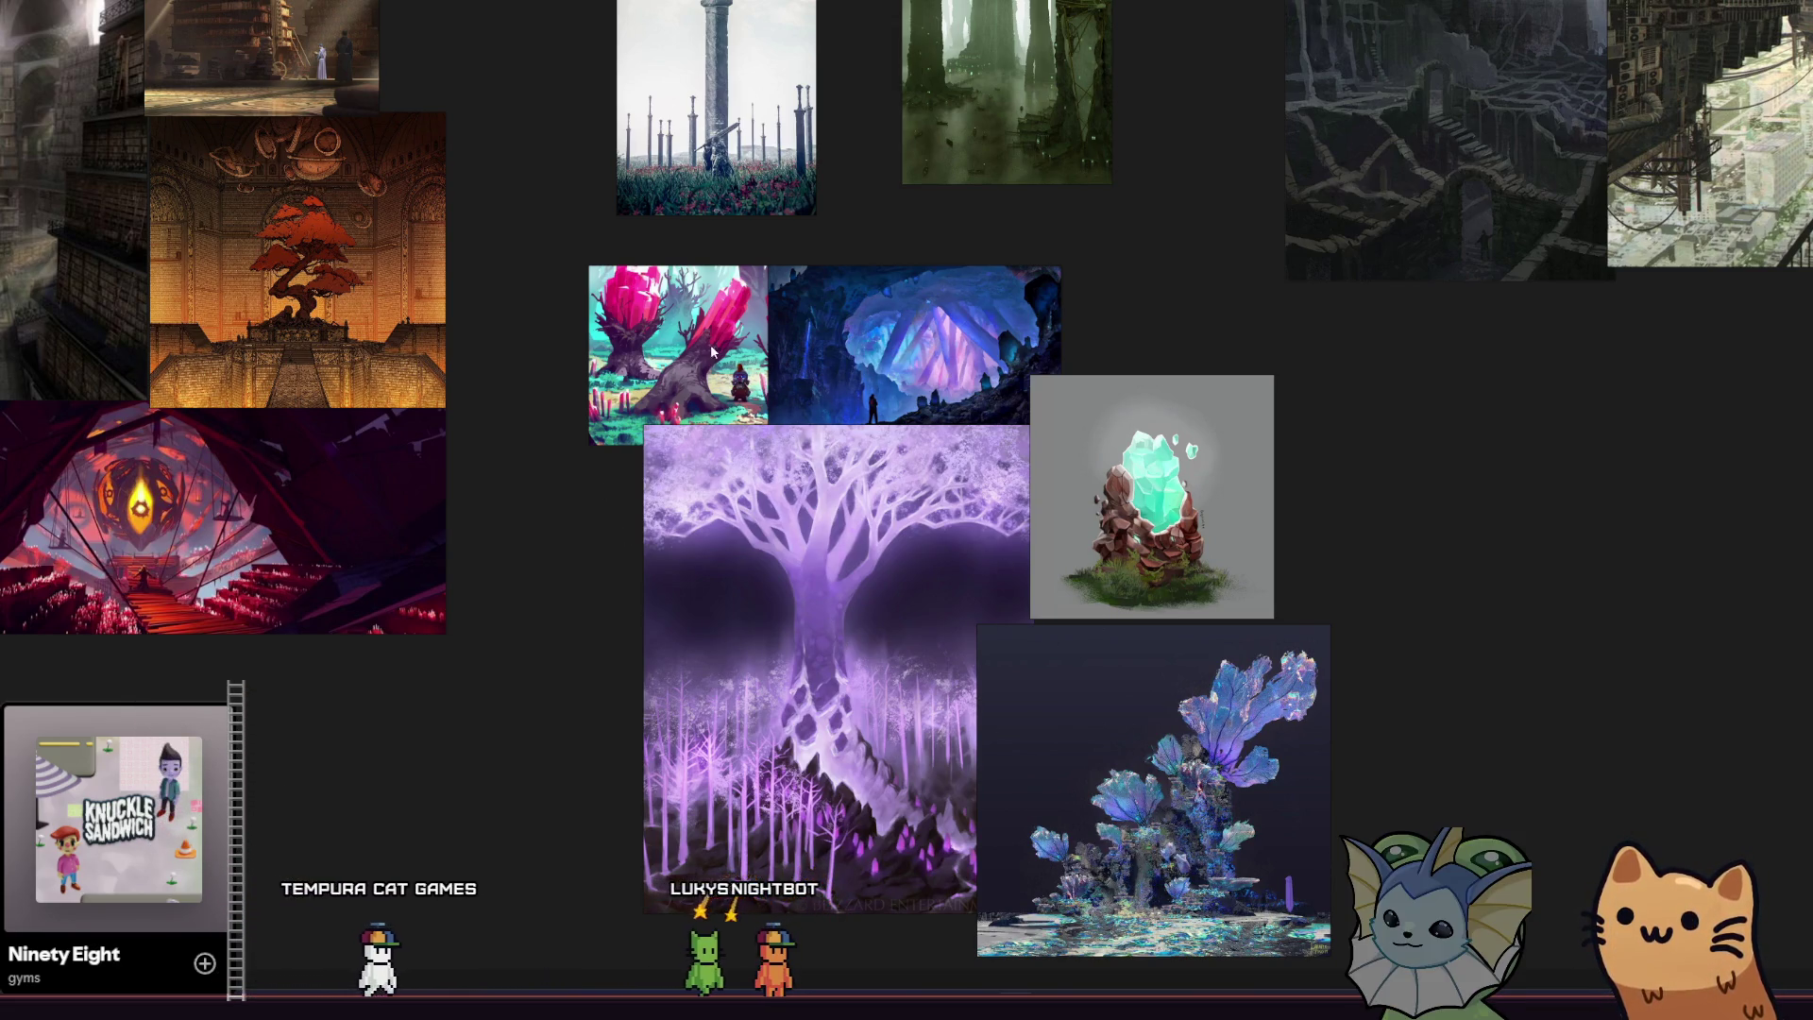
mouse_move(886, 202)
mouse_down()
mouse_move(598, 336)
mouse_move(425, 389)
mouse_move(438, 433)
mouse_up()
click(517, 224)
drag(663, 421, 695, 440)
drag(465, 298, 482, 293)
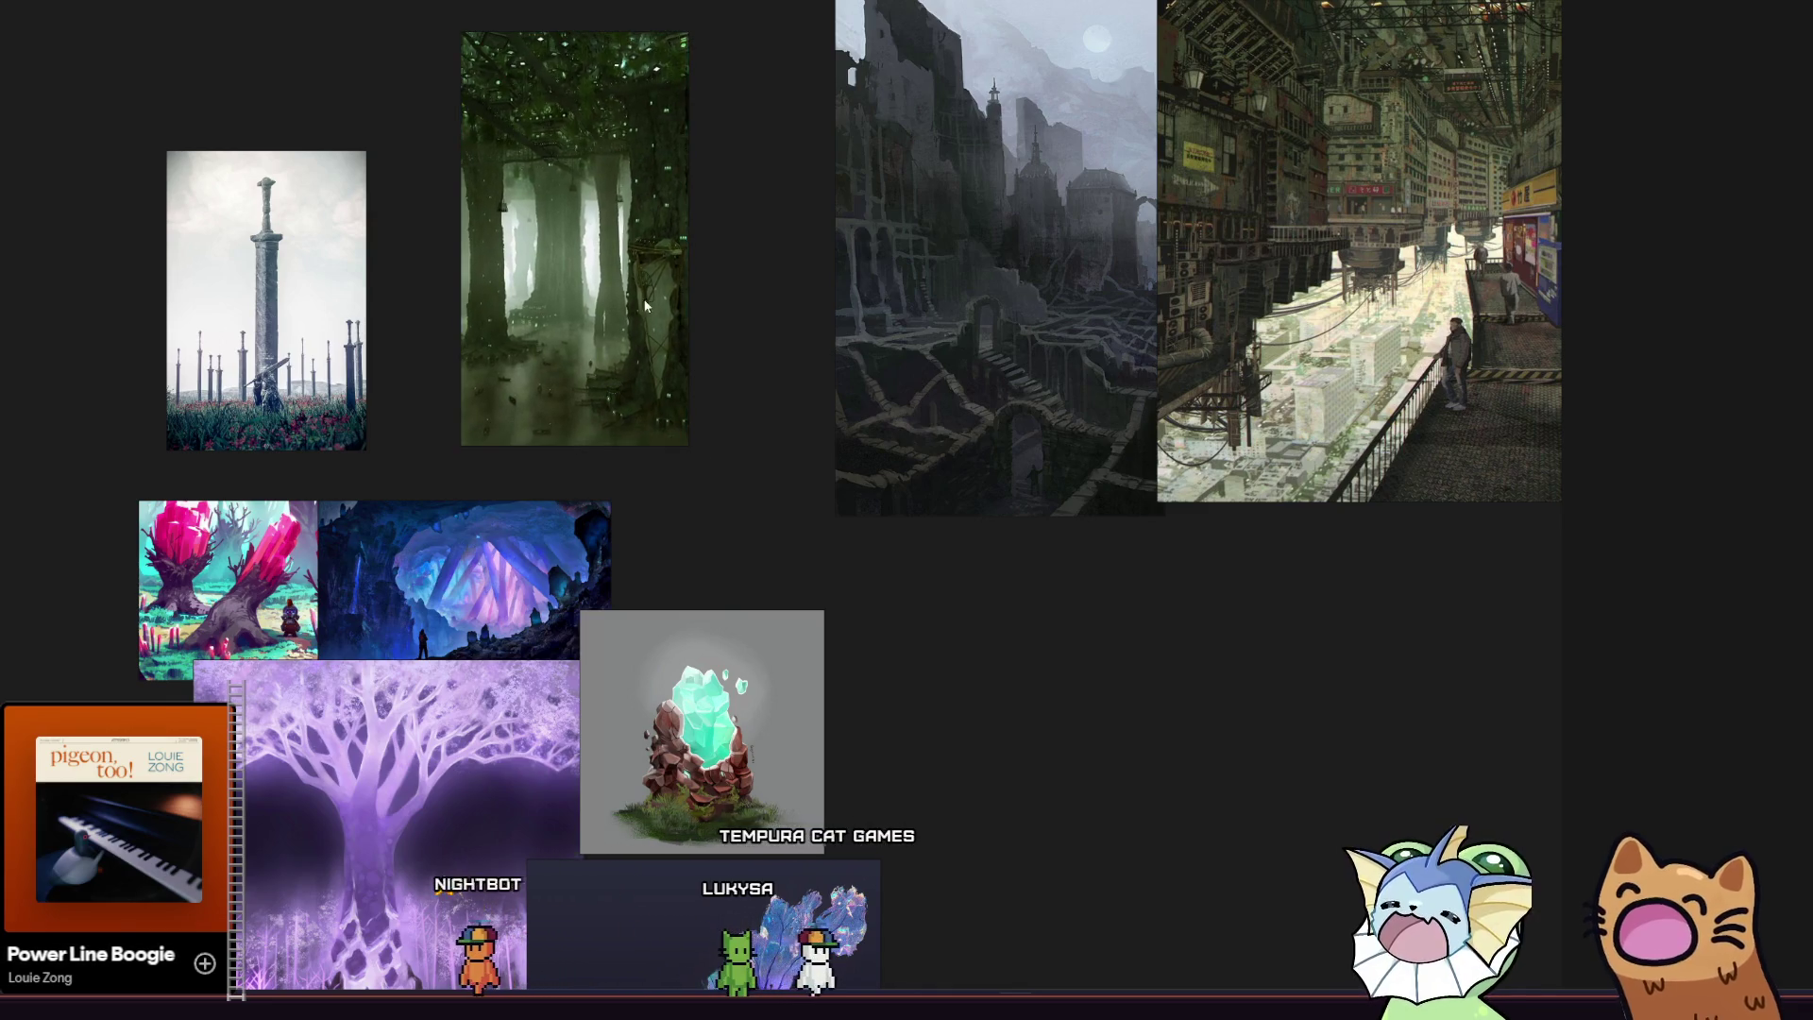
Enlarge and reposition the sword-in-a-field image beside the forest image.
scroll(482, 293, right, 2)
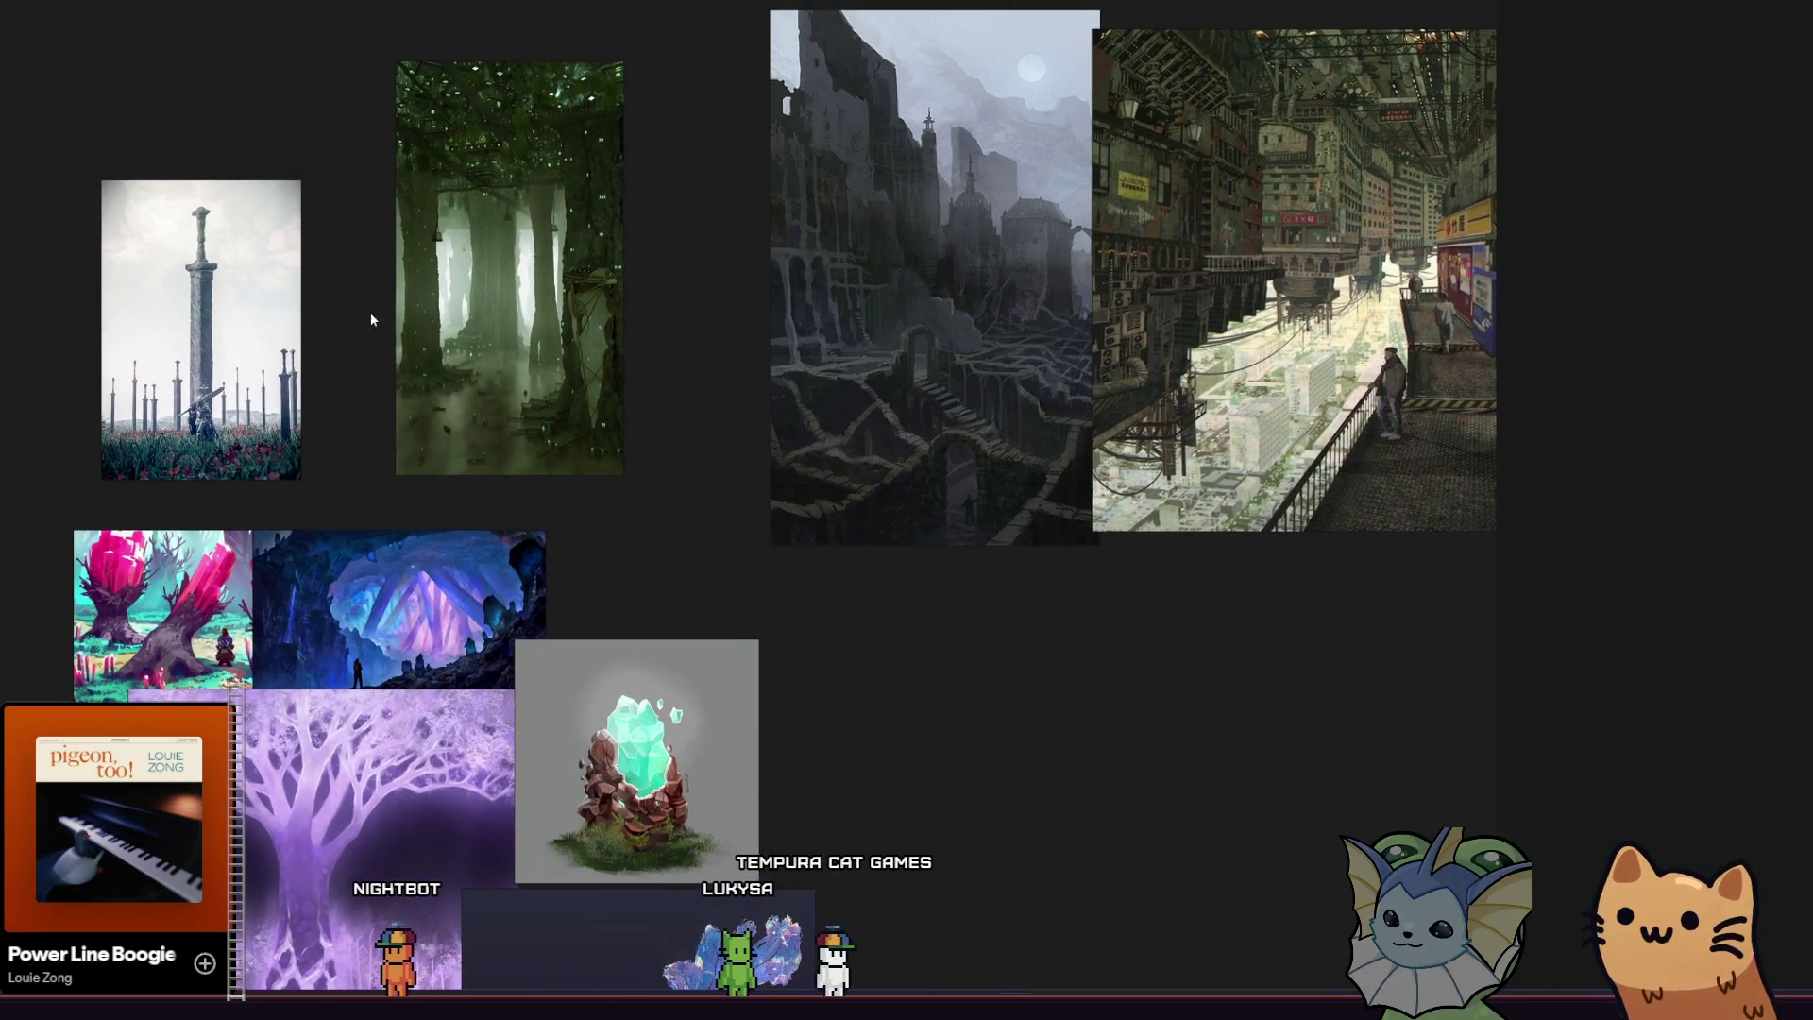
scroll(373, 320, right, 4)
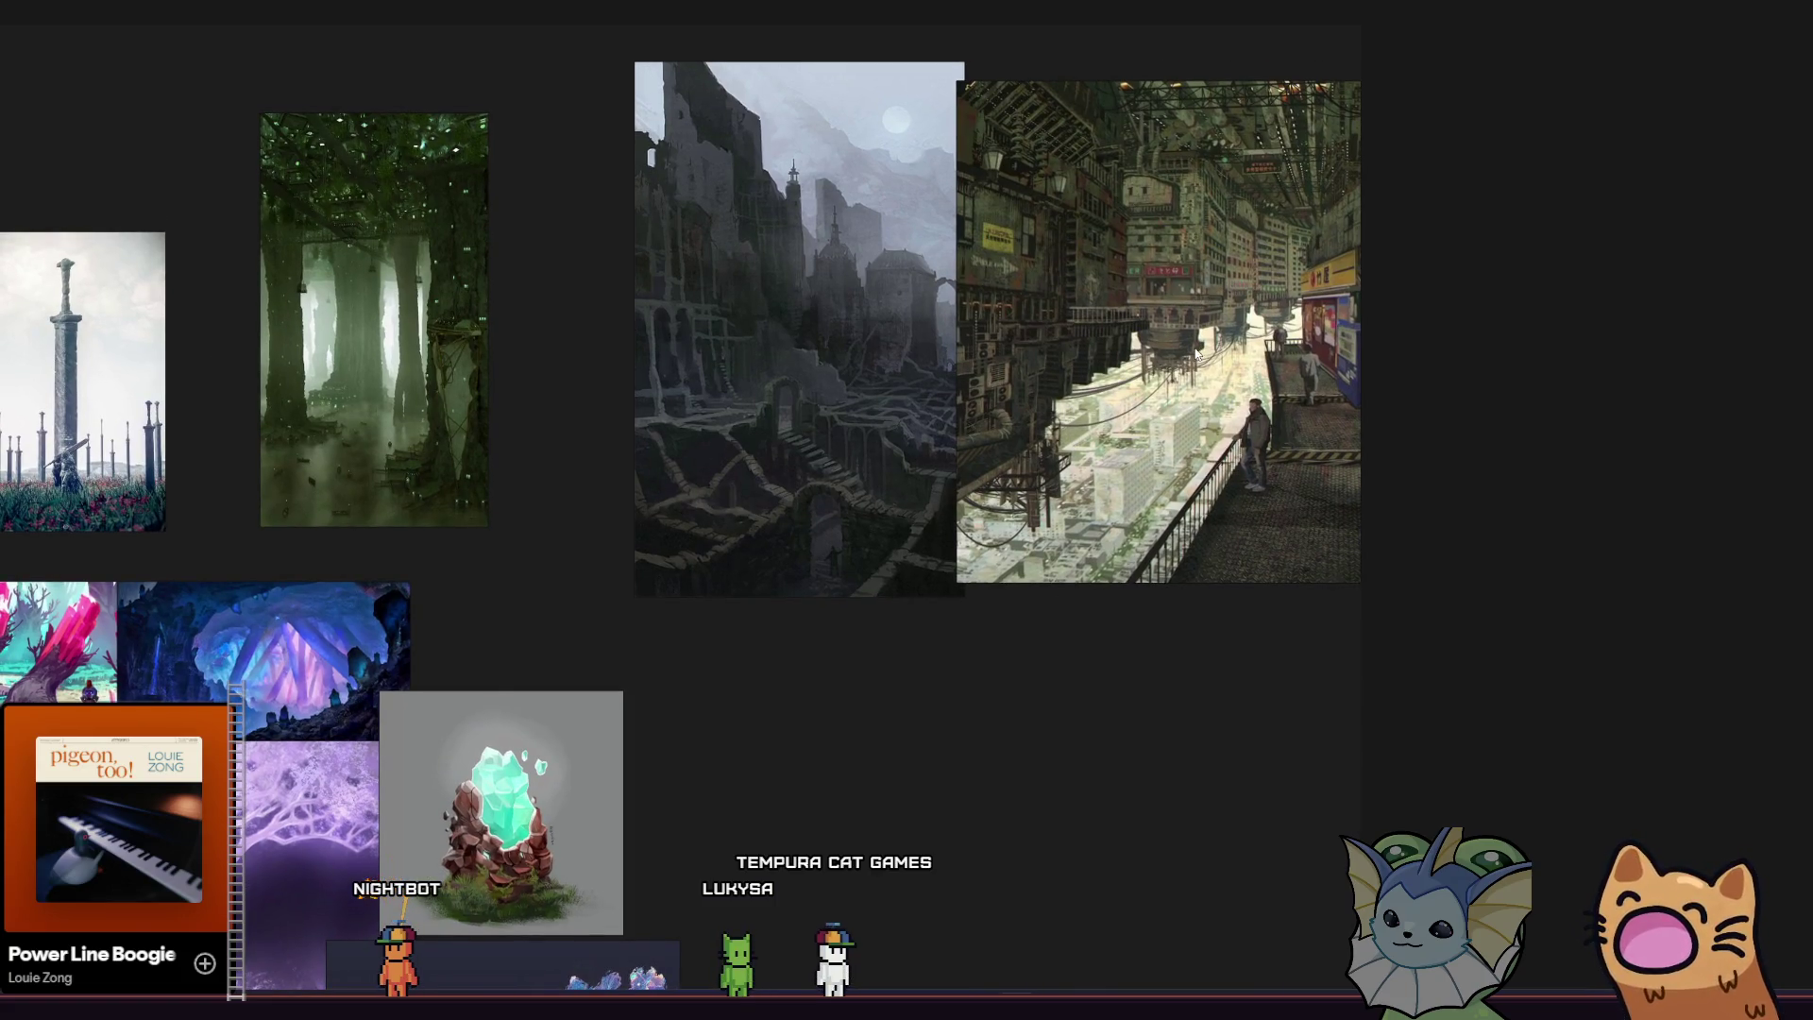
scroll(1077, 384, left, 1)
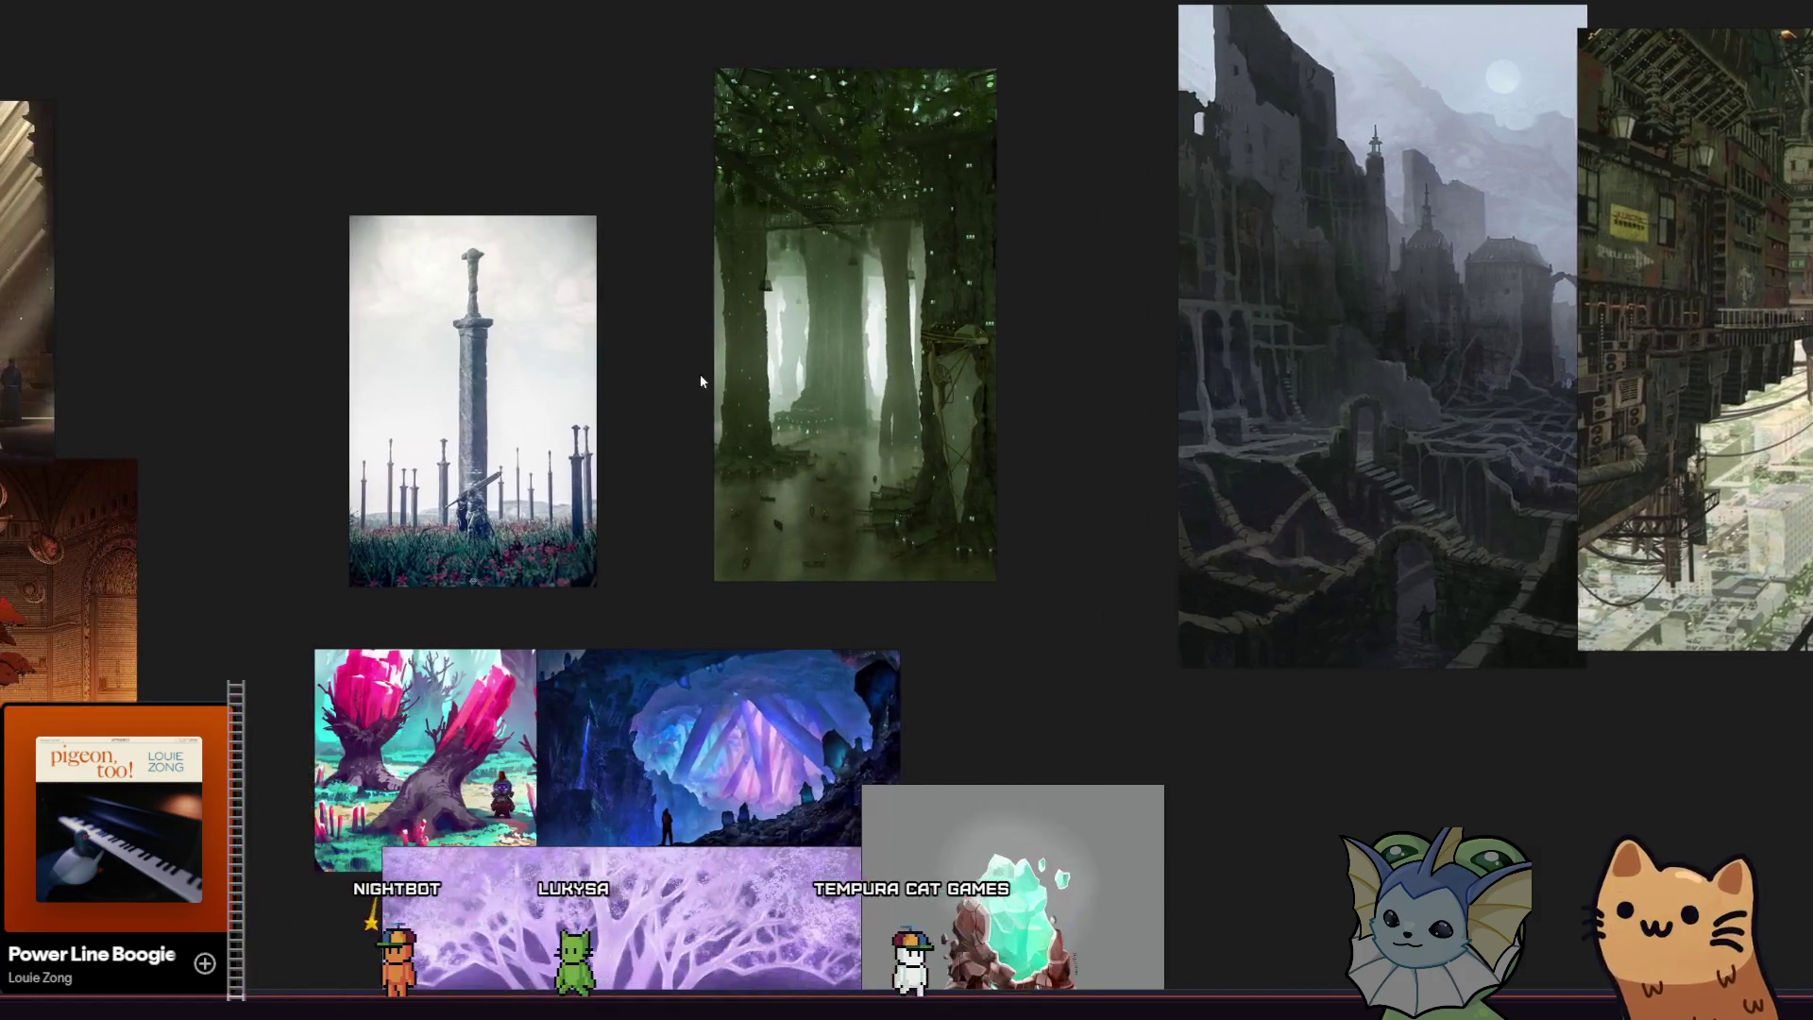
mouse_move(467, 424)
mouse_down()
mouse_move(411, 351)
mouse_move(492, 430)
mouse_up()
key(ctrl+z)
mouse_move(526, 514)
mouse_down()
mouse_move(563, 579)
mouse_move(428, 503)
mouse_move(495, 491)
mouse_move(490, 472)
mouse_up()
click(282, 384)
scroll(388, 334, down, 1)
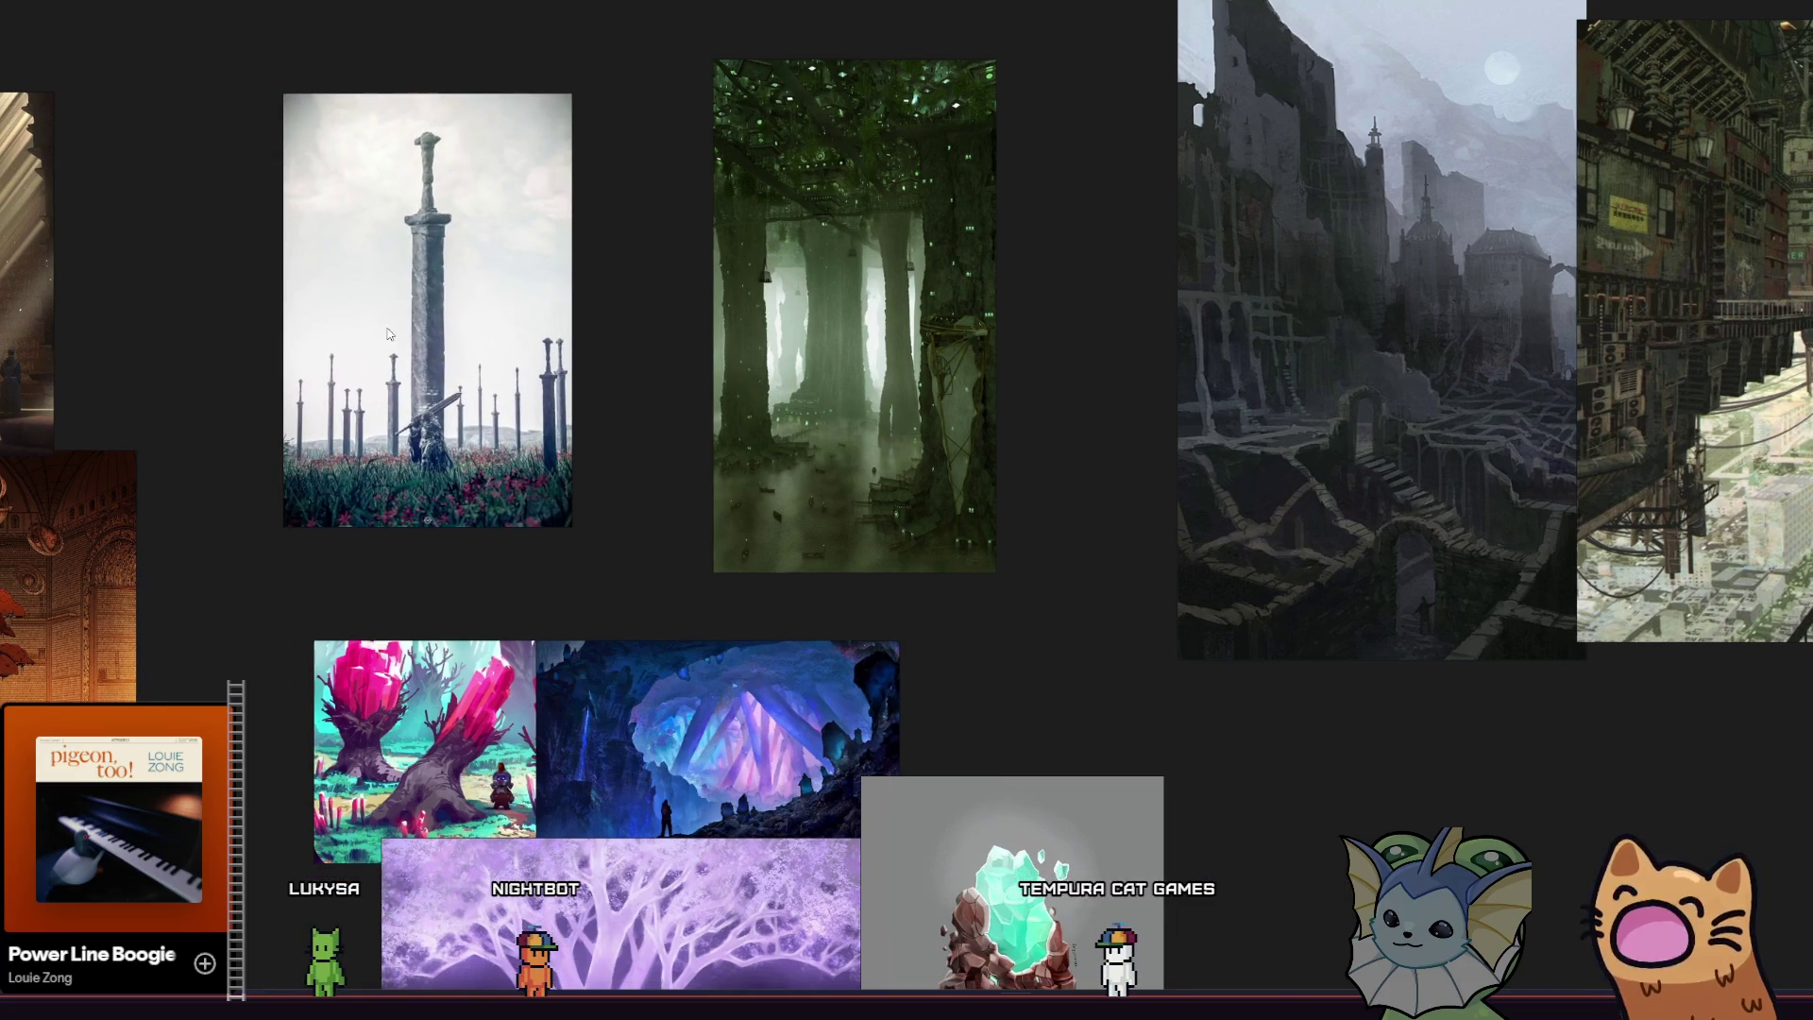
scroll(463, 444, up, 2)
scroll(463, 443, left, 2)
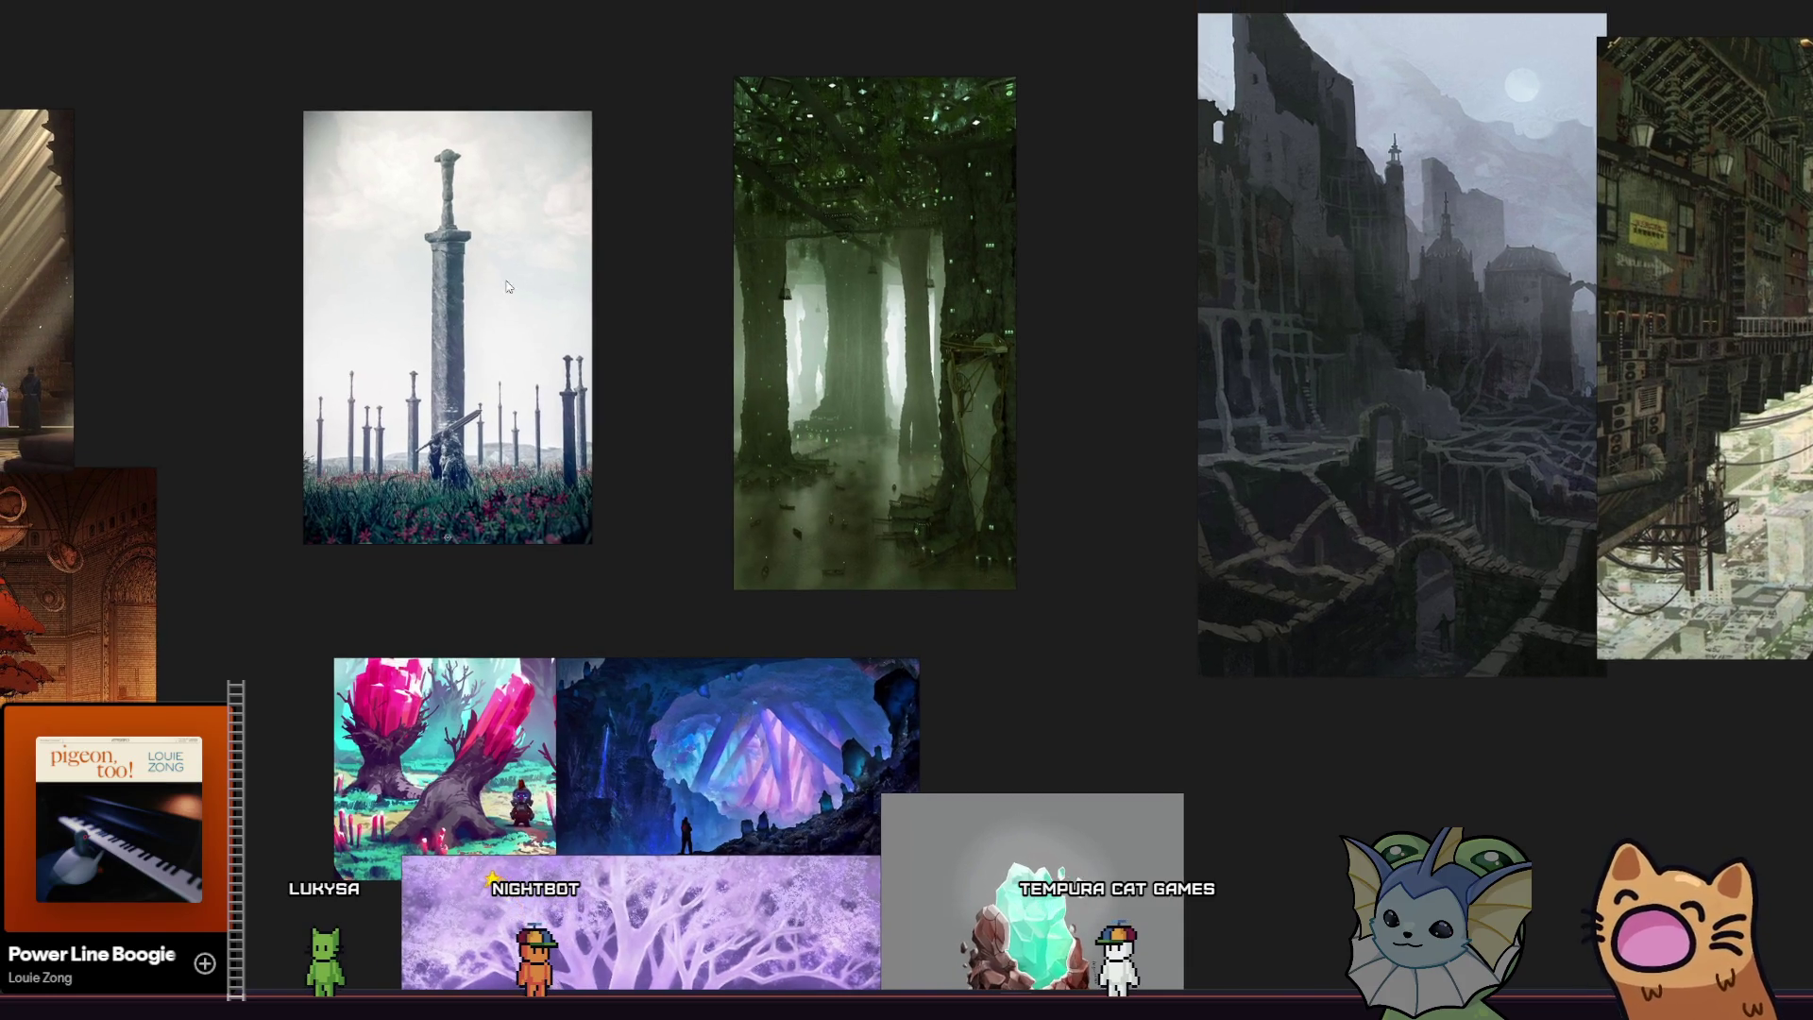
scroll(508, 286, down, 3)
mouse_move(677, 283)
mouse_down()
mouse_move(785, 283)
mouse_move(850, 249)
mouse_up()
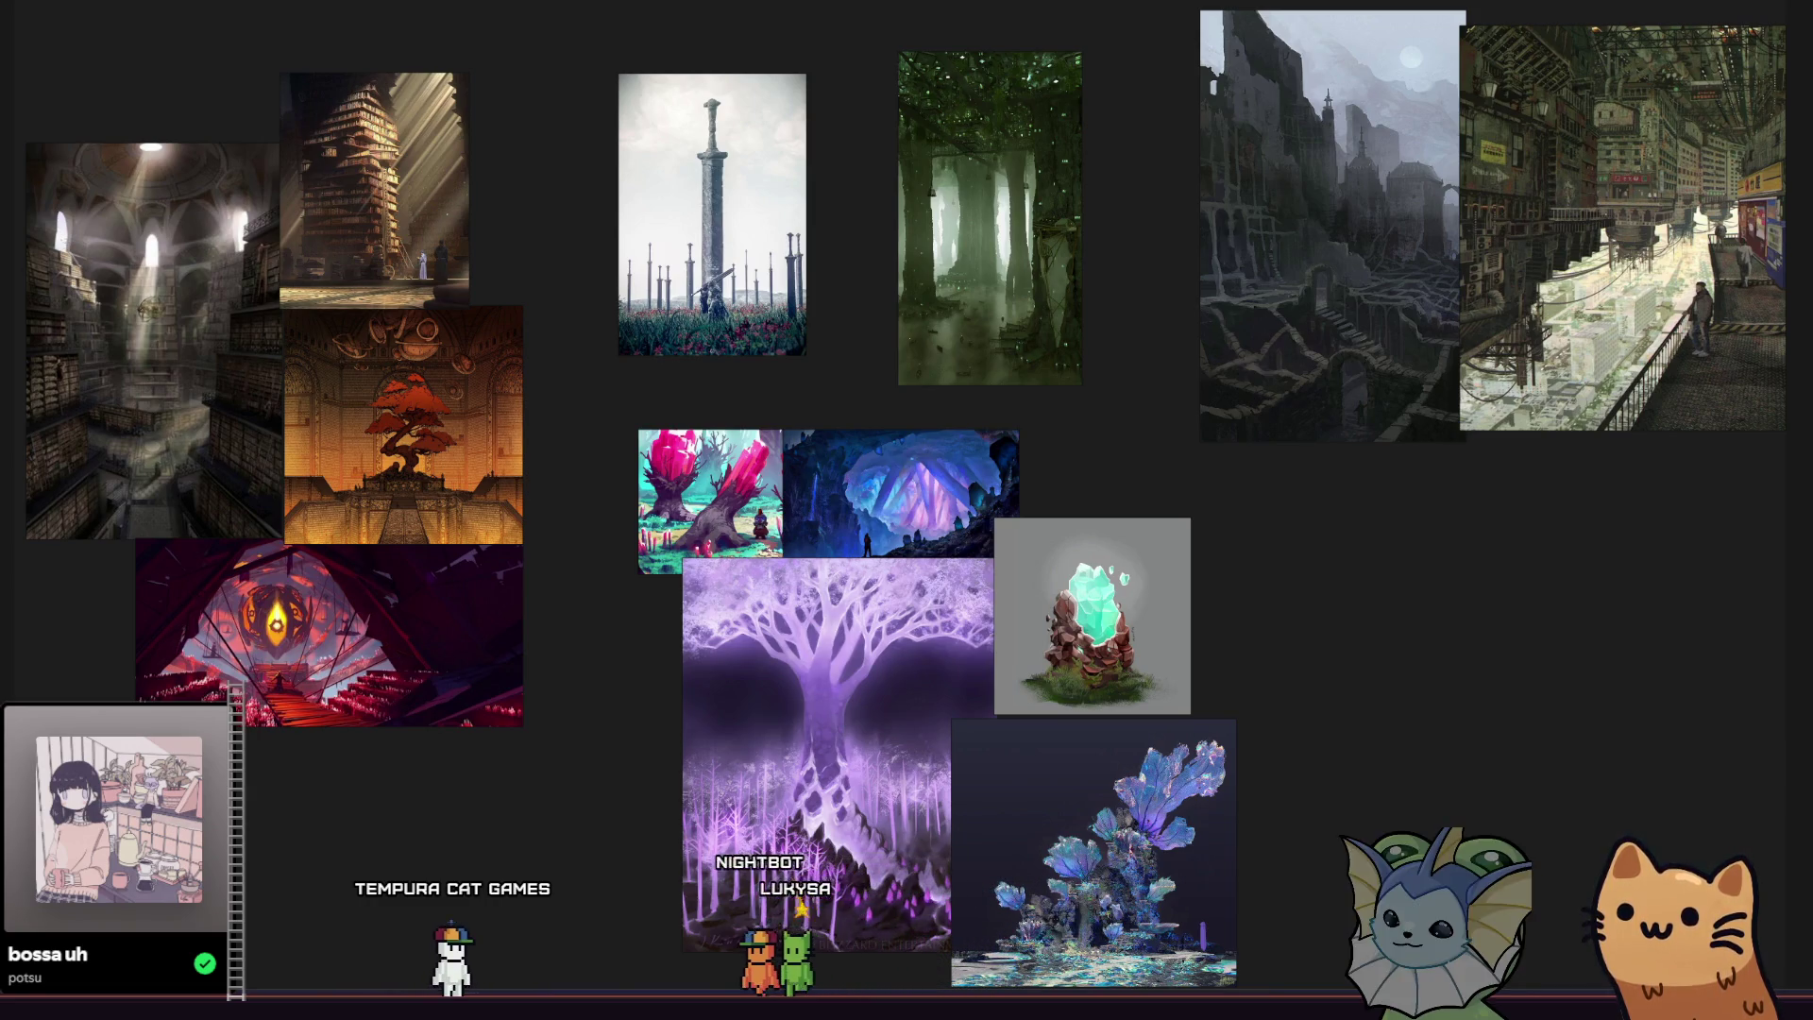
Drop the pink-tree lava-cliff landscape from Discord onto the board, enlarge it and shift it right.
mouse_move(884, 879)
mouse_down()
mouse_move(1227, 829)
mouse_move(1392, 648)
mouse_up()
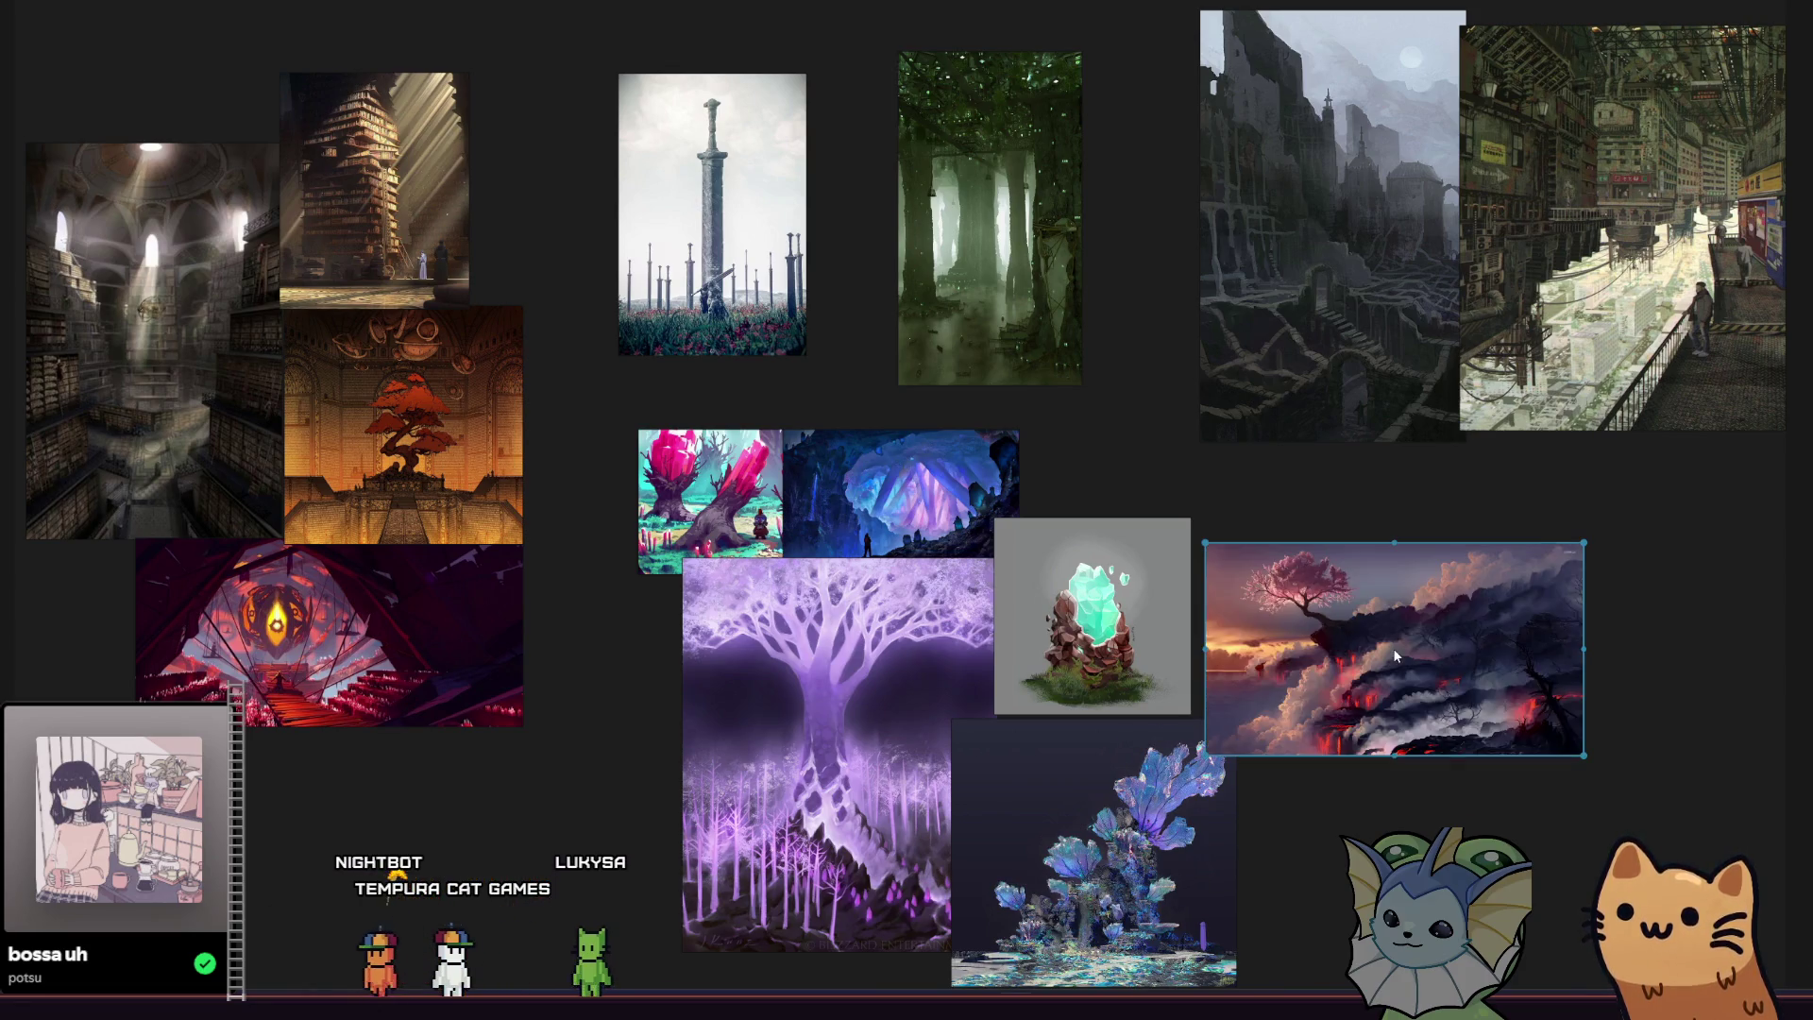
mouse_move(1578, 680)
mouse_down()
mouse_move(1748, 774)
mouse_move(1812, 846)
mouse_up()
mouse_move(1210, 749)
mouse_down()
mouse_move(1101, 676)
mouse_move(834, 608)
mouse_up()
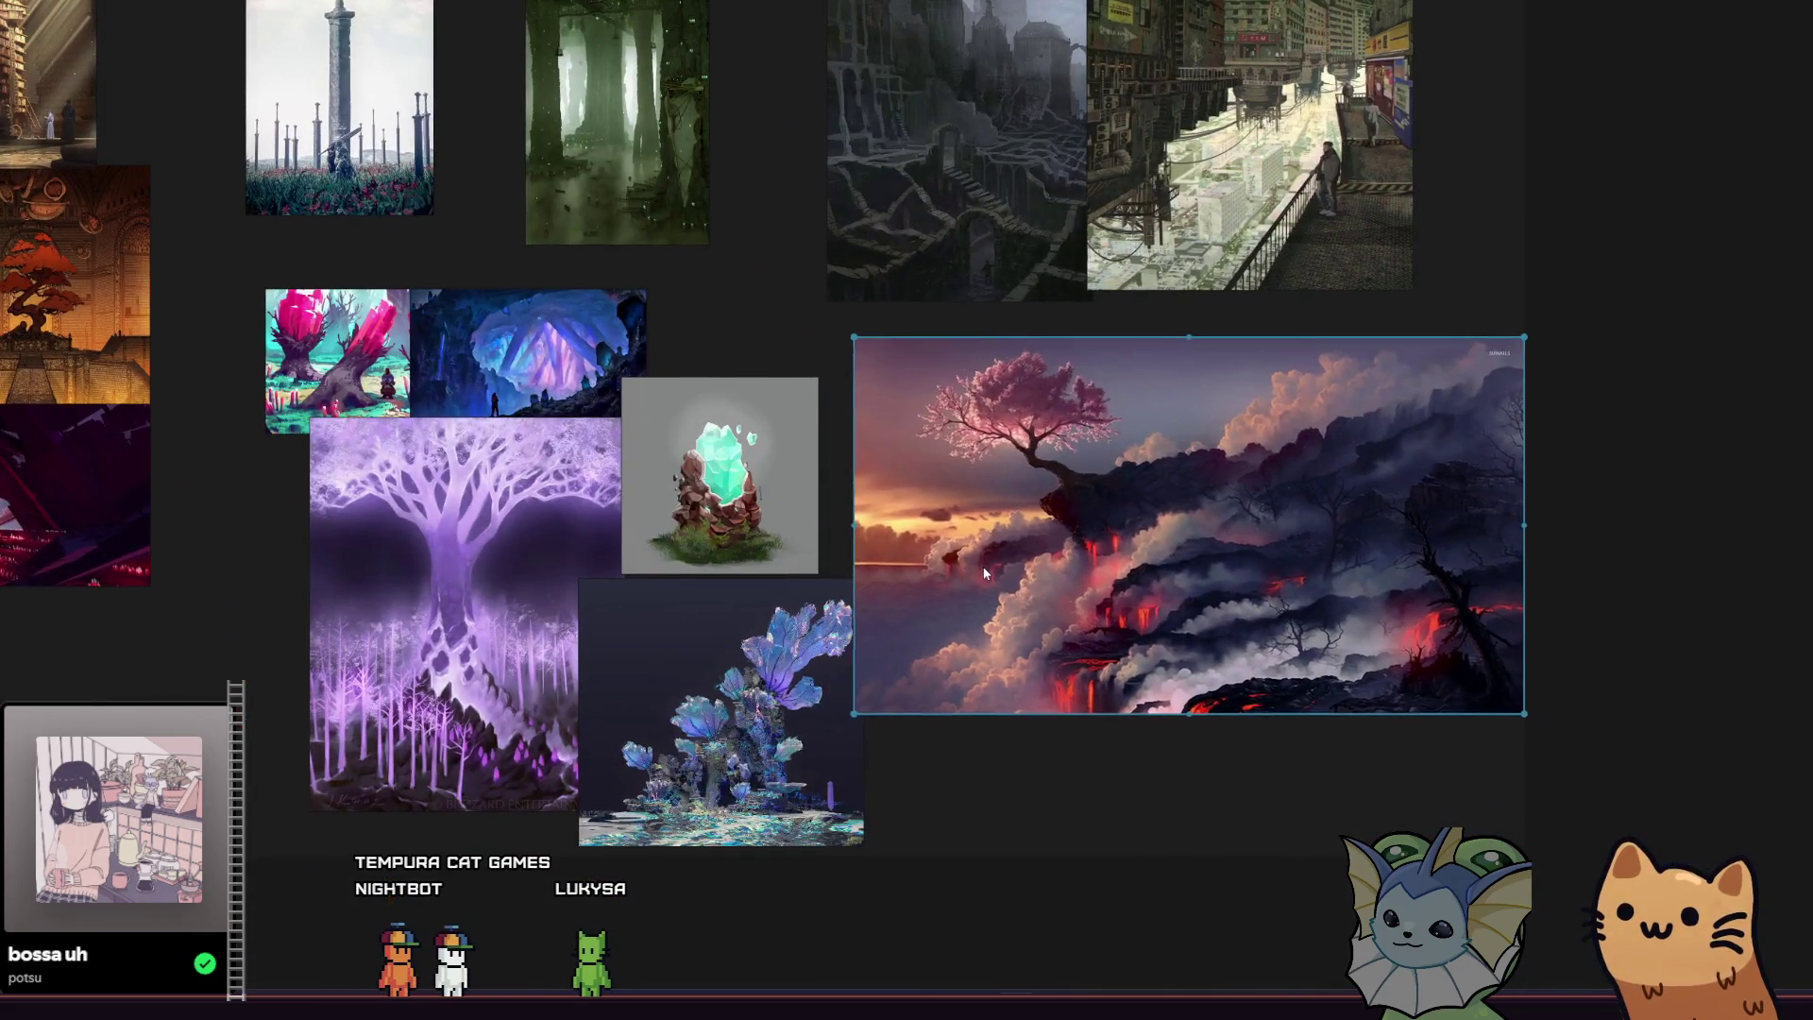
drag(1003, 586, 1046, 599)
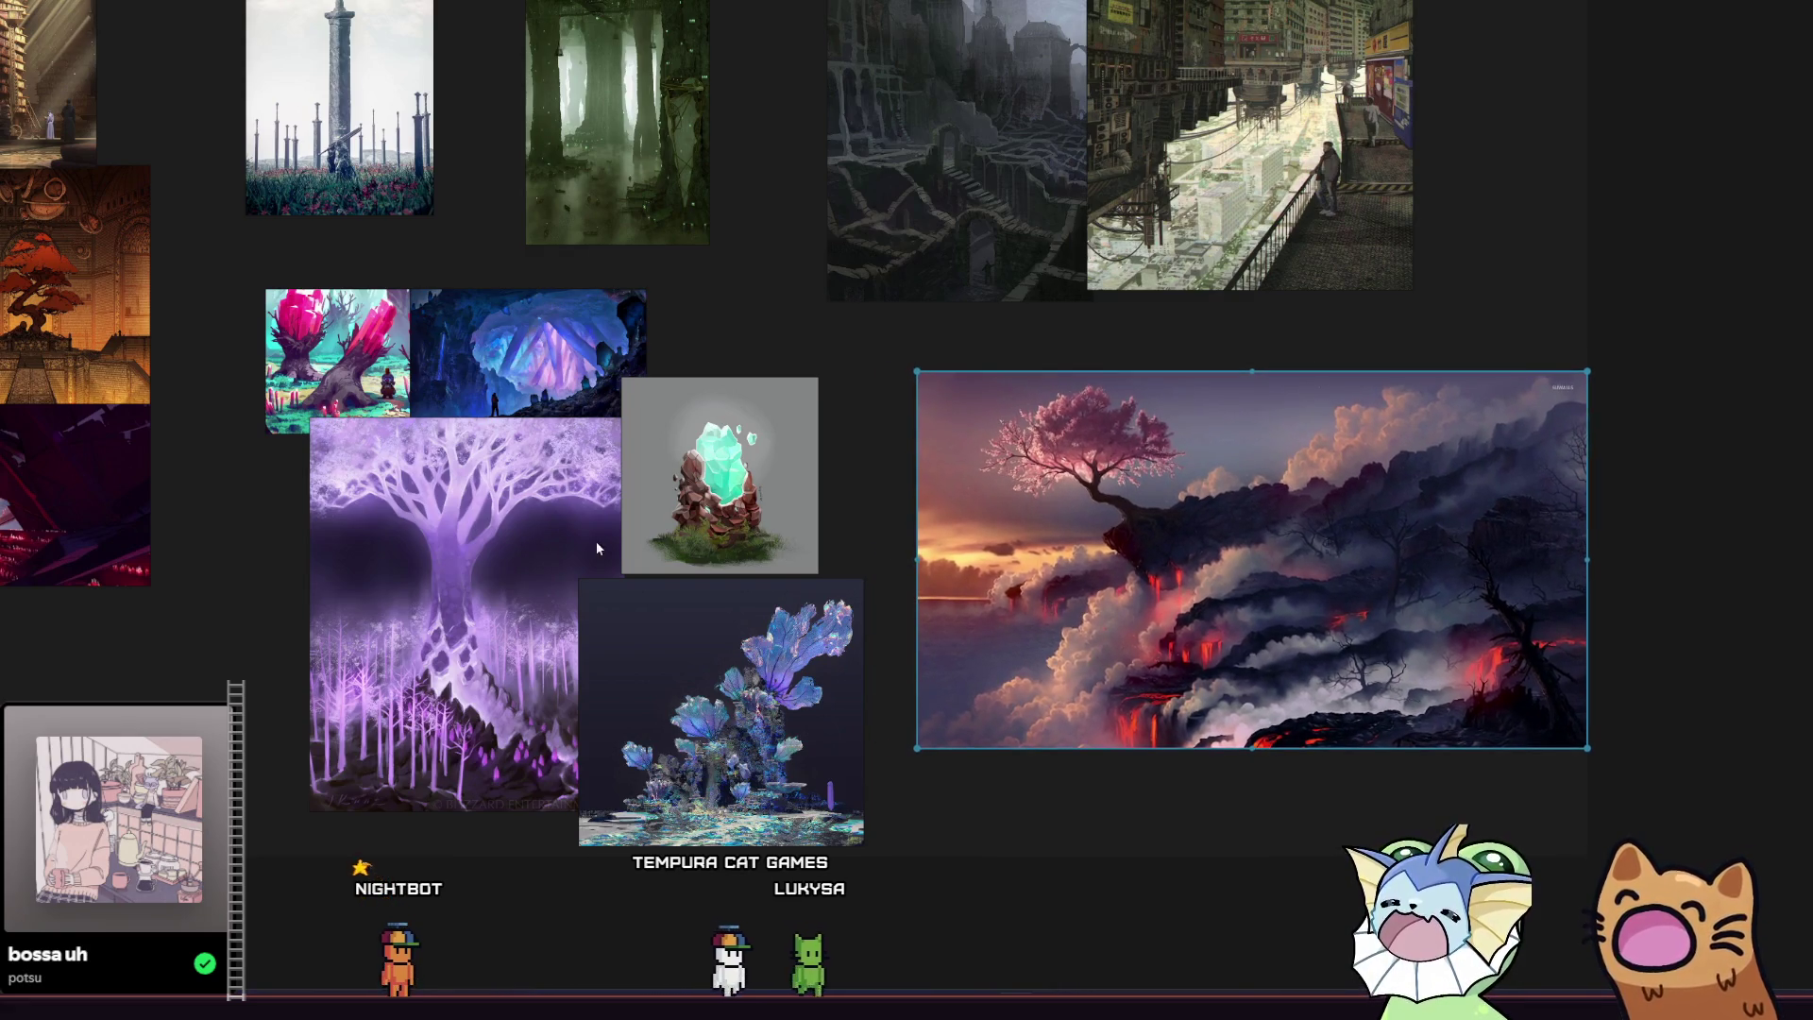
scroll(649, 622, up, 2)
scroll(649, 621, left, 3)
ctrl+scroll(753, 652, down, 2)
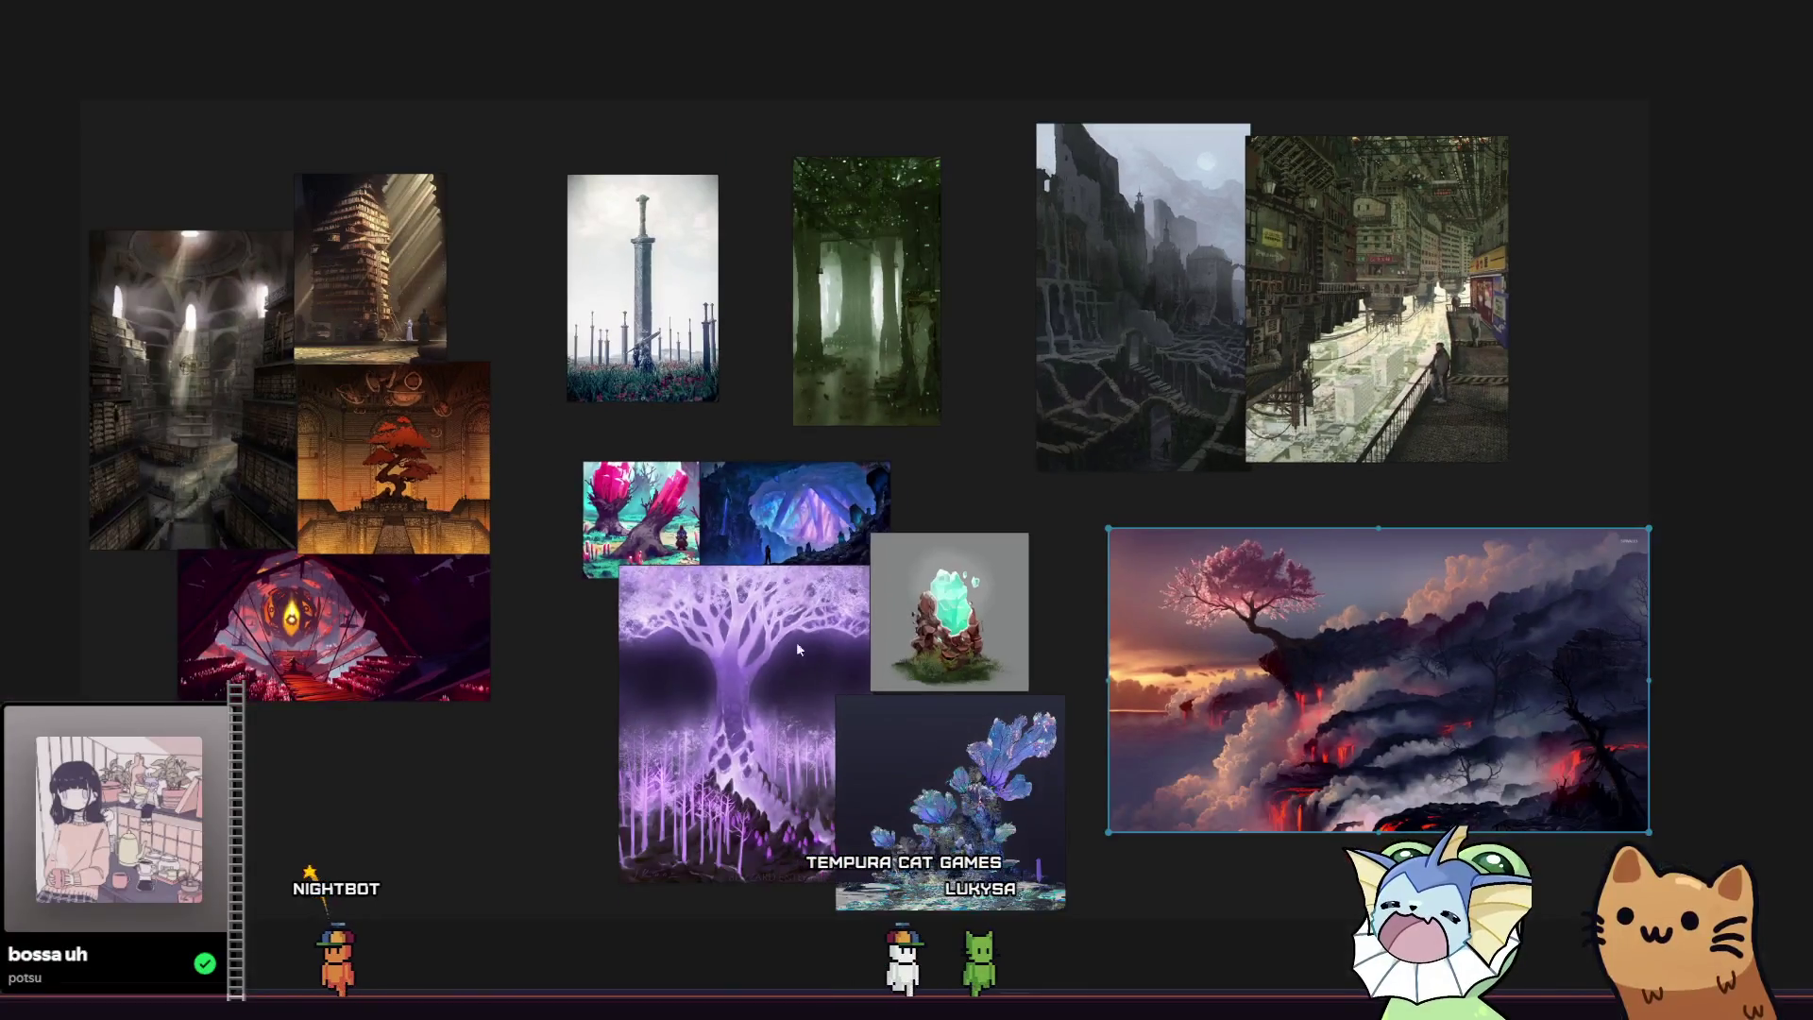
Scroll the board view to the right.
scroll(661, 614, right, 1)
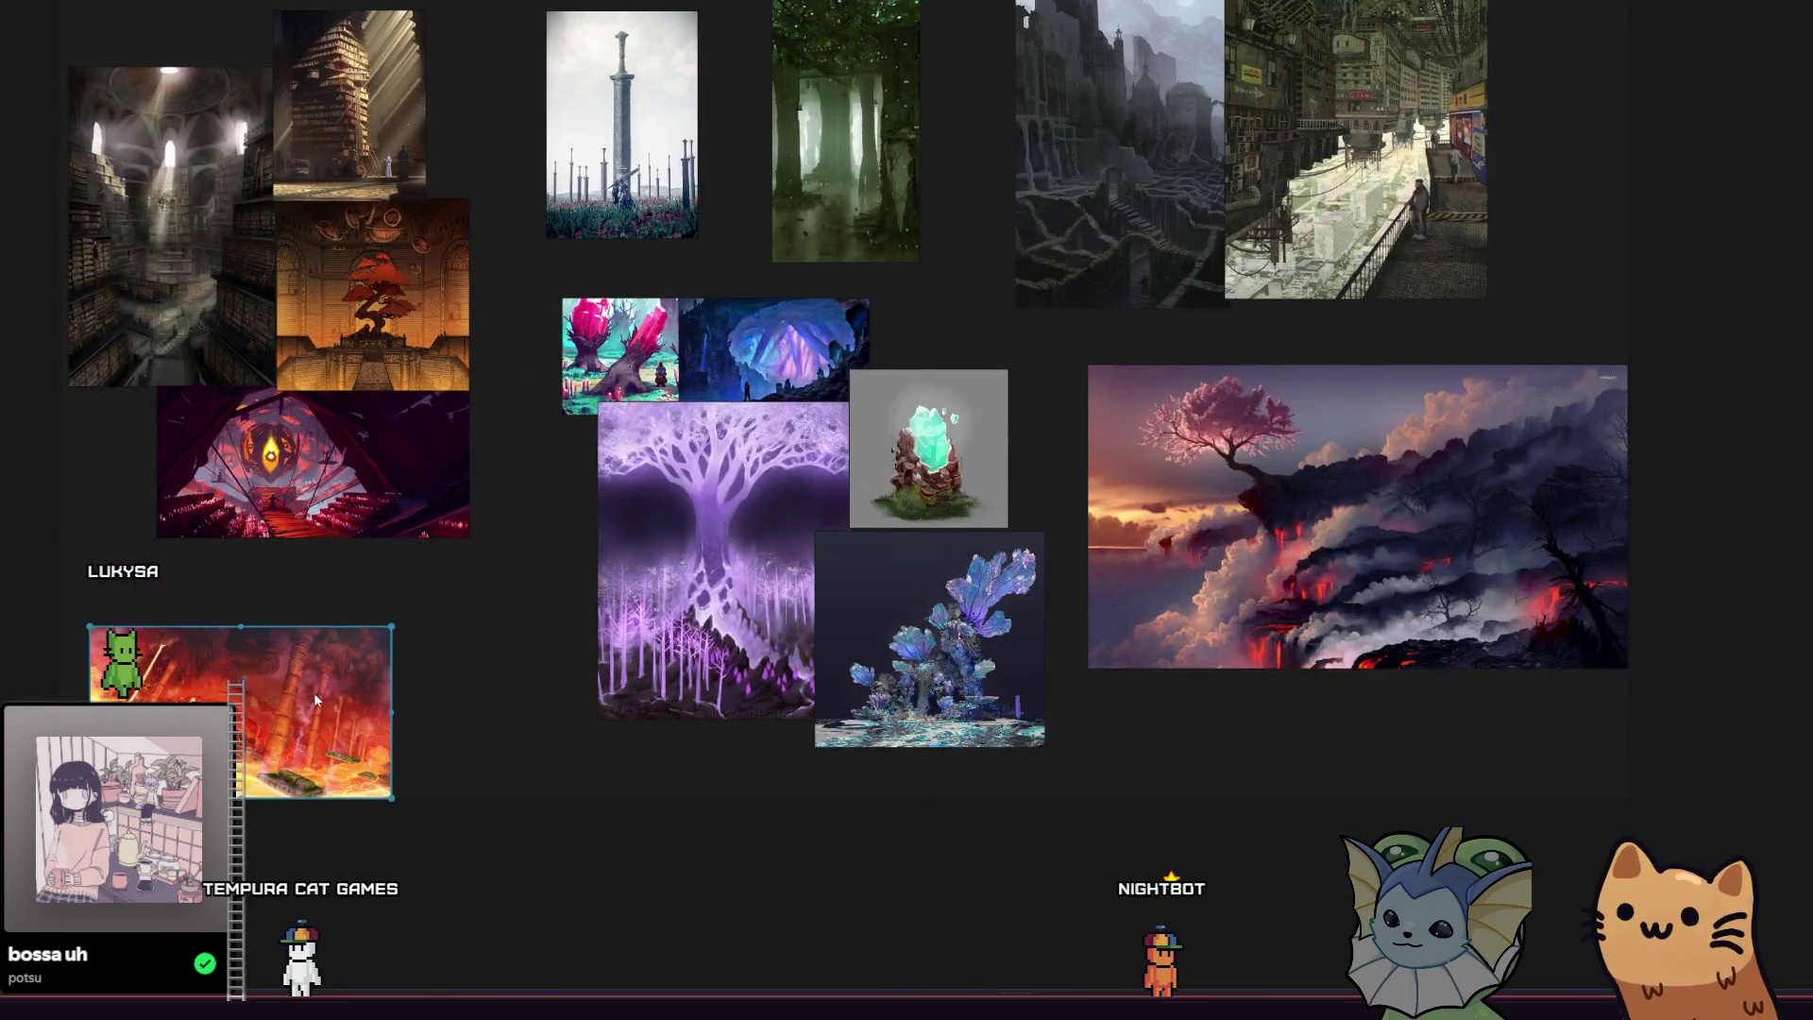
Enlarge the lava cave lower left, then add and enlarge the green pixel-art jungle against the city image.
mouse_move(390, 796)
mouse_down()
mouse_move(485, 841)
mouse_move(579, 842)
mouse_up()
drag(434, 776, 272, 854)
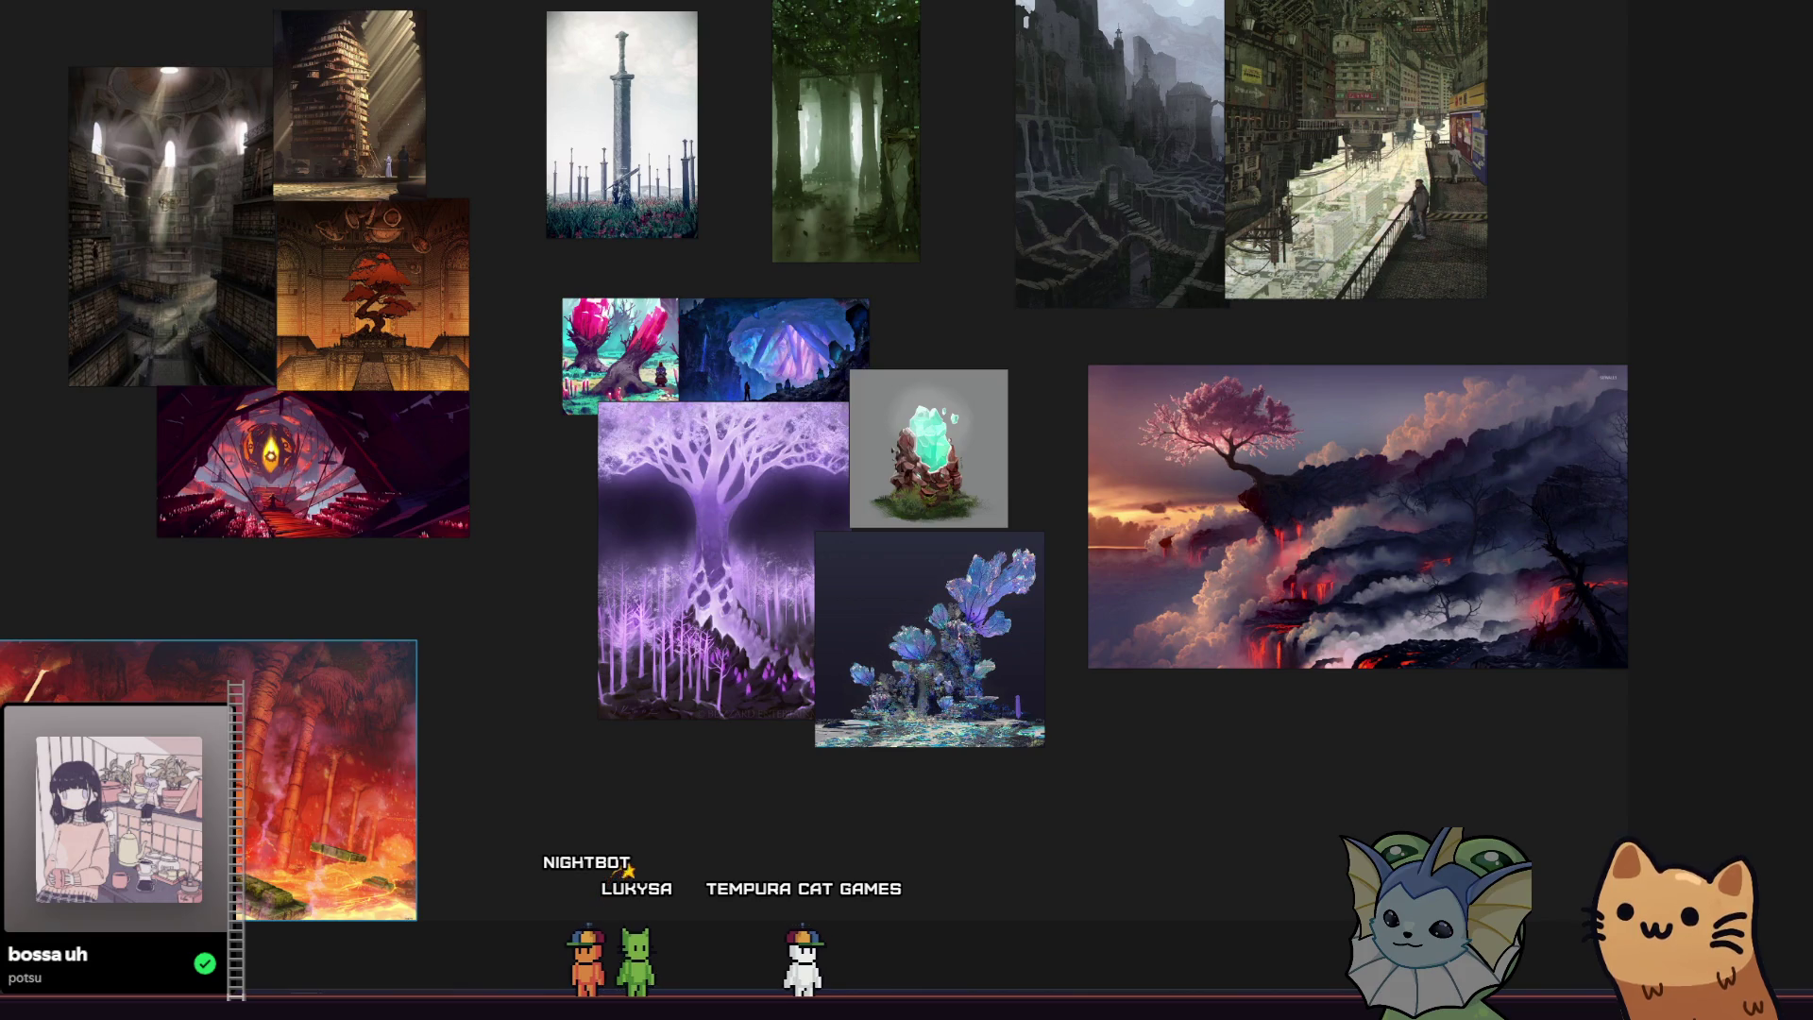
drag(661, 198, 1522, 238)
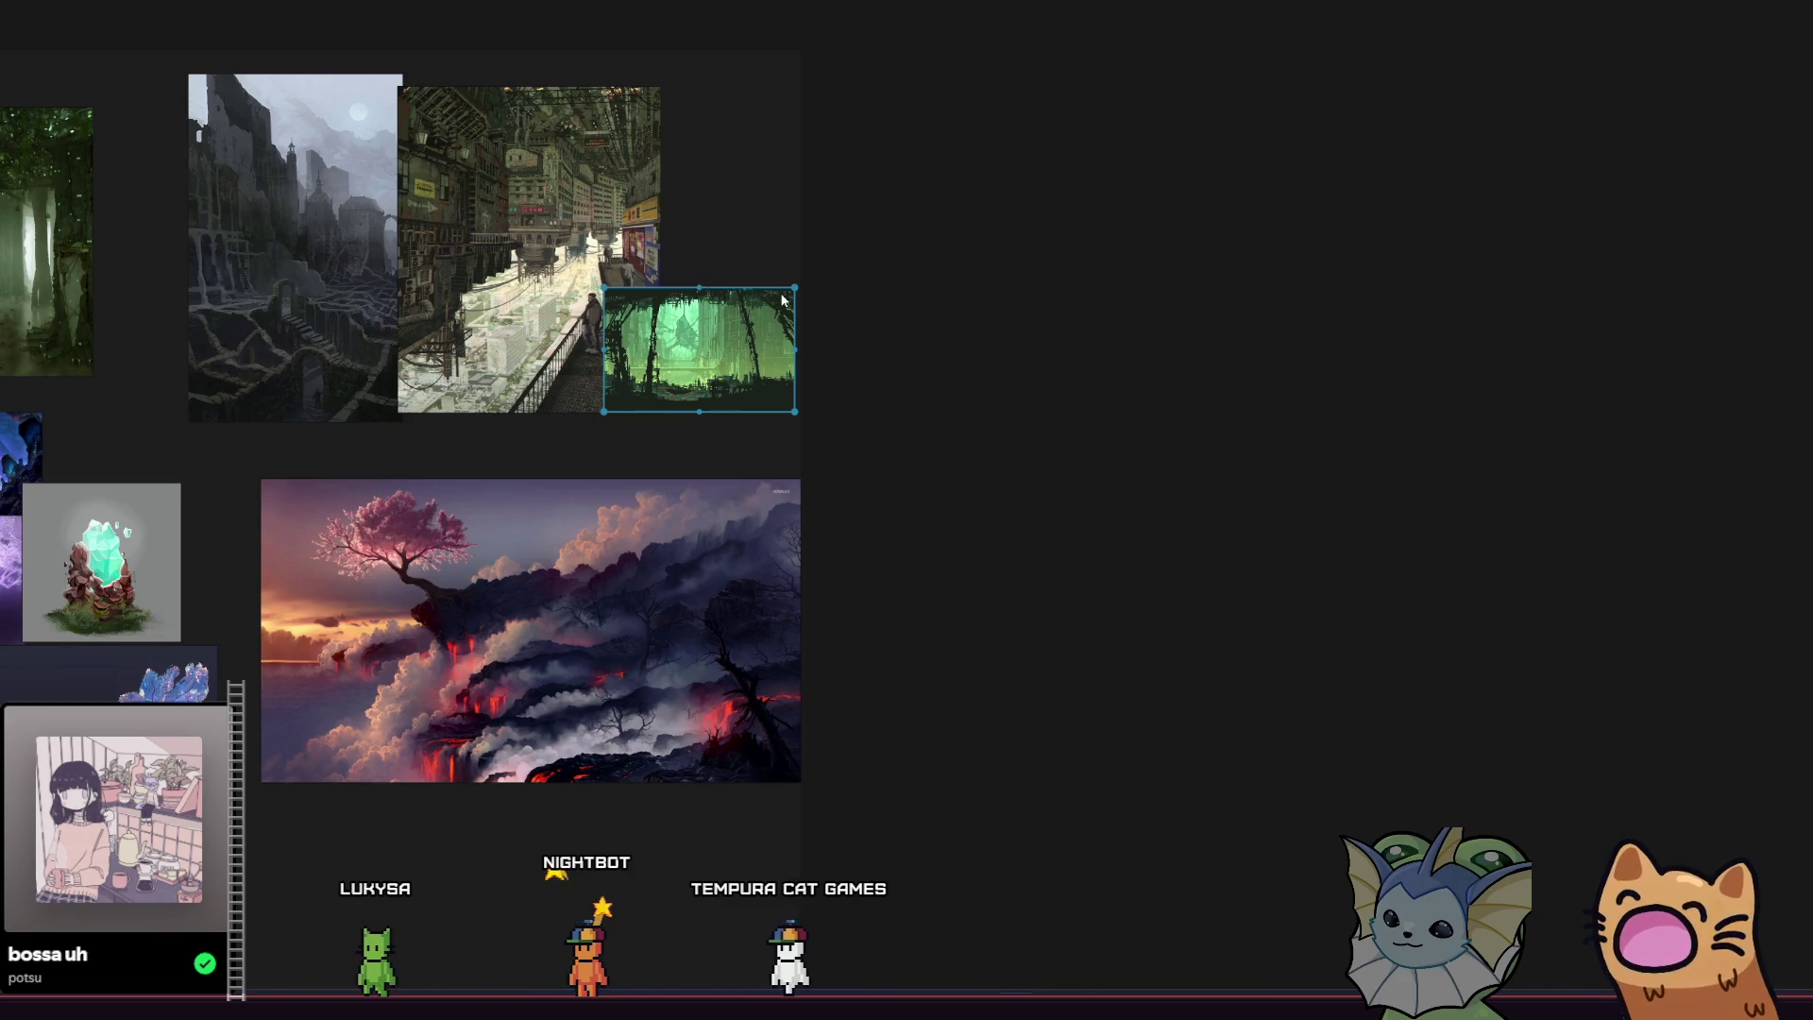
mouse_move(791, 285)
mouse_down()
mouse_move(1124, 122)
mouse_move(1174, 36)
mouse_up()
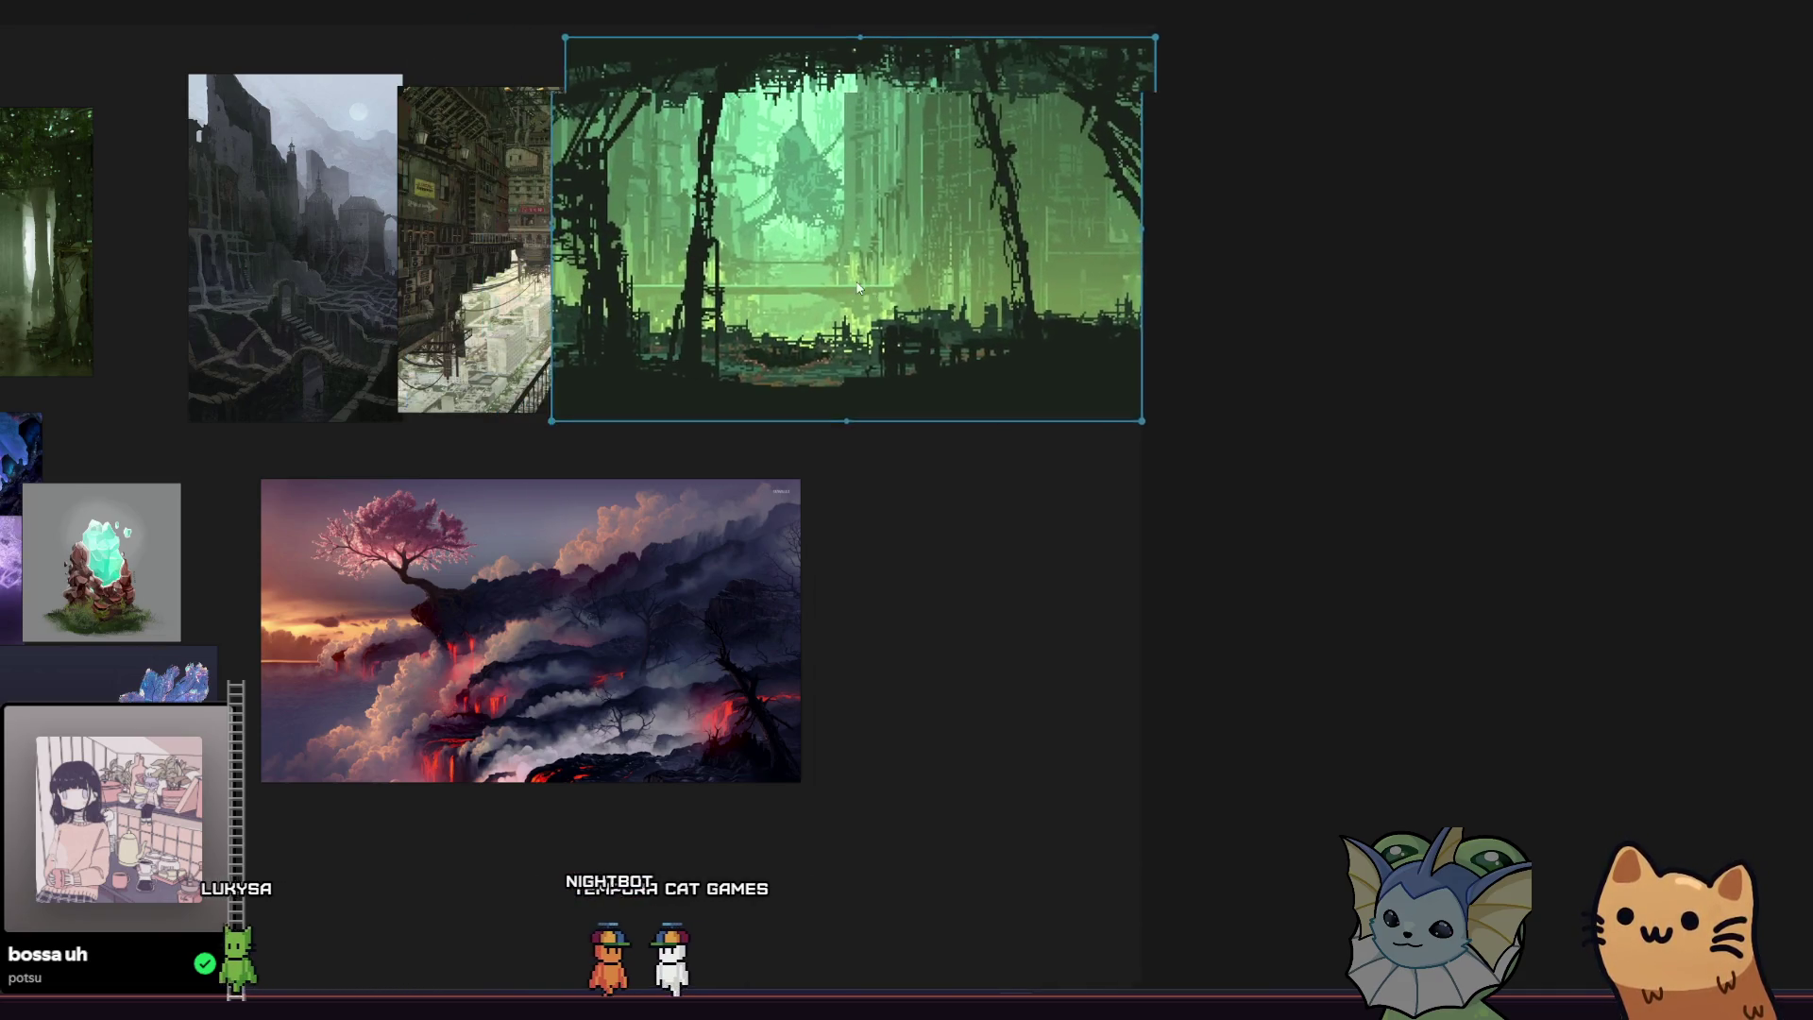
drag(860, 286, 964, 280)
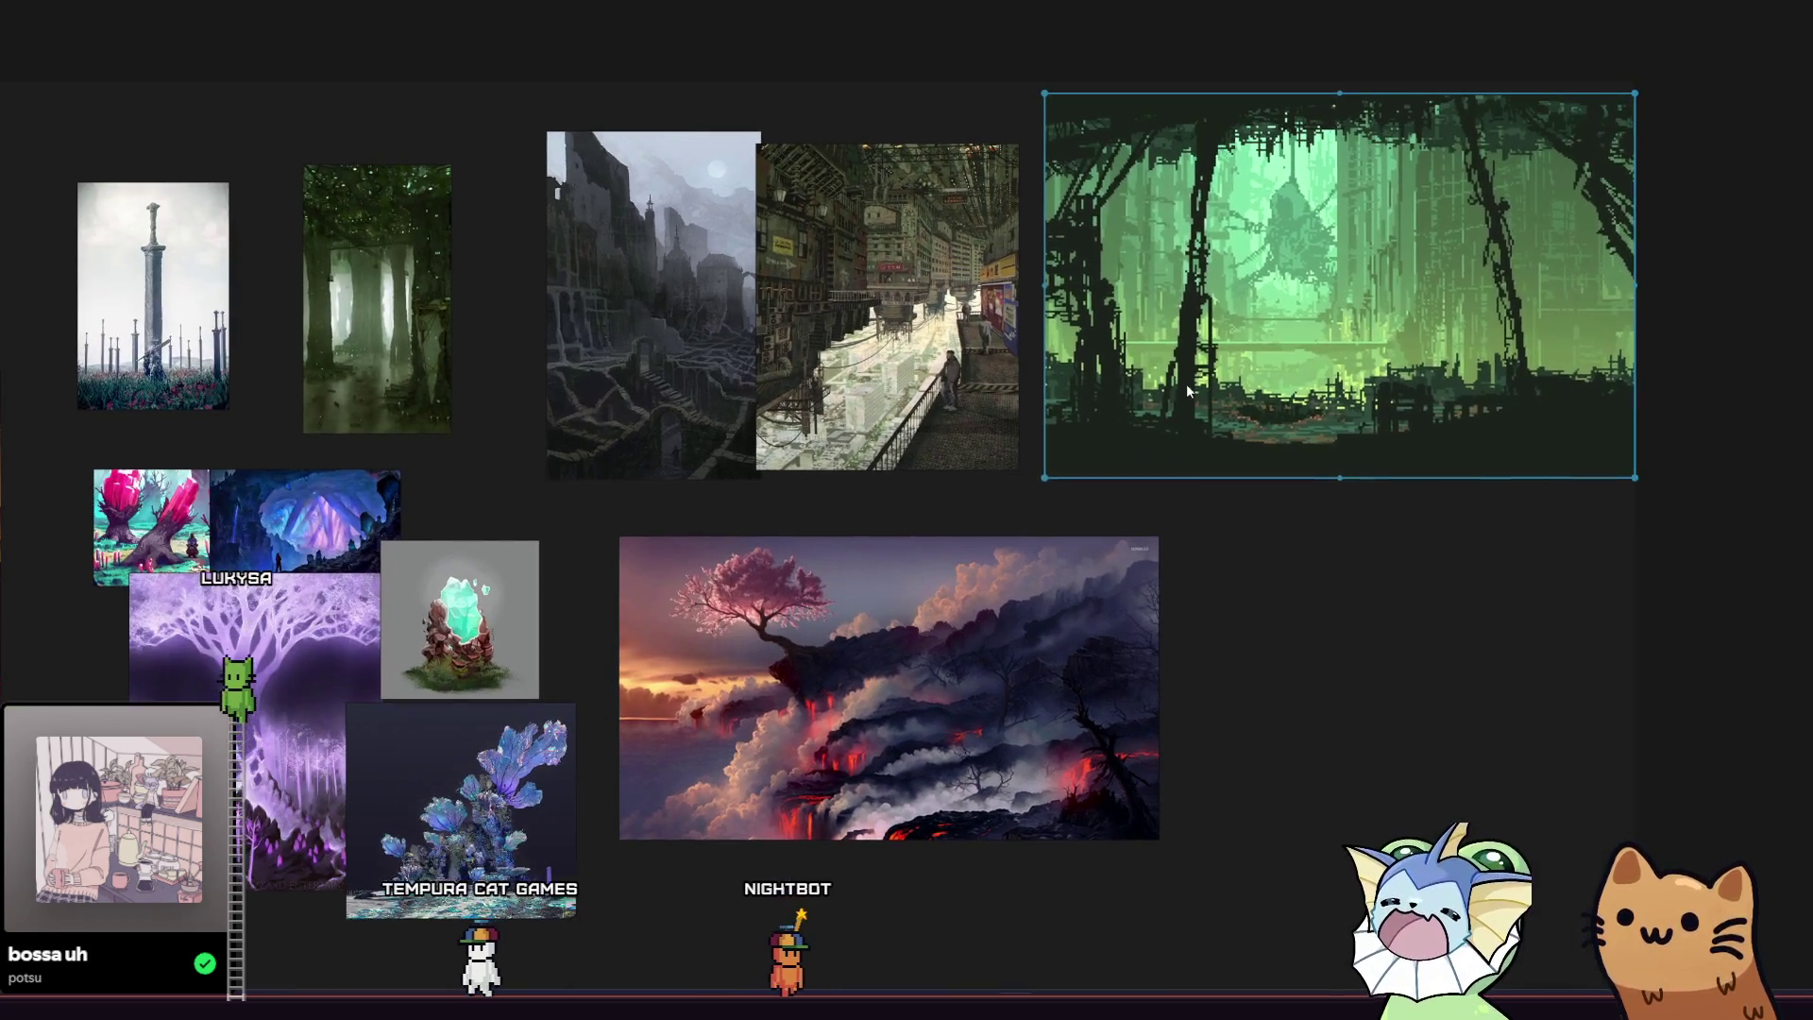
drag(1180, 384, 1143, 383)
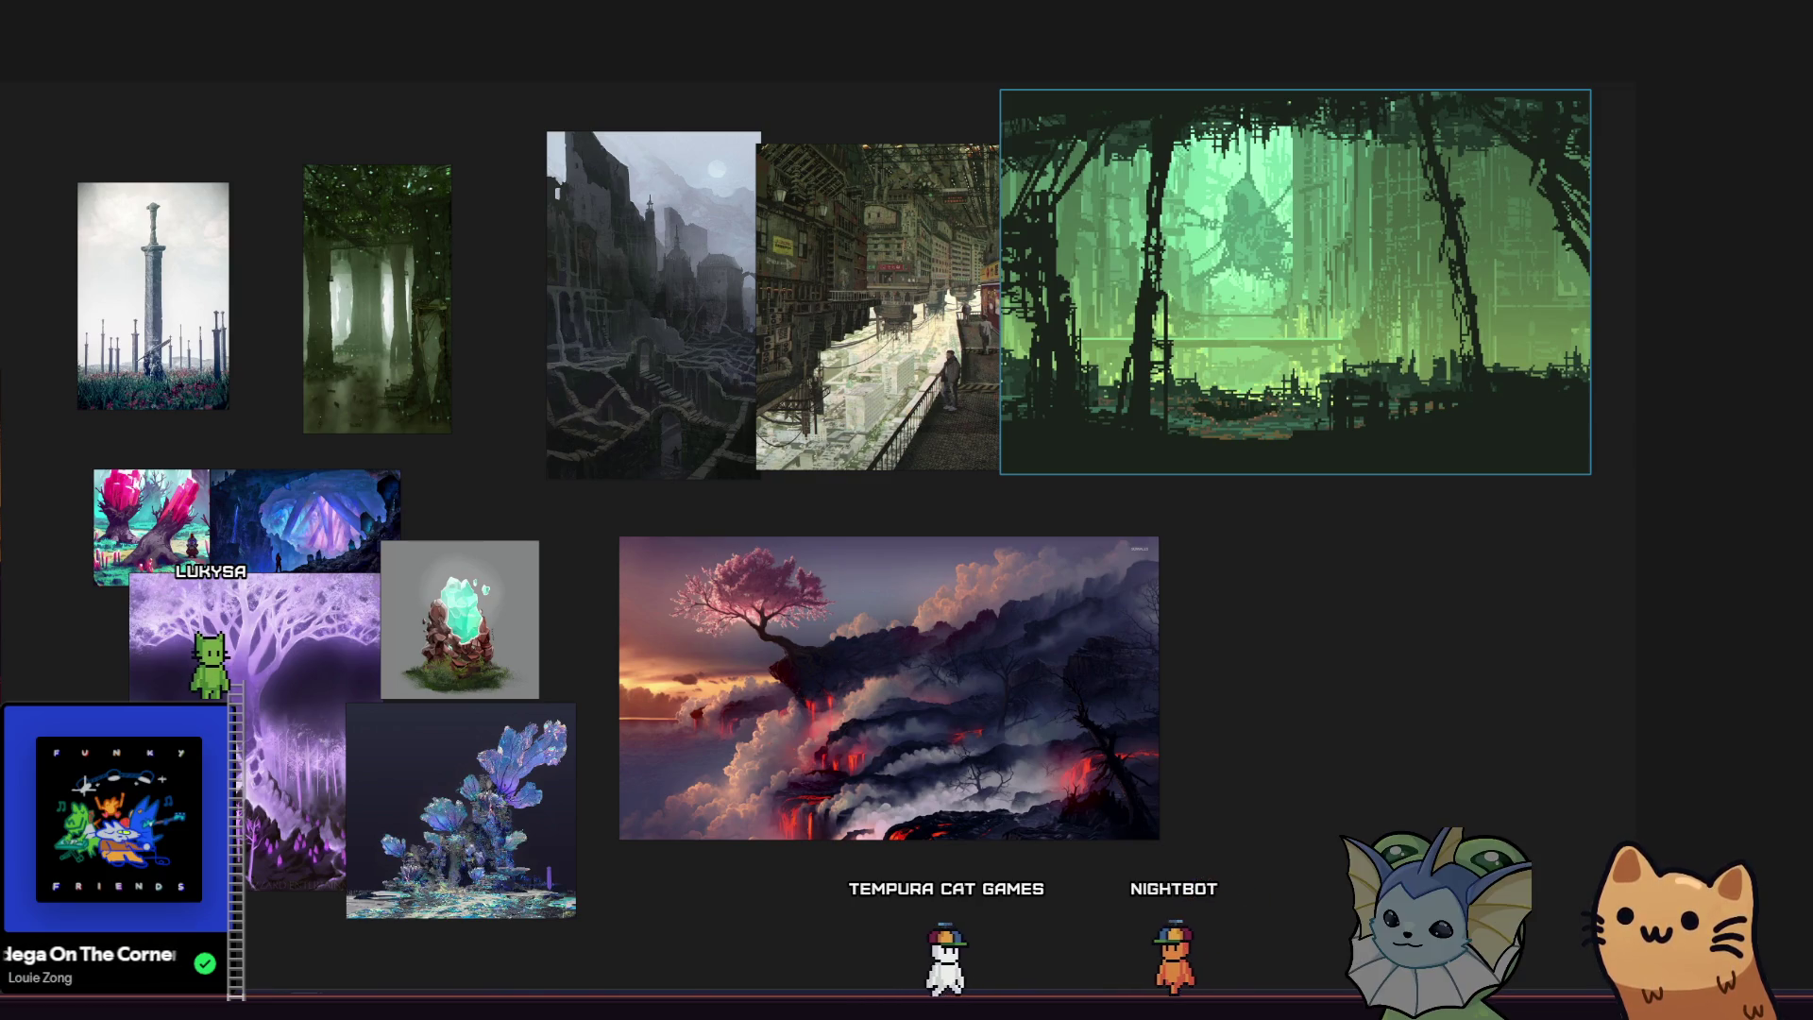
Add the rusty pixel-art machinery scene, enlarged and placed above the city images.
mouse_move(1171, 462)
mouse_down()
mouse_move(1096, 430)
mouse_move(906, 455)
mouse_move(961, 427)
mouse_move(1384, 667)
mouse_up()
mouse_move(1056, 535)
mouse_down()
mouse_move(1392, 647)
mouse_move(1313, 606)
mouse_move(1515, 514)
mouse_move(1335, 621)
mouse_move(897, 162)
mouse_move(853, 32)
mouse_move(880, 21)
mouse_up()
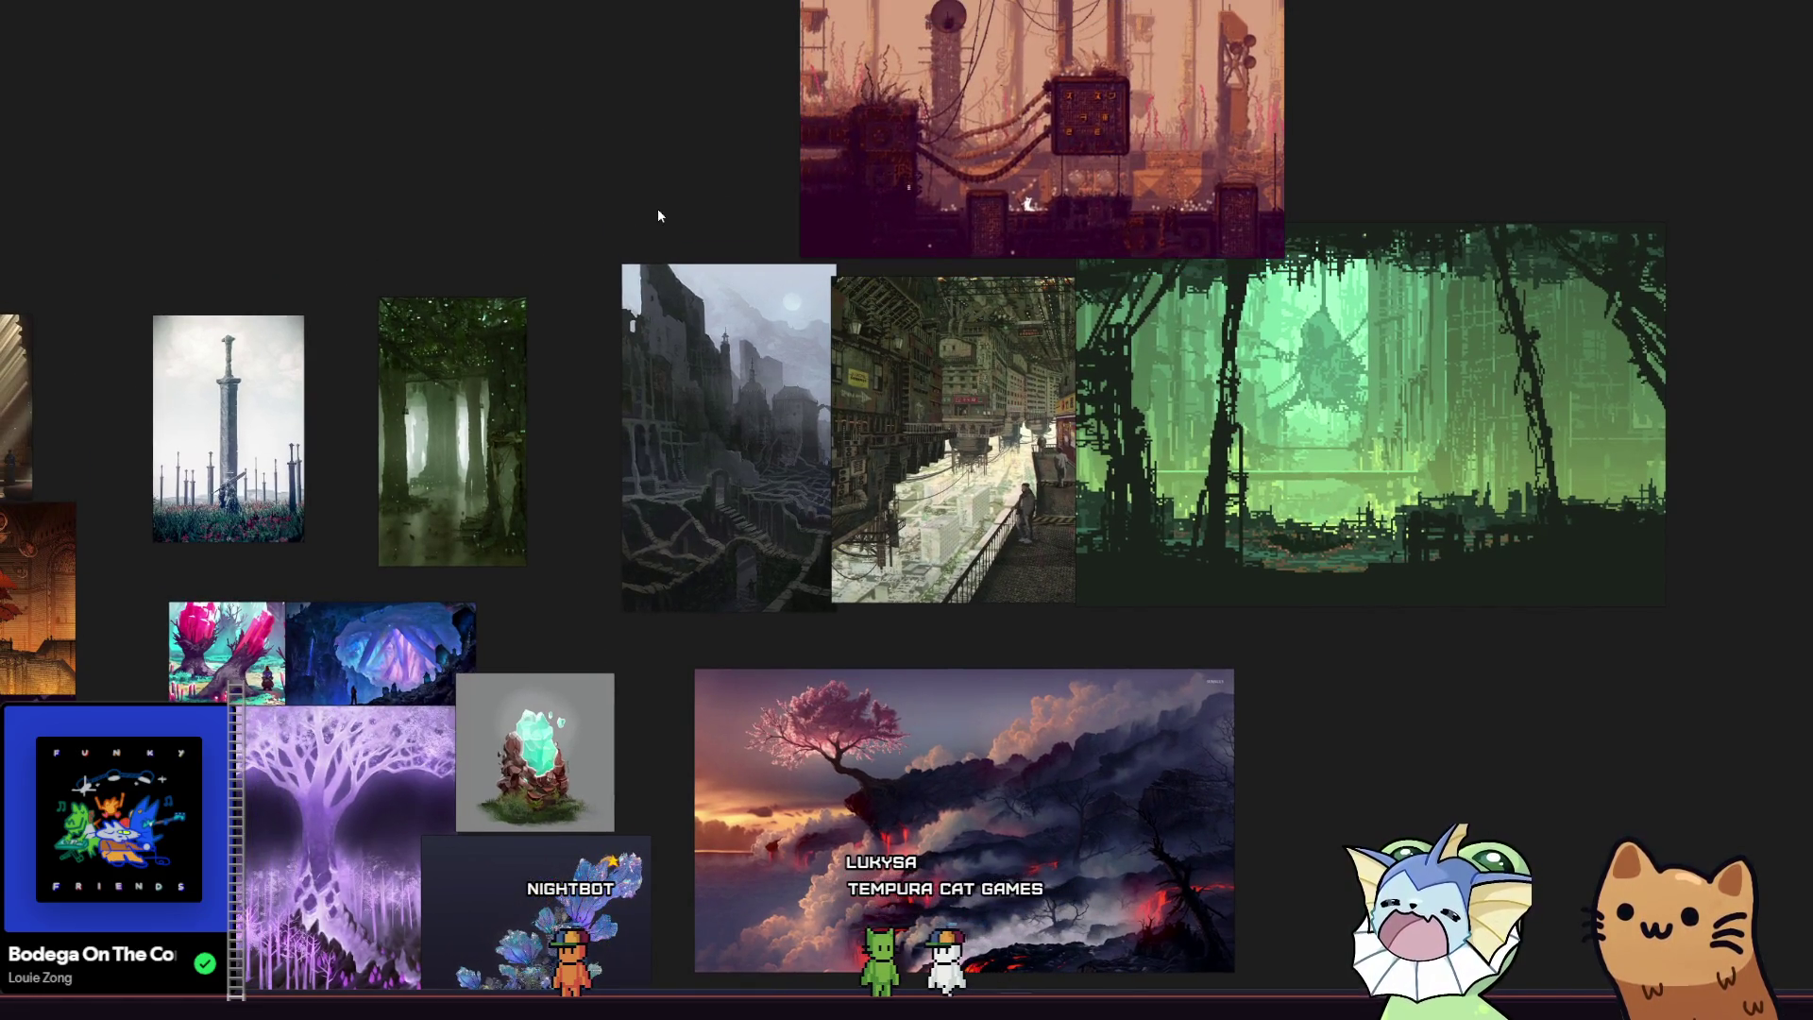
drag(657, 208, 740, 172)
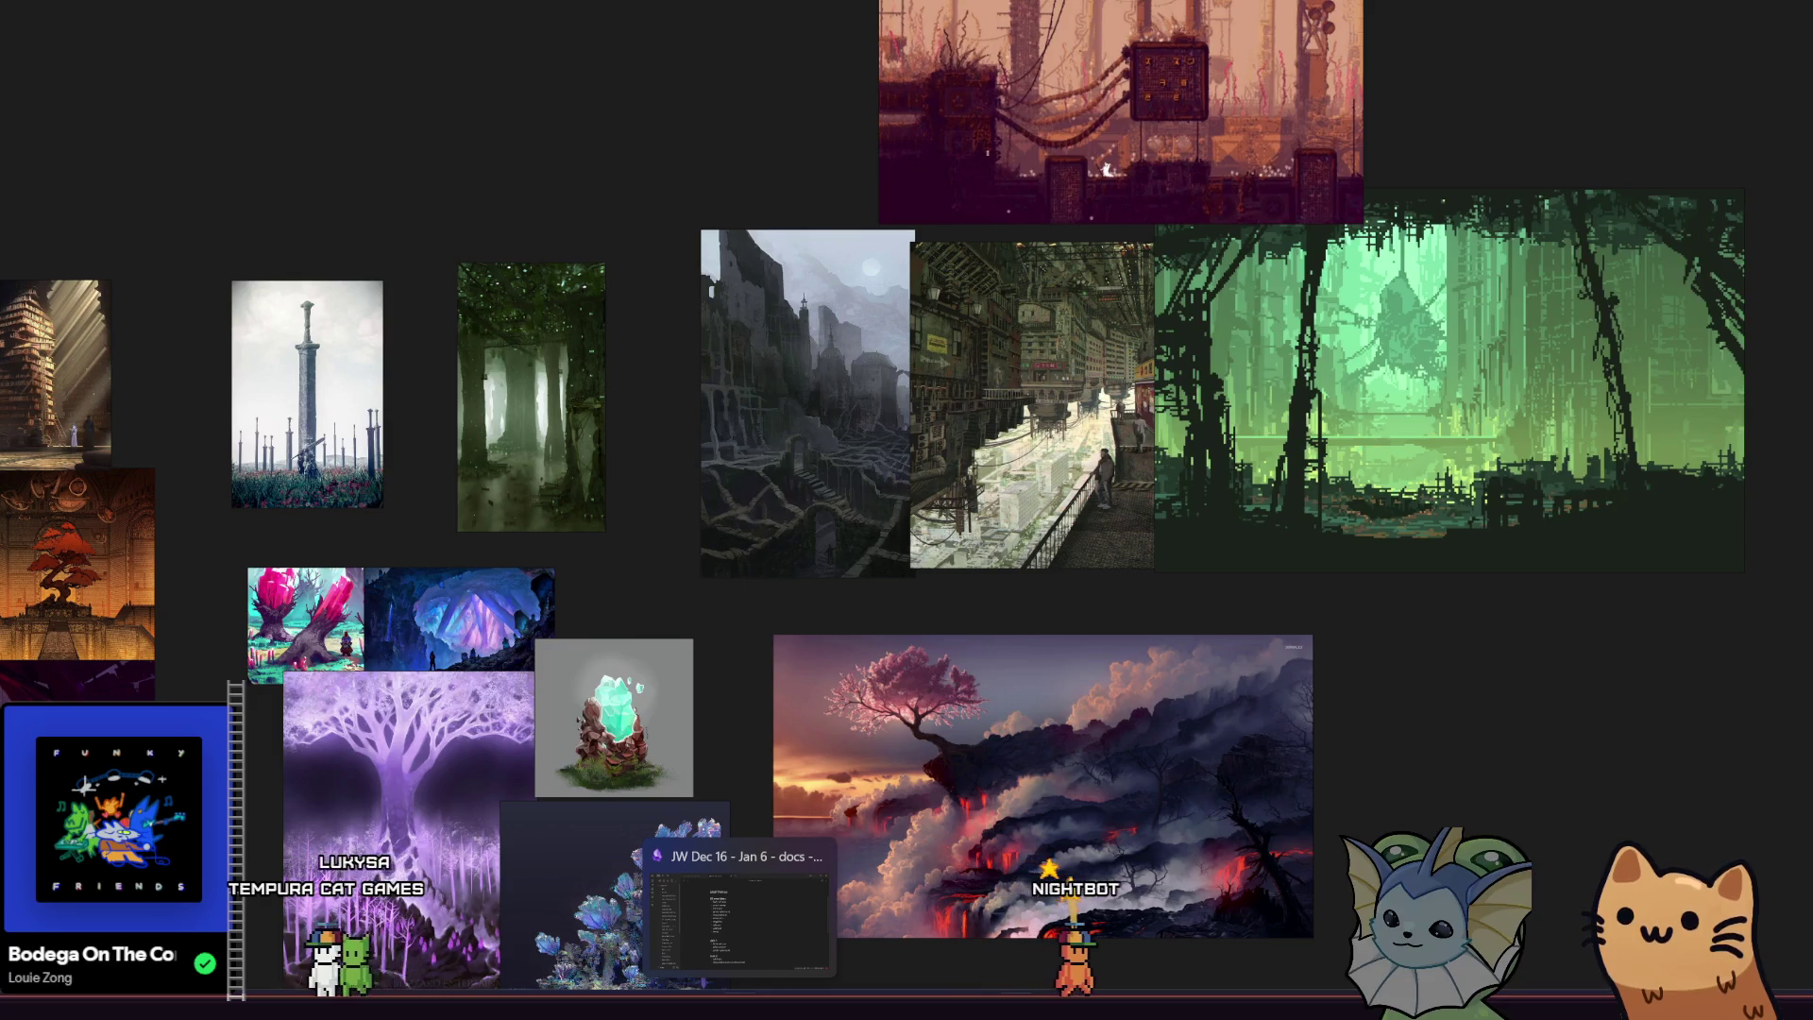
click(740, 1005)
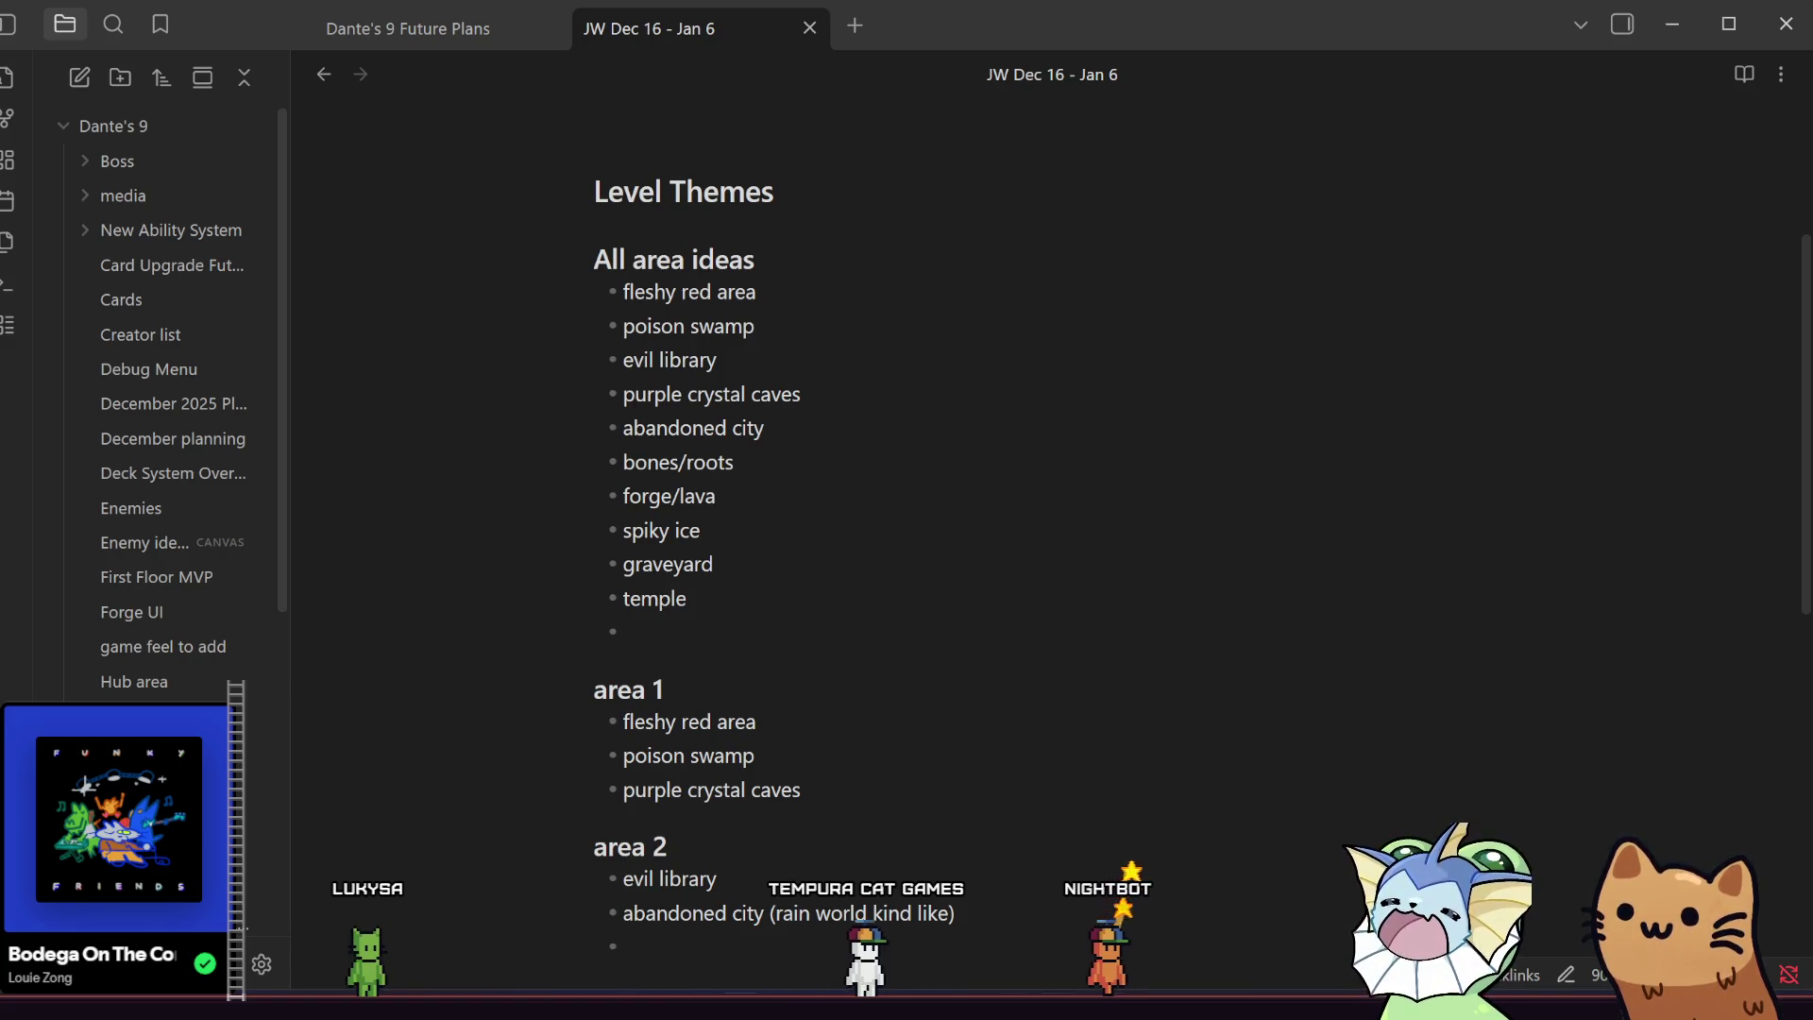
mouse_move(976, 1008)
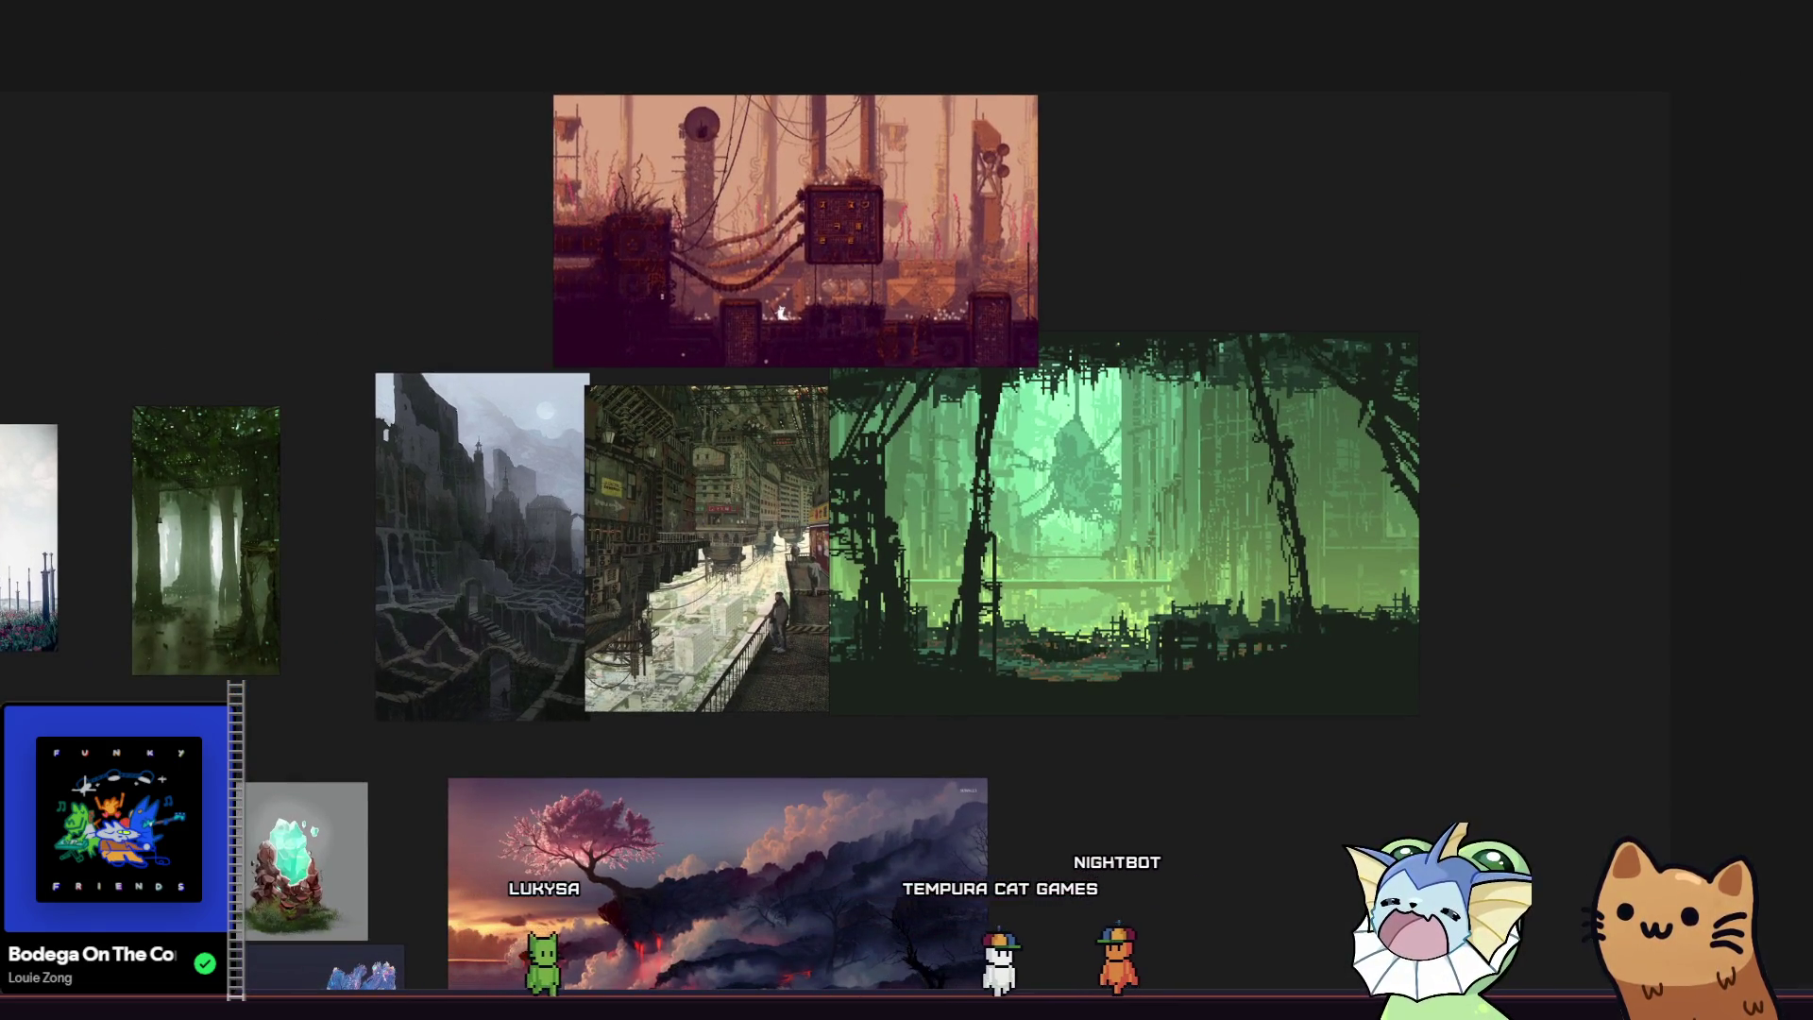
Enlarge the night city image at top right, check the board, then return to the Level Themes note.
mouse_move(1229, 394)
mouse_down()
mouse_move(1294, 500)
mouse_move(1208, 353)
mouse_move(1212, 306)
mouse_move(1124, 302)
mouse_move(1137, 291)
mouse_up()
mouse_move(272, 141)
mouse_down()
mouse_move(468, 191)
mouse_move(478, 231)
mouse_up()
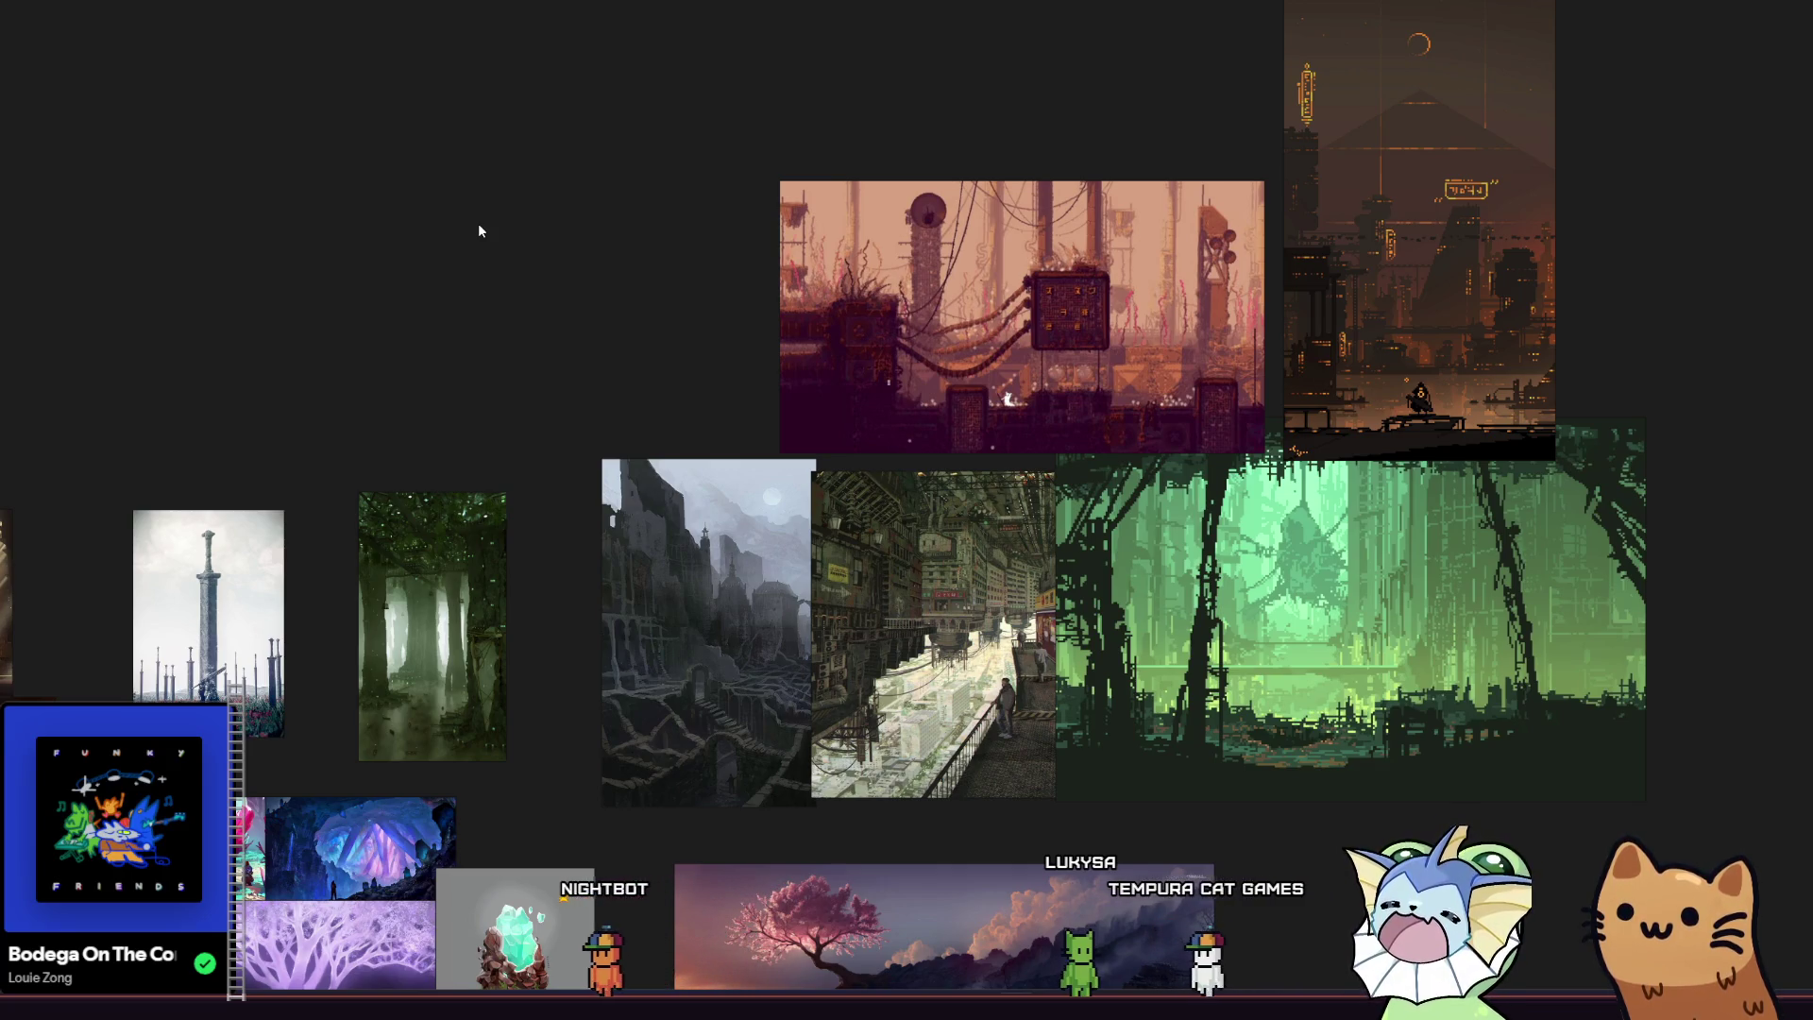
scroll(627, 356, down, 3)
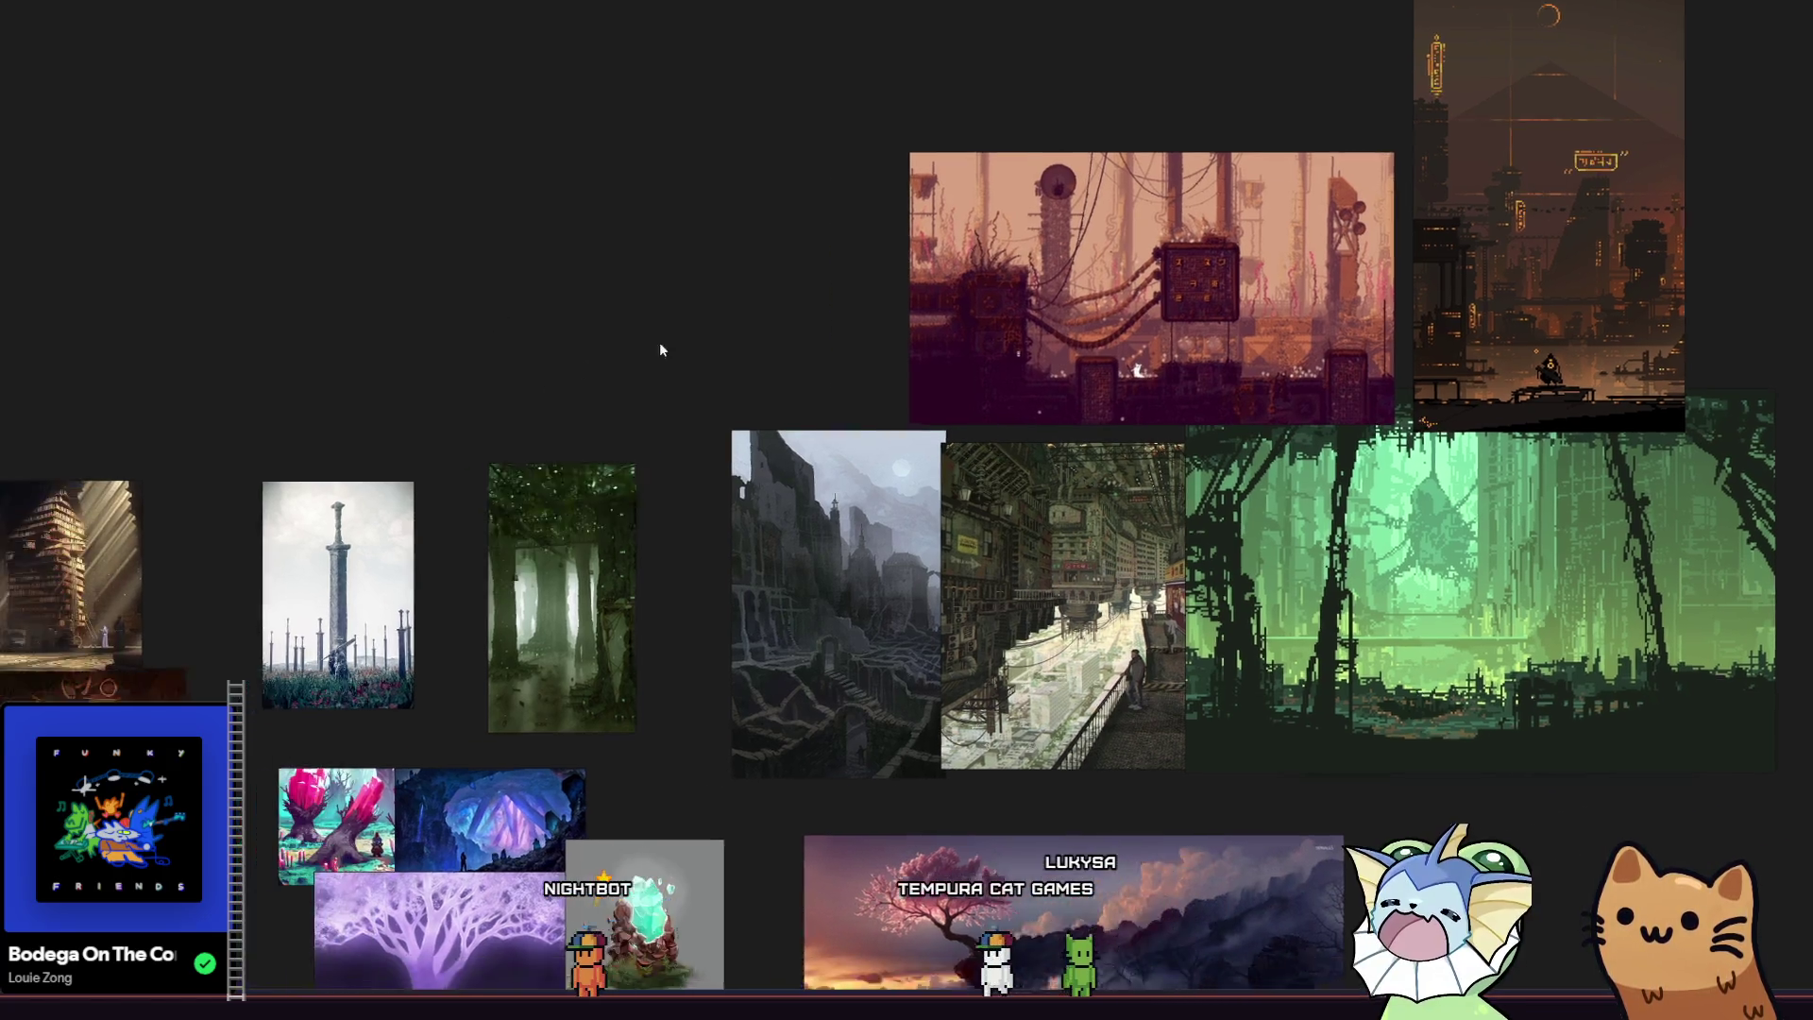
scroll(706, 417, up, 3)
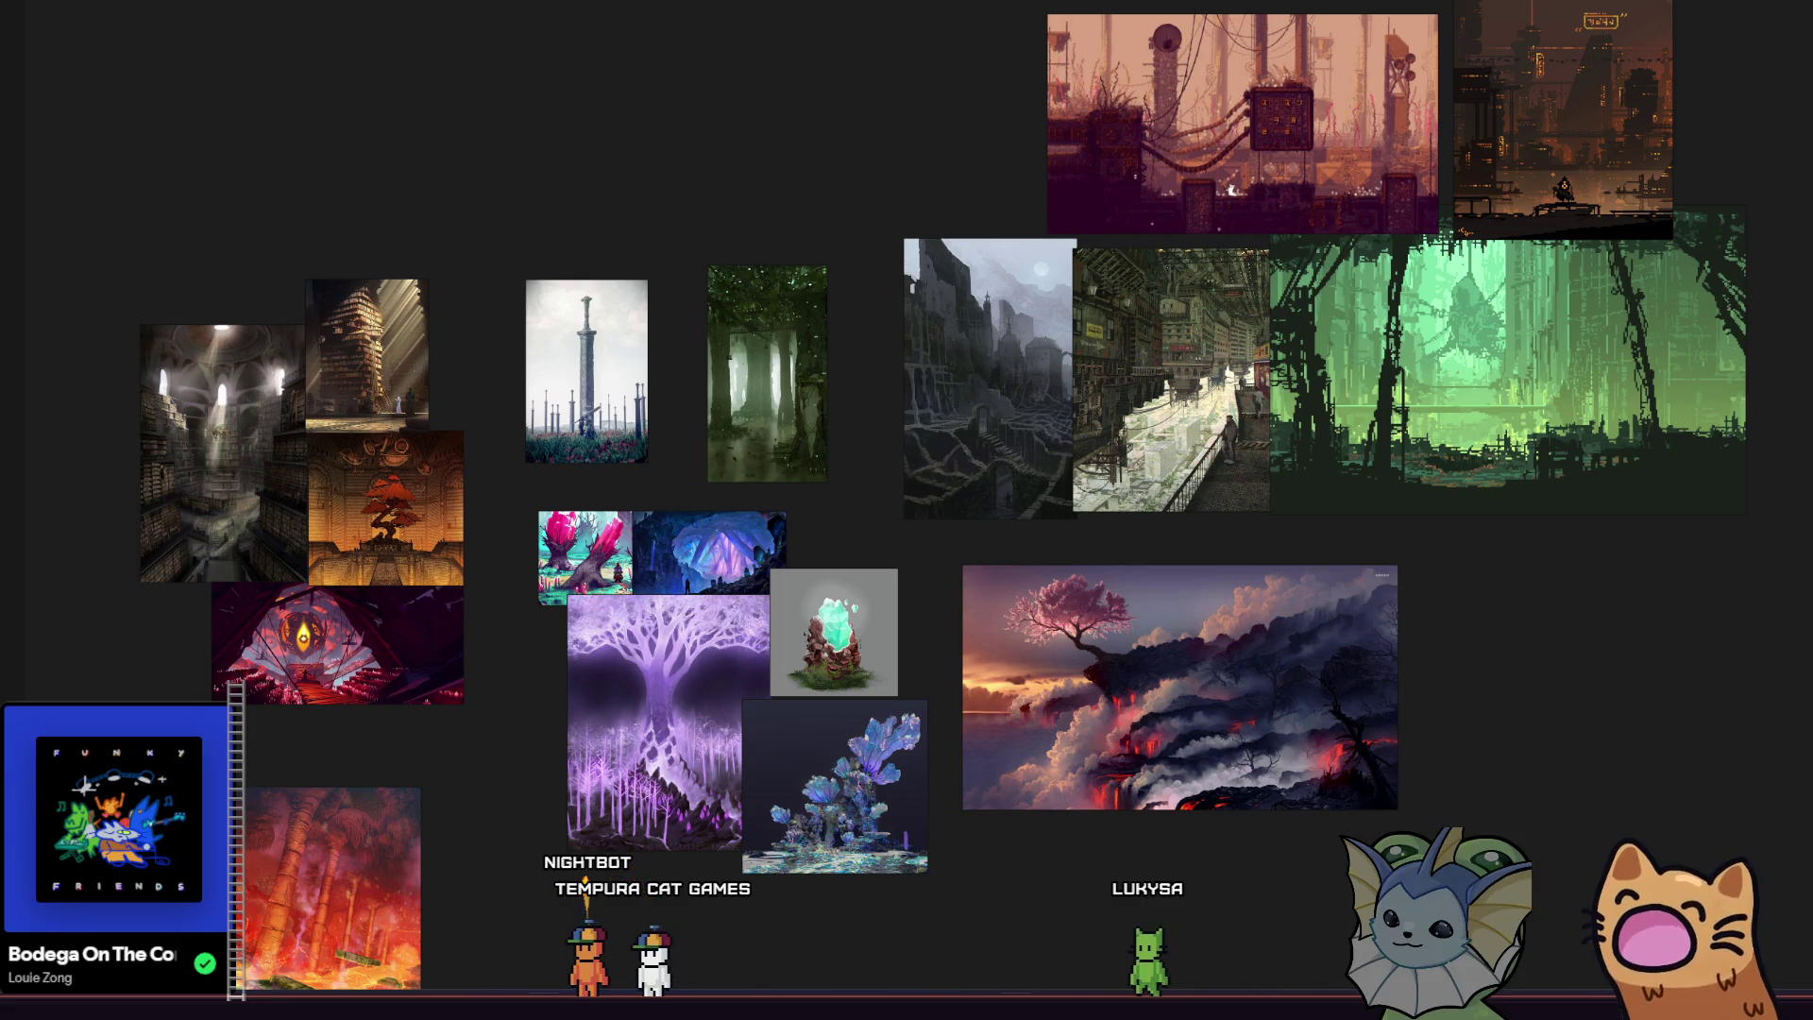
key(alt+Tab)
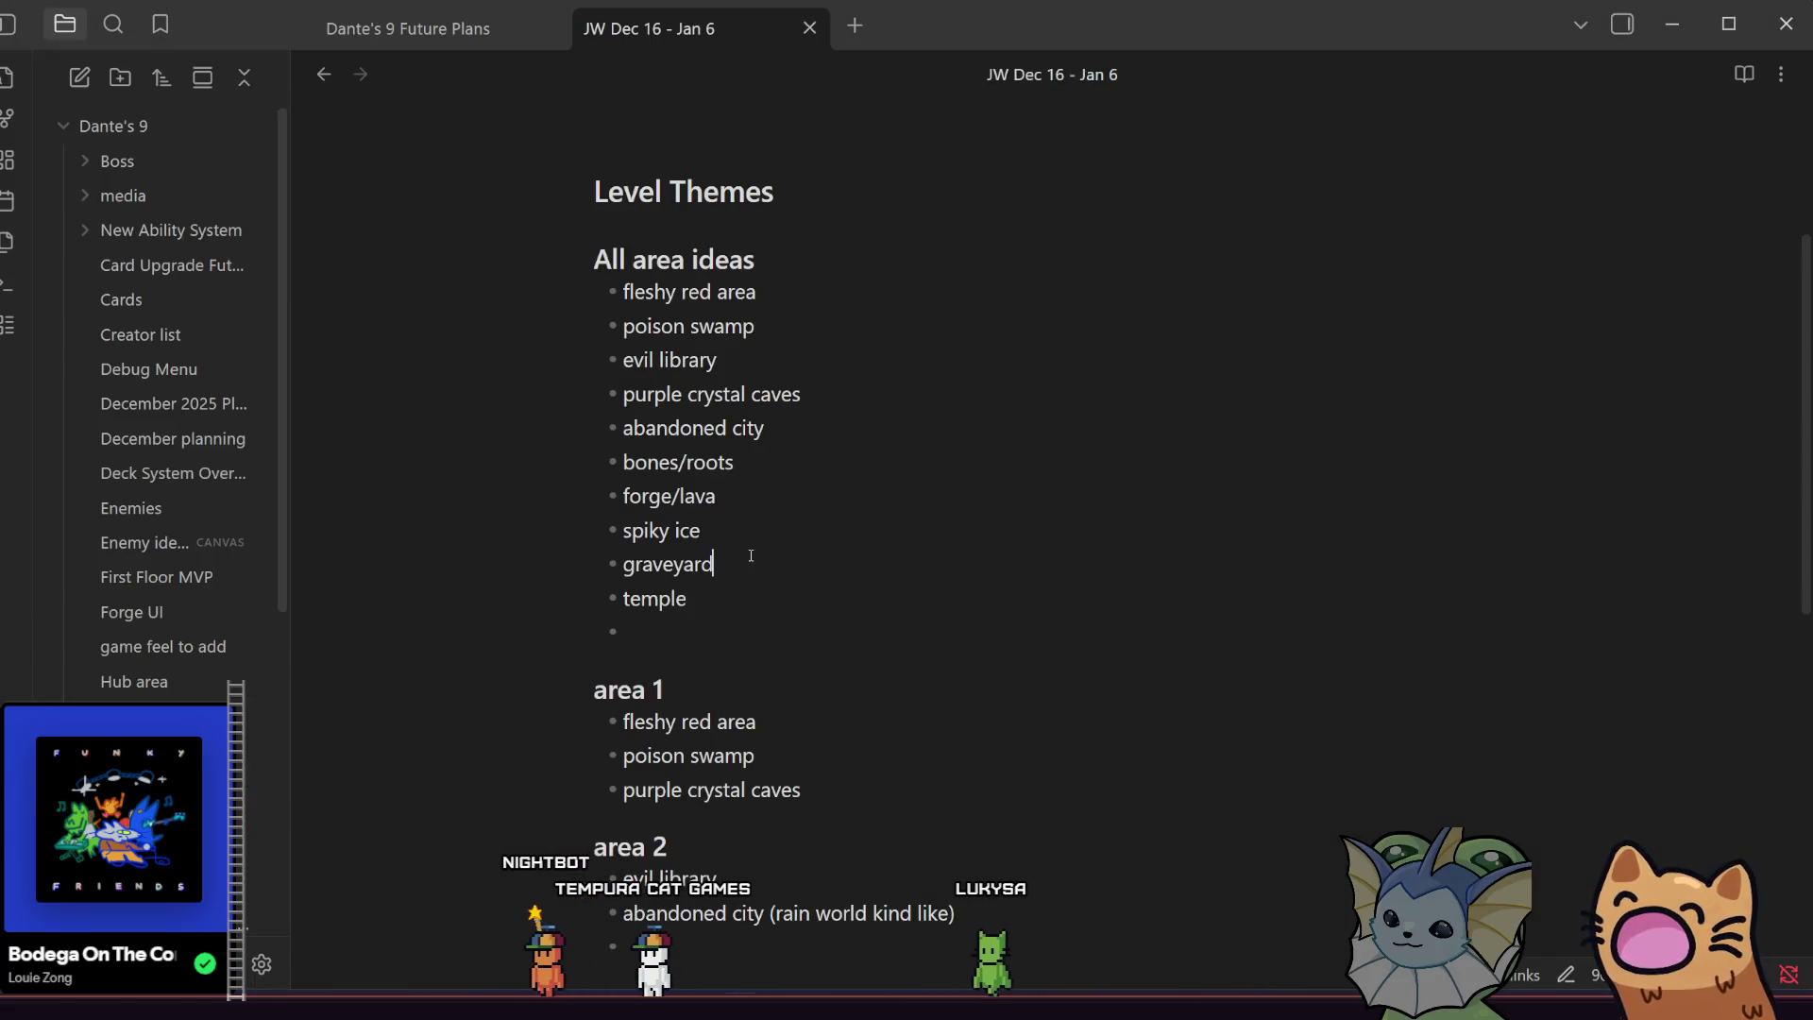
Highlight lines of the area ideas list, including the fleshy red line, then return to PureRef.
mouse_move(753, 582)
mouse_down()
mouse_move(661, 563)
mouse_move(632, 292)
mouse_up()
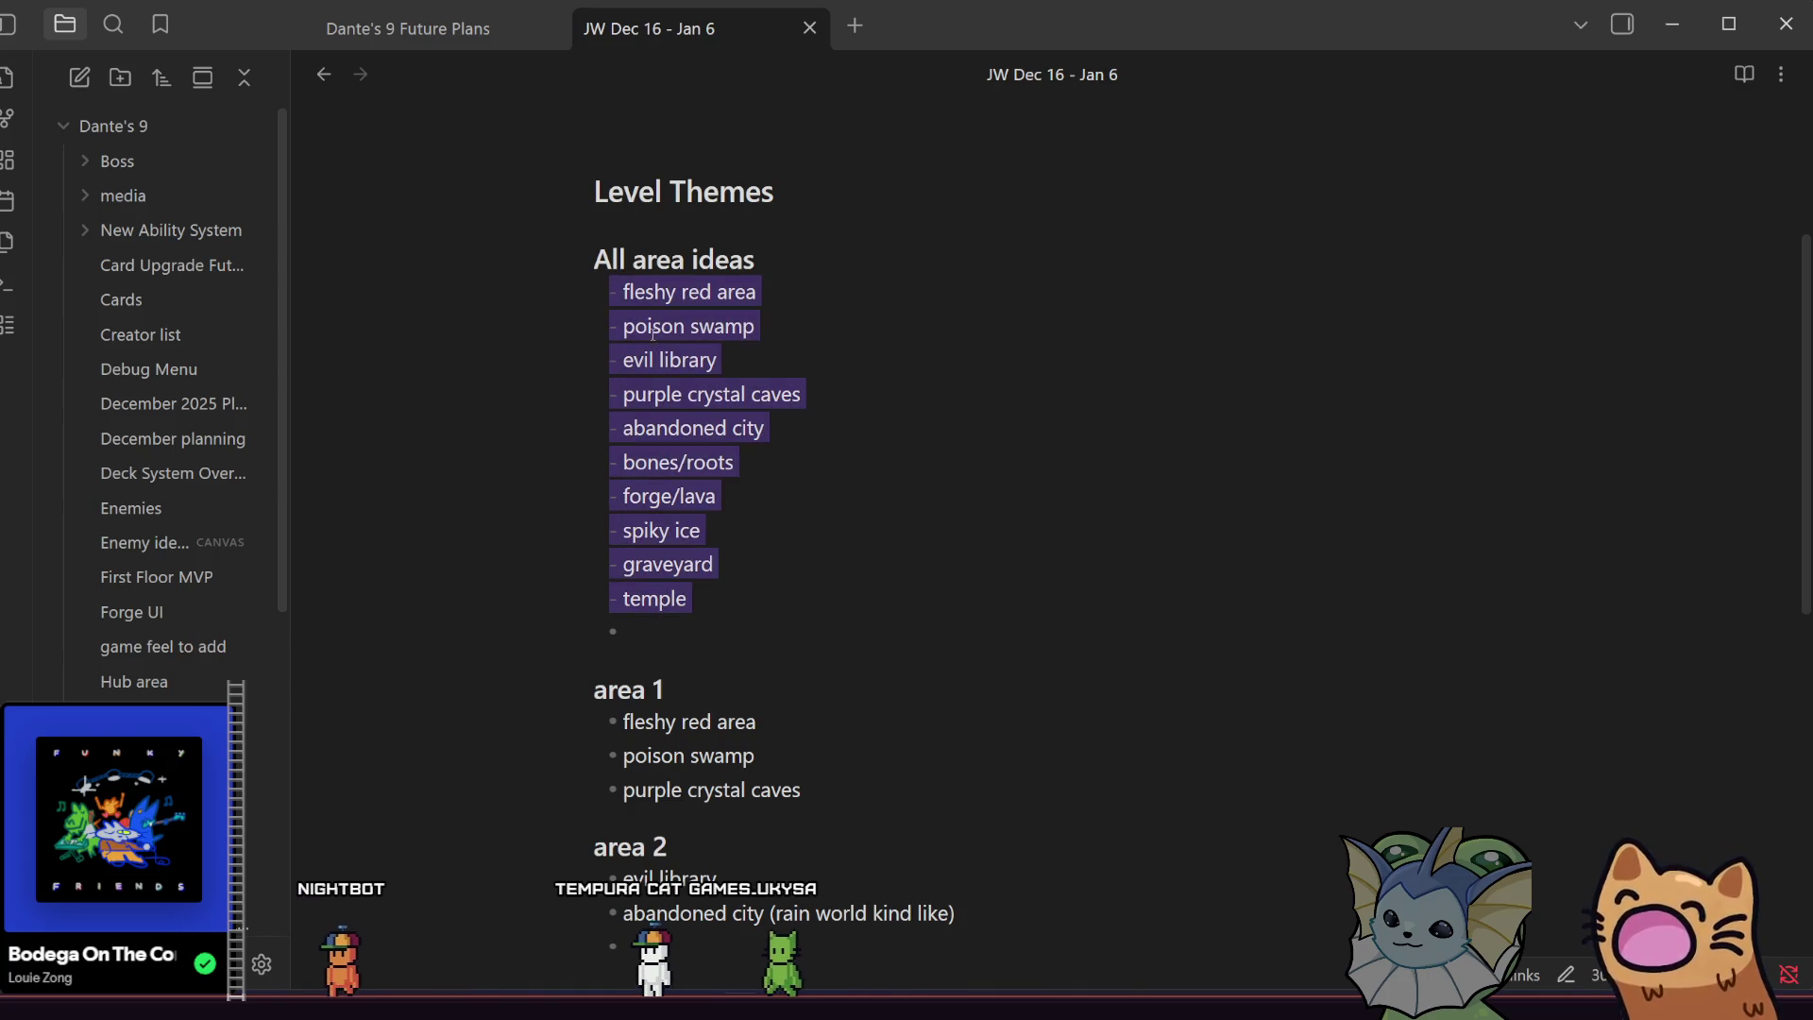
click(770, 467)
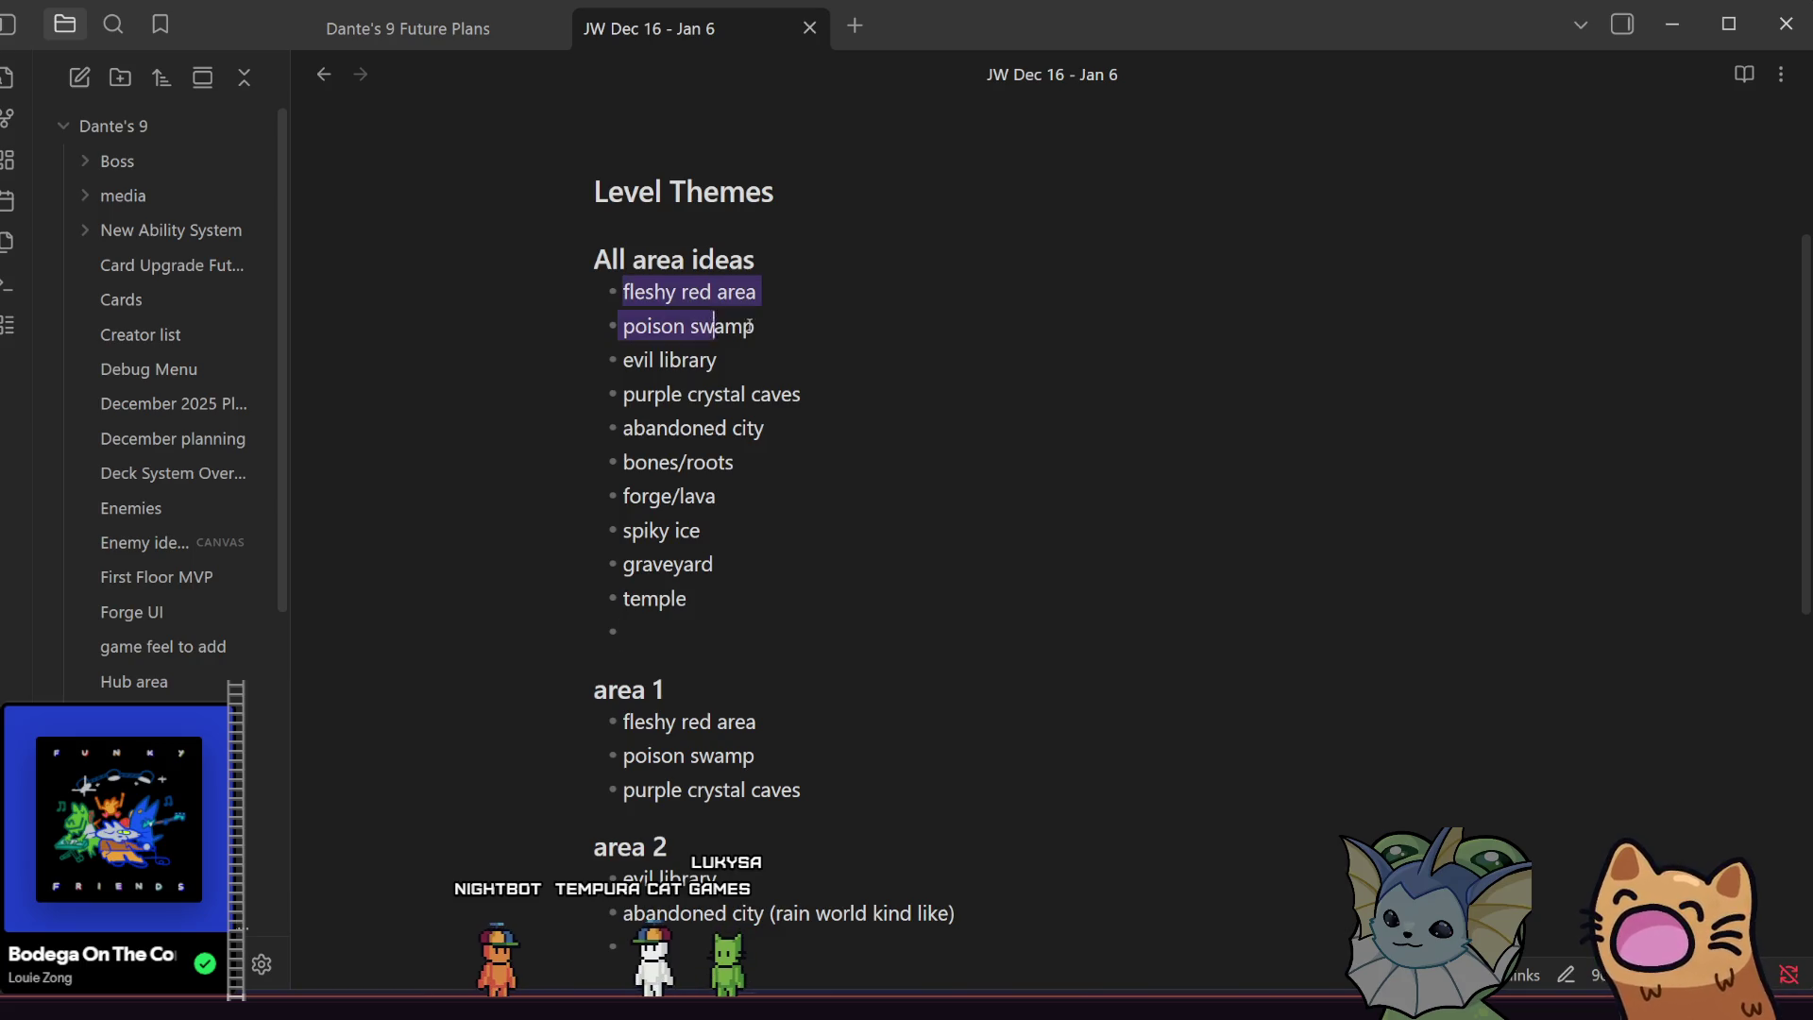
click(815, 353)
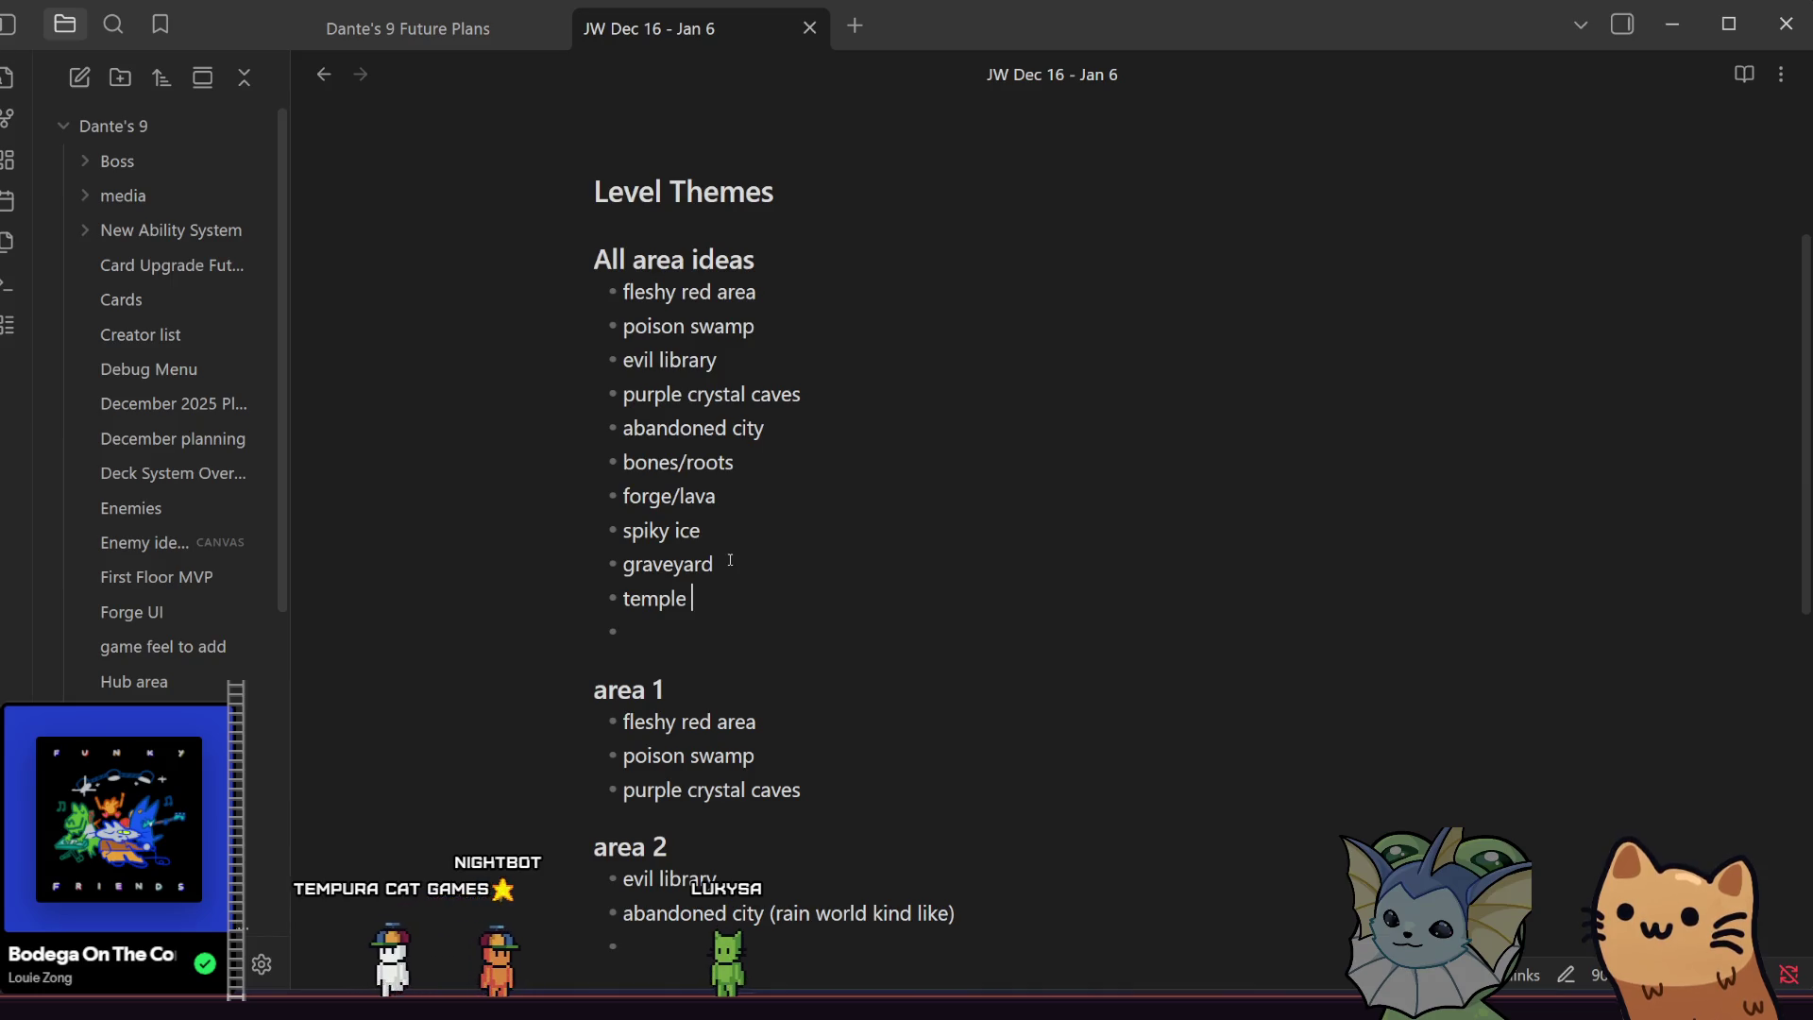
drag(614, 295, 789, 283)
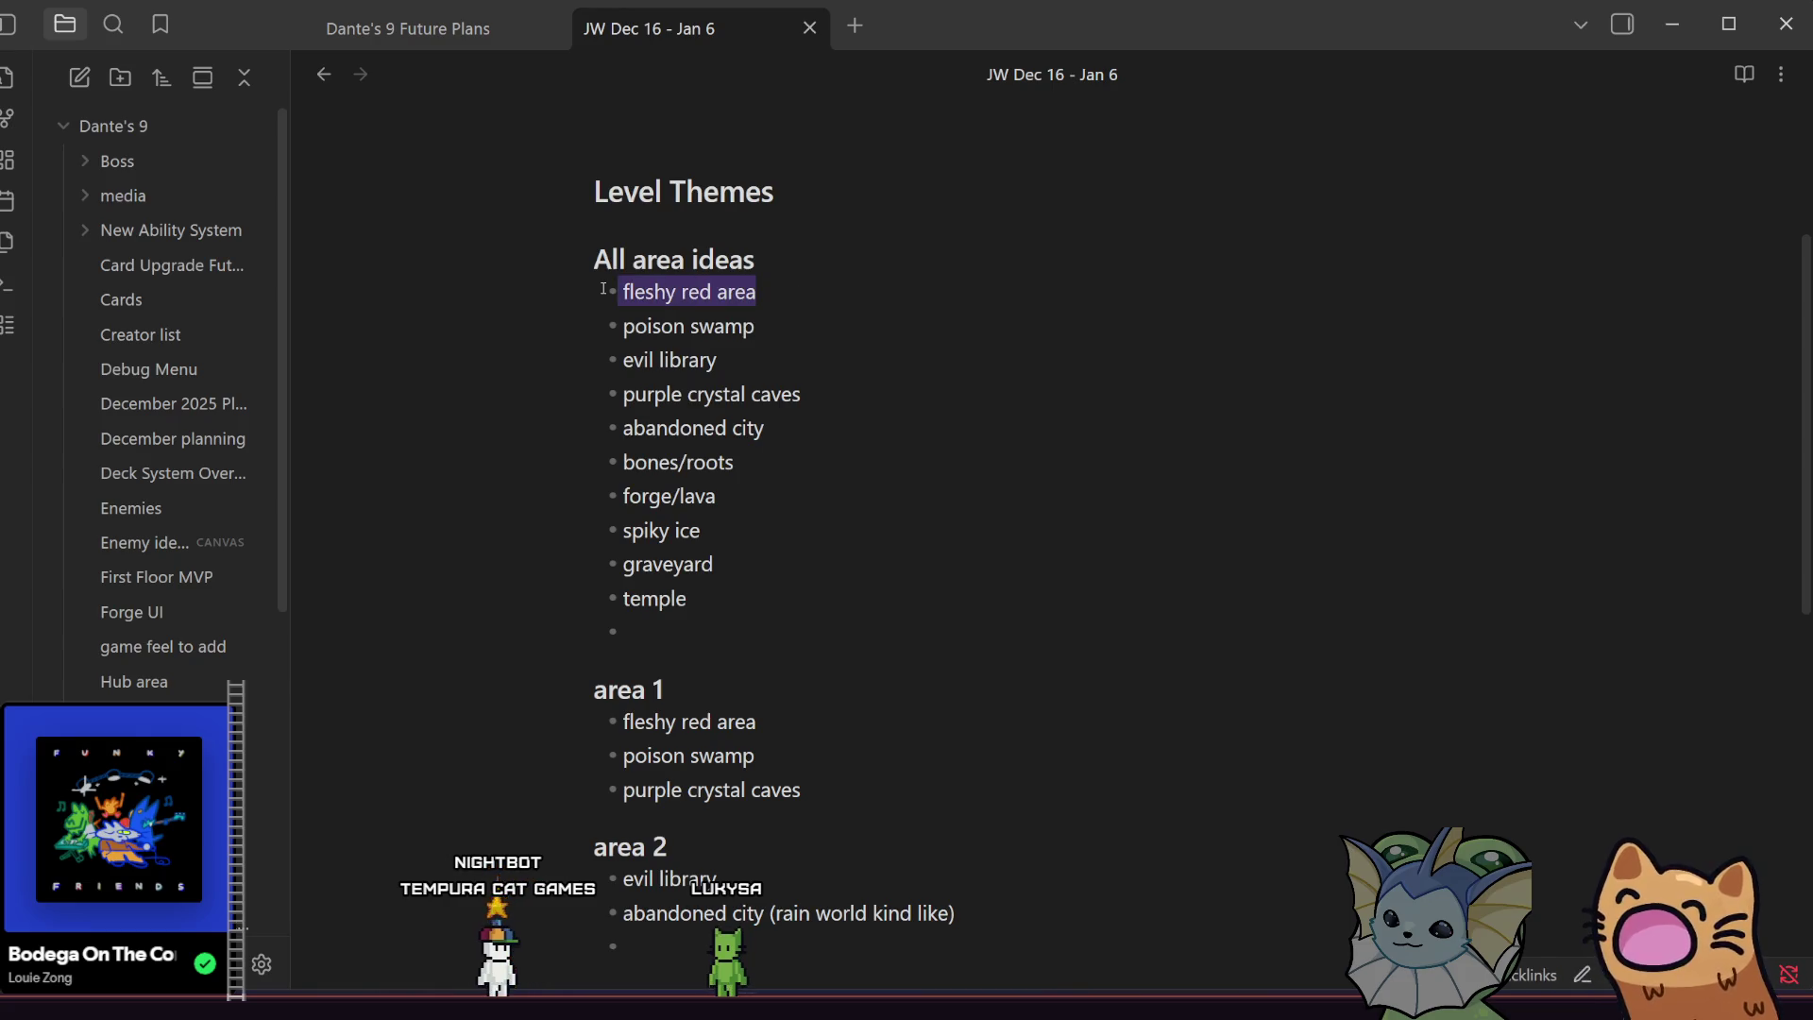
click(755, 360)
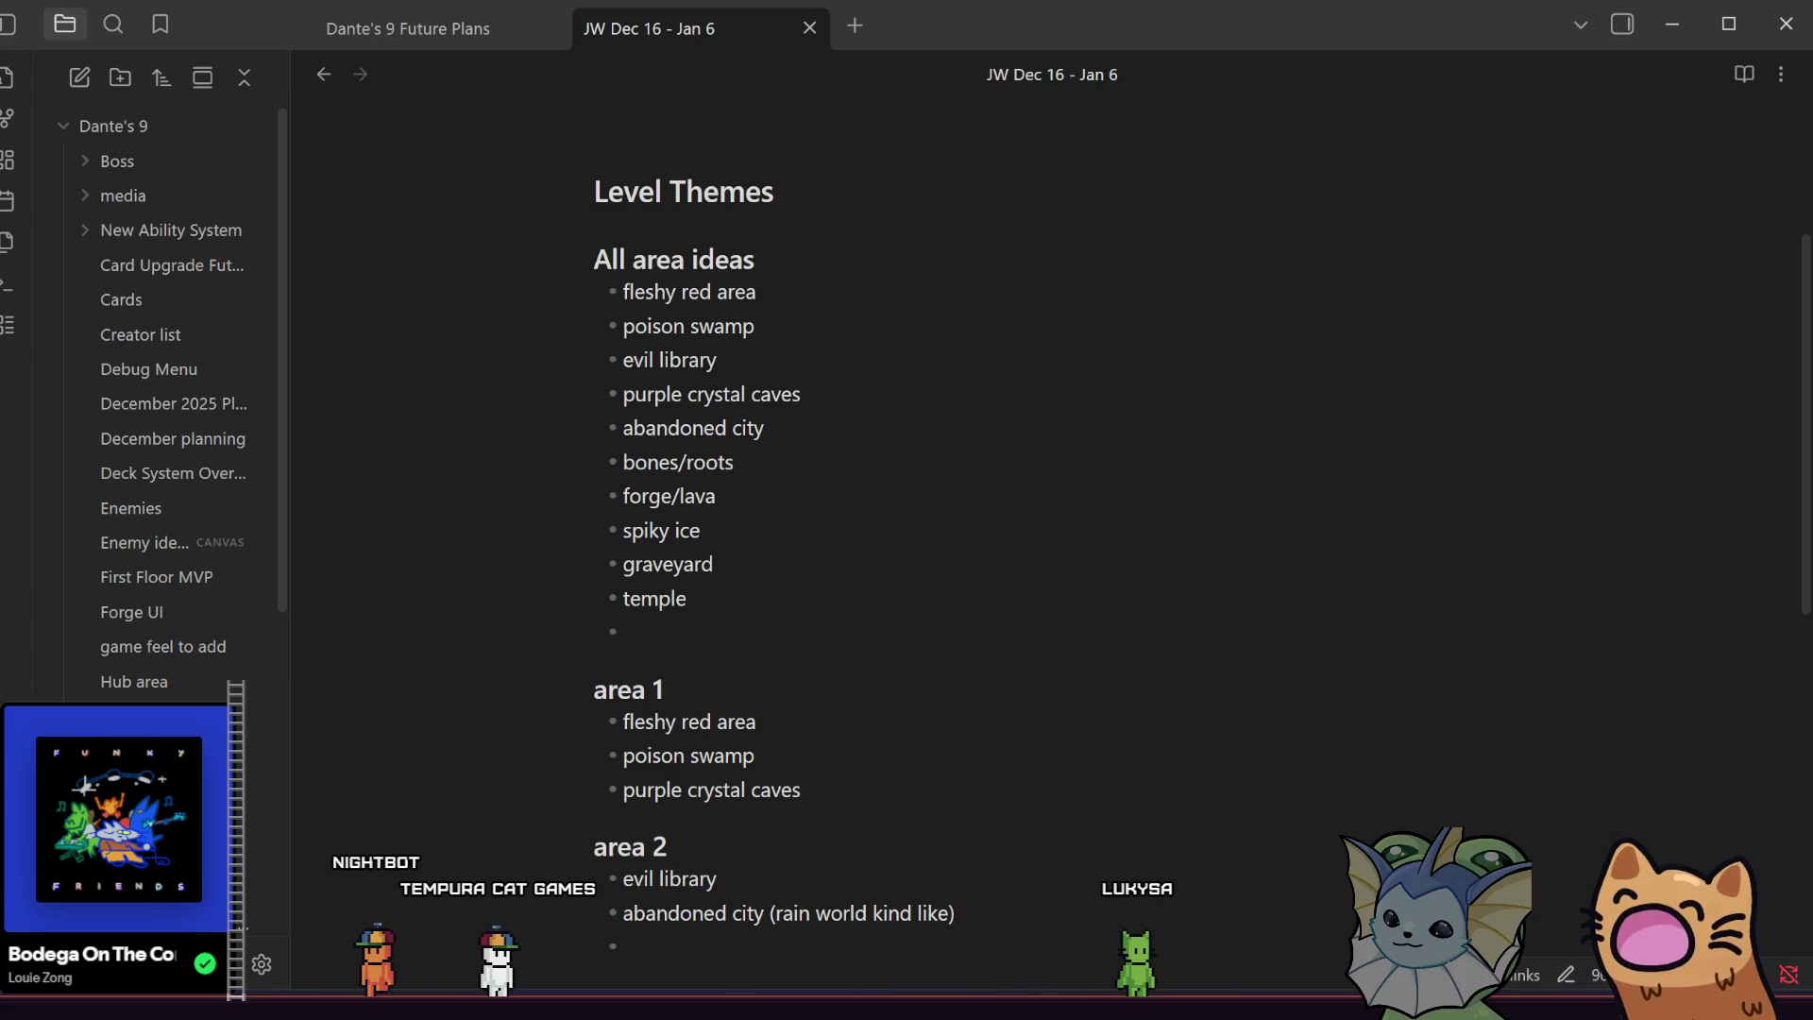
key(alt+Tab)
scroll(881, 670, up, 8)
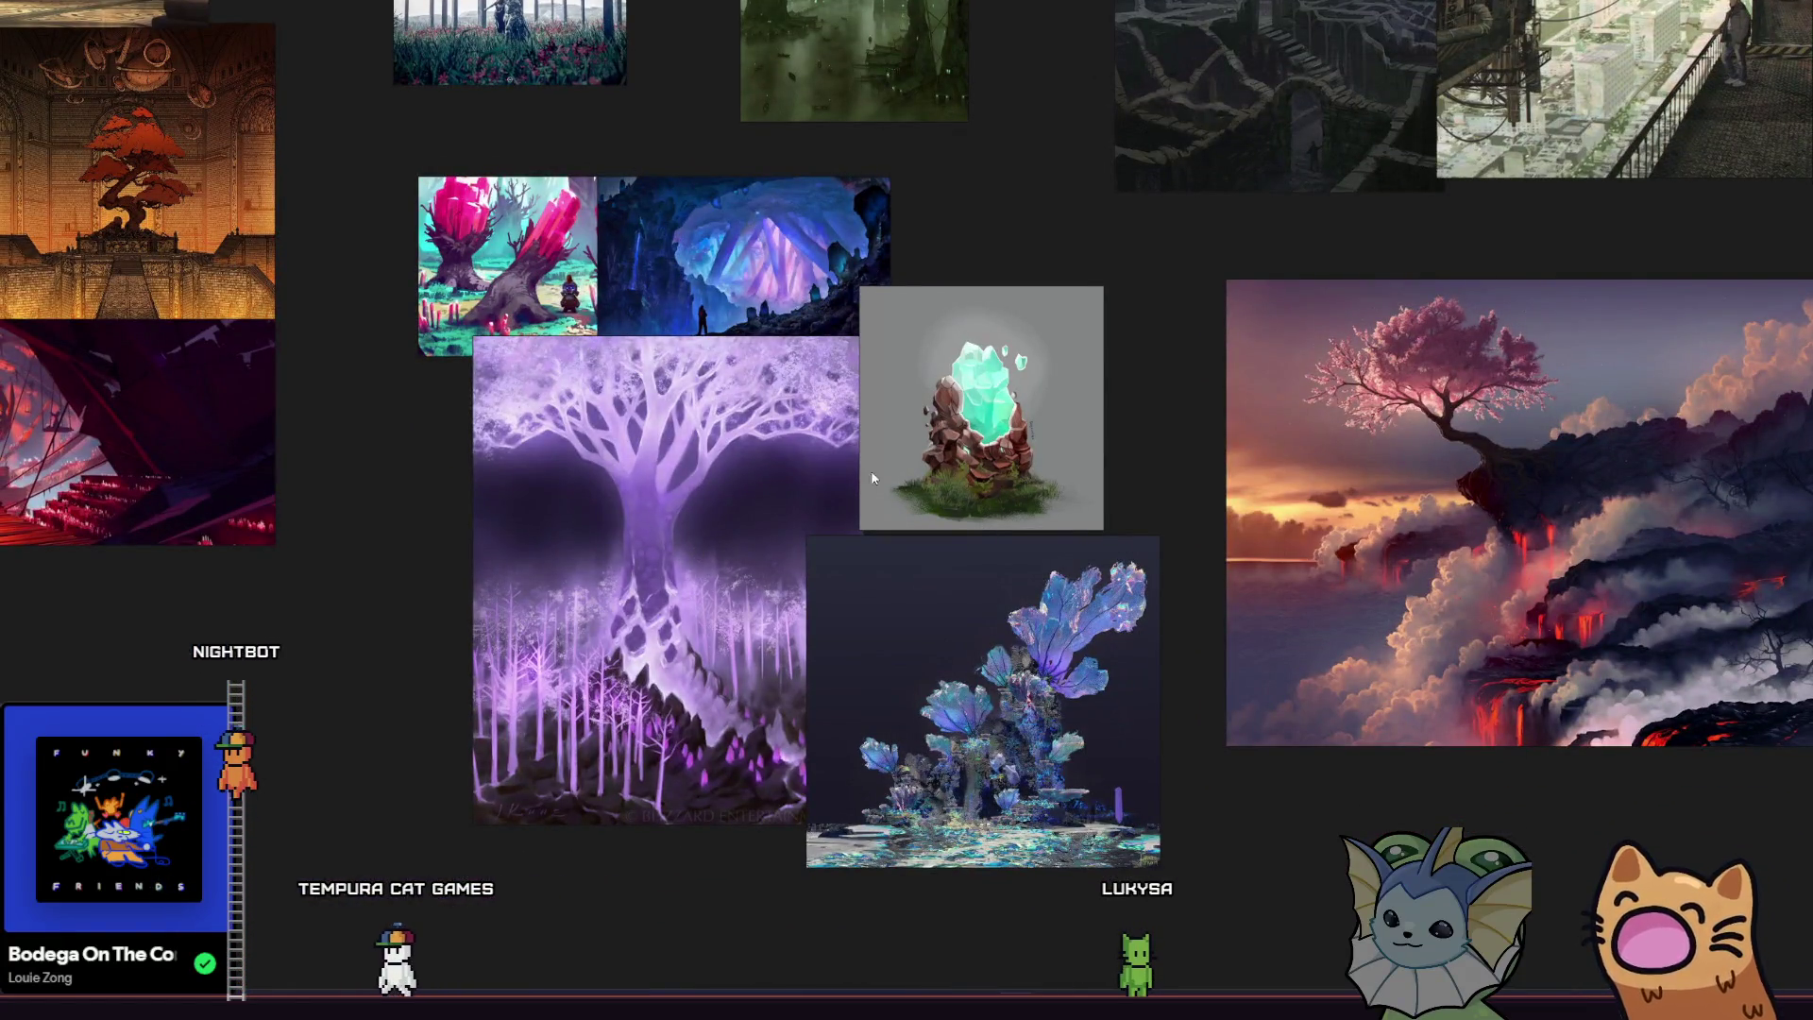
Zoom in and pan around the purple tree image, then return to the Level Themes note.
scroll(638, 458, up, 2)
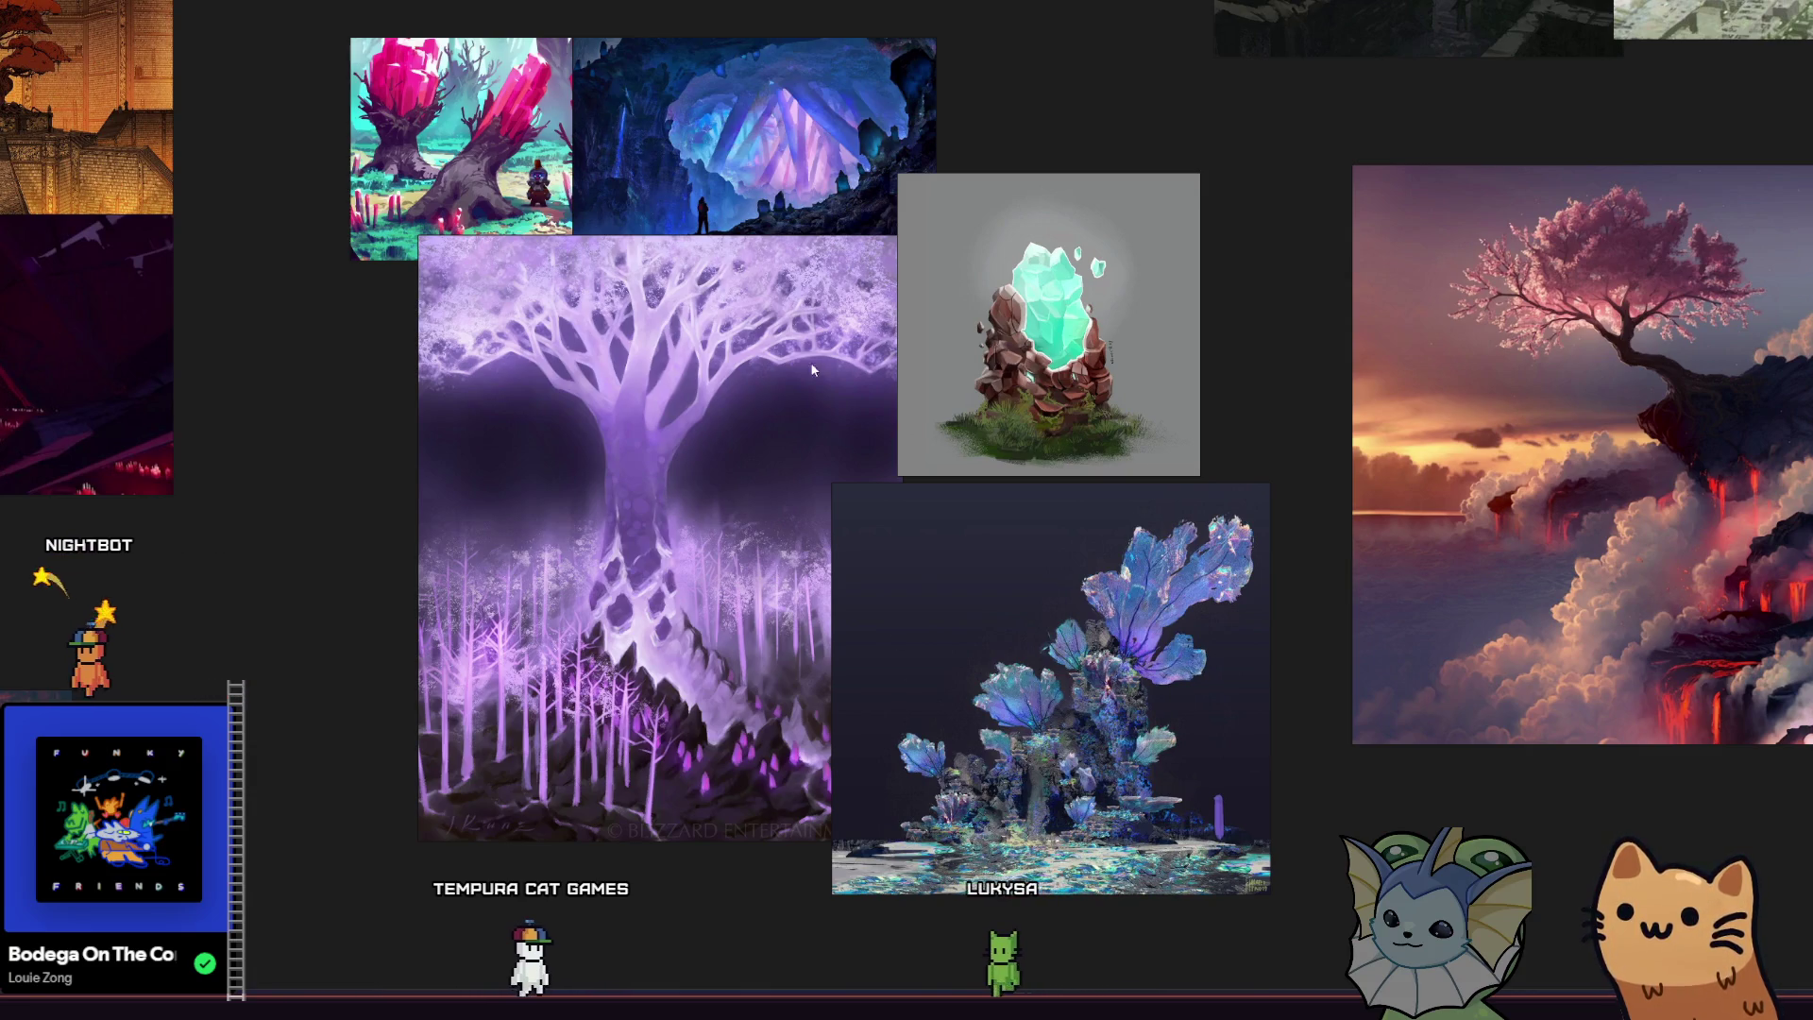
scroll(697, 510, up, 2)
scroll(696, 510, down, 2)
scroll(697, 513, up, 2)
mouse_move(697, 513)
mouse_down()
mouse_move(711, 567)
mouse_move(702, 457)
mouse_move(494, 433)
mouse_move(686, 525)
mouse_up()
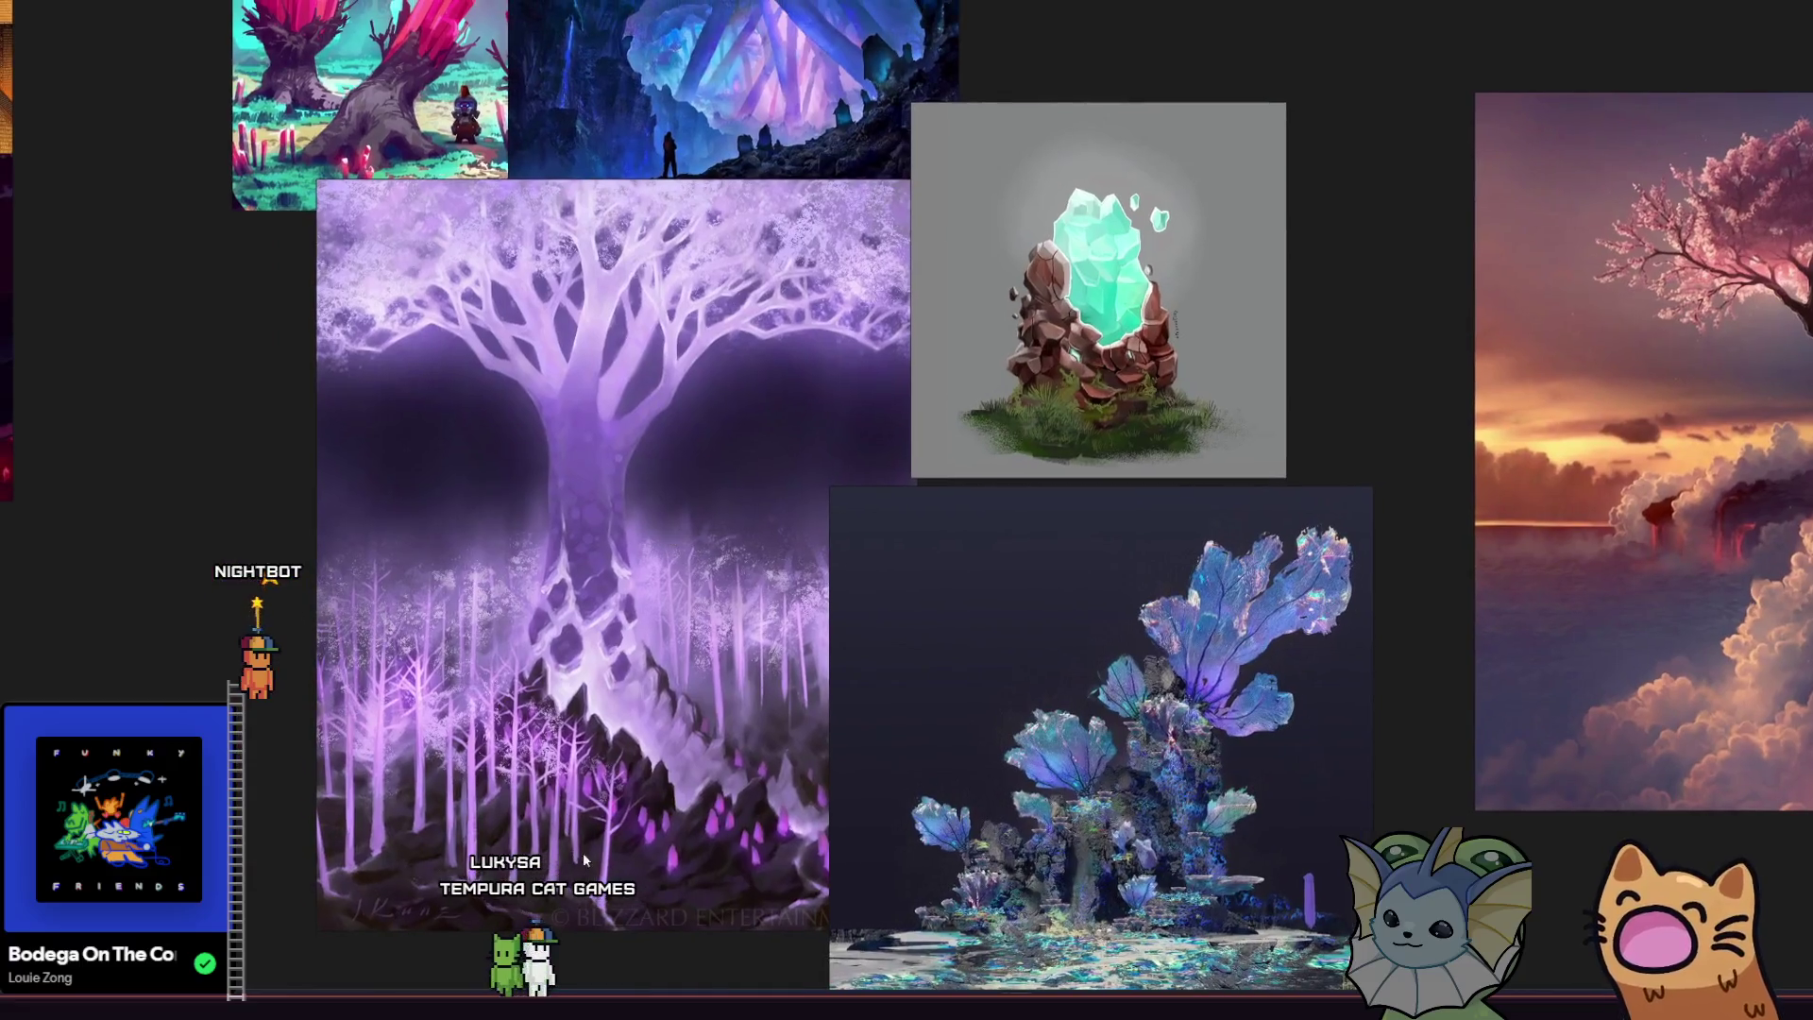
key(alt+Tab)
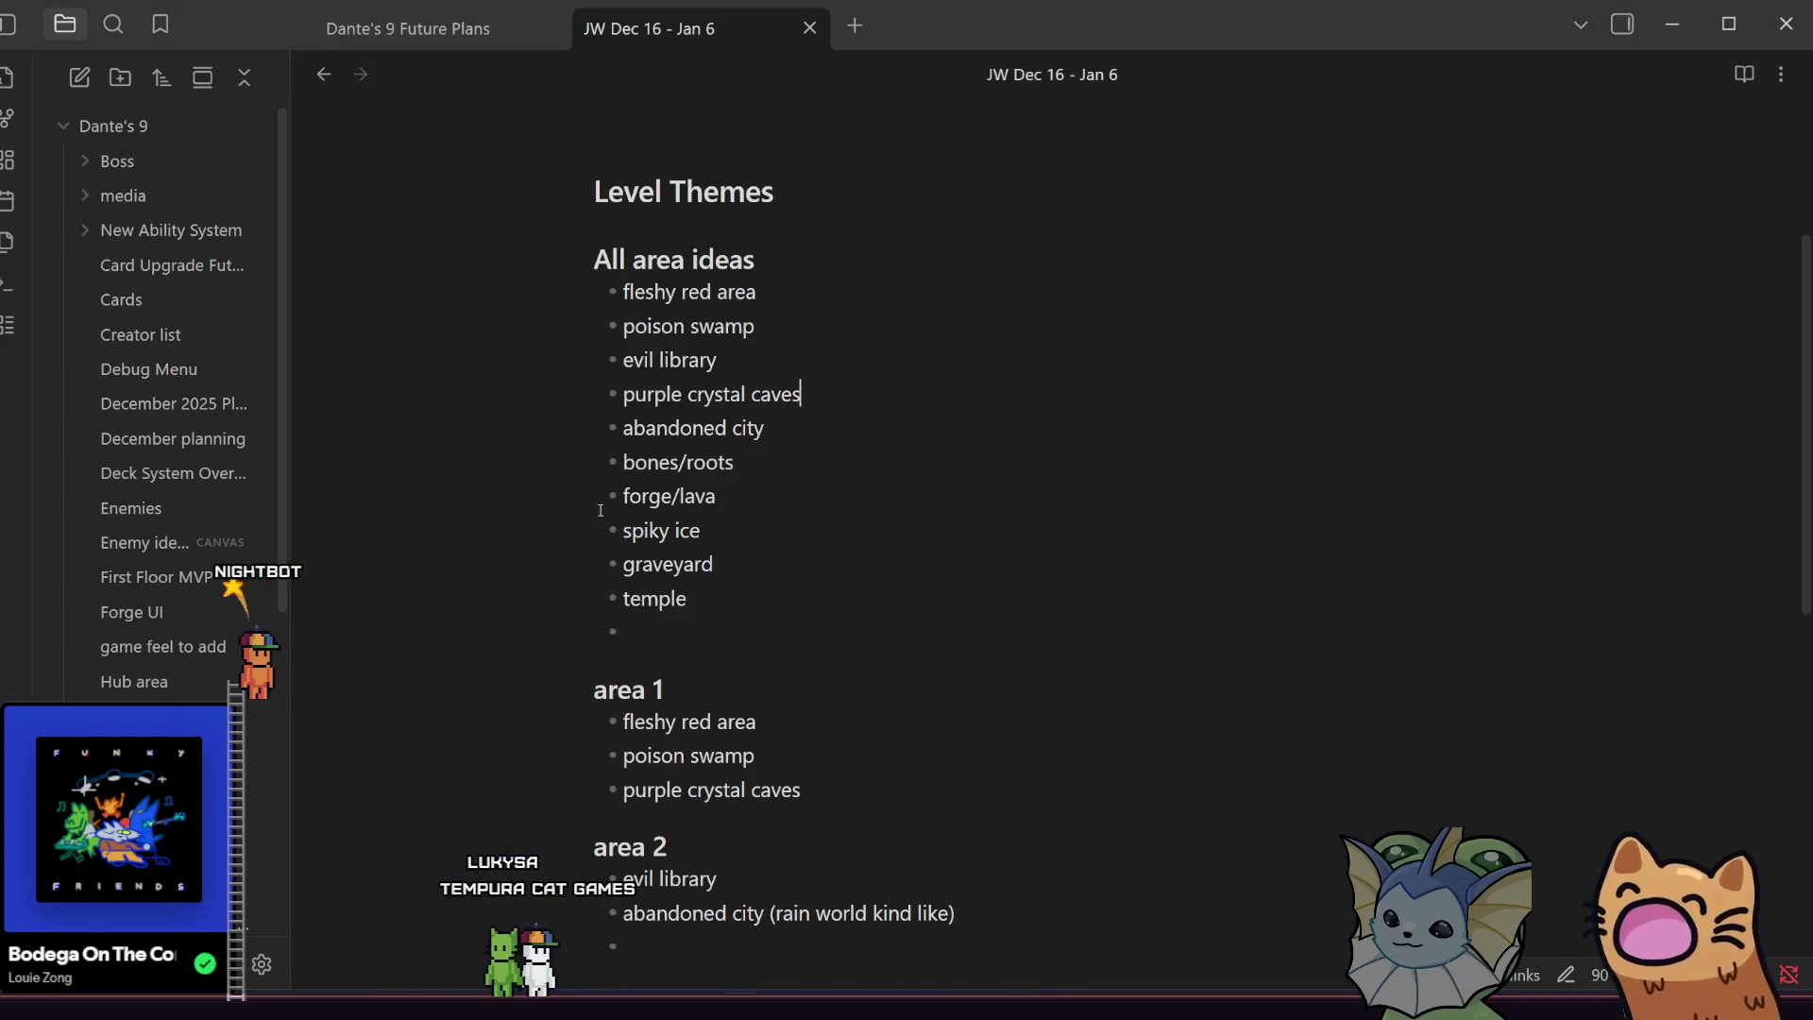
Highlight the abandoned city and bones/roots lines, then type '/twisted wo' after purple crystal caves.
triple_click(767, 430)
click(753, 488)
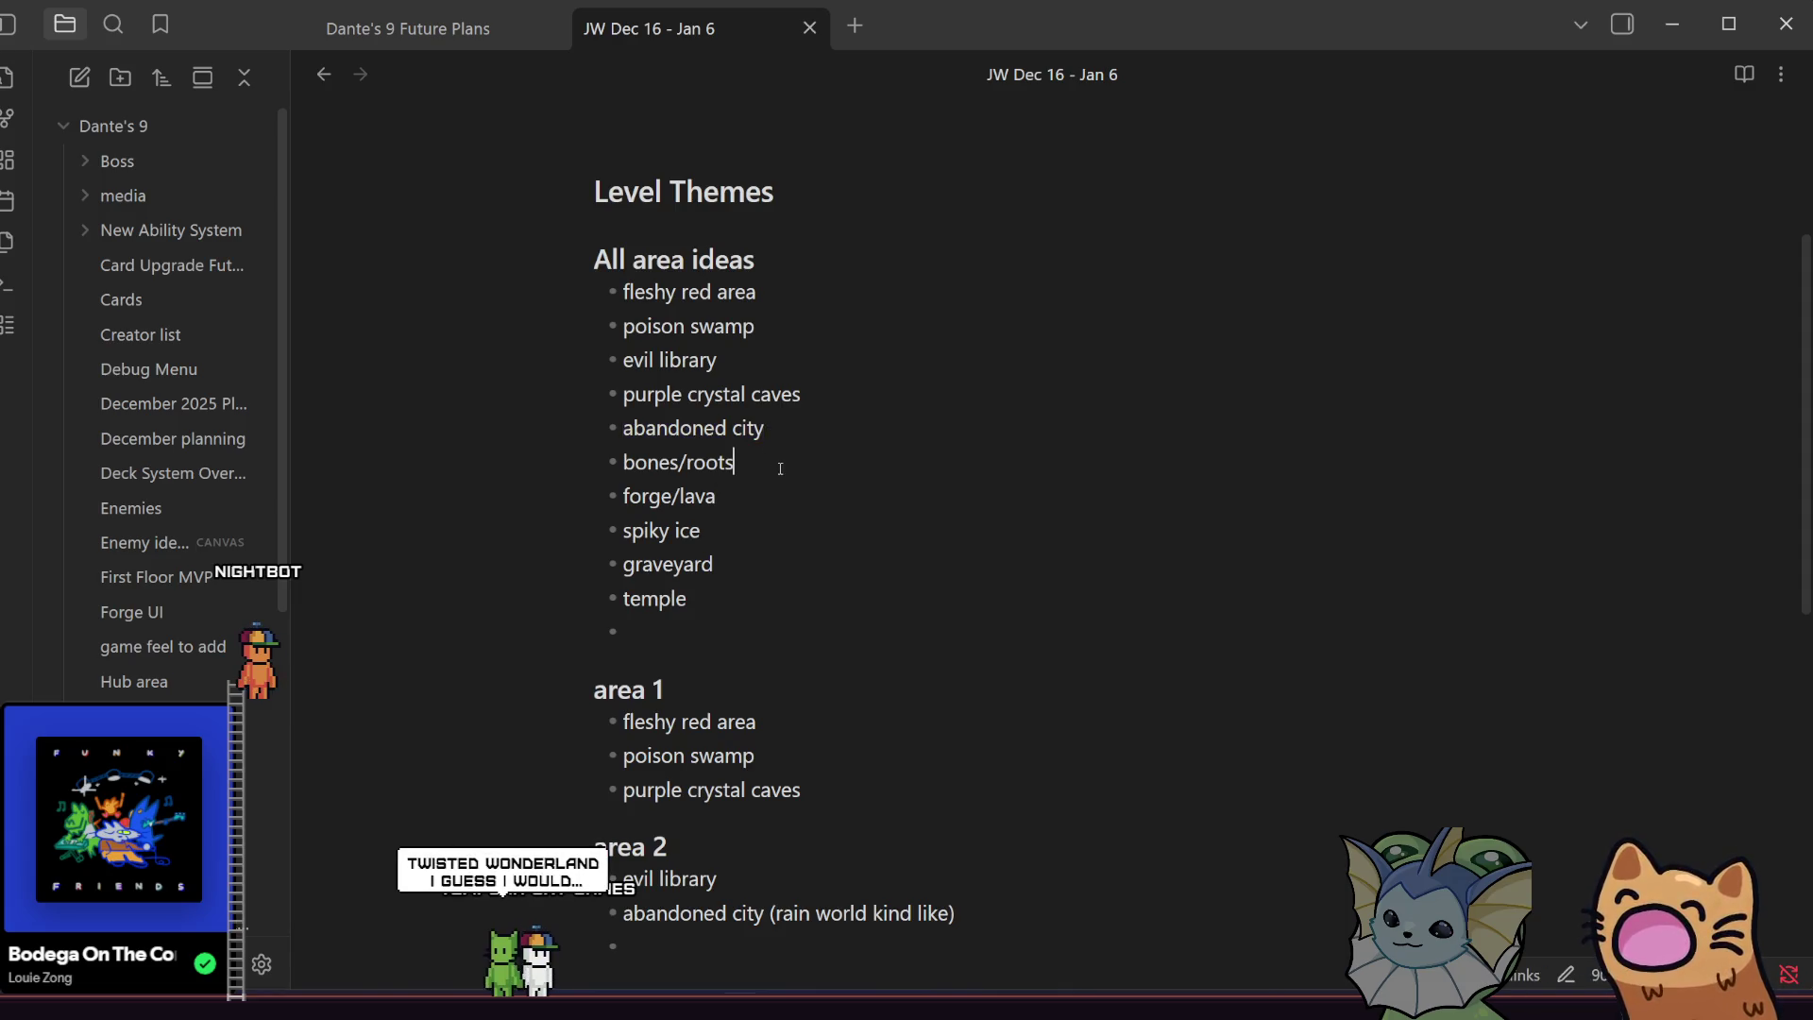
drag(780, 470, 635, 463)
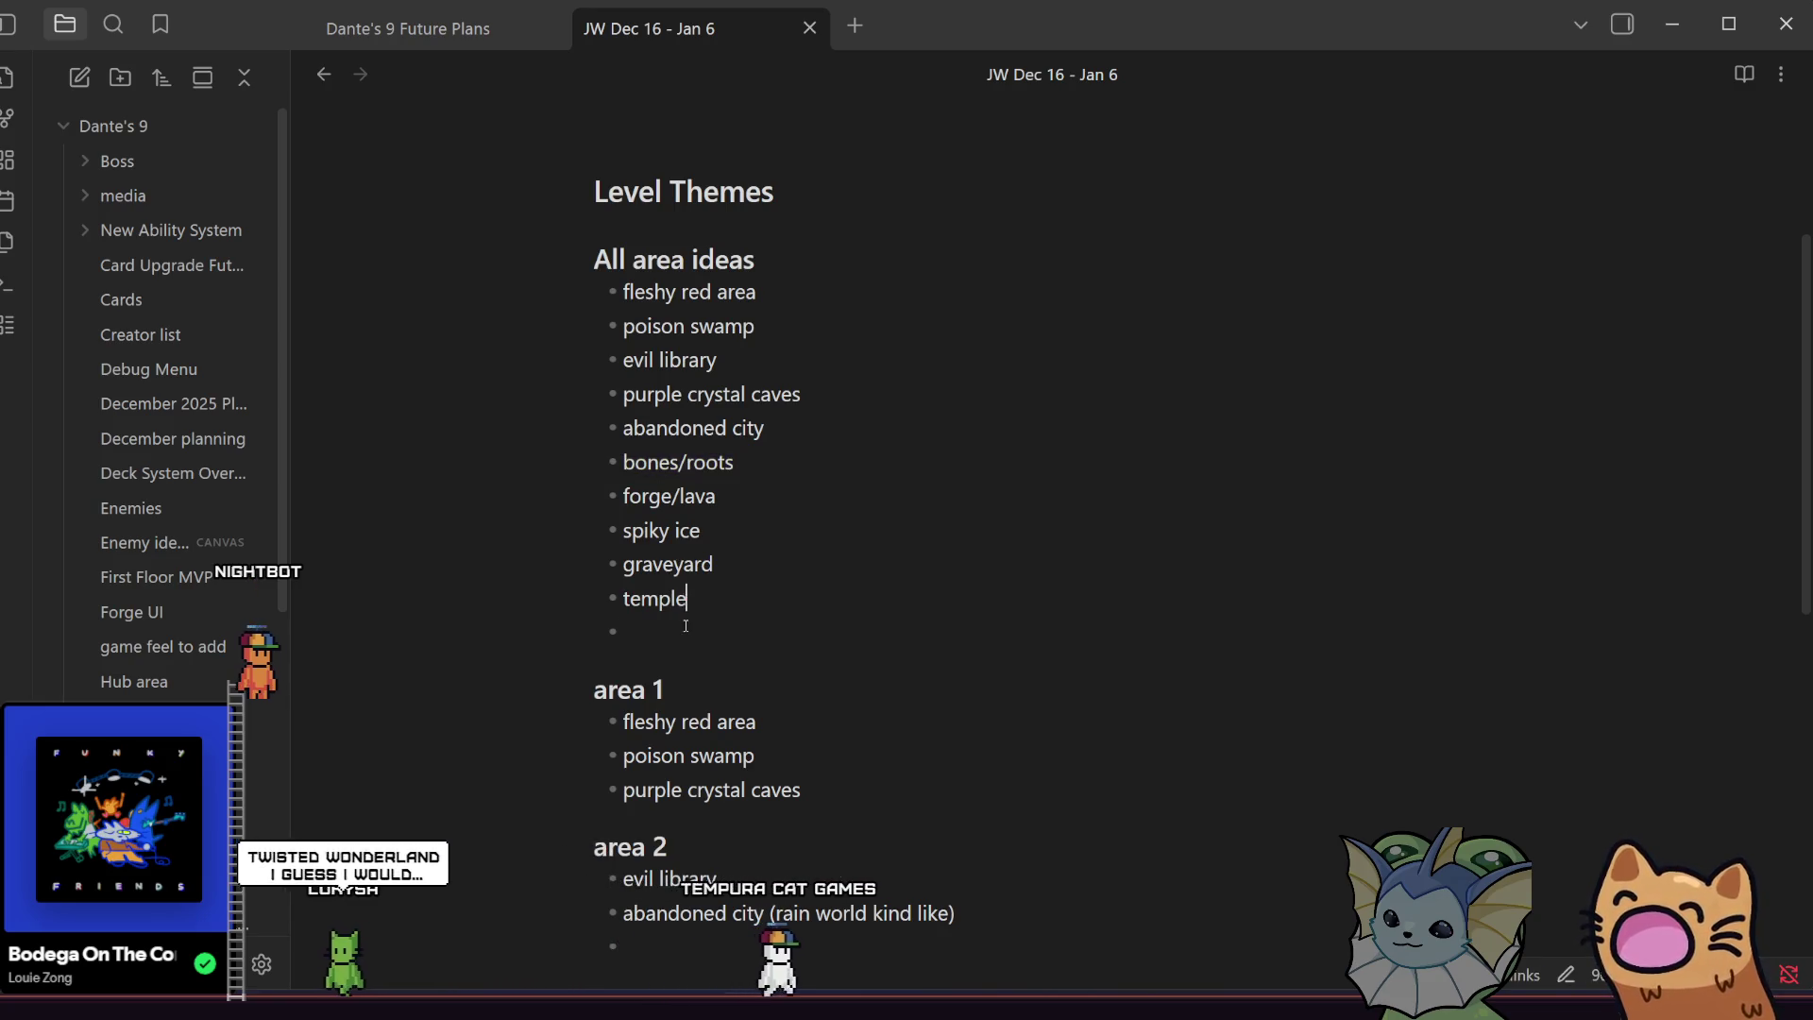
click(815, 416)
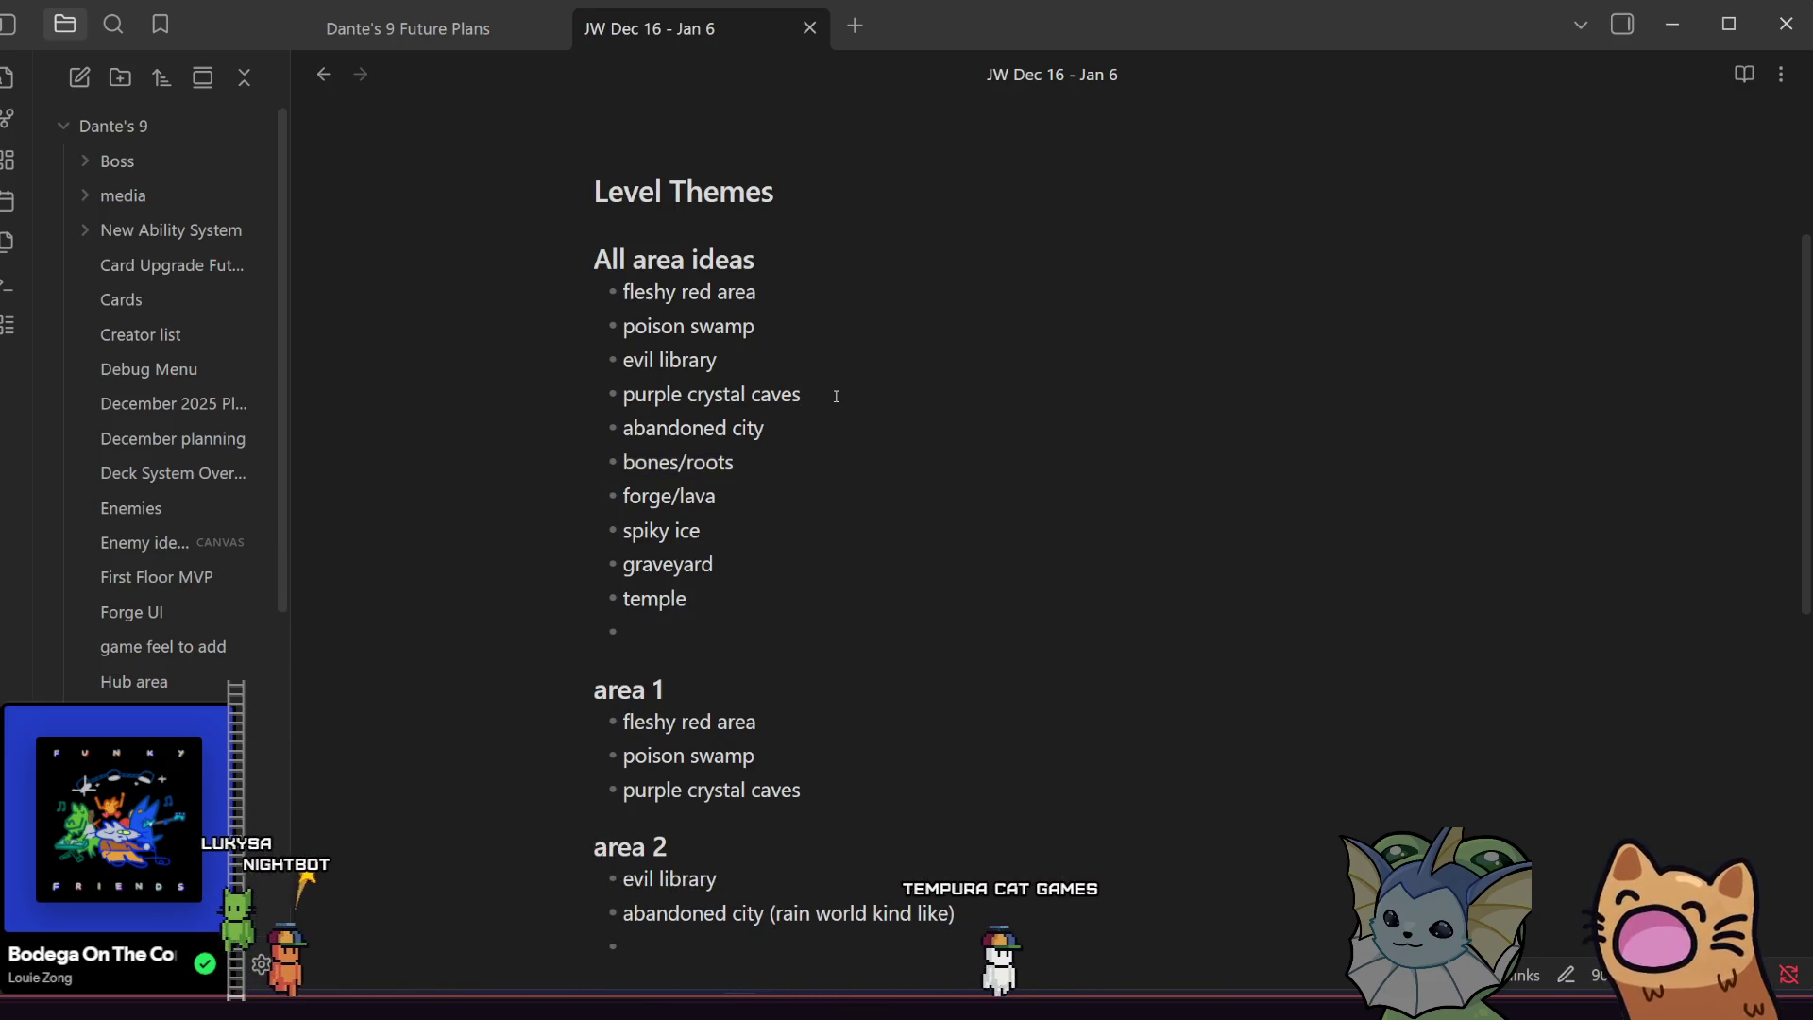
click(835, 396)
text(/twi)
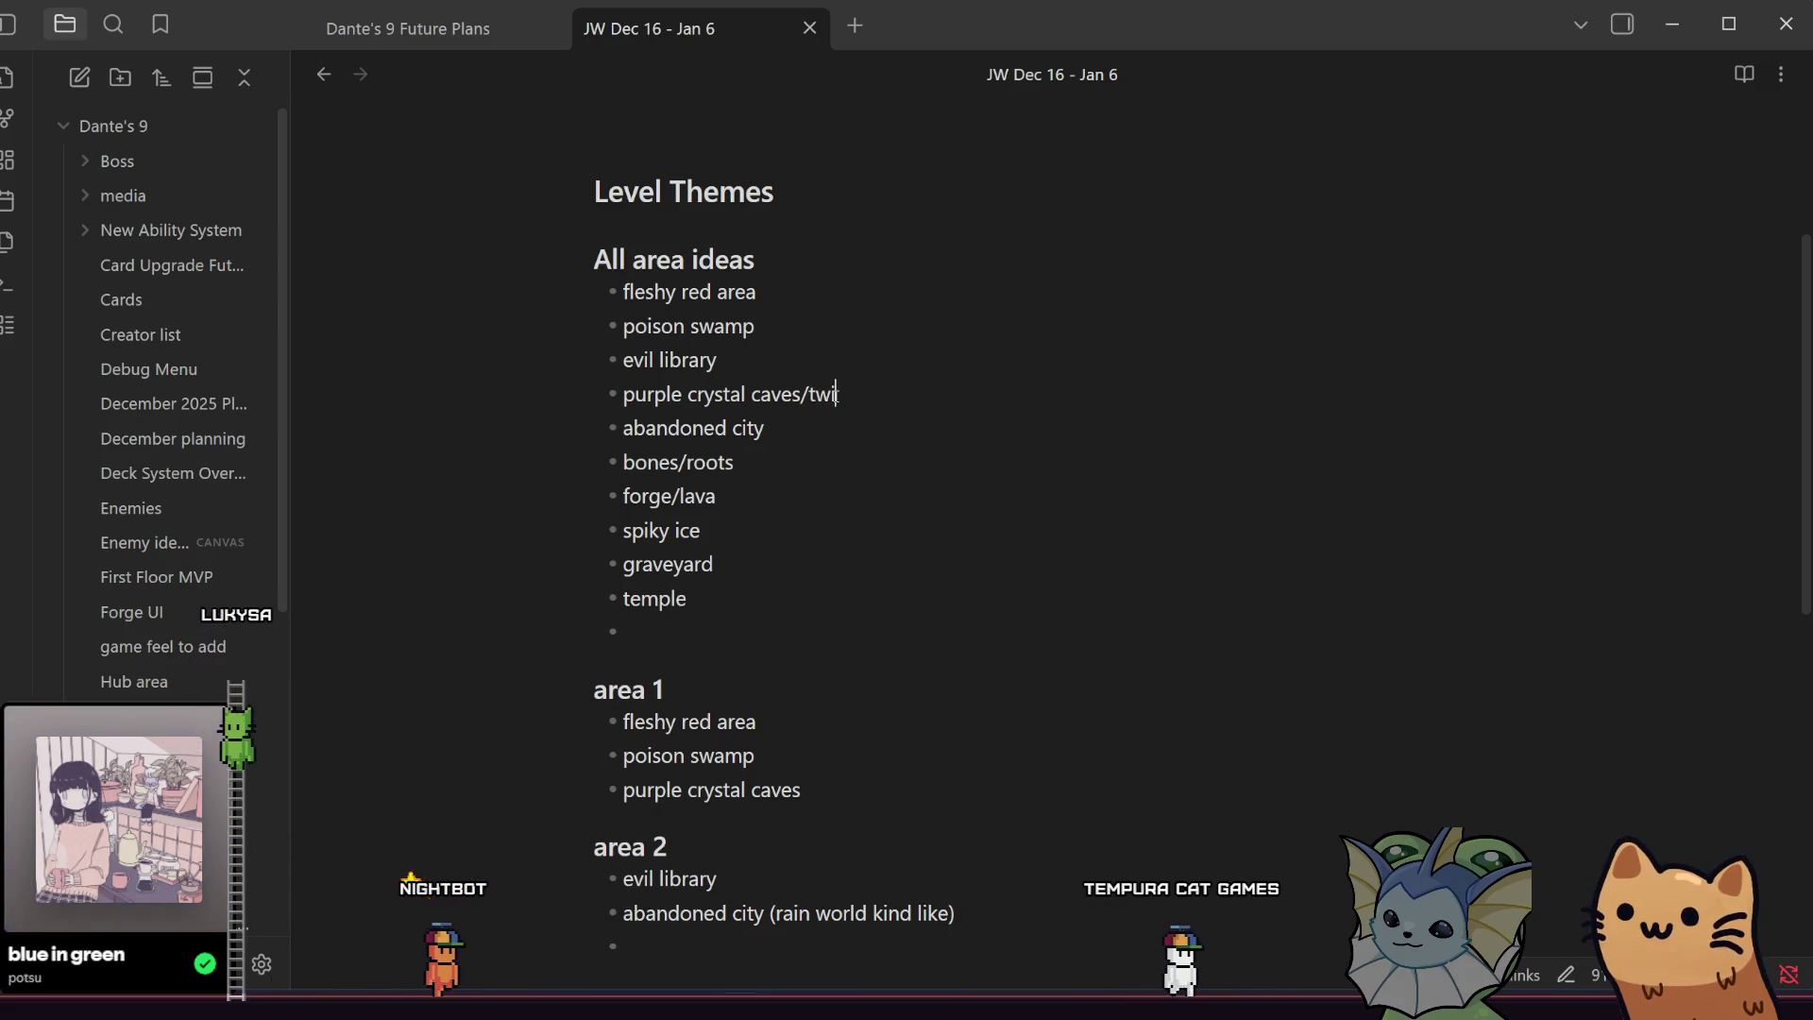
text(sted wonderland)
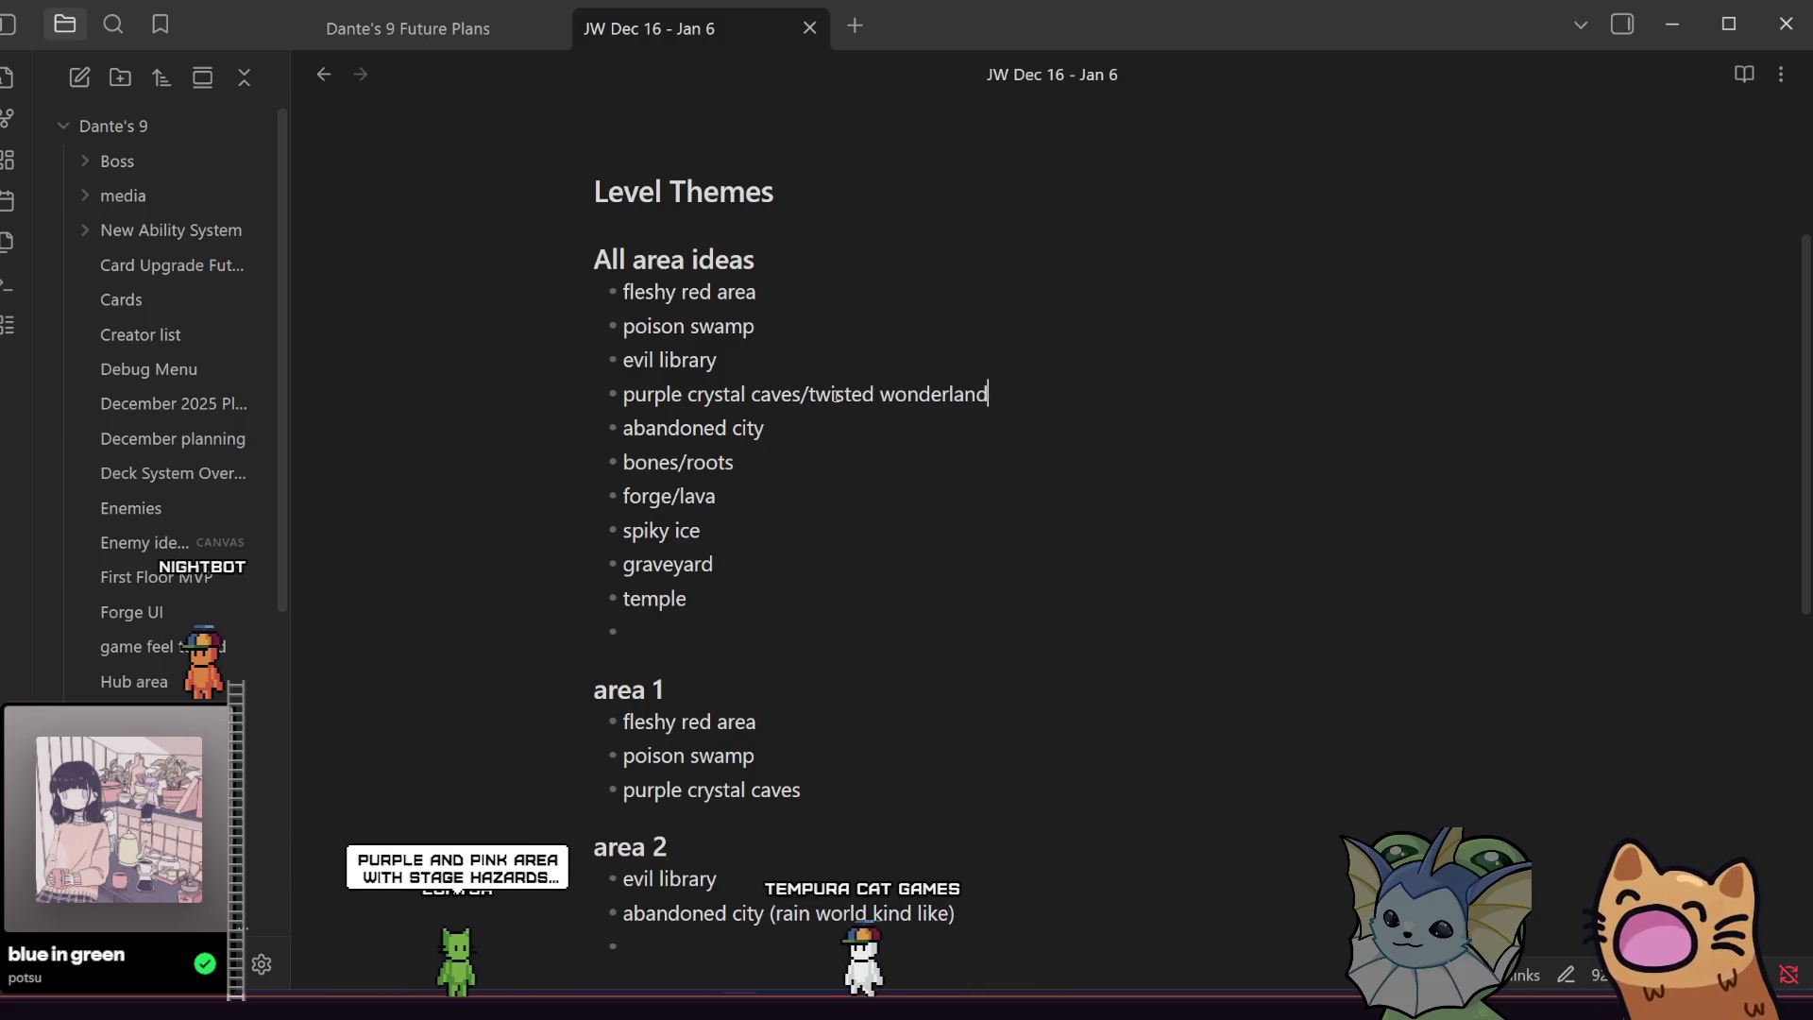
Repeatedly highlight and clear the bones/roots and forge/lava lines.
drag(753, 461, 601, 451)
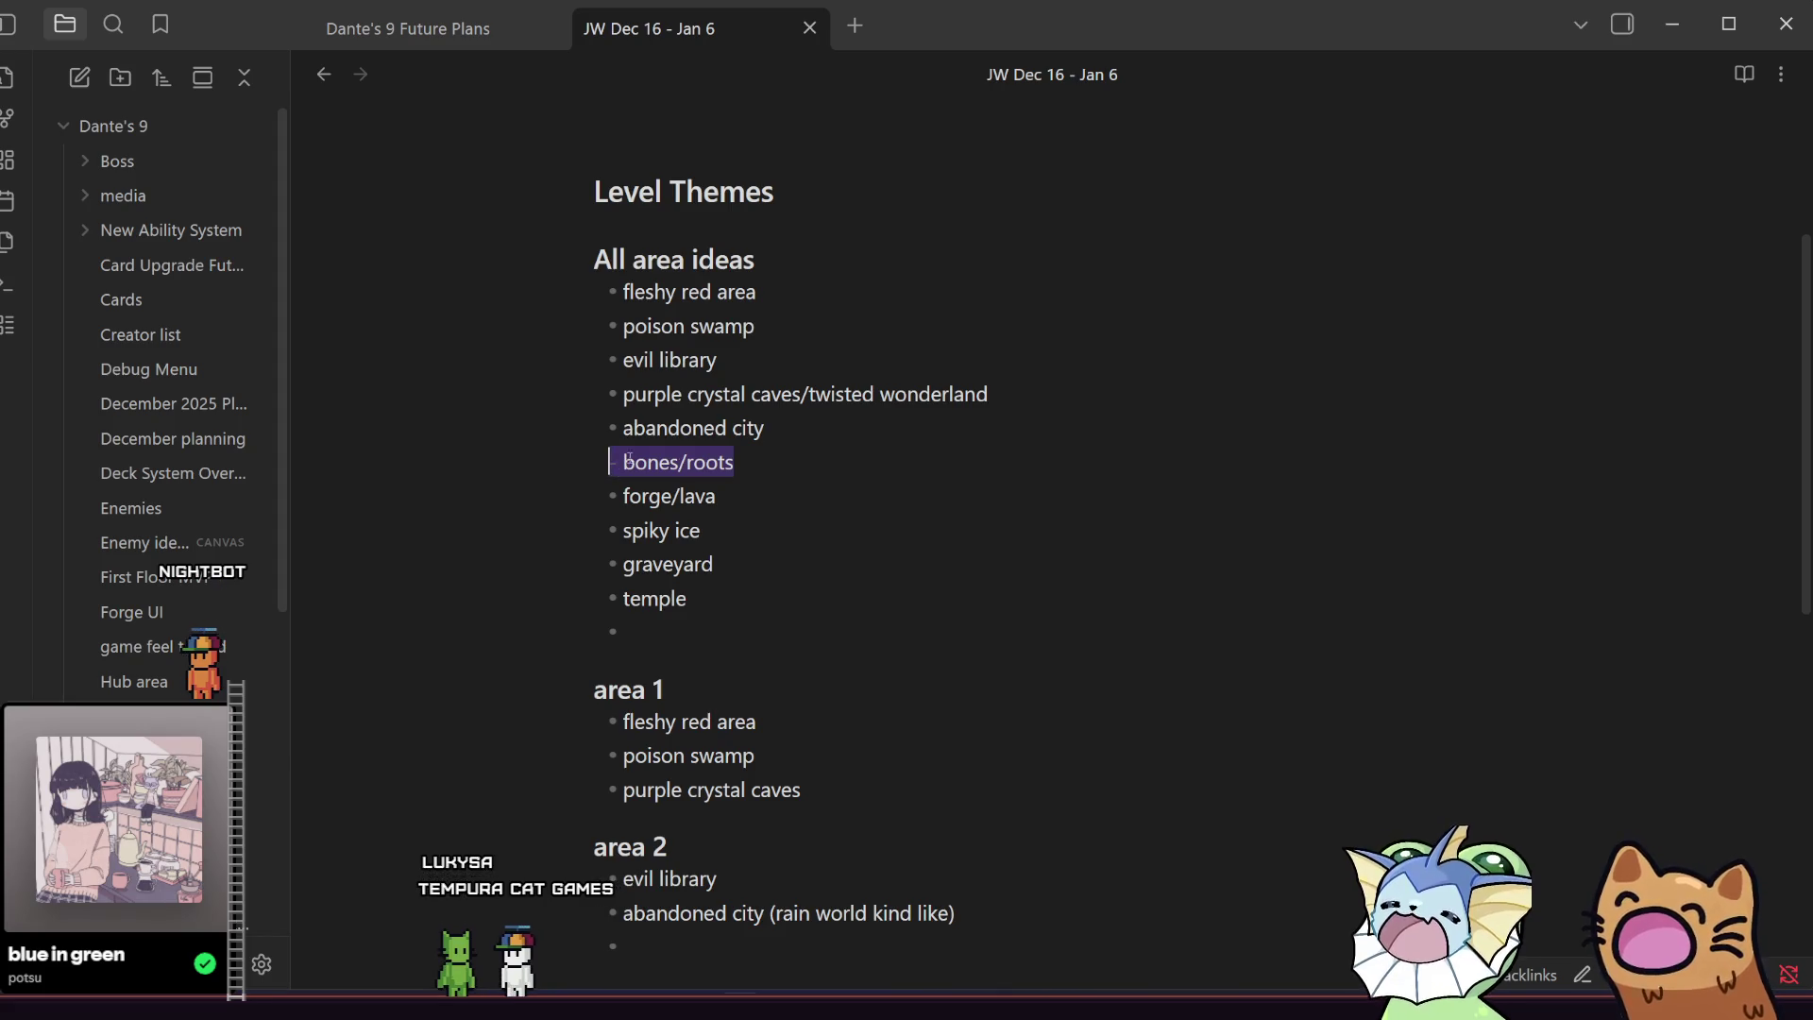
click(720, 462)
click(680, 481)
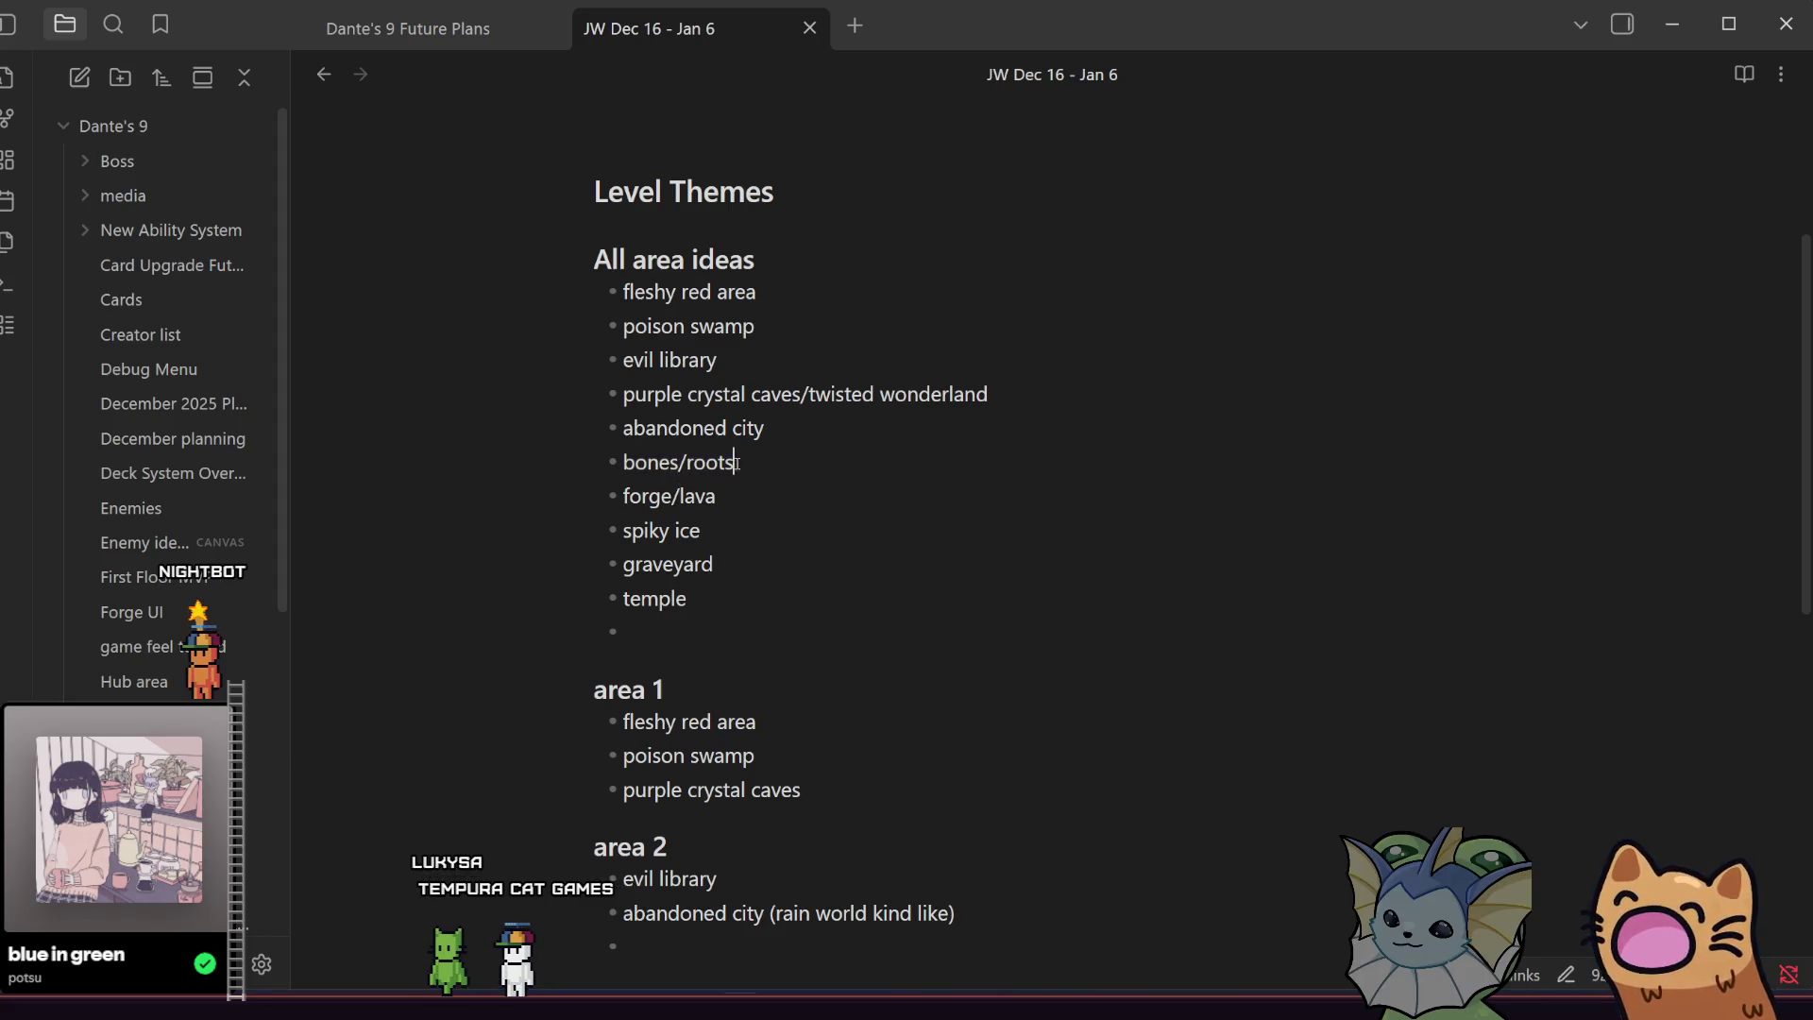
drag(736, 463, 585, 450)
drag(735, 463, 619, 461)
click(680, 496)
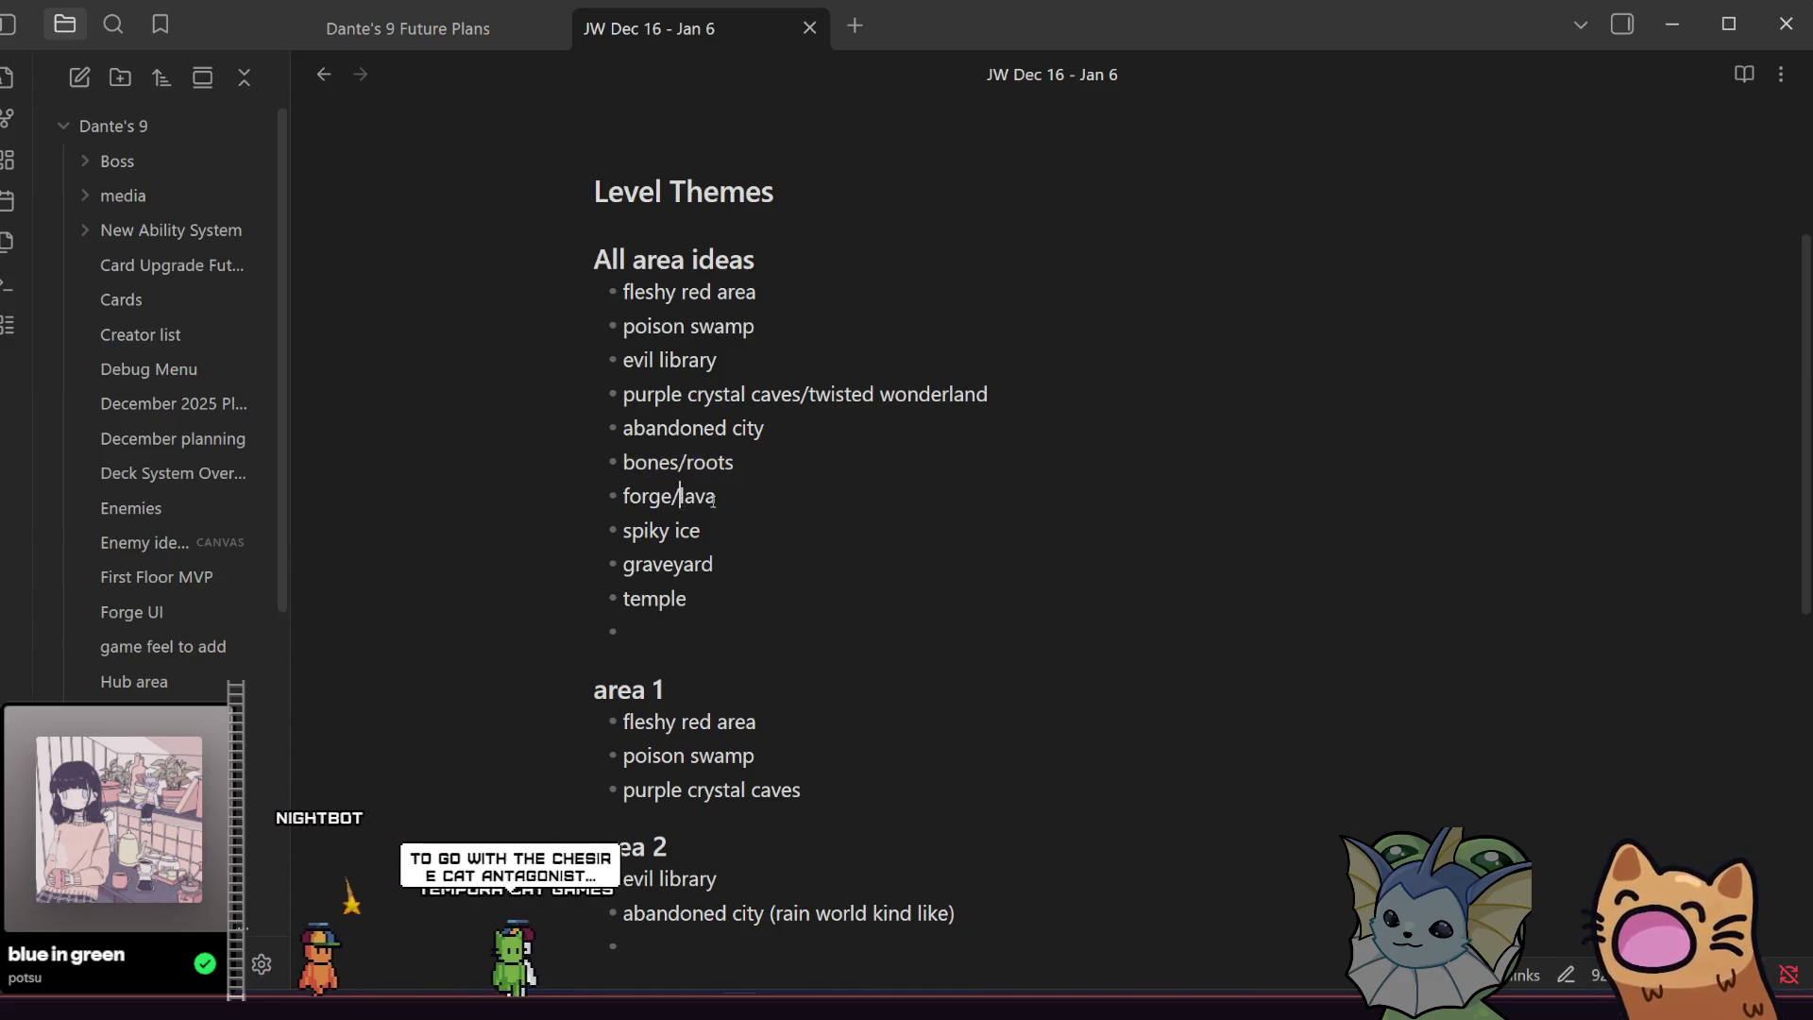
drag(713, 498, 583, 495)
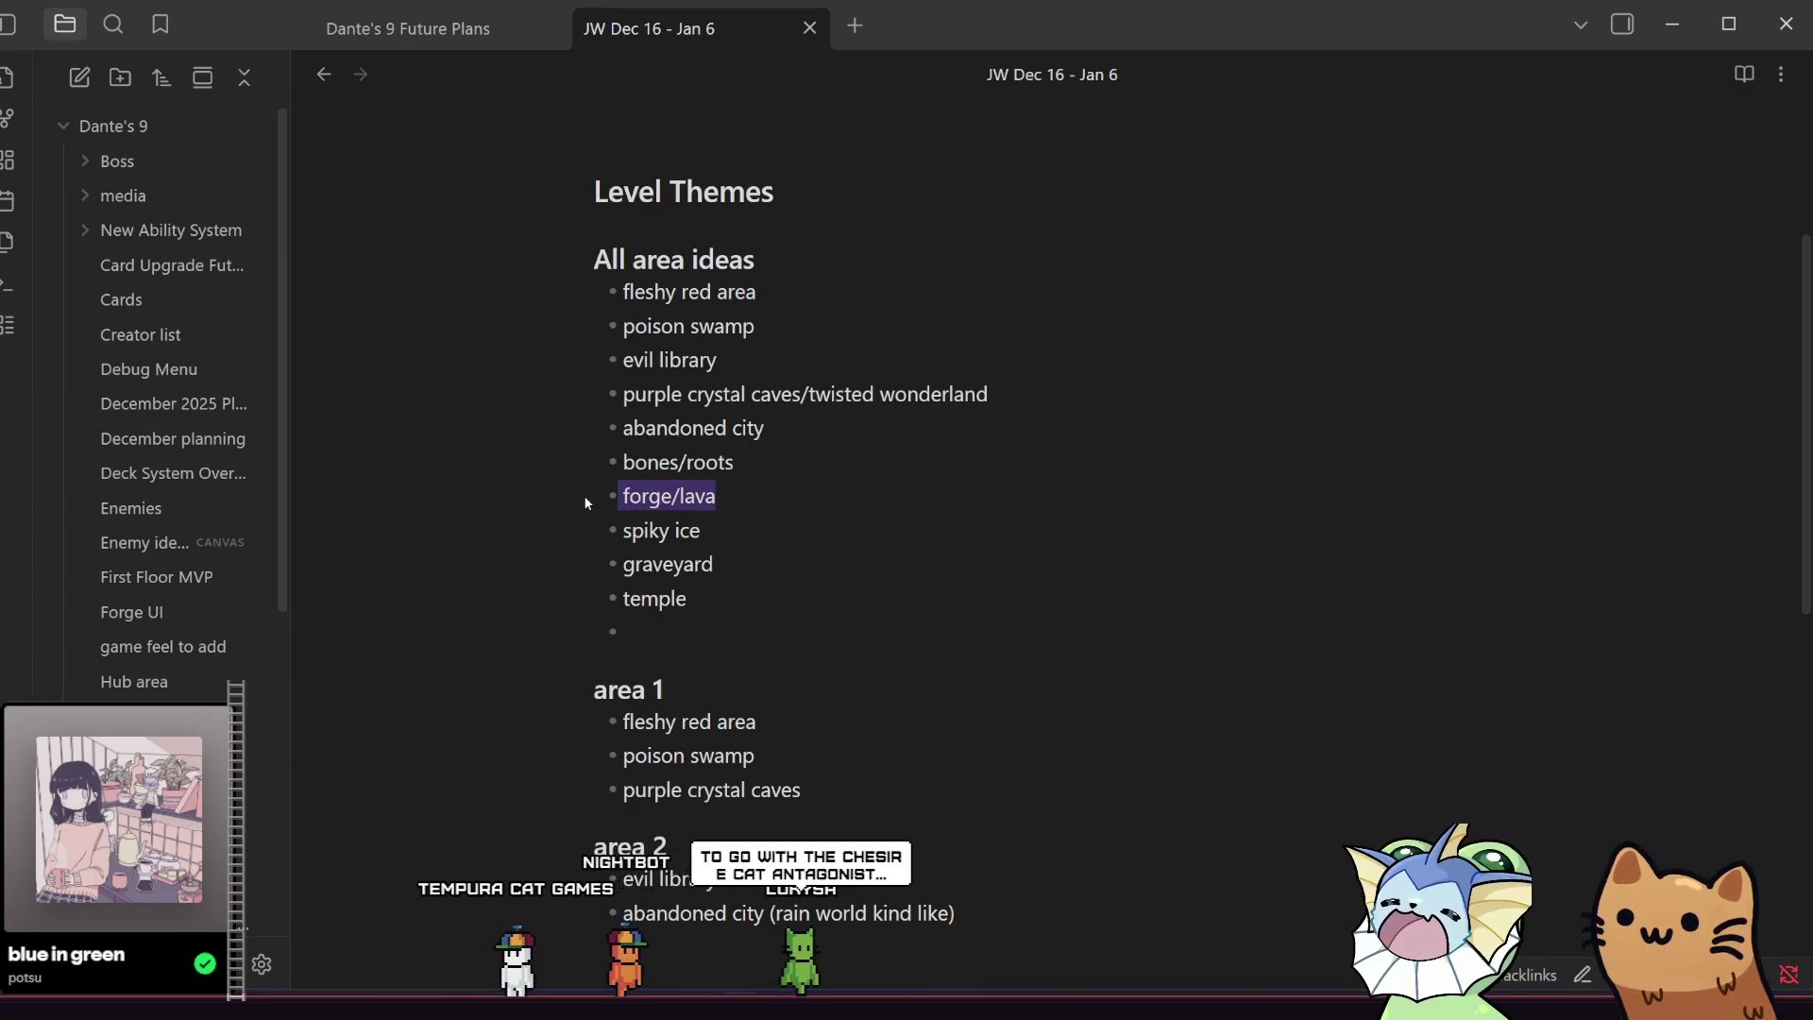
click(719, 497)
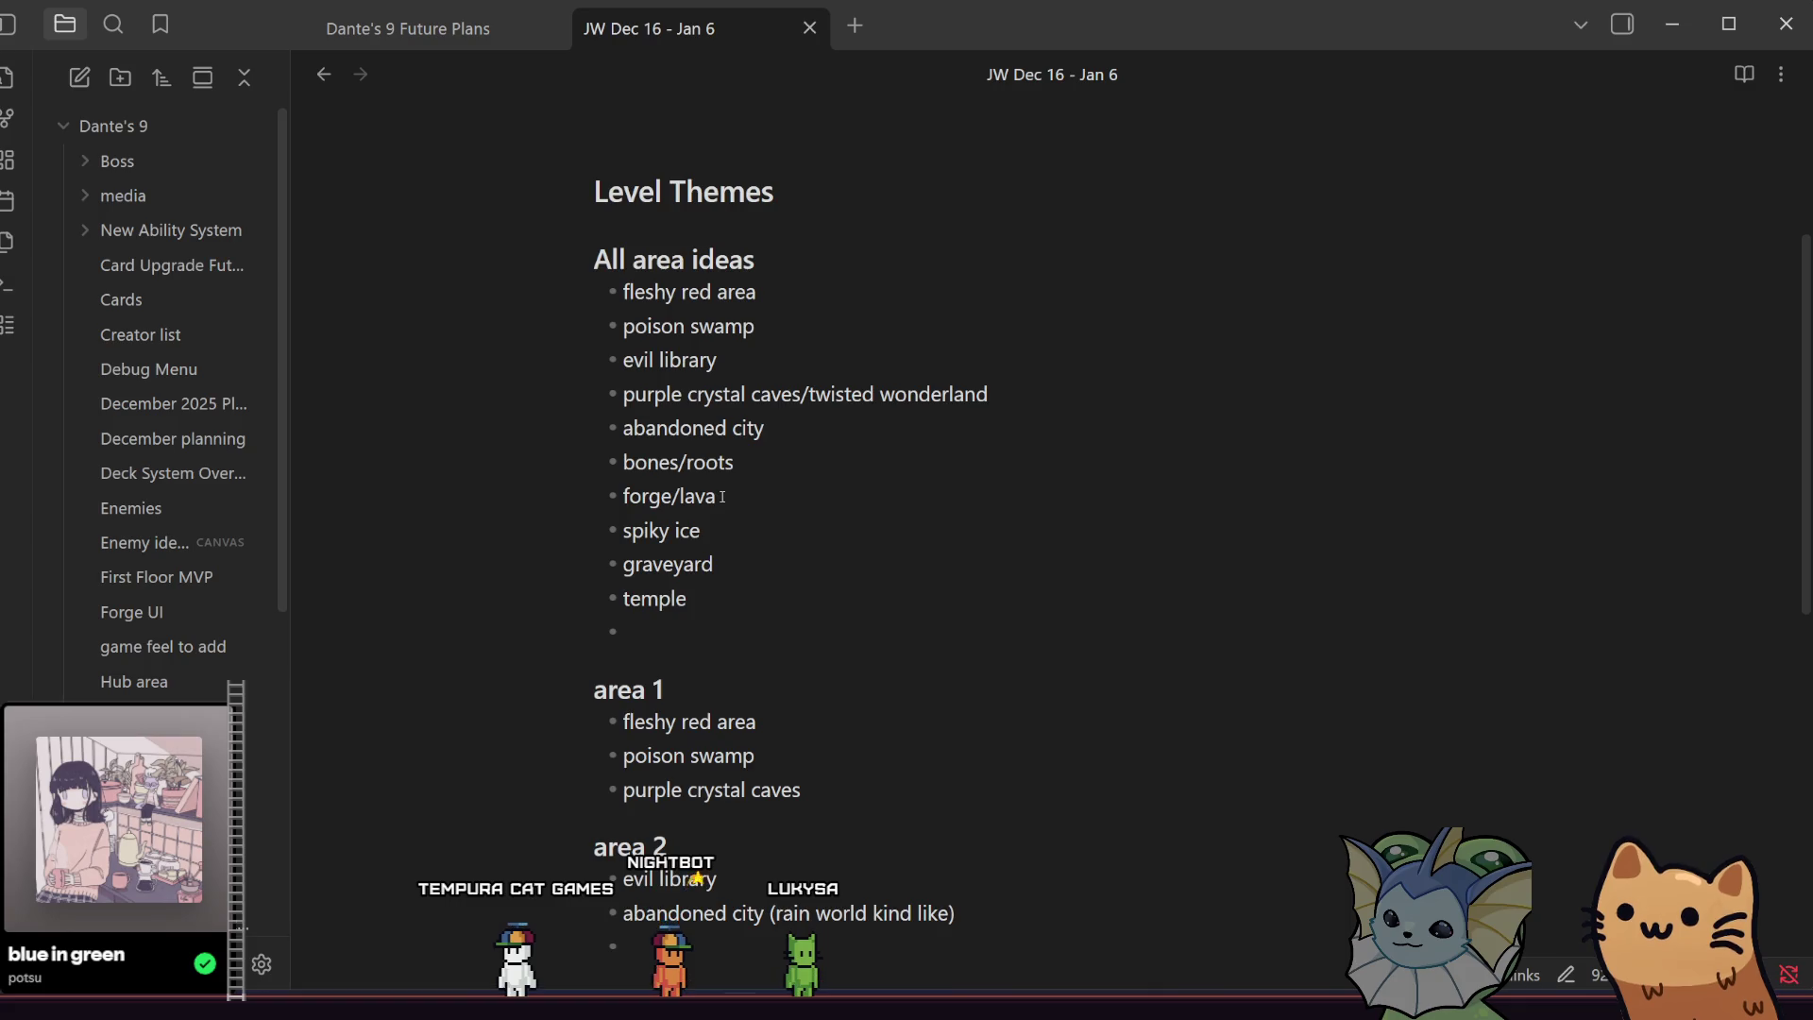
drag(721, 498, 580, 500)
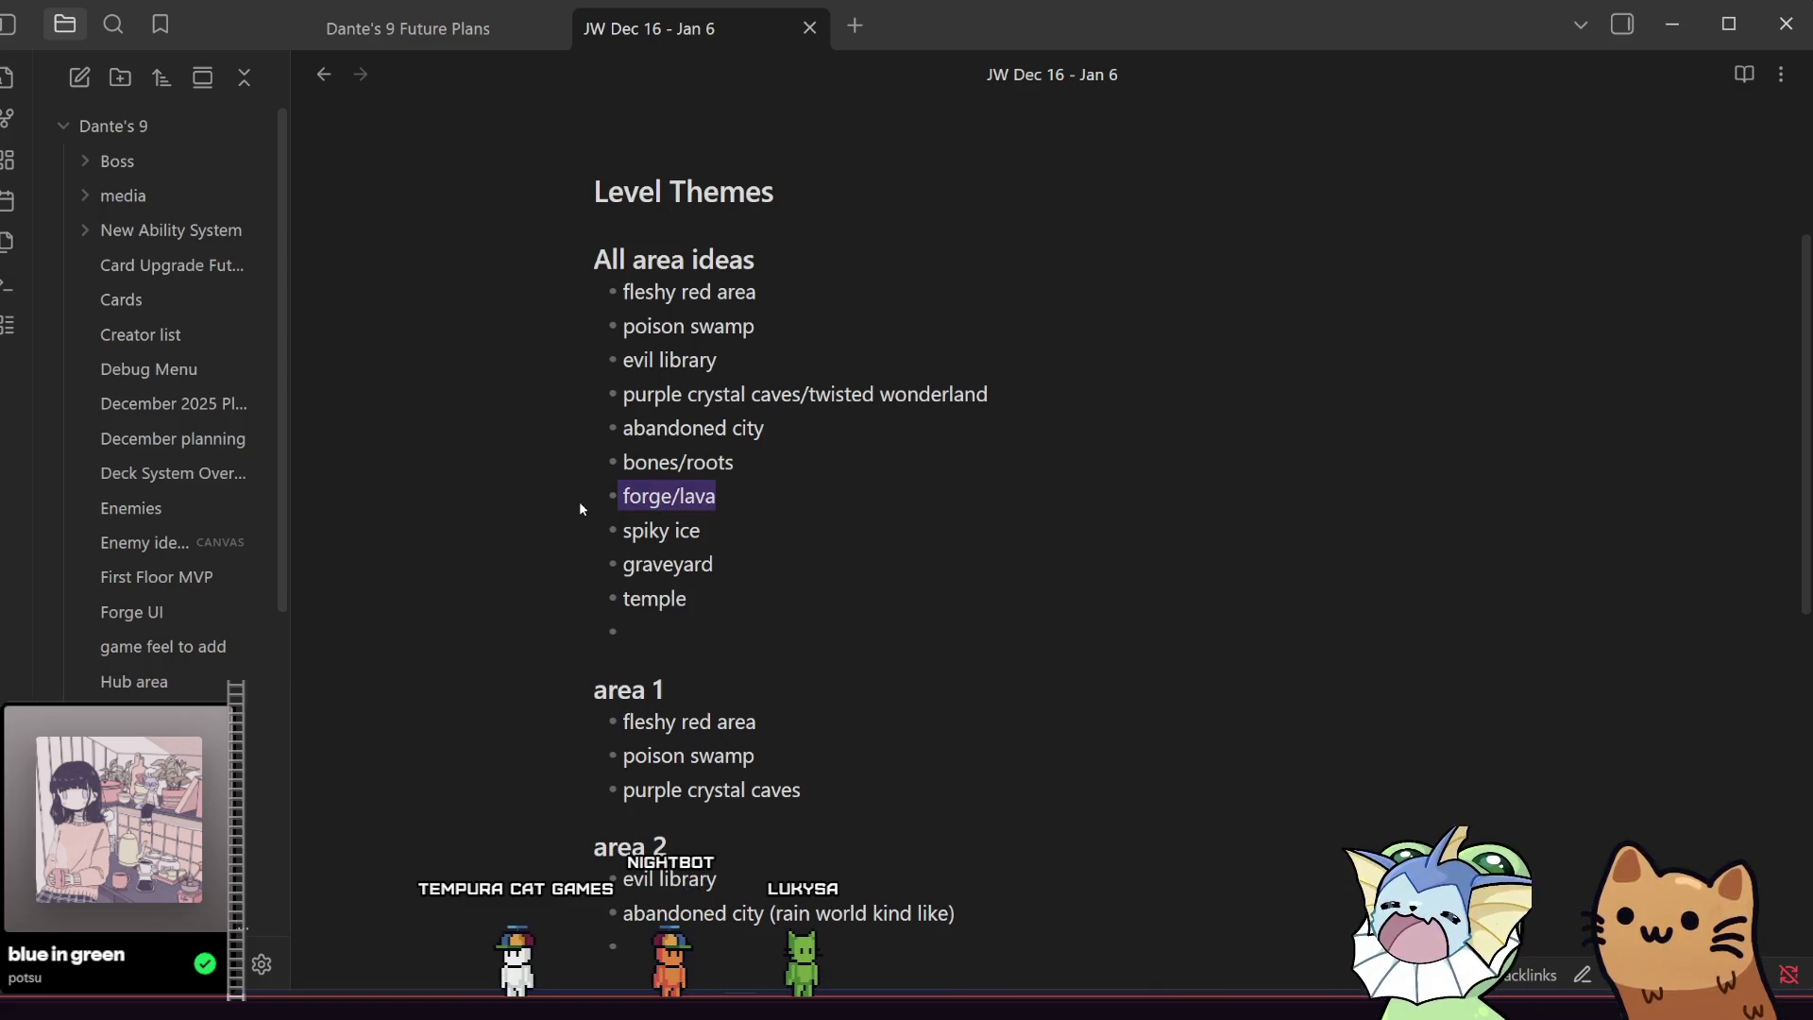
click(779, 492)
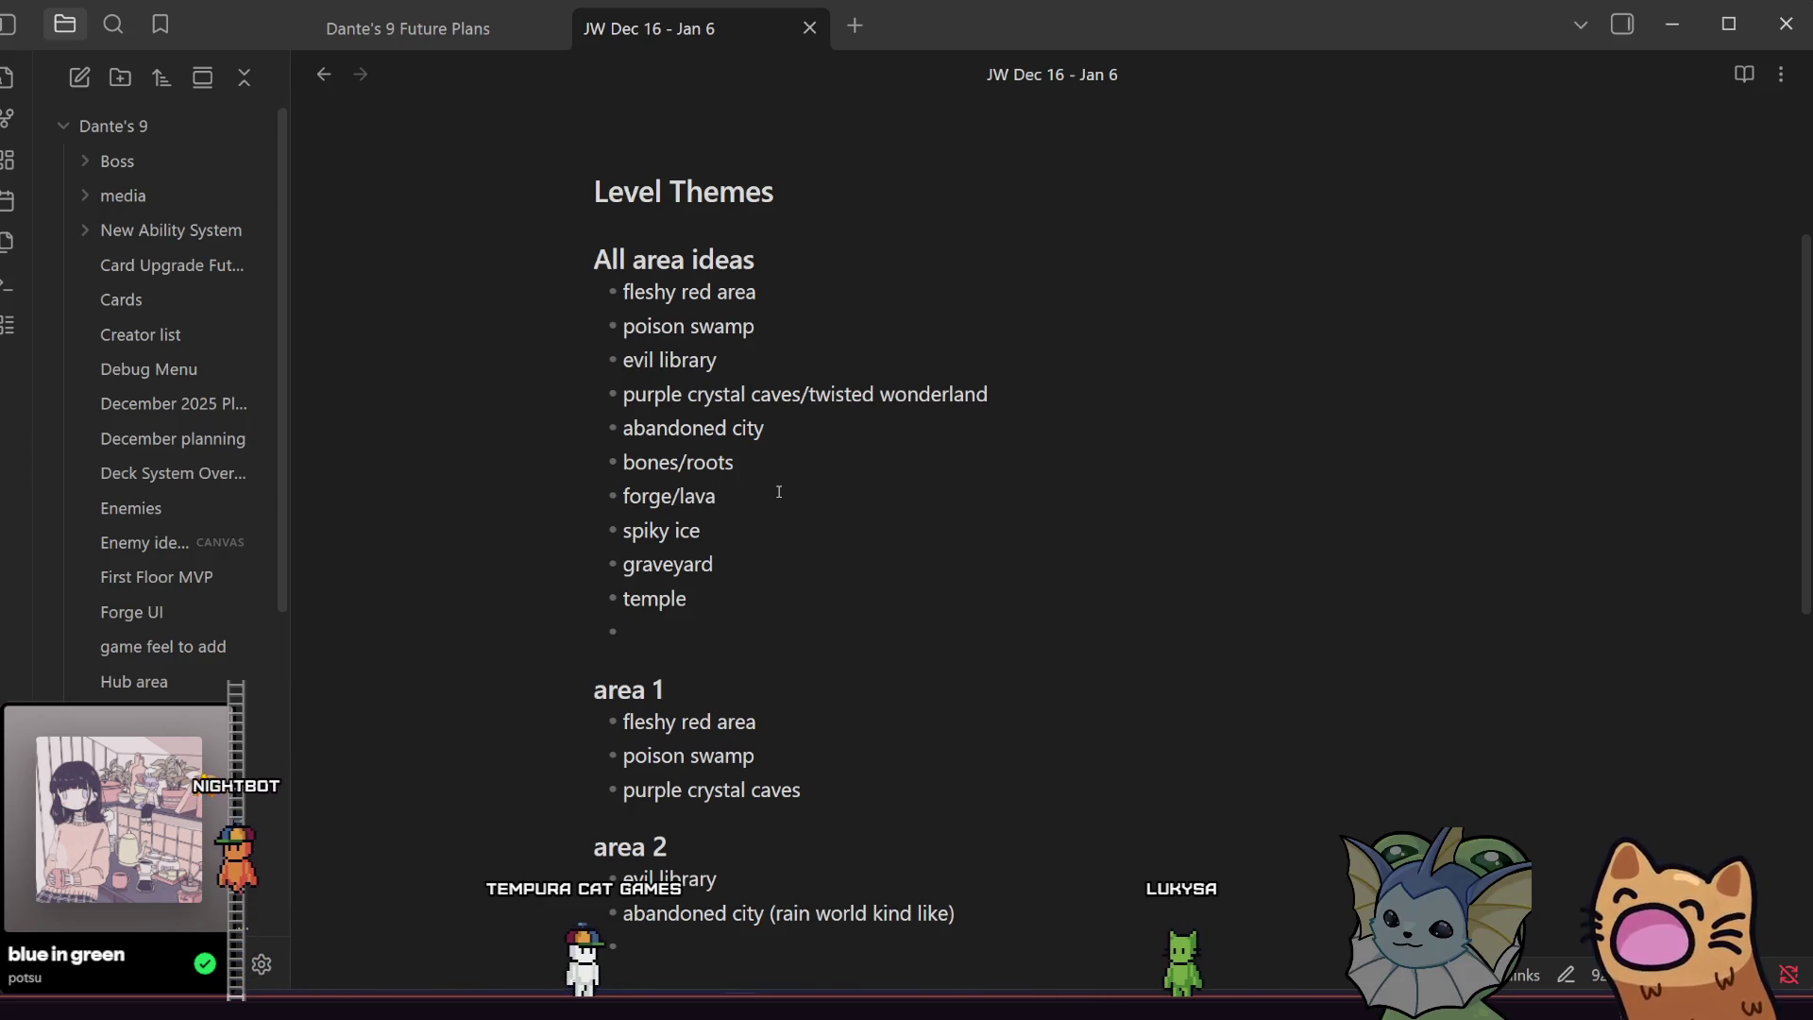
Highlight the forge/lava, fleshy red and spiky ice ideas in turn.
click(772, 529)
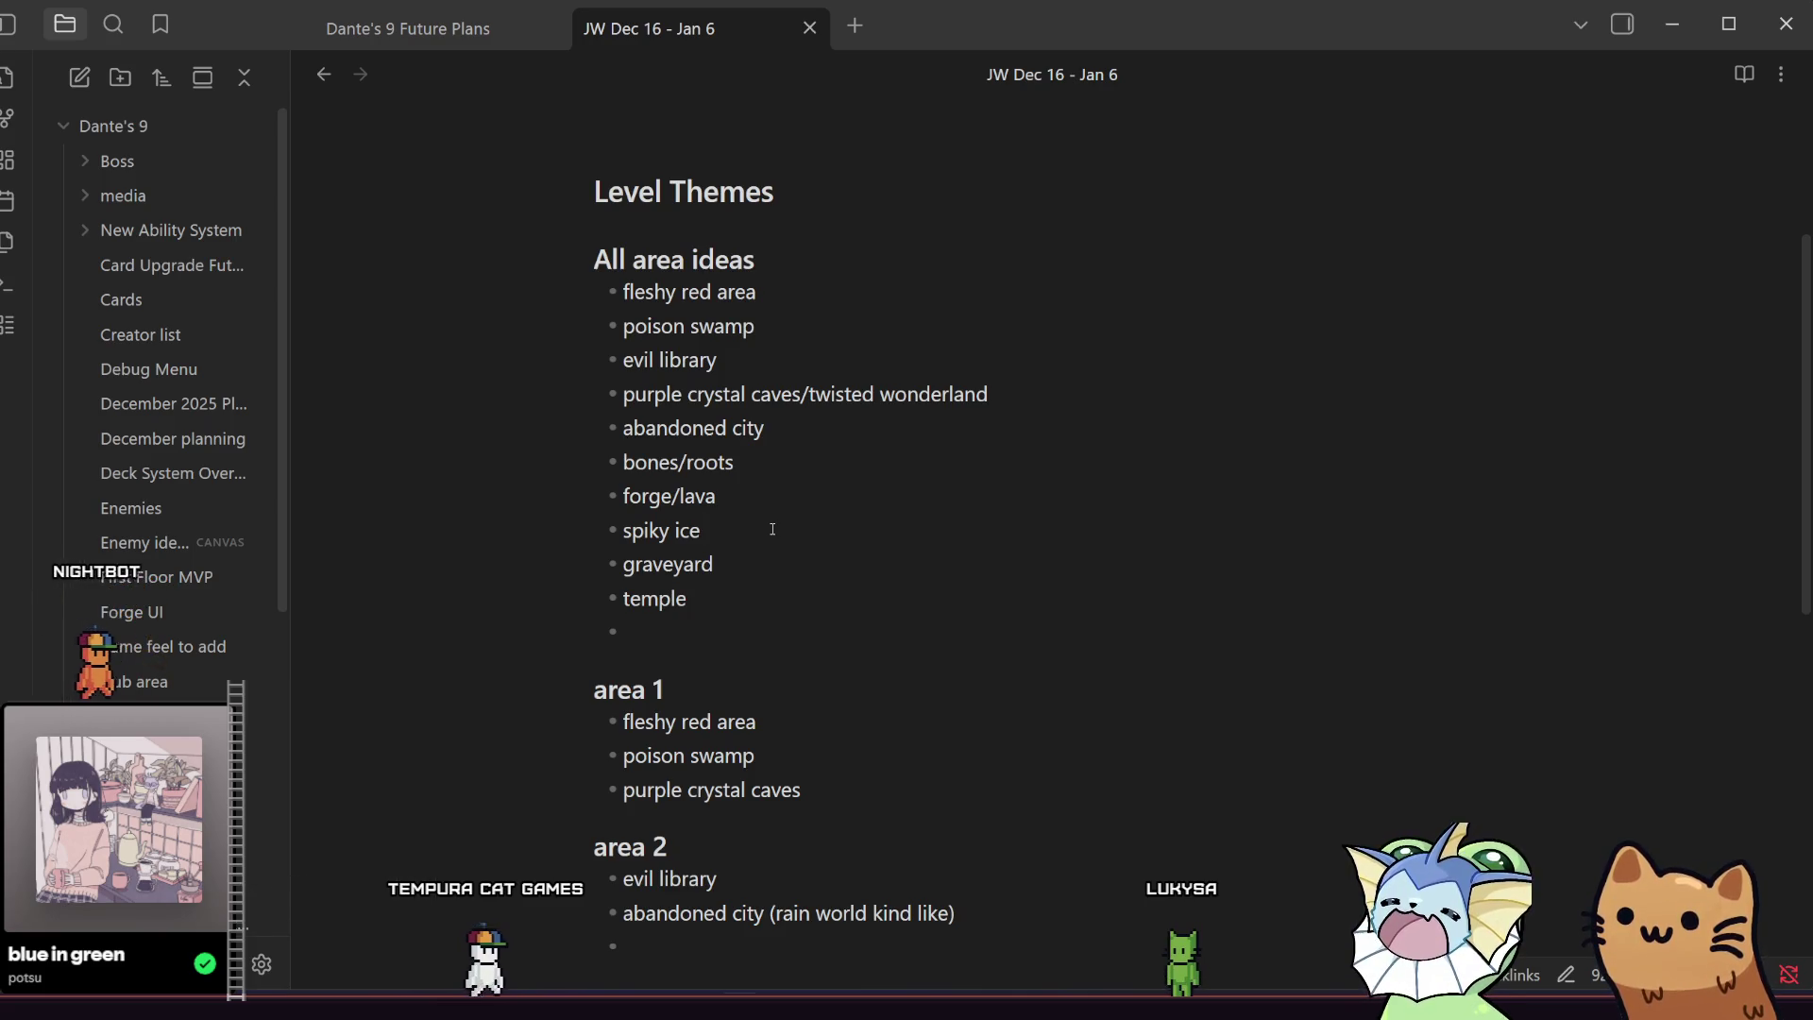
triple_click(704, 491)
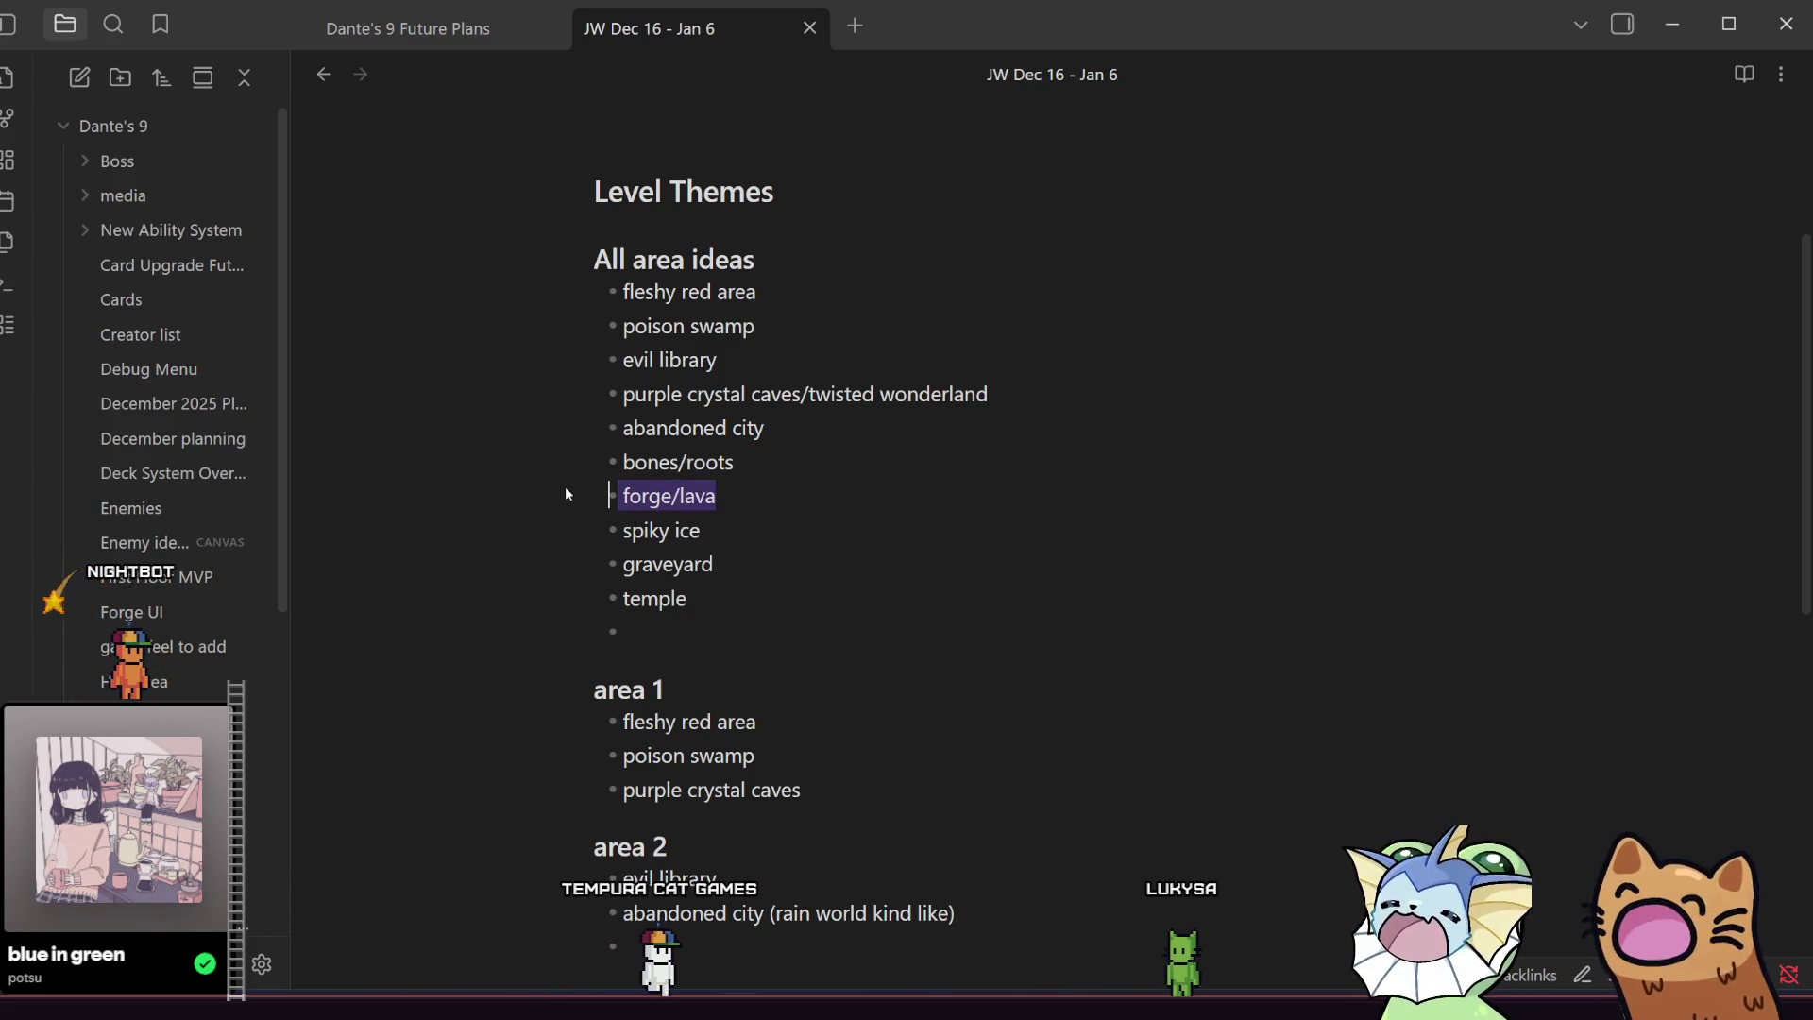
drag(704, 491, 595, 495)
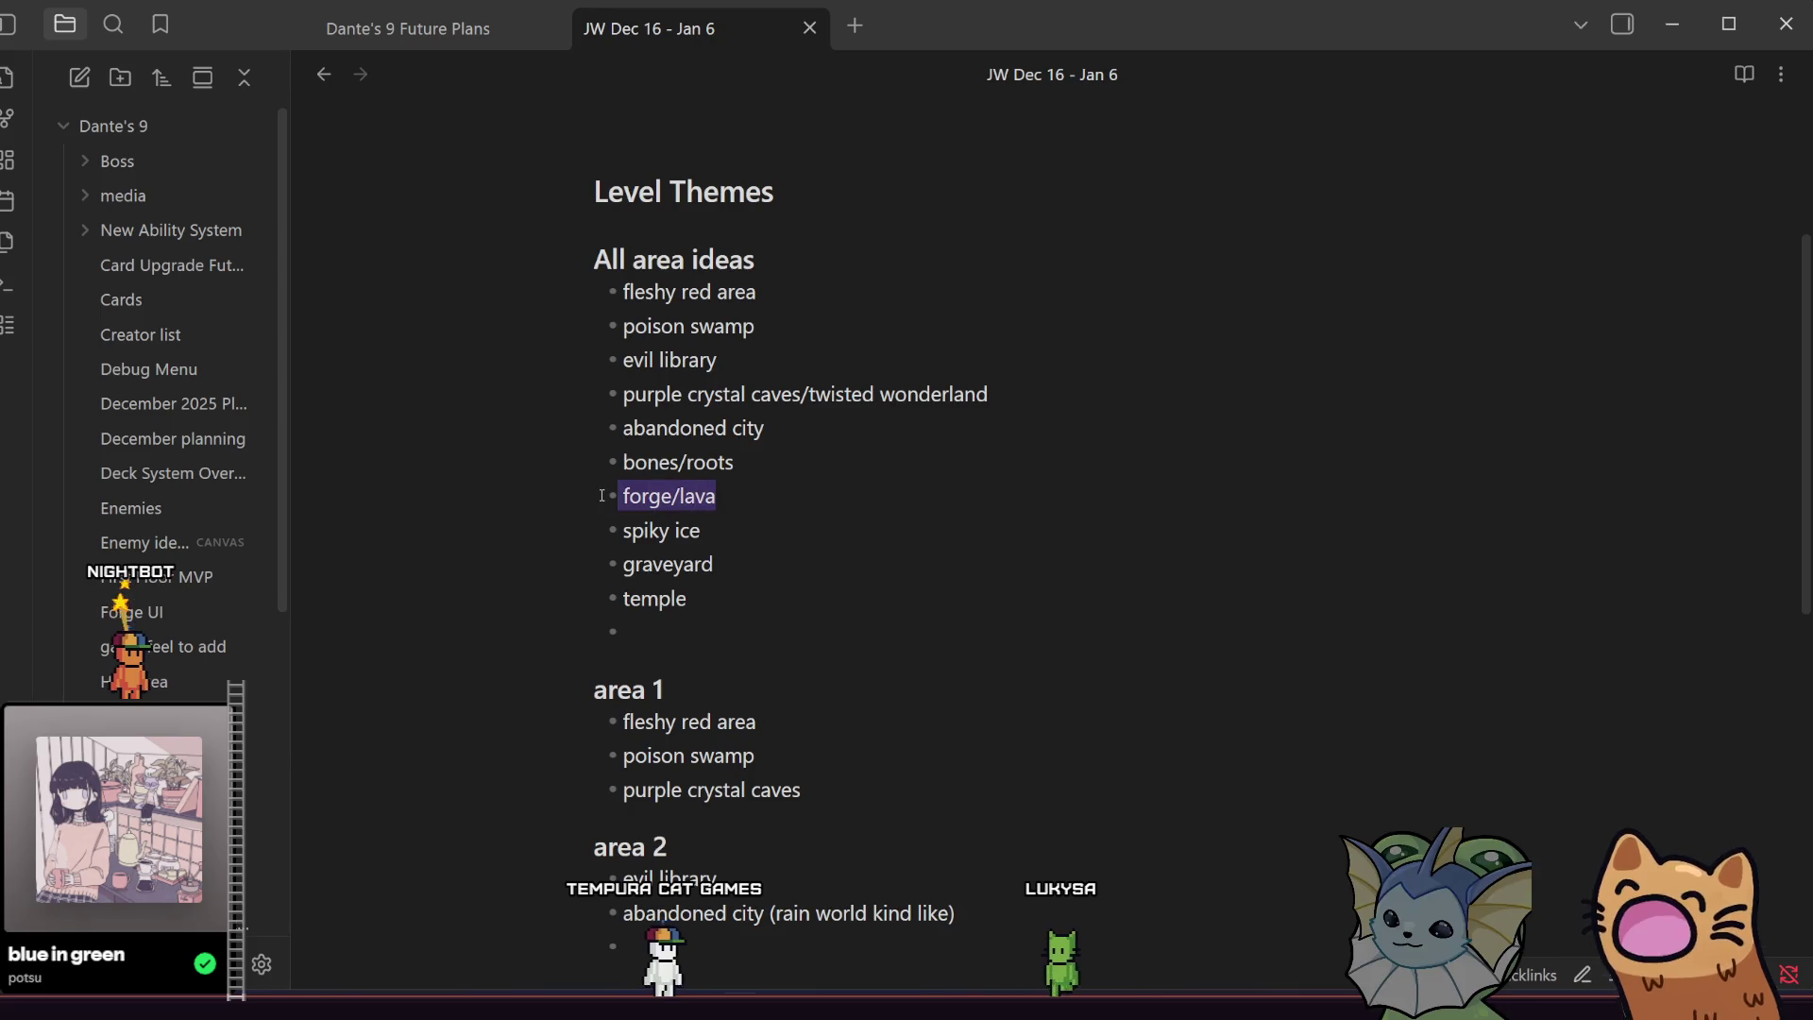
click(728, 501)
drag(790, 309, 580, 290)
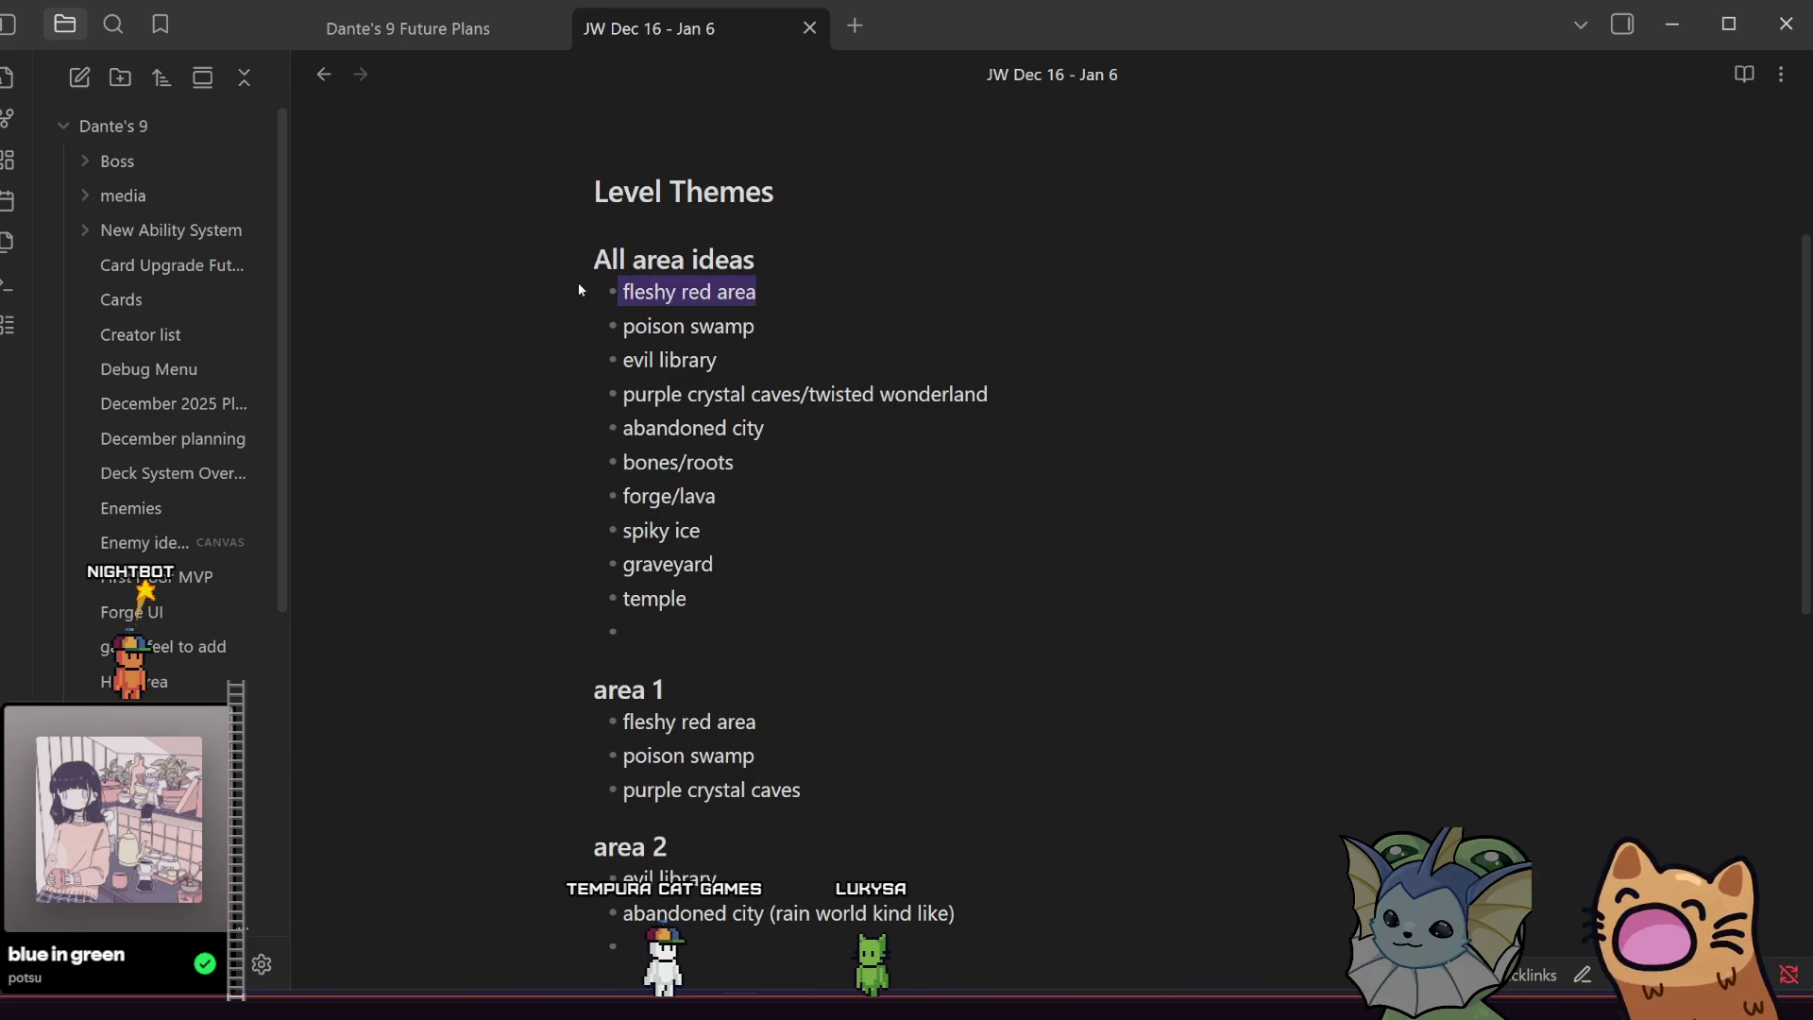
drag(727, 529, 595, 530)
click(707, 534)
drag(707, 534, 595, 529)
click(664, 530)
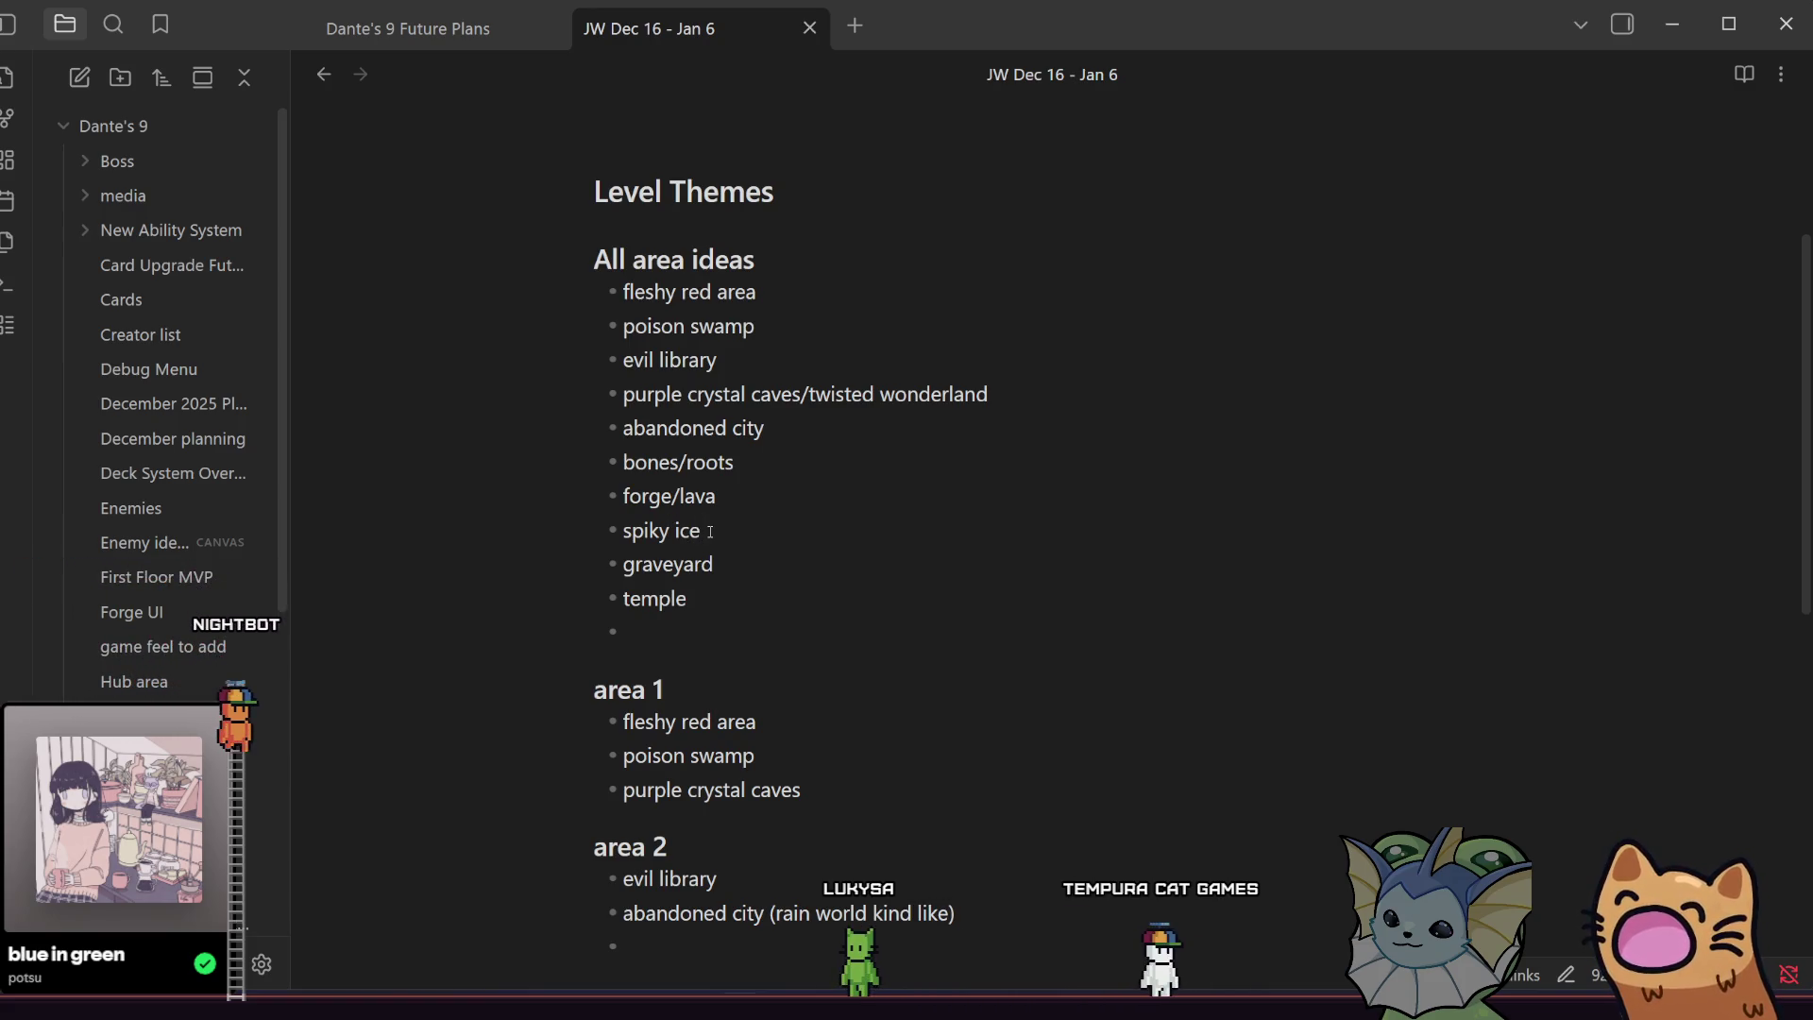
Highlight the graveyard and temple ideas, then switch to the PureRef board.
drag(751, 568, 595, 564)
drag(652, 690, 589, 559)
click(713, 595)
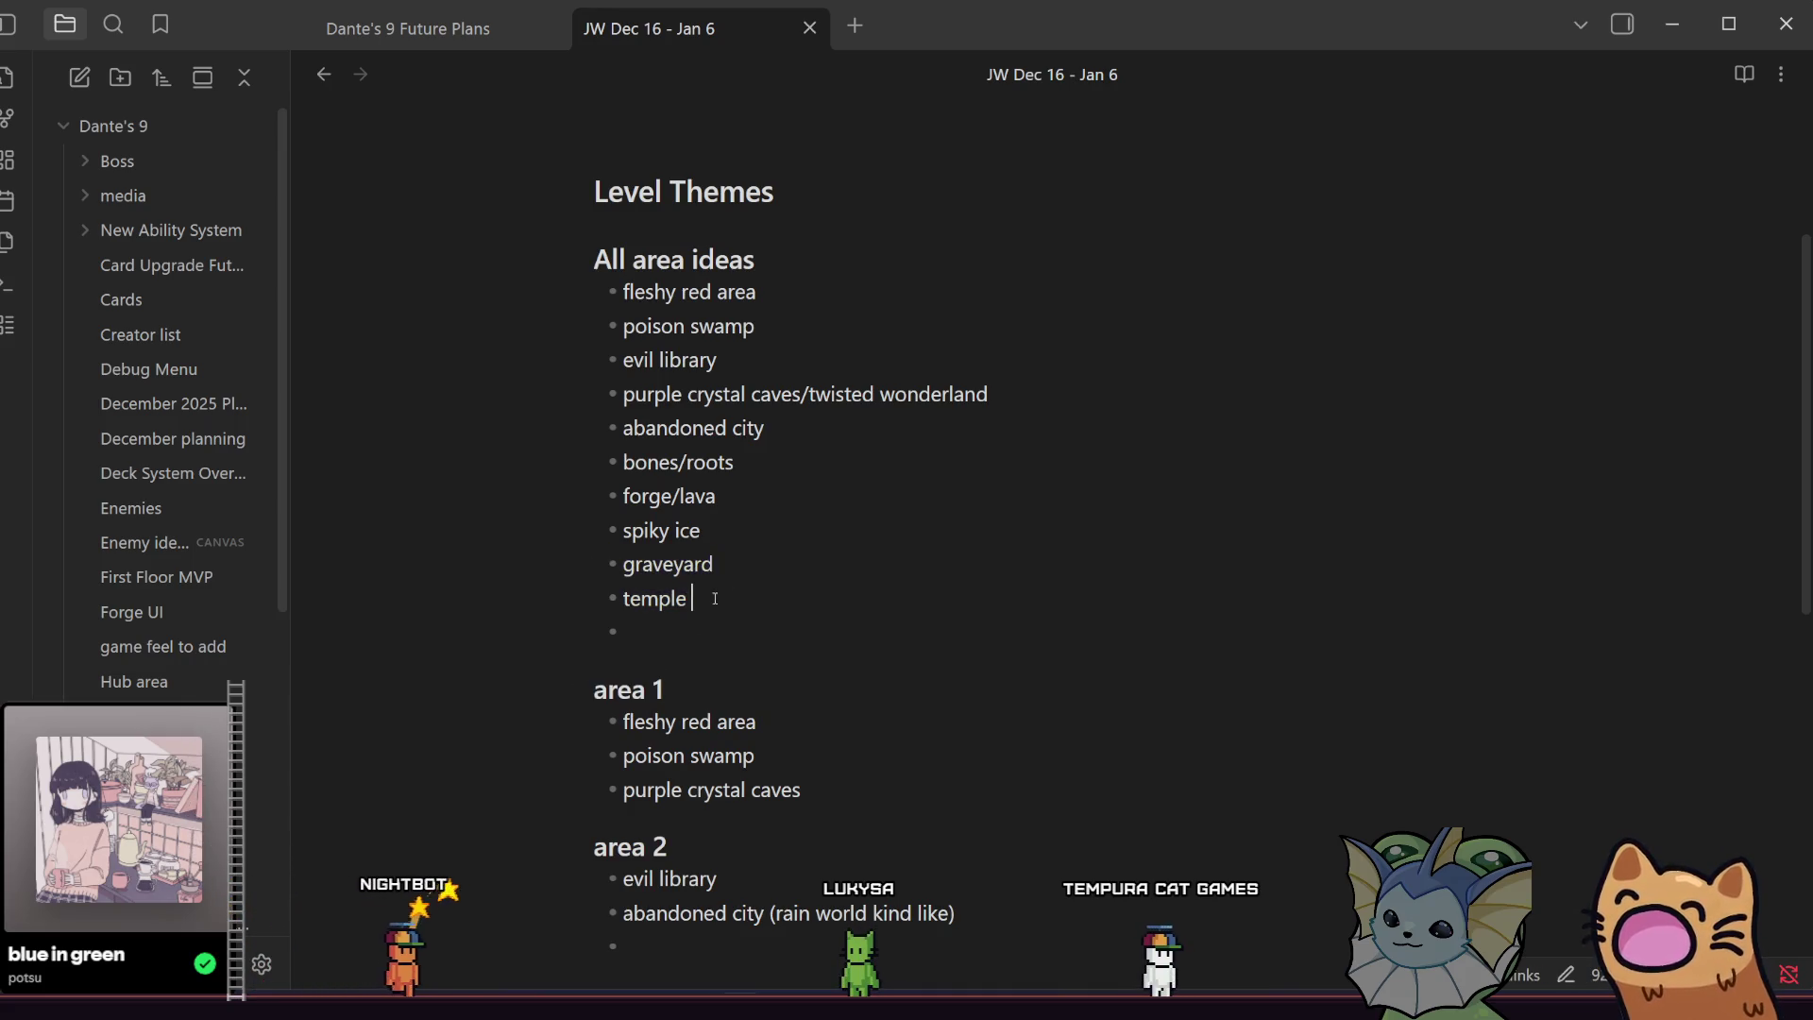
drag(695, 601, 572, 561)
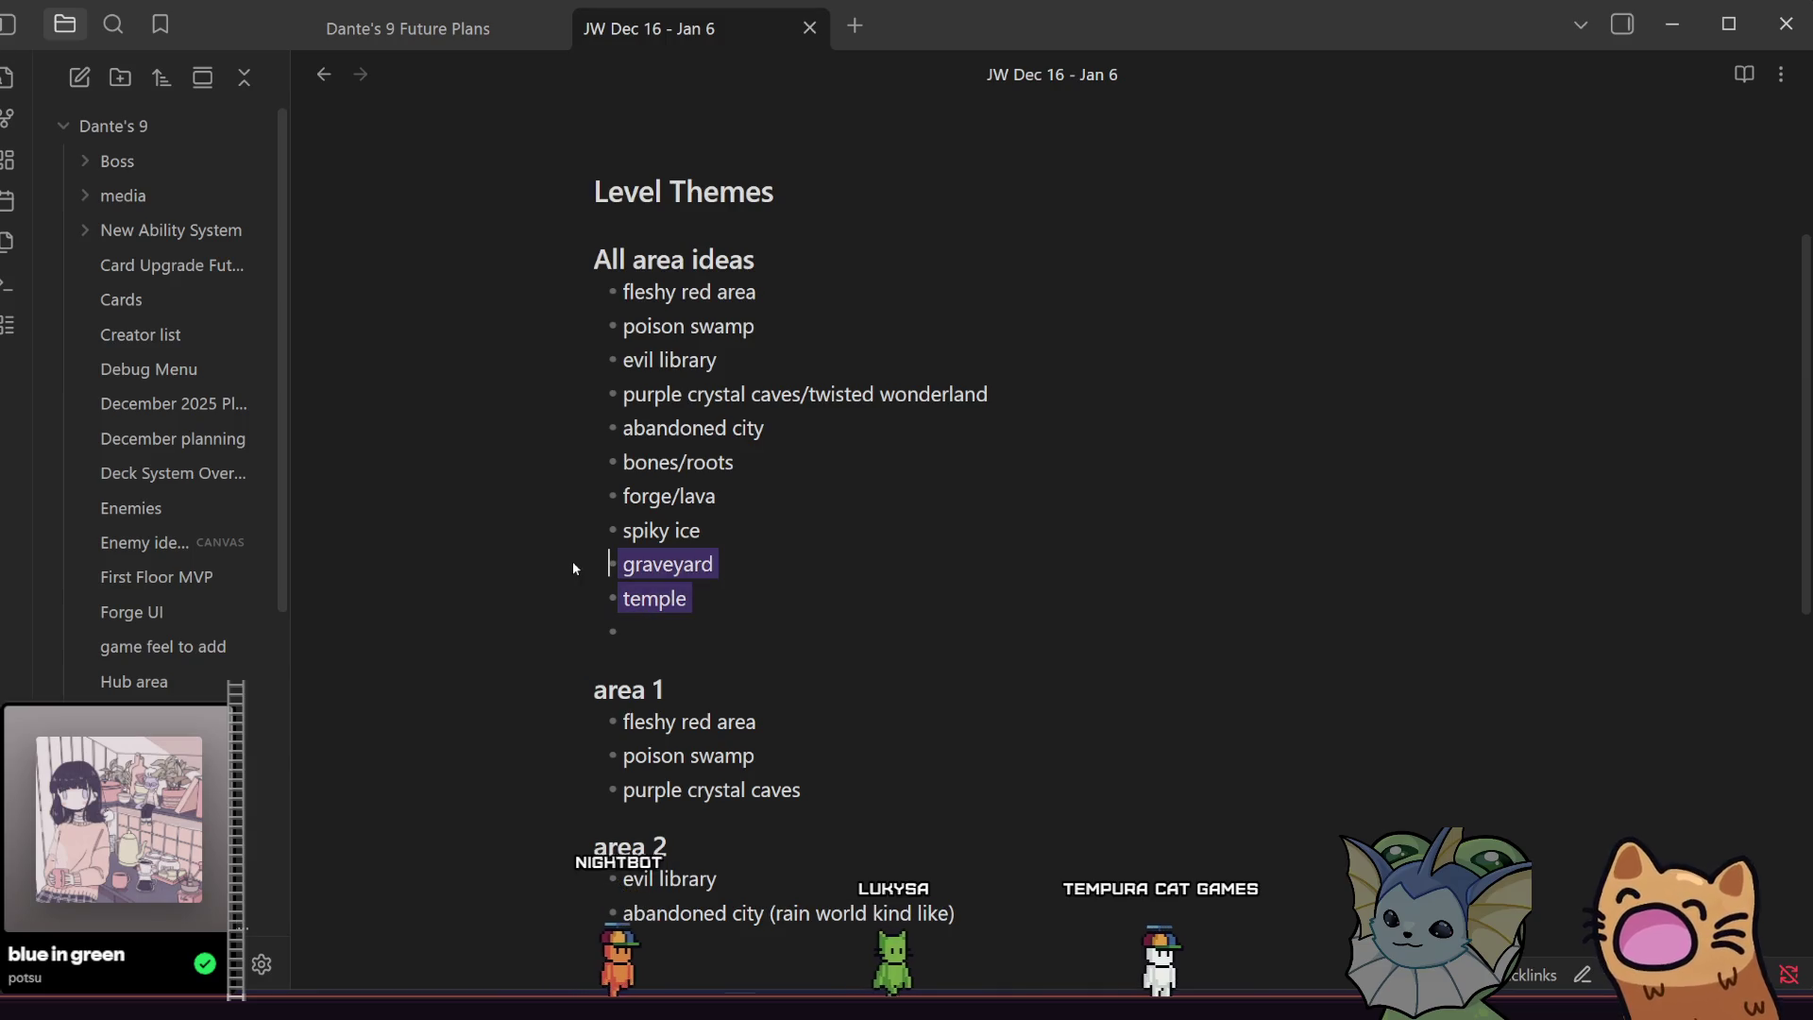
click(700, 564)
drag(726, 601, 593, 580)
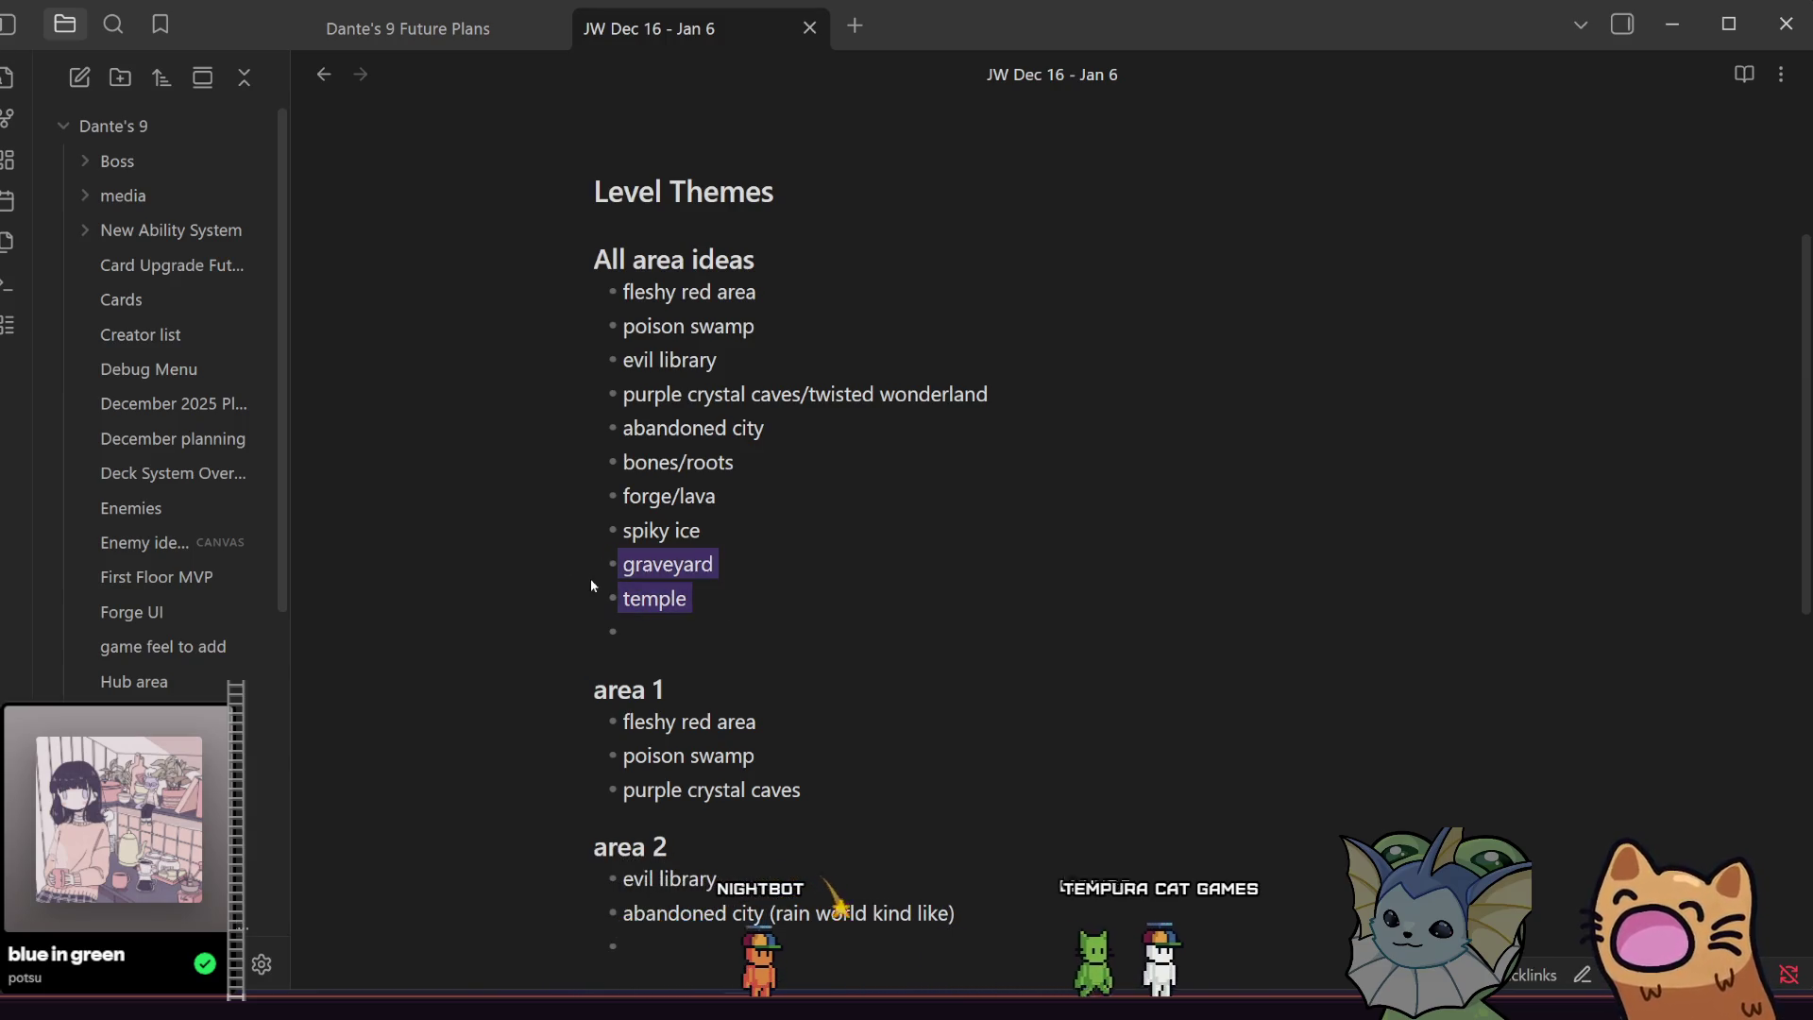
click(675, 599)
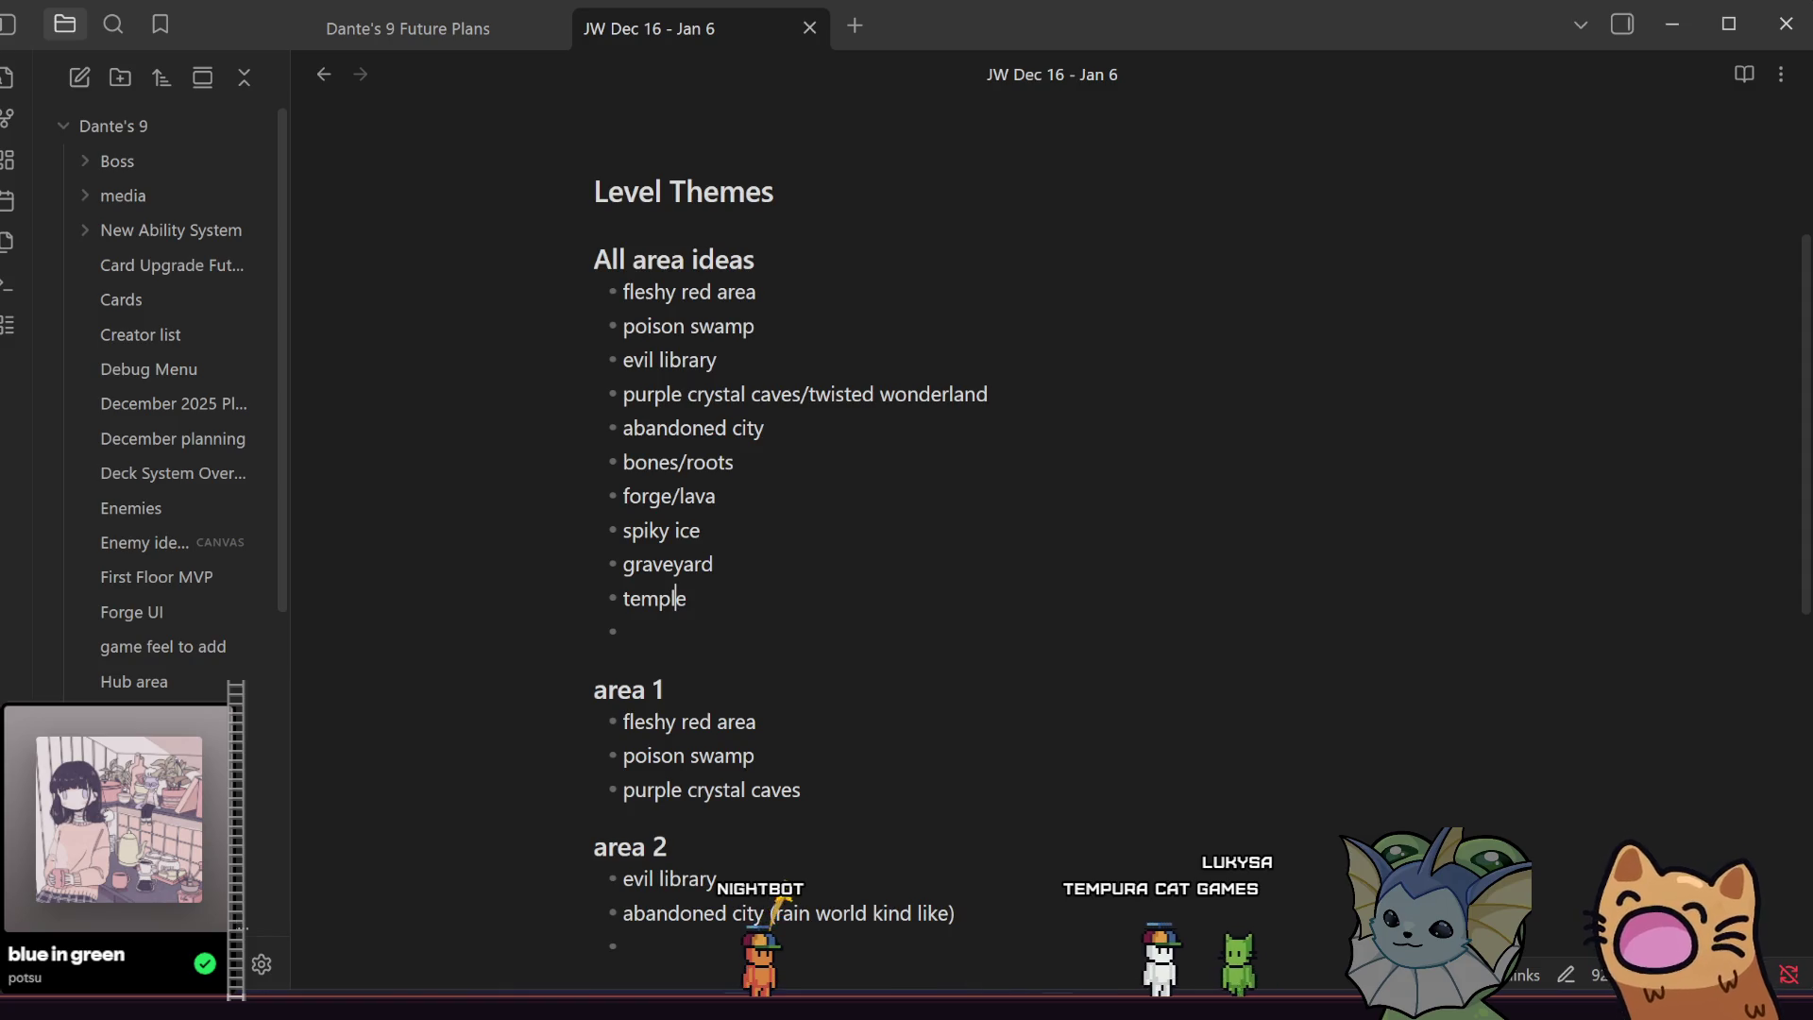
key(alt+Tab)
scroll(756, 740, down, 5)
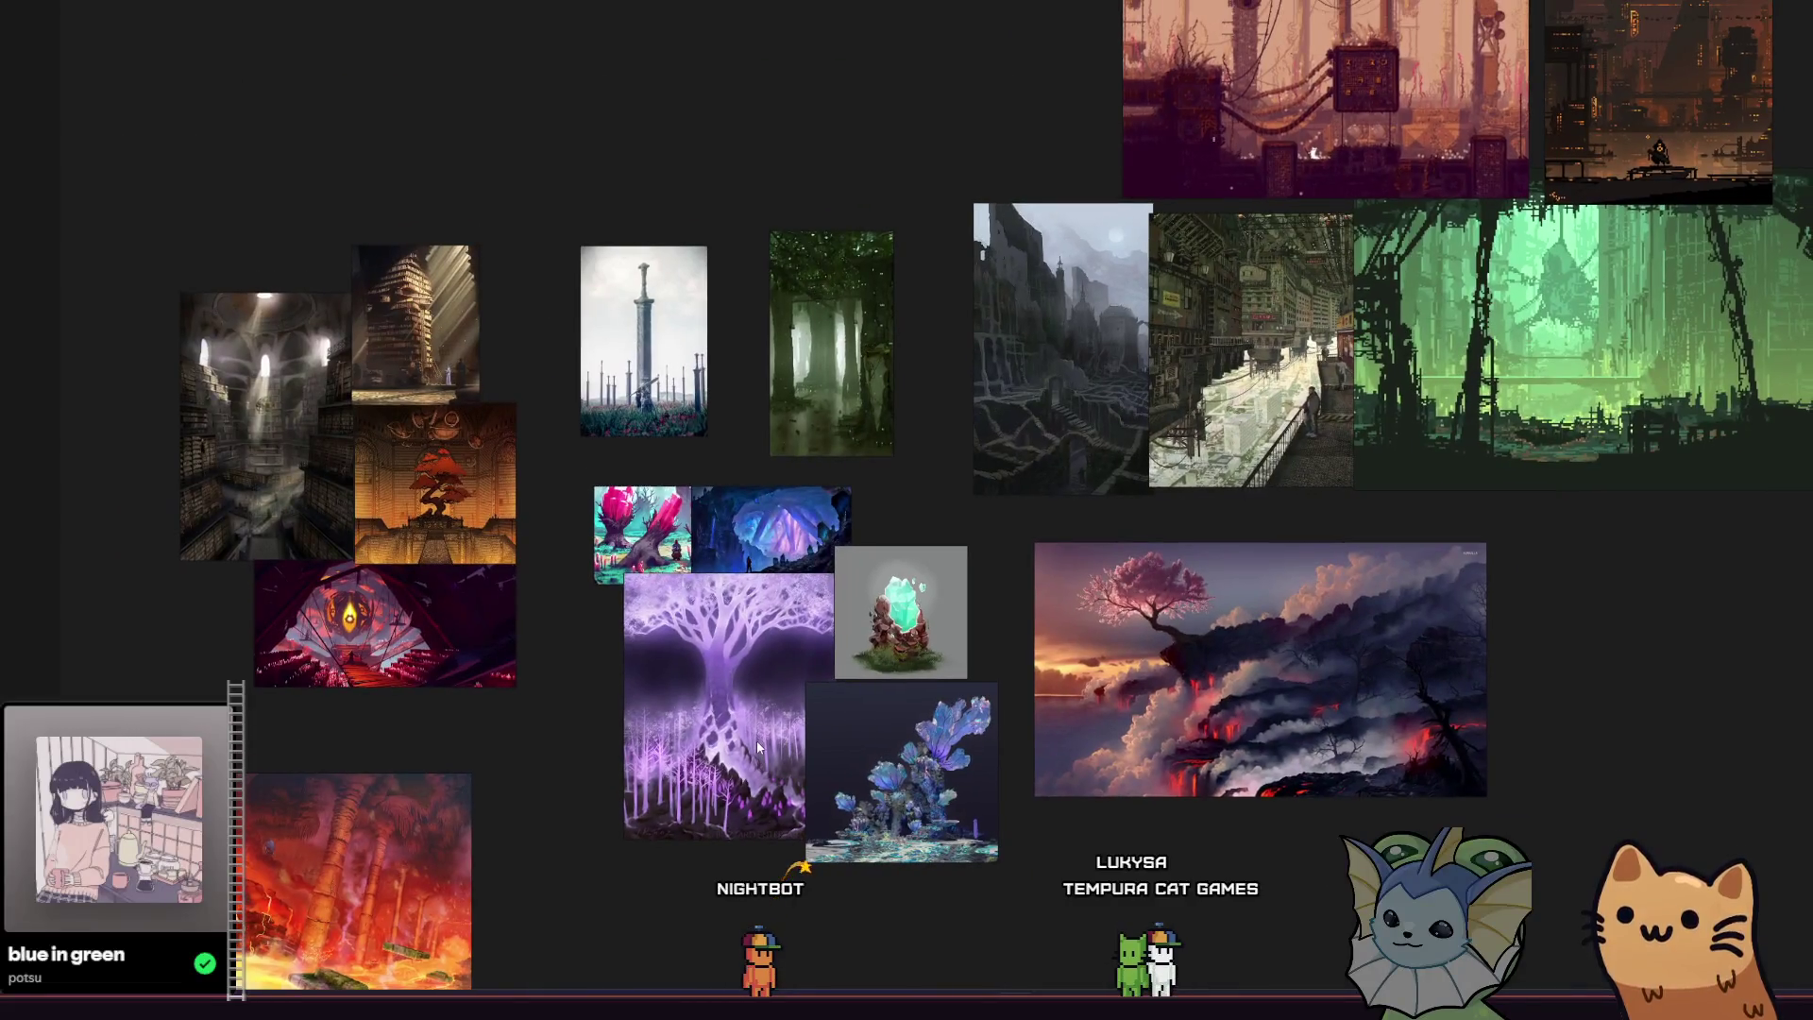
drag(757, 740, 802, 759)
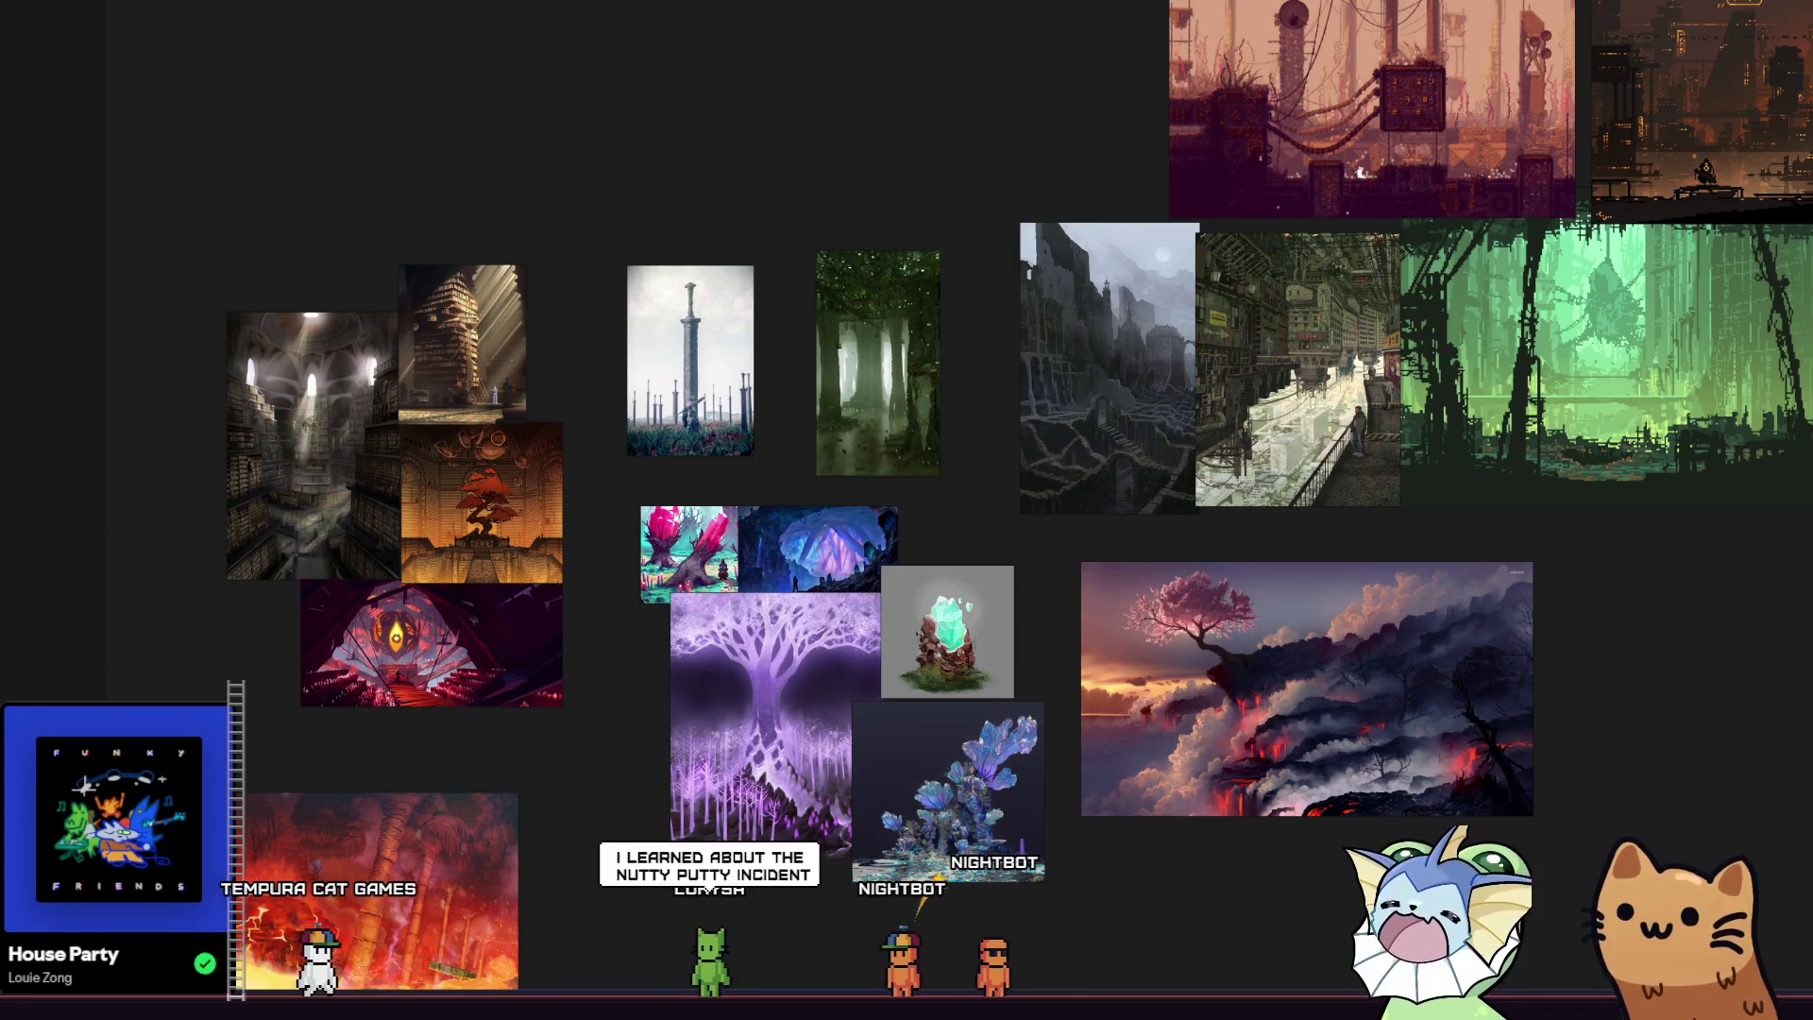
Add the glowing teal mushroom-forest image, enlarge it, and place it below the purple tree.
mouse_move(923, 570)
mouse_down()
mouse_move(913, 661)
mouse_move(756, 683)
mouse_up()
drag(580, 670, 354, 525)
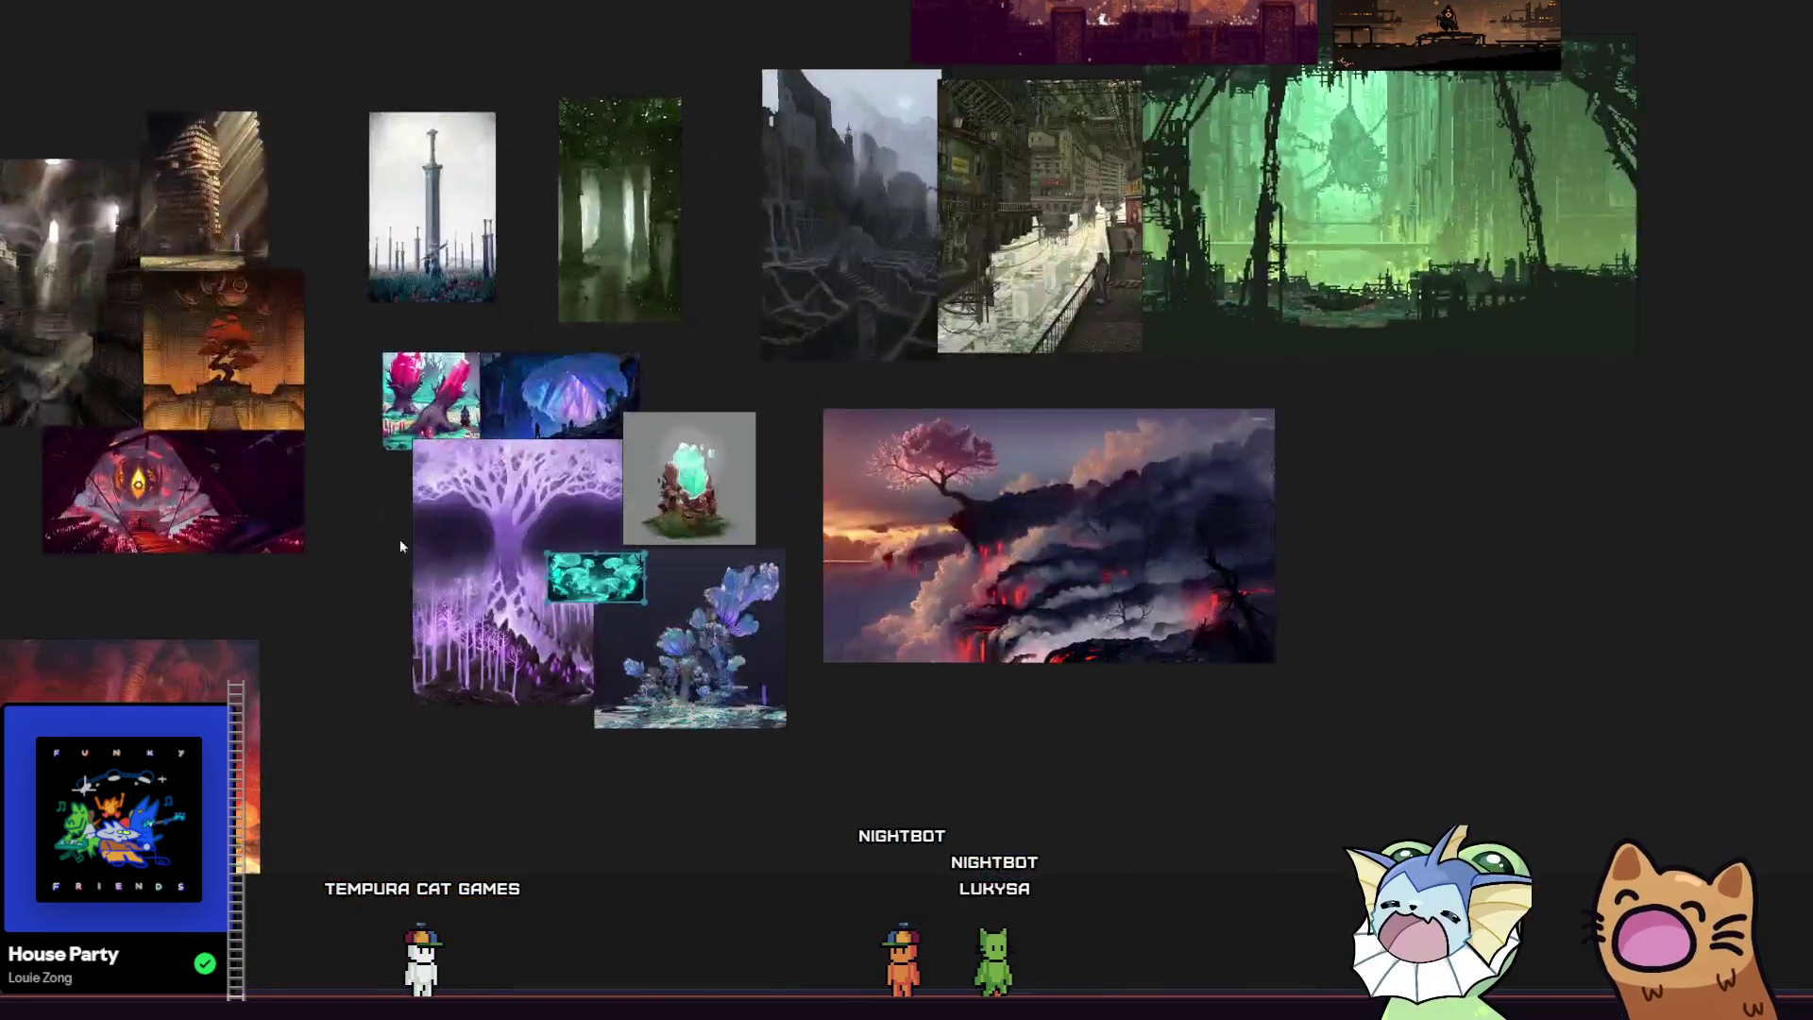
mouse_move(646, 577)
mouse_down()
mouse_move(894, 728)
mouse_move(1055, 766)
mouse_up()
mouse_move(1025, 452)
mouse_down()
mouse_move(854, 578)
mouse_move(841, 700)
mouse_move(822, 690)
mouse_move(878, 684)
mouse_move(729, 756)
mouse_move(718, 728)
mouse_up()
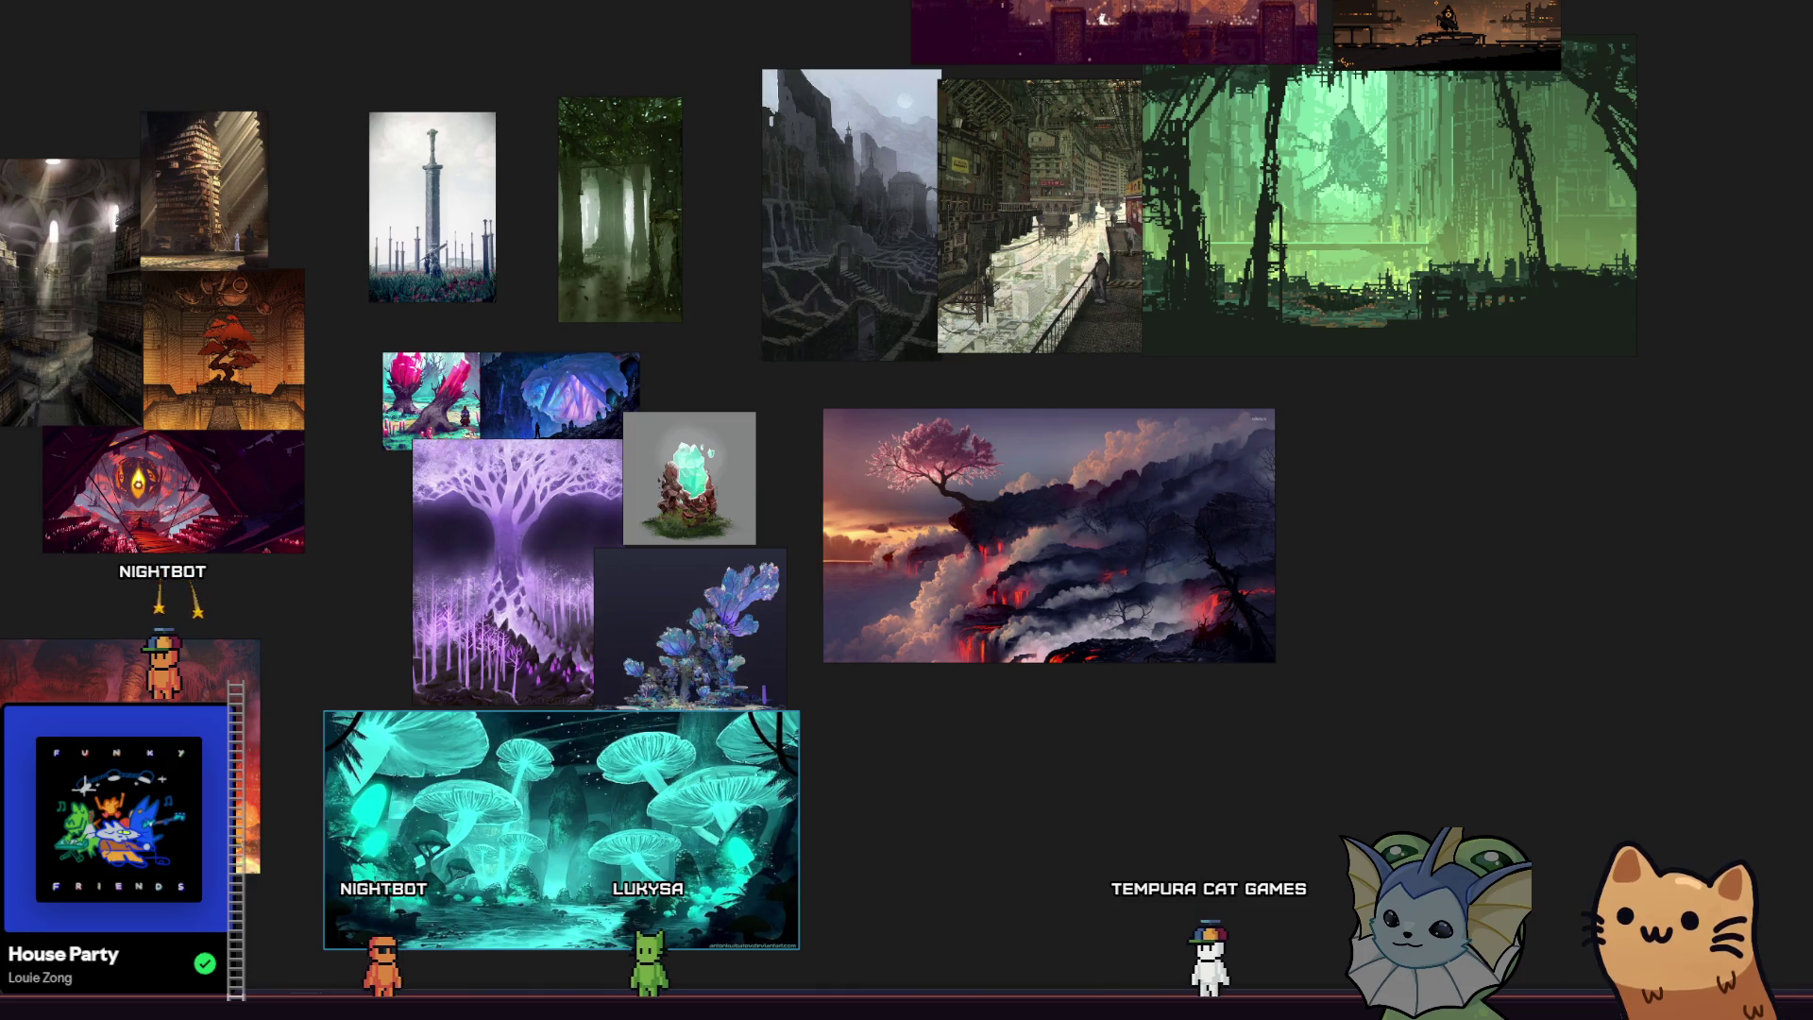
Add the pink-and-green jungle image and shrink it down over the mushroom image.
mouse_move(579, 695)
mouse_down()
mouse_move(567, 597)
mouse_move(1227, 974)
mouse_up()
scroll(1039, 770, down, 1)
drag(1222, 912, 1003, 778)
mouse_move(812, 687)
mouse_down()
mouse_move(698, 791)
mouse_move(604, 968)
mouse_up()
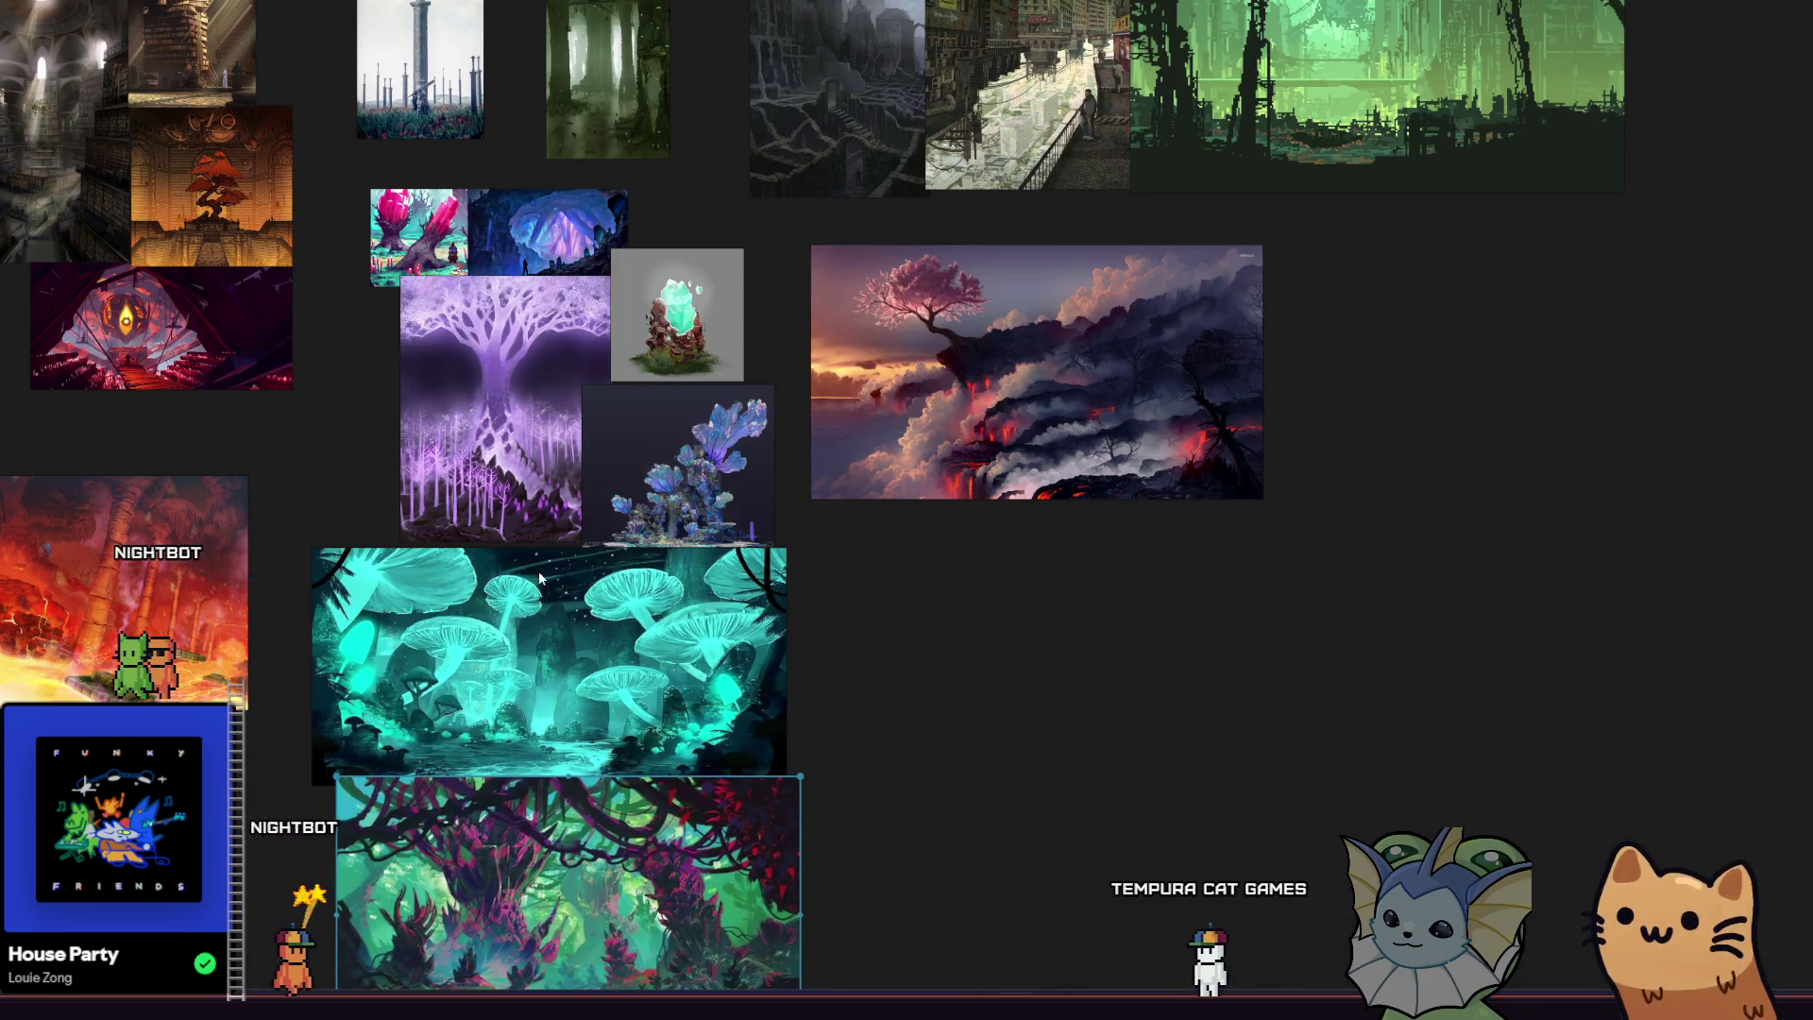
mouse_move(335, 775)
mouse_down()
mouse_move(444, 858)
mouse_move(434, 790)
mouse_up()
Shrink the mushroom image to fit the column and tuck the jungle image directly beneath it.
click(377, 661)
mouse_move(311, 548)
mouse_down()
mouse_move(433, 655)
mouse_move(391, 564)
mouse_move(422, 600)
mouse_up()
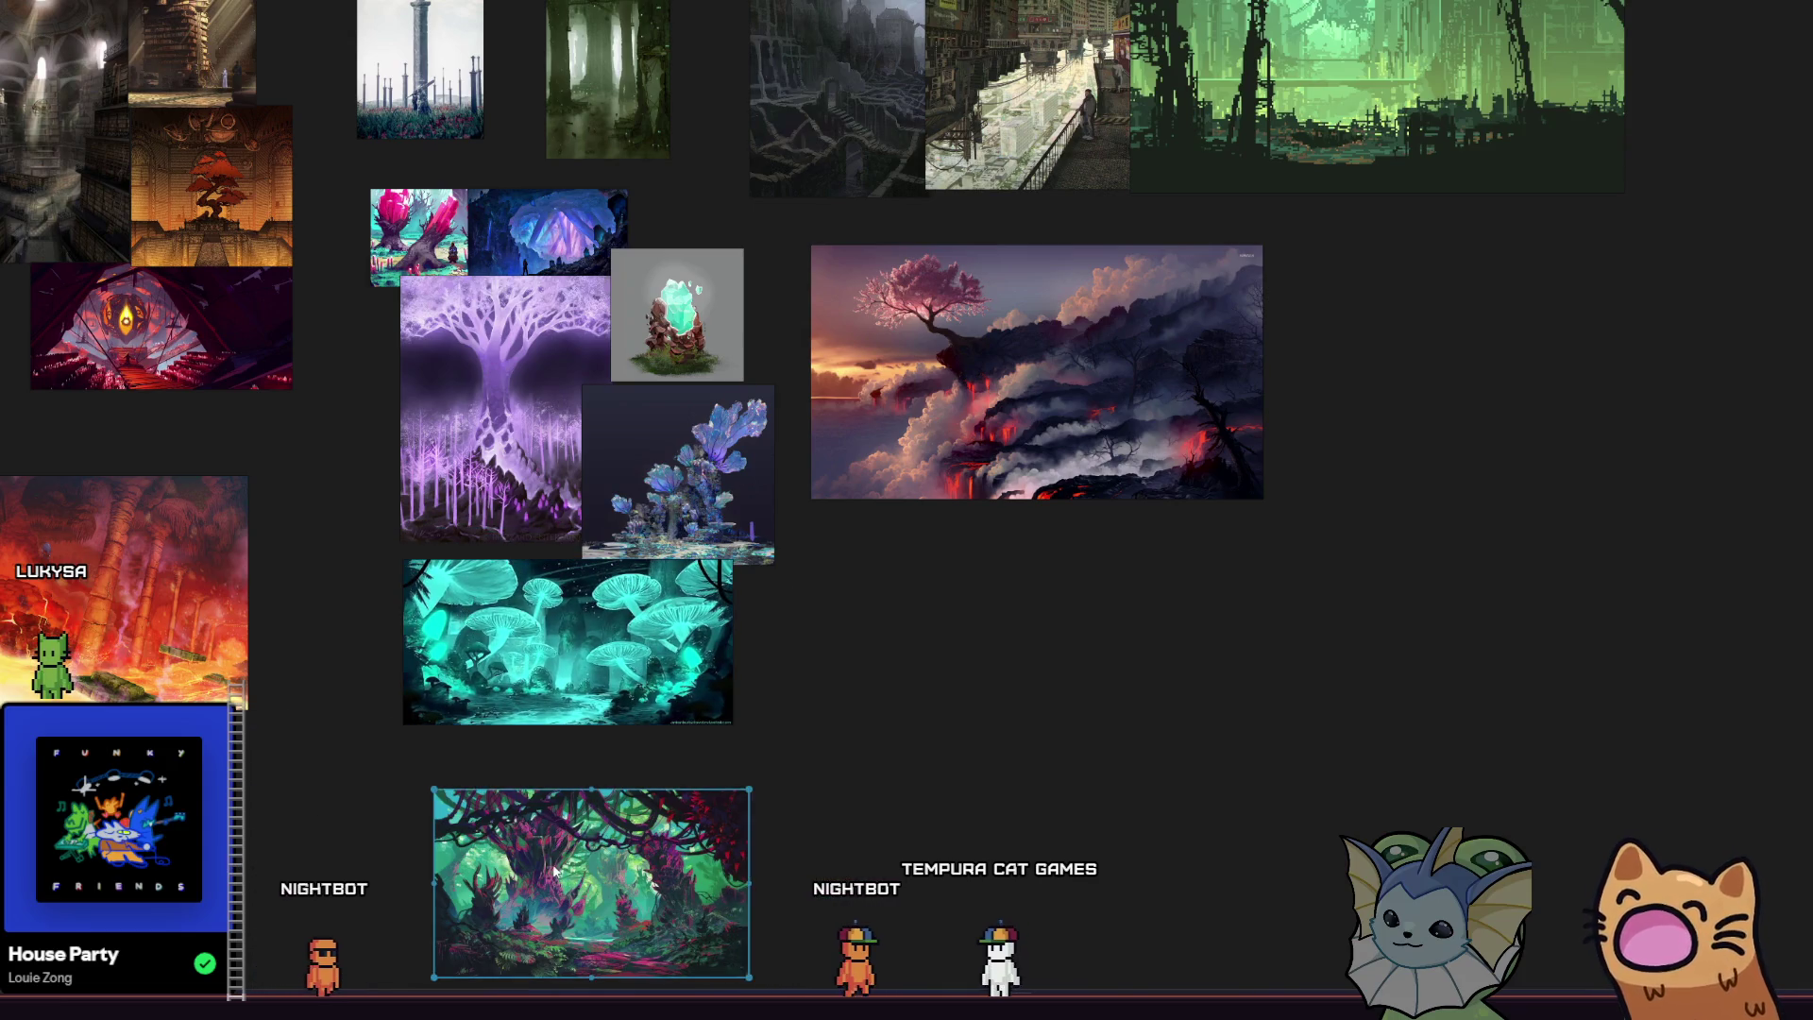
drag(559, 814, 534, 733)
drag(347, 540, 557, 744)
scroll(557, 735, down, 3)
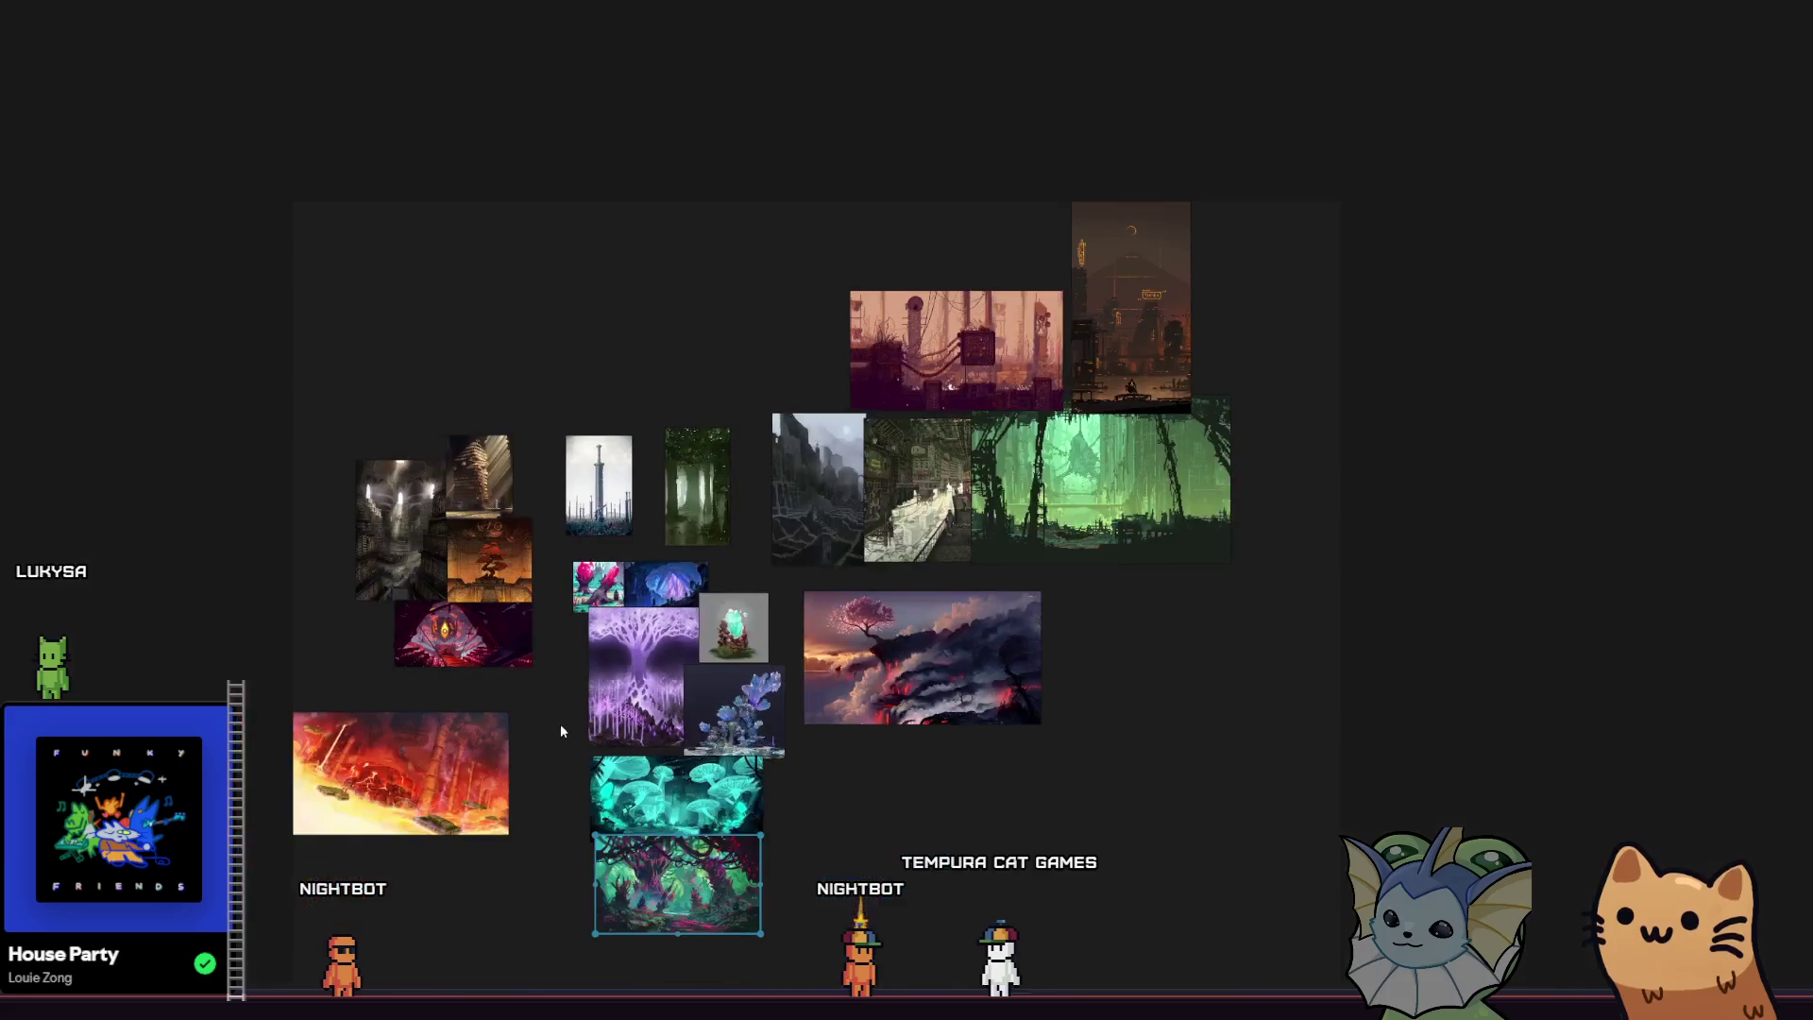
scroll(563, 712, up, 1)
scroll(510, 661, down, 2)
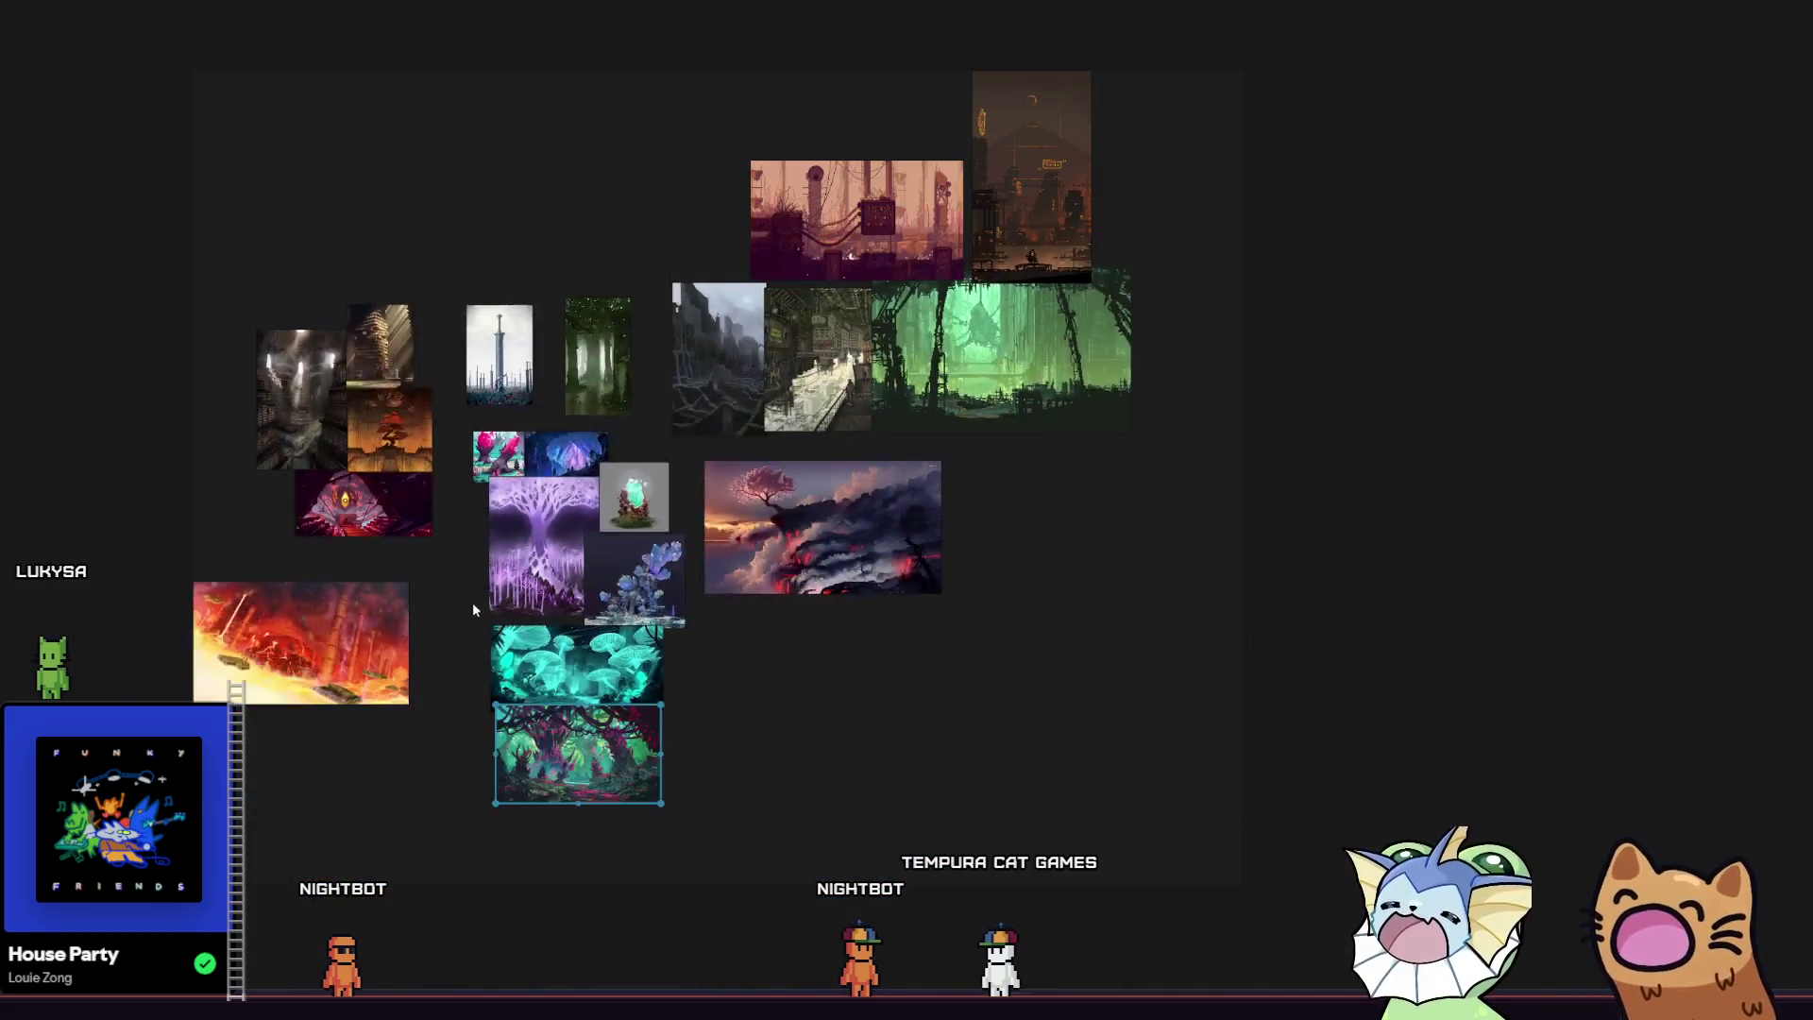
scroll(472, 607, up, 4)
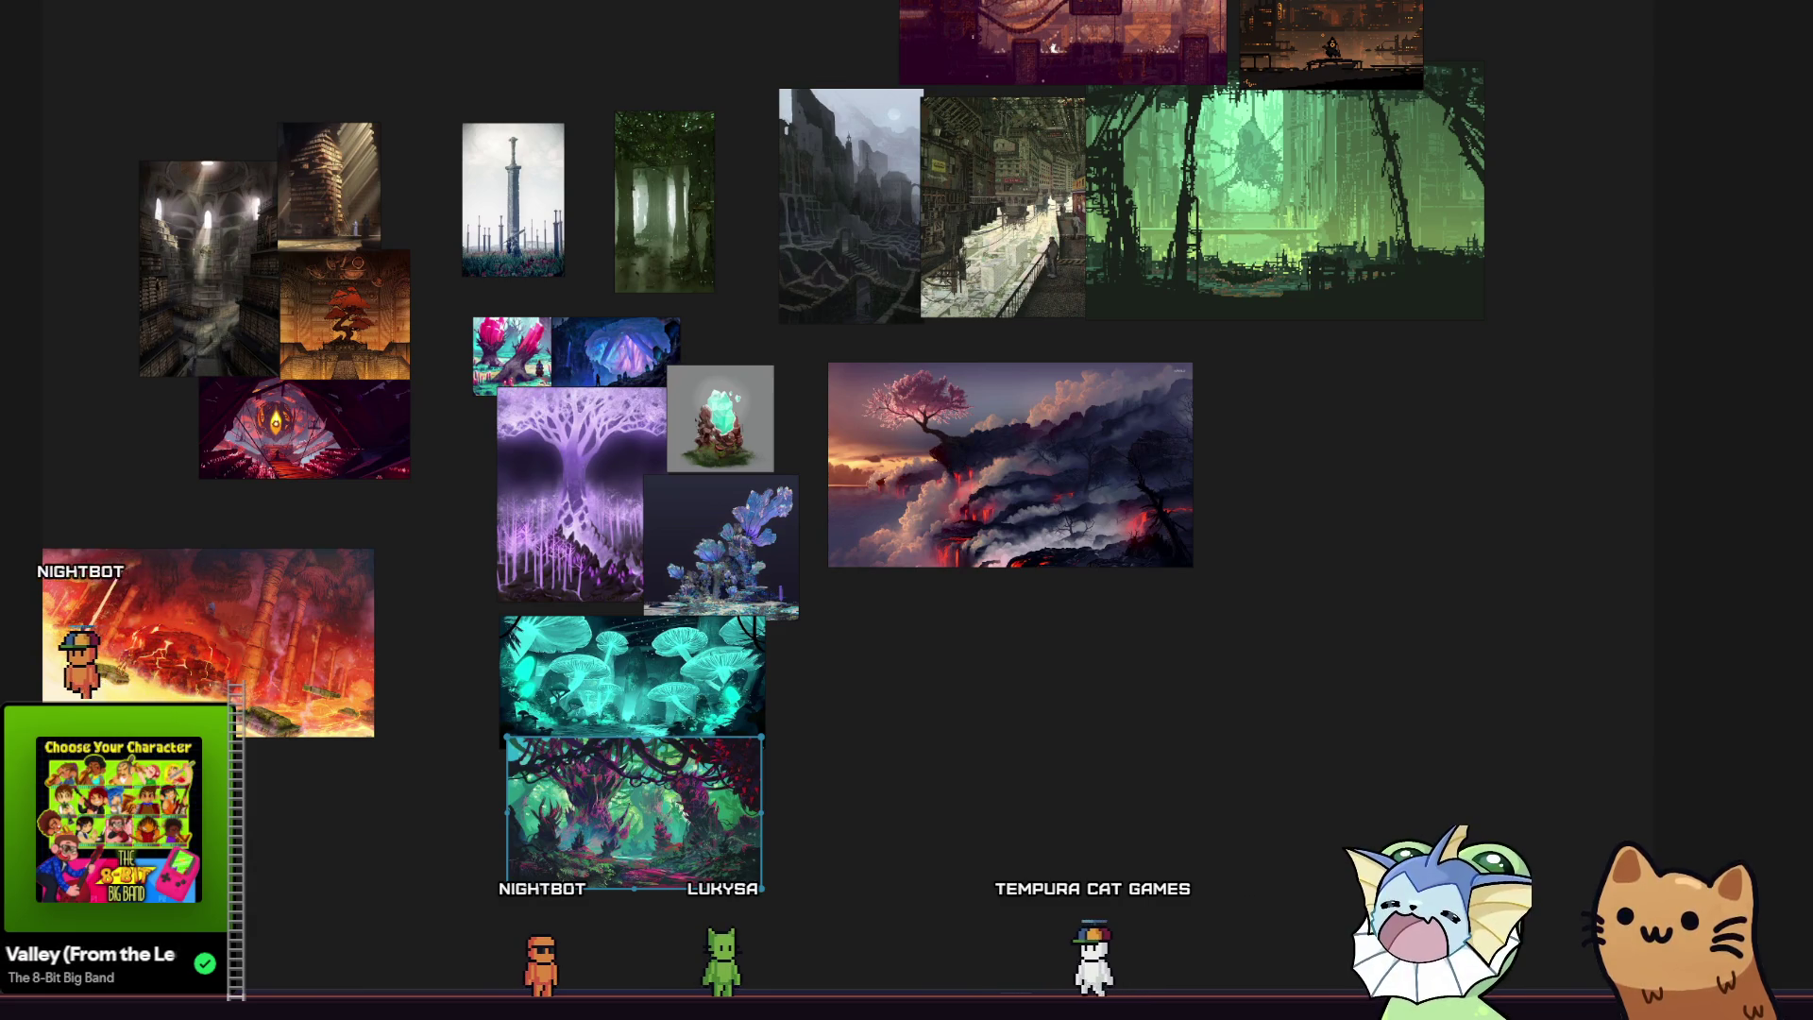
click(614, 90)
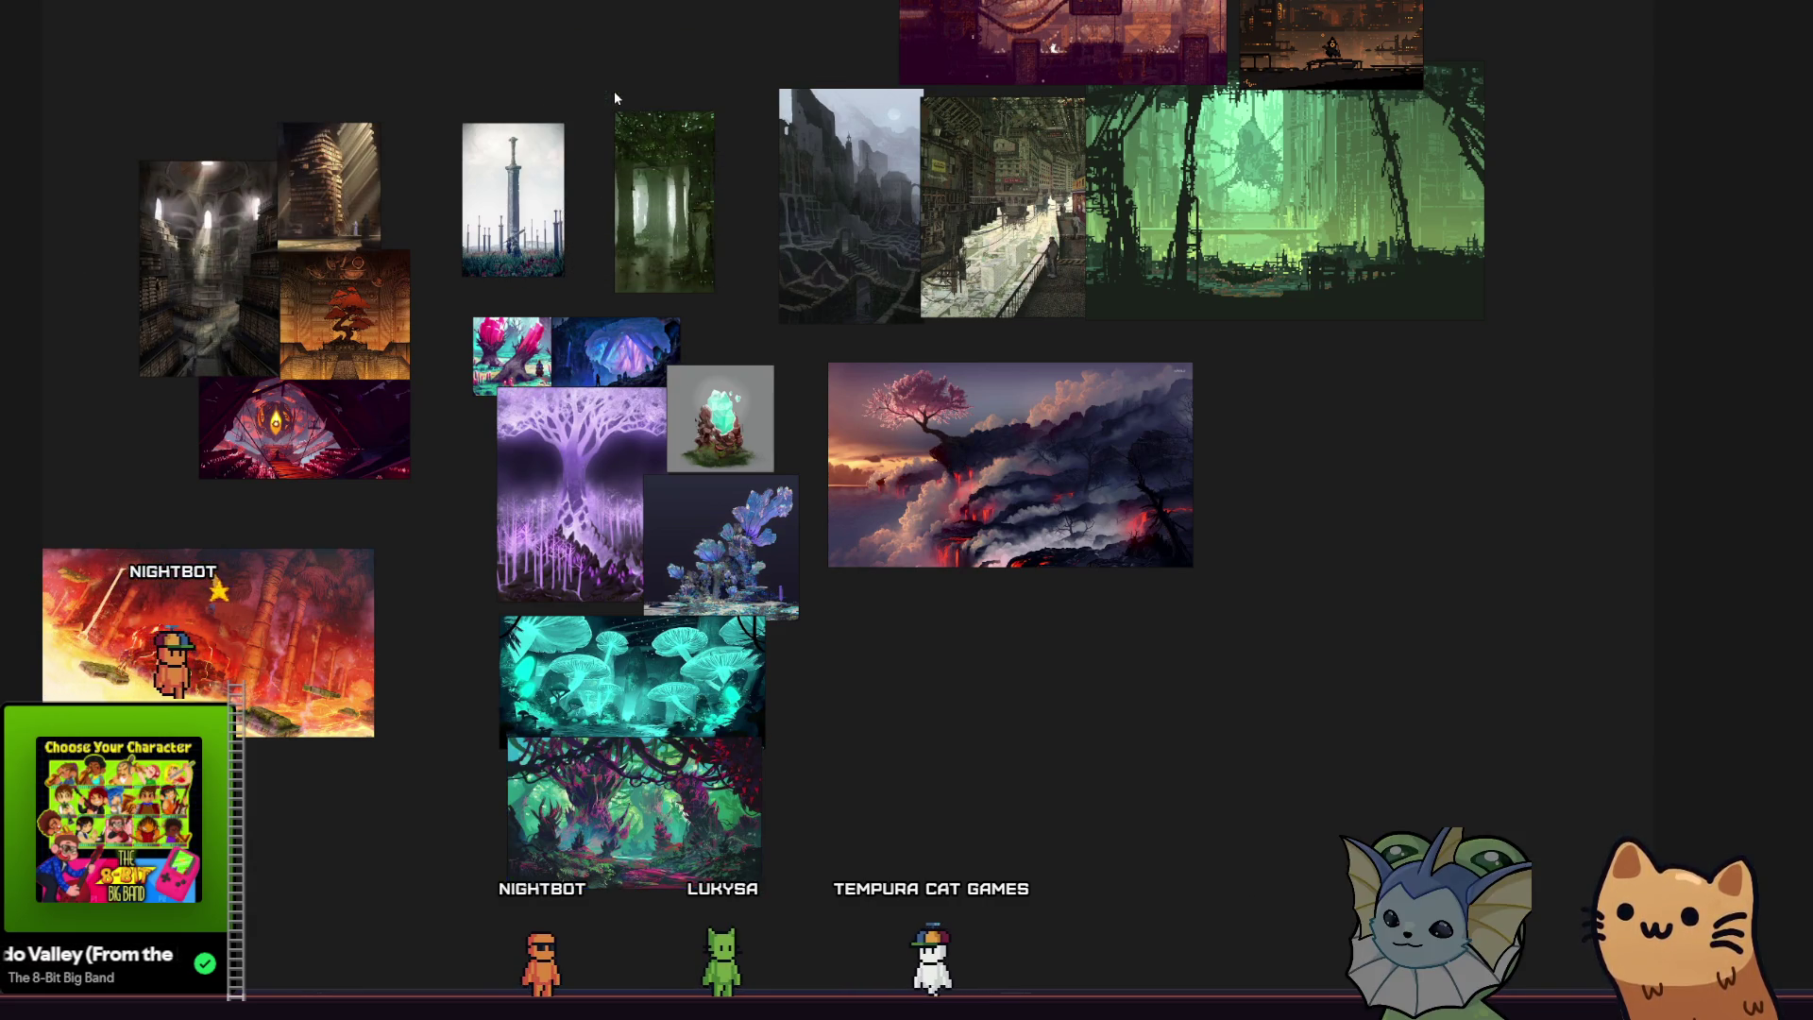
Enlarge the green pixel-art forest graveyard image and position it just above the misty forest image.
scroll(546, 266, up, 10)
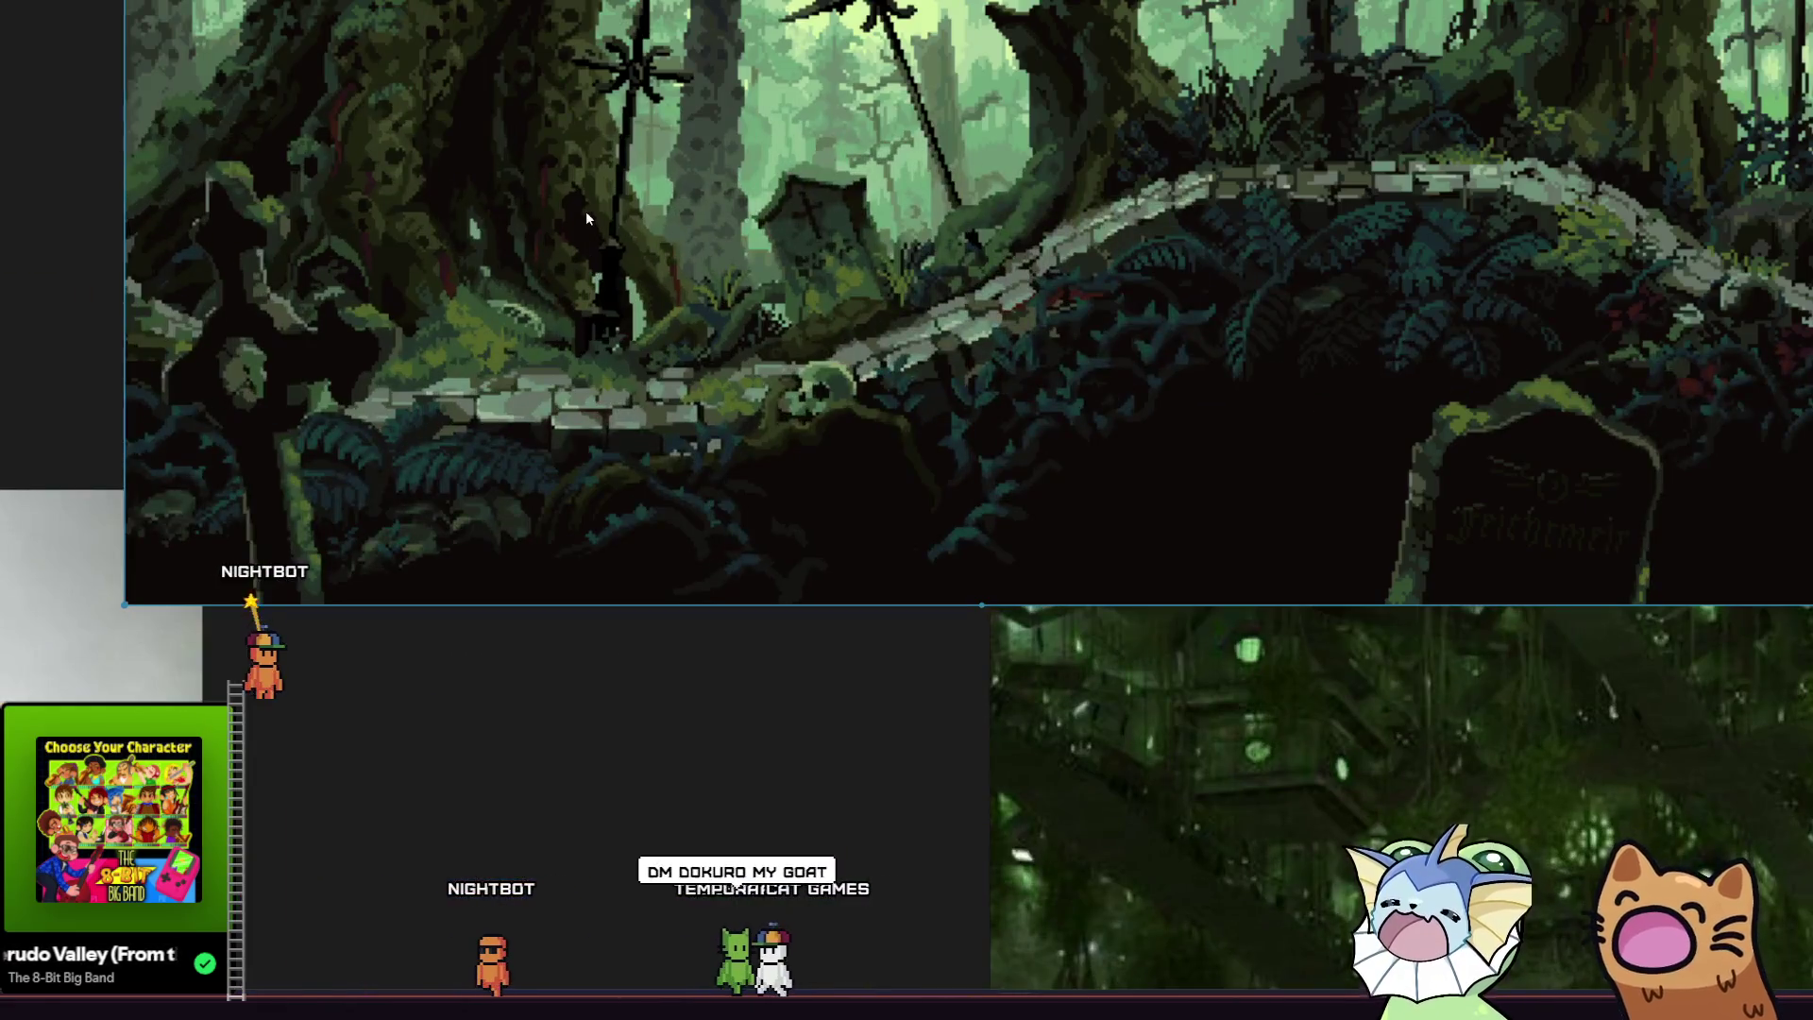
scroll(586, 211, down, 10)
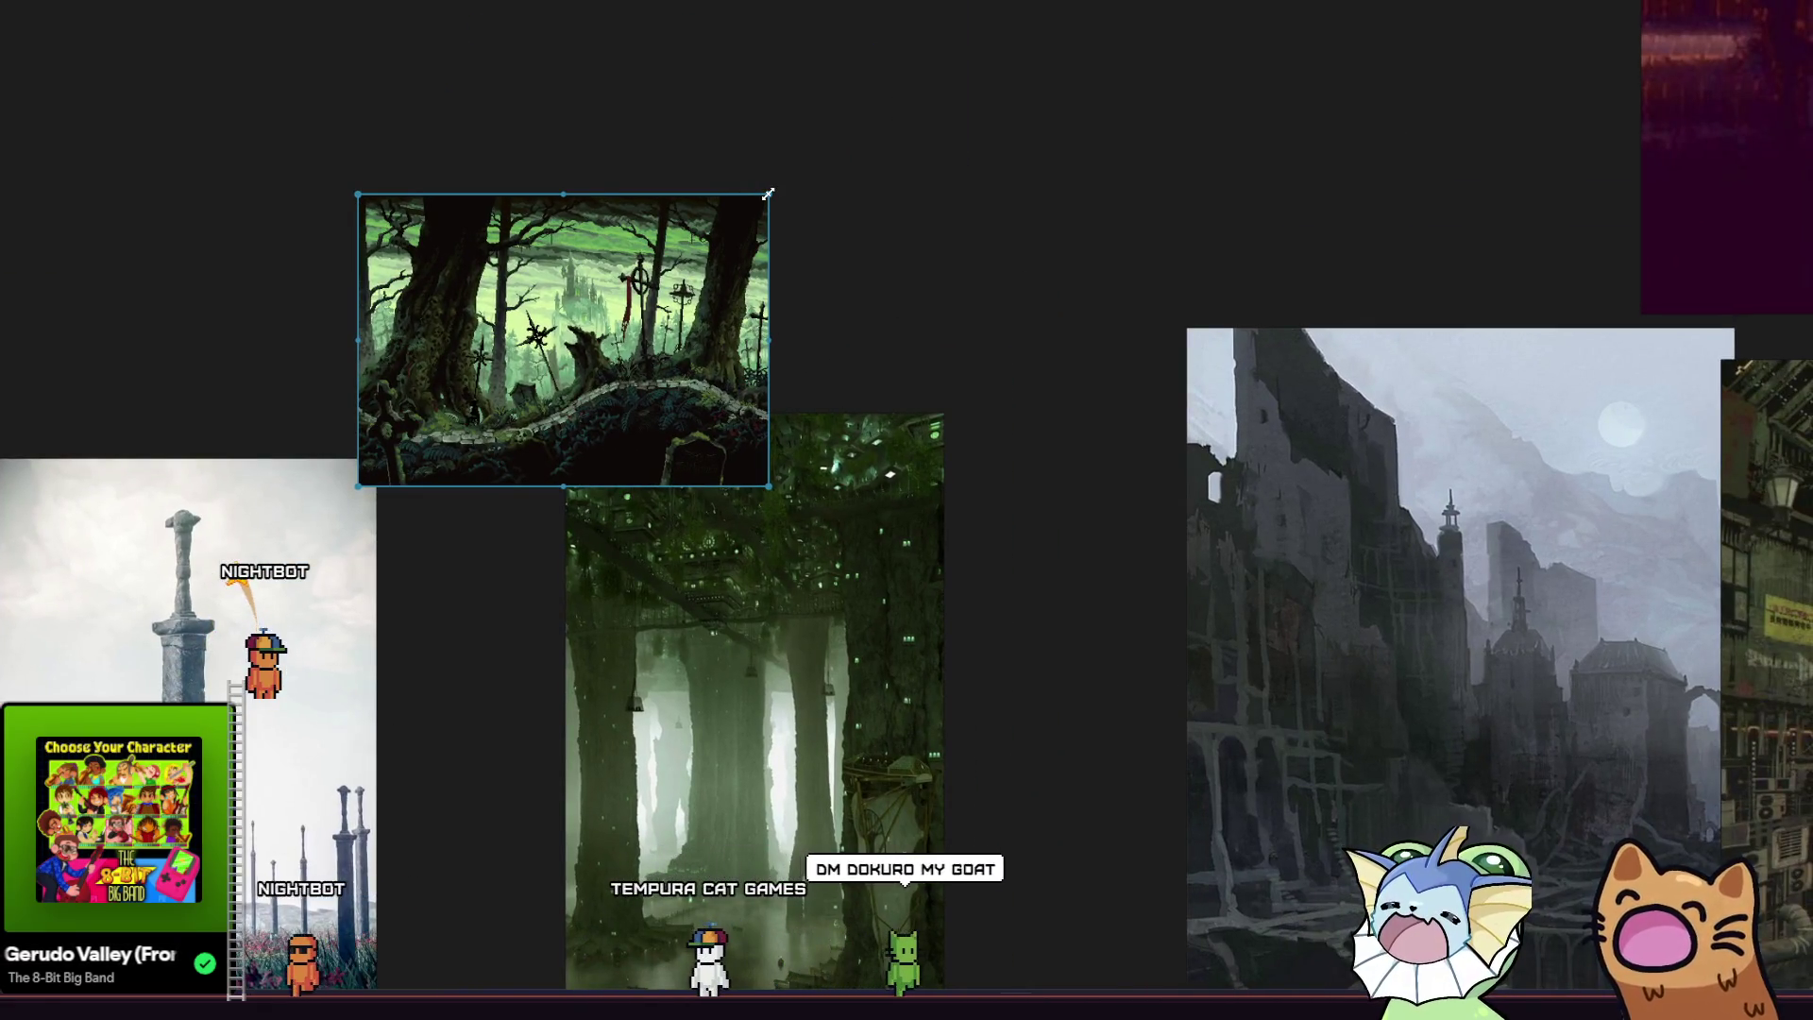
drag(767, 194, 945, 71)
drag(770, 306, 848, 246)
scroll(703, 489, down, 4)
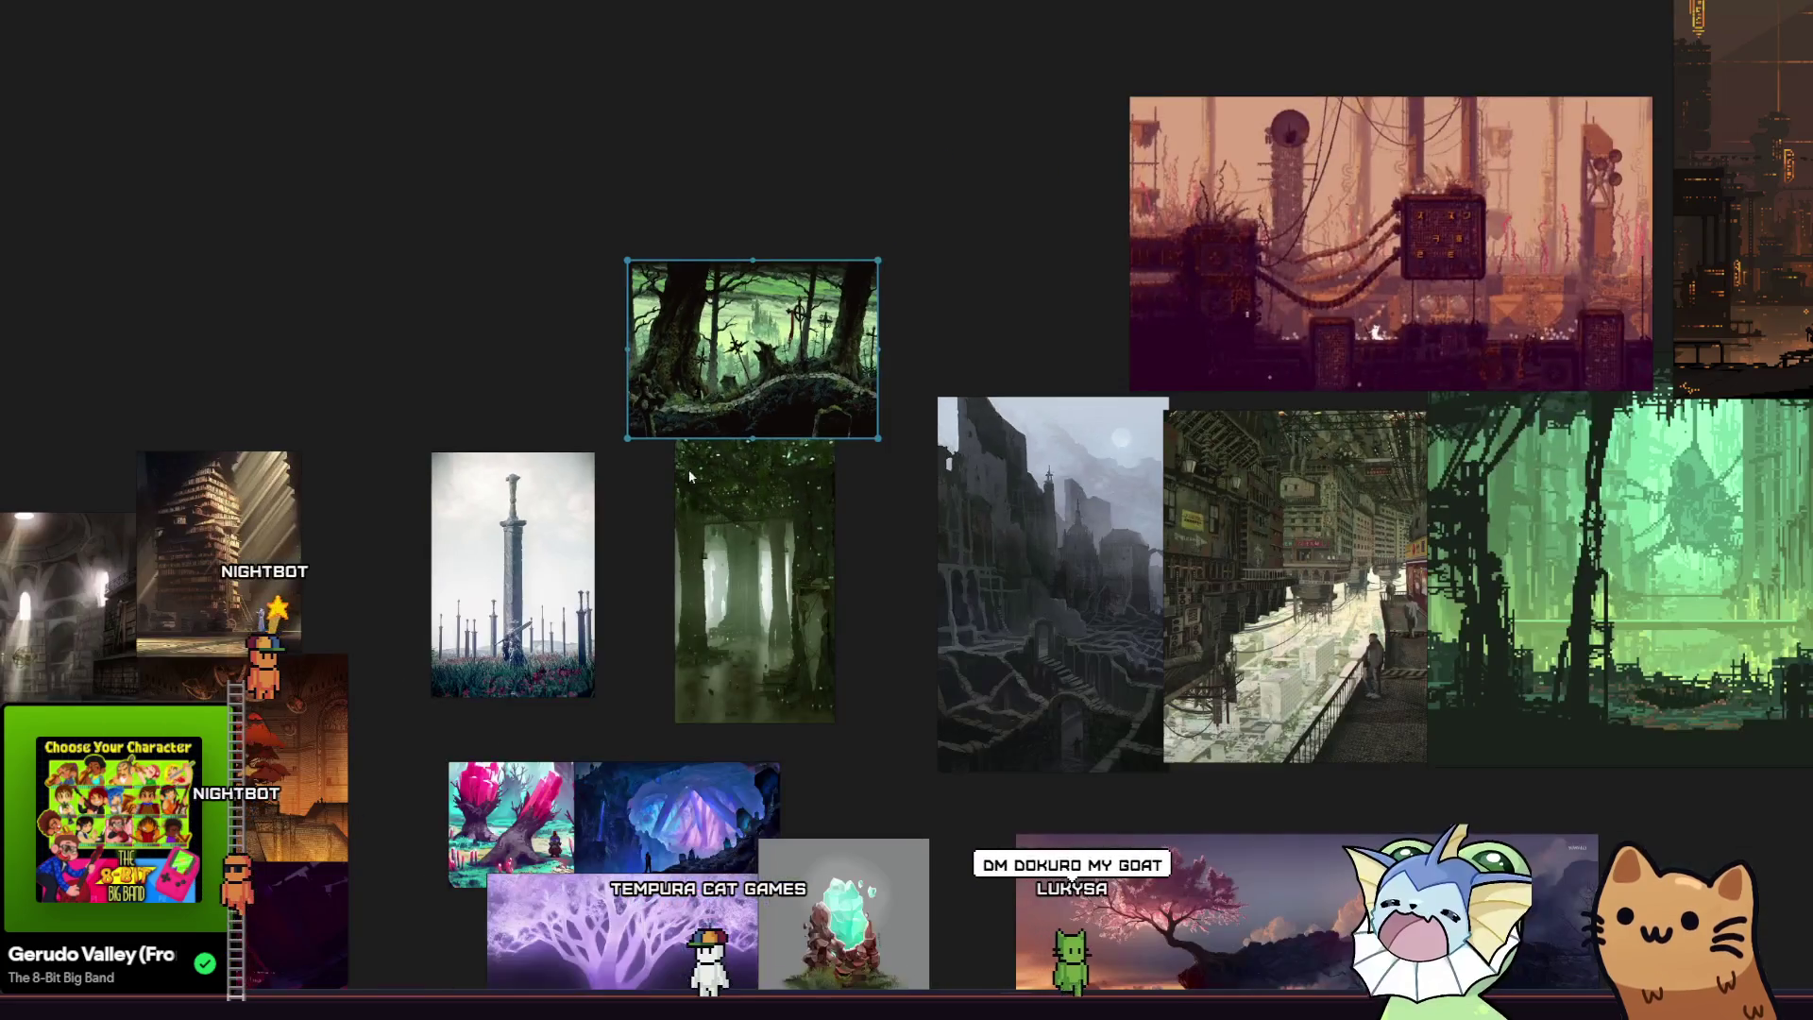
scroll(528, 377, down, 2)
drag(528, 378, 605, 412)
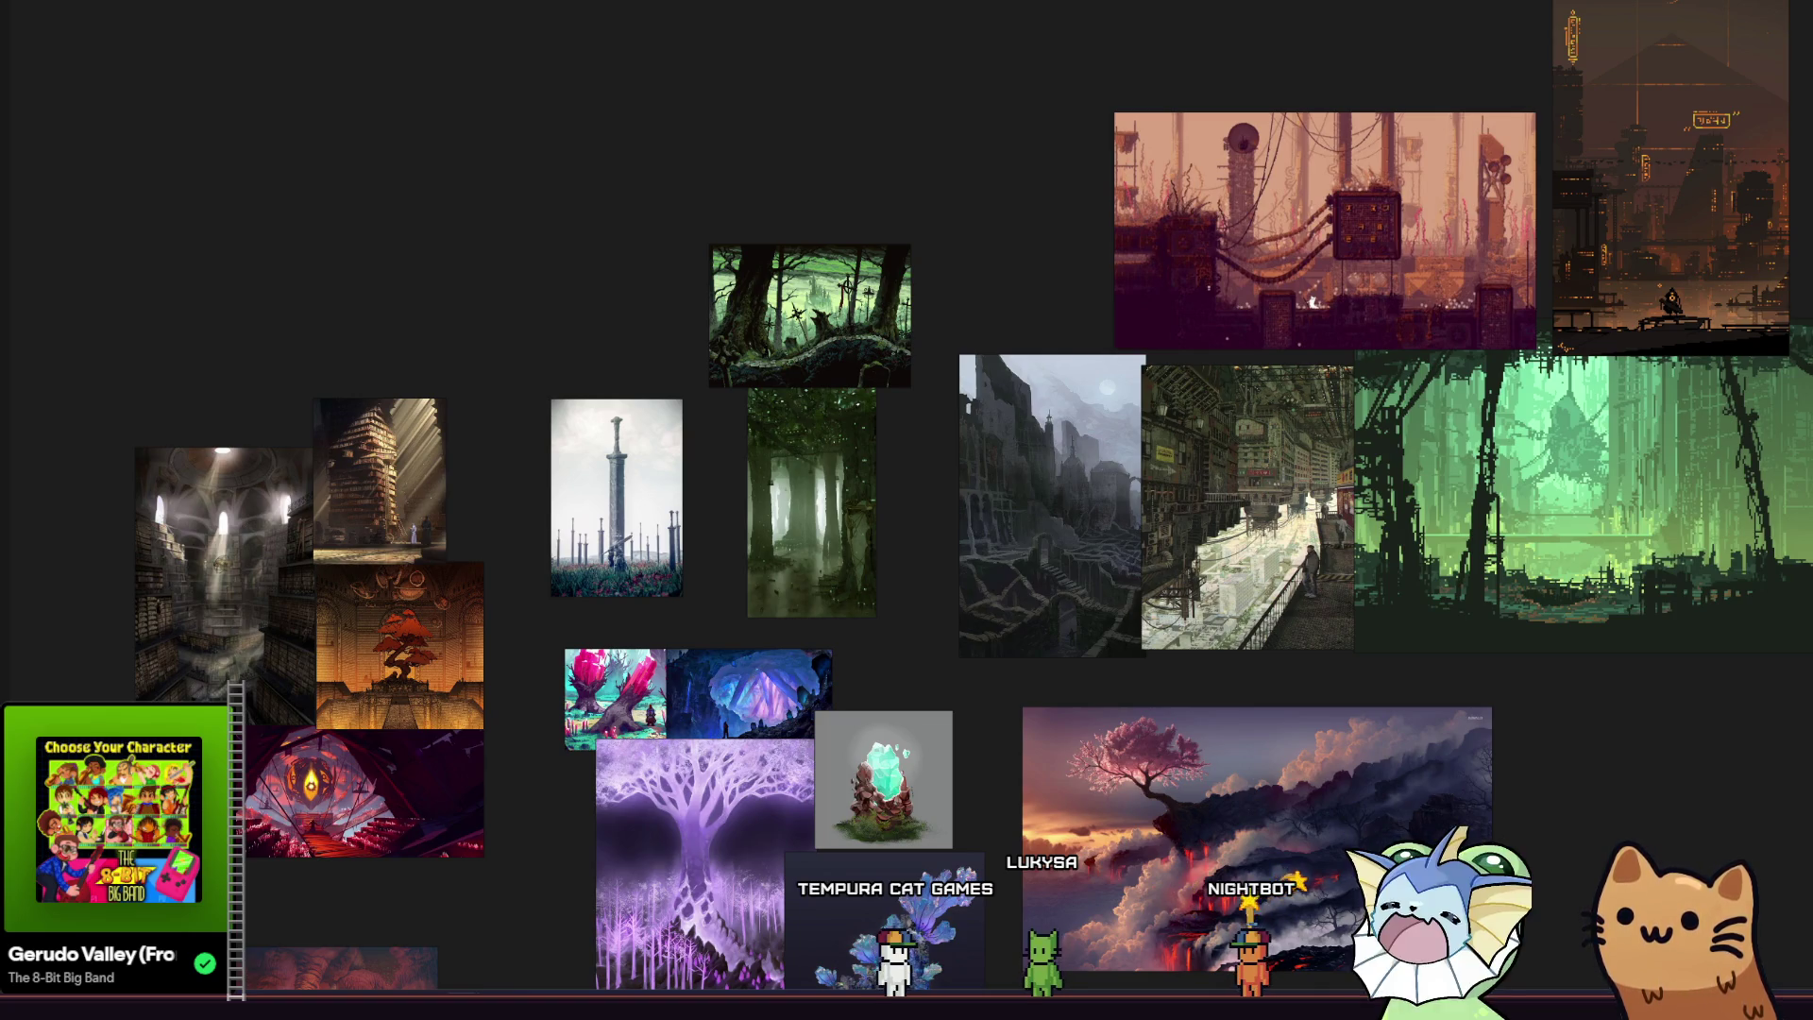
Add the Moss Covered Rocks image and scale it up near the top, above the forest picture.
mouse_move(578, 497)
mouse_down()
mouse_move(751, 214)
mouse_move(646, 285)
mouse_up()
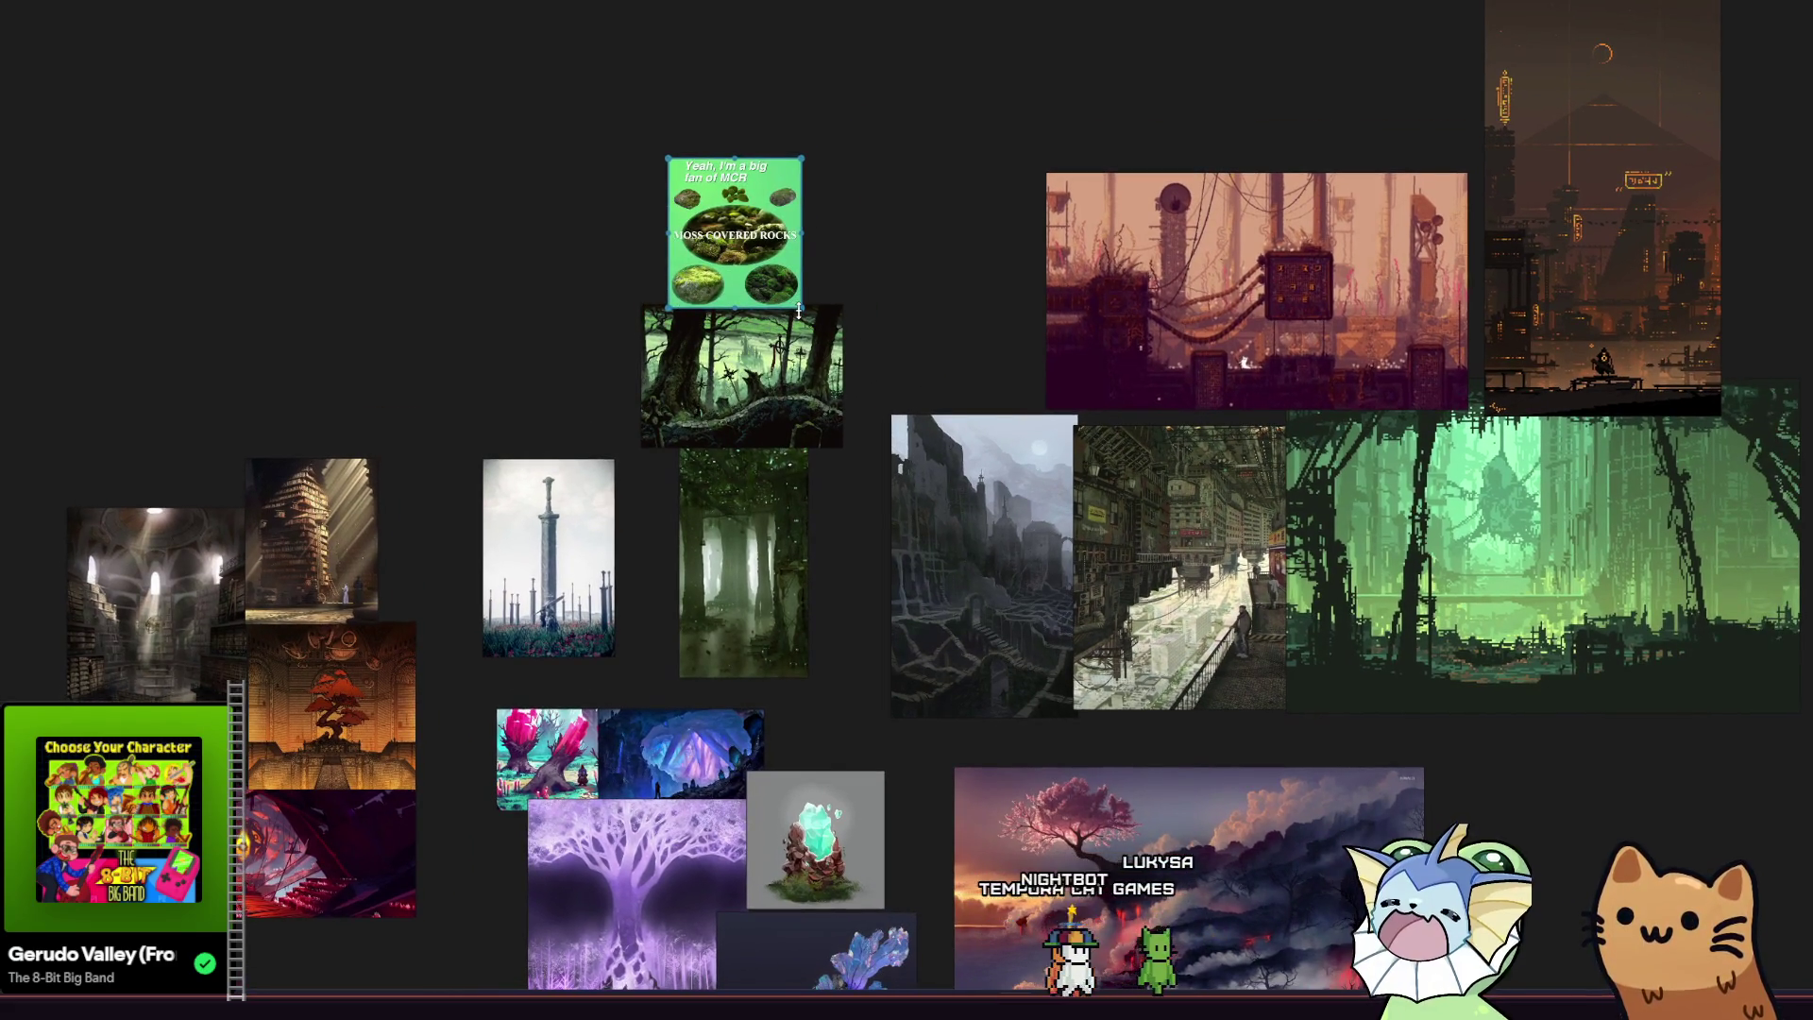
drag(799, 309, 1020, 555)
mouse_move(929, 379)
mouse_down()
mouse_move(691, 213)
mouse_move(857, 167)
mouse_move(841, 175)
mouse_up()
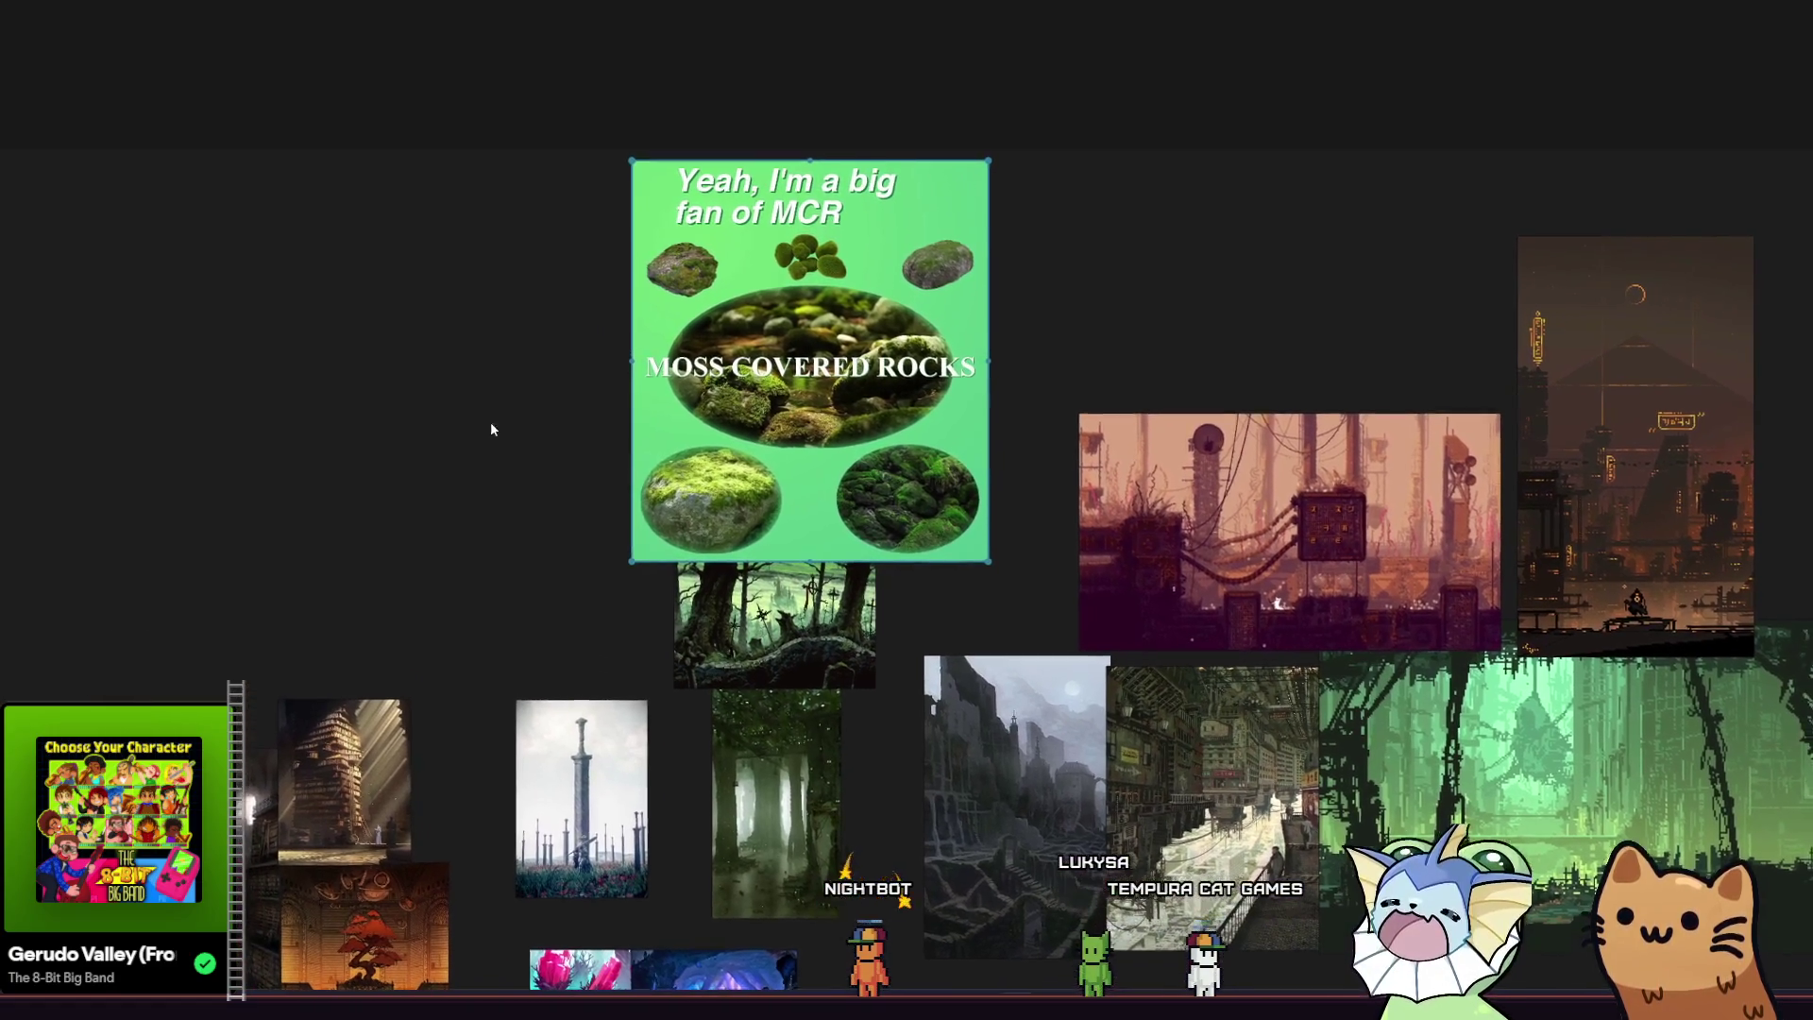
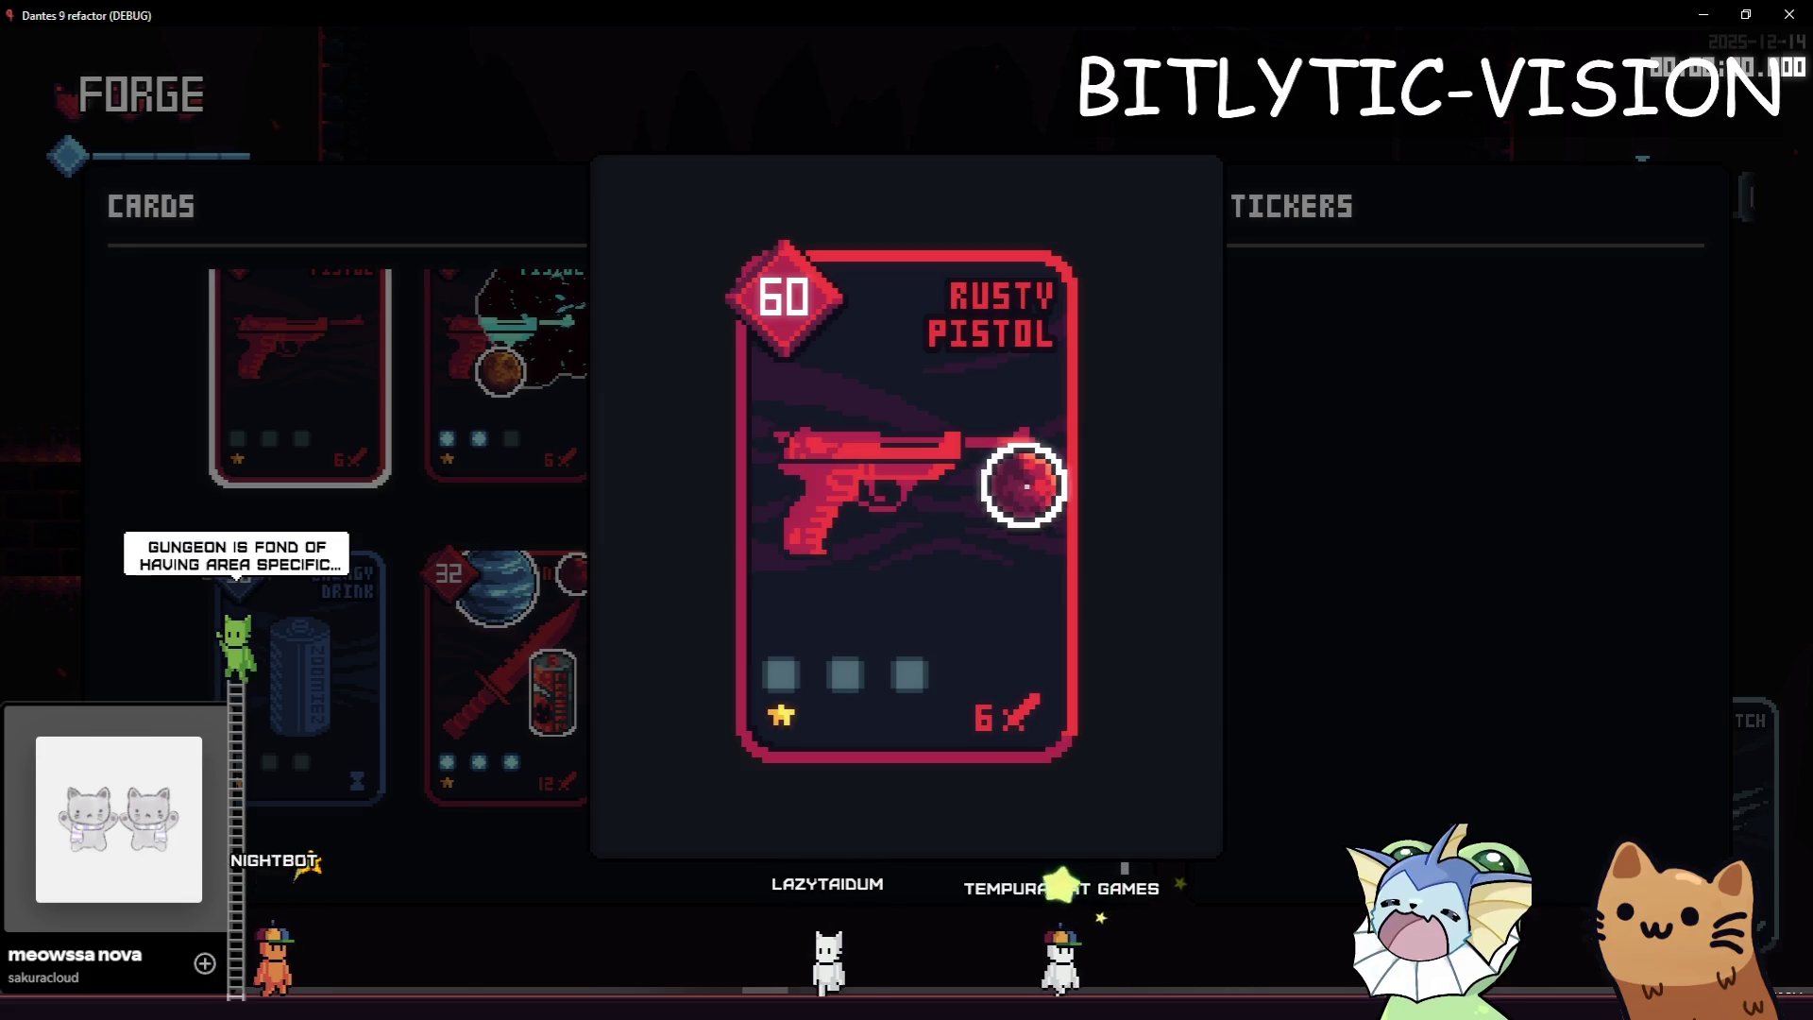
Apply a sticker to the Rusty Pistol's first slot, then add three sticker packs from the F1 debug menu.
click(781, 673)
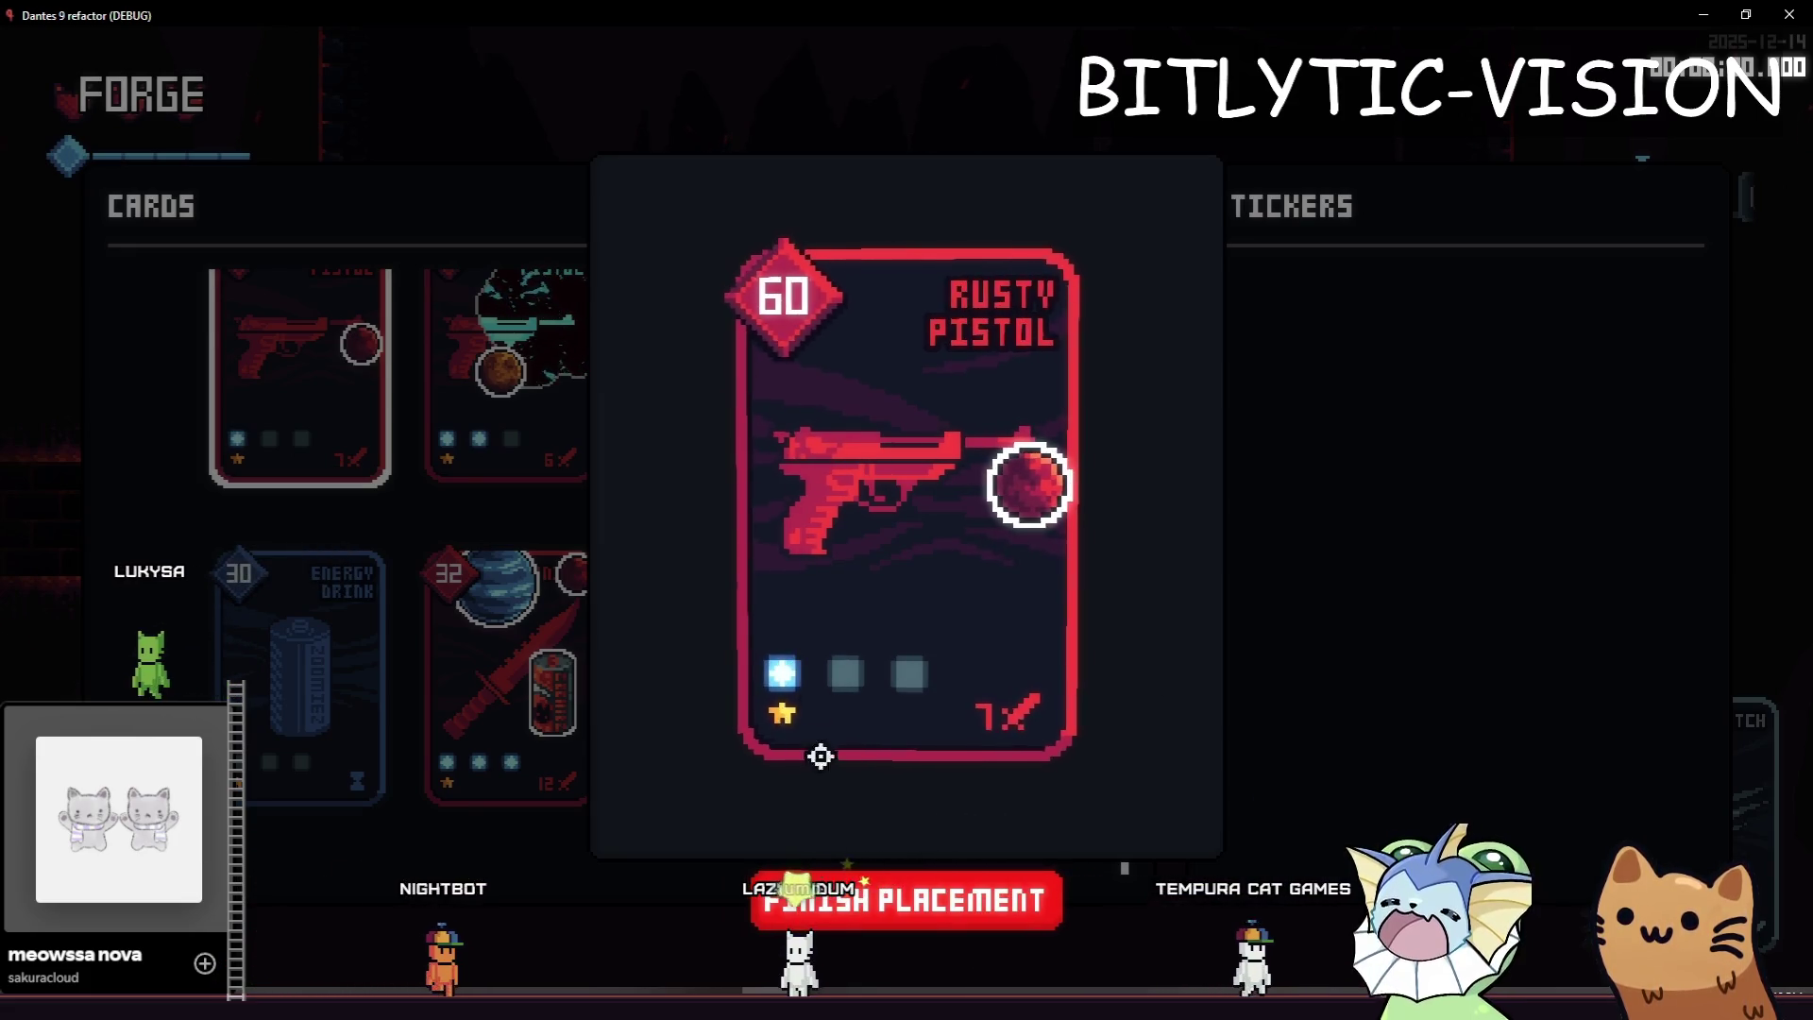
click(937, 885)
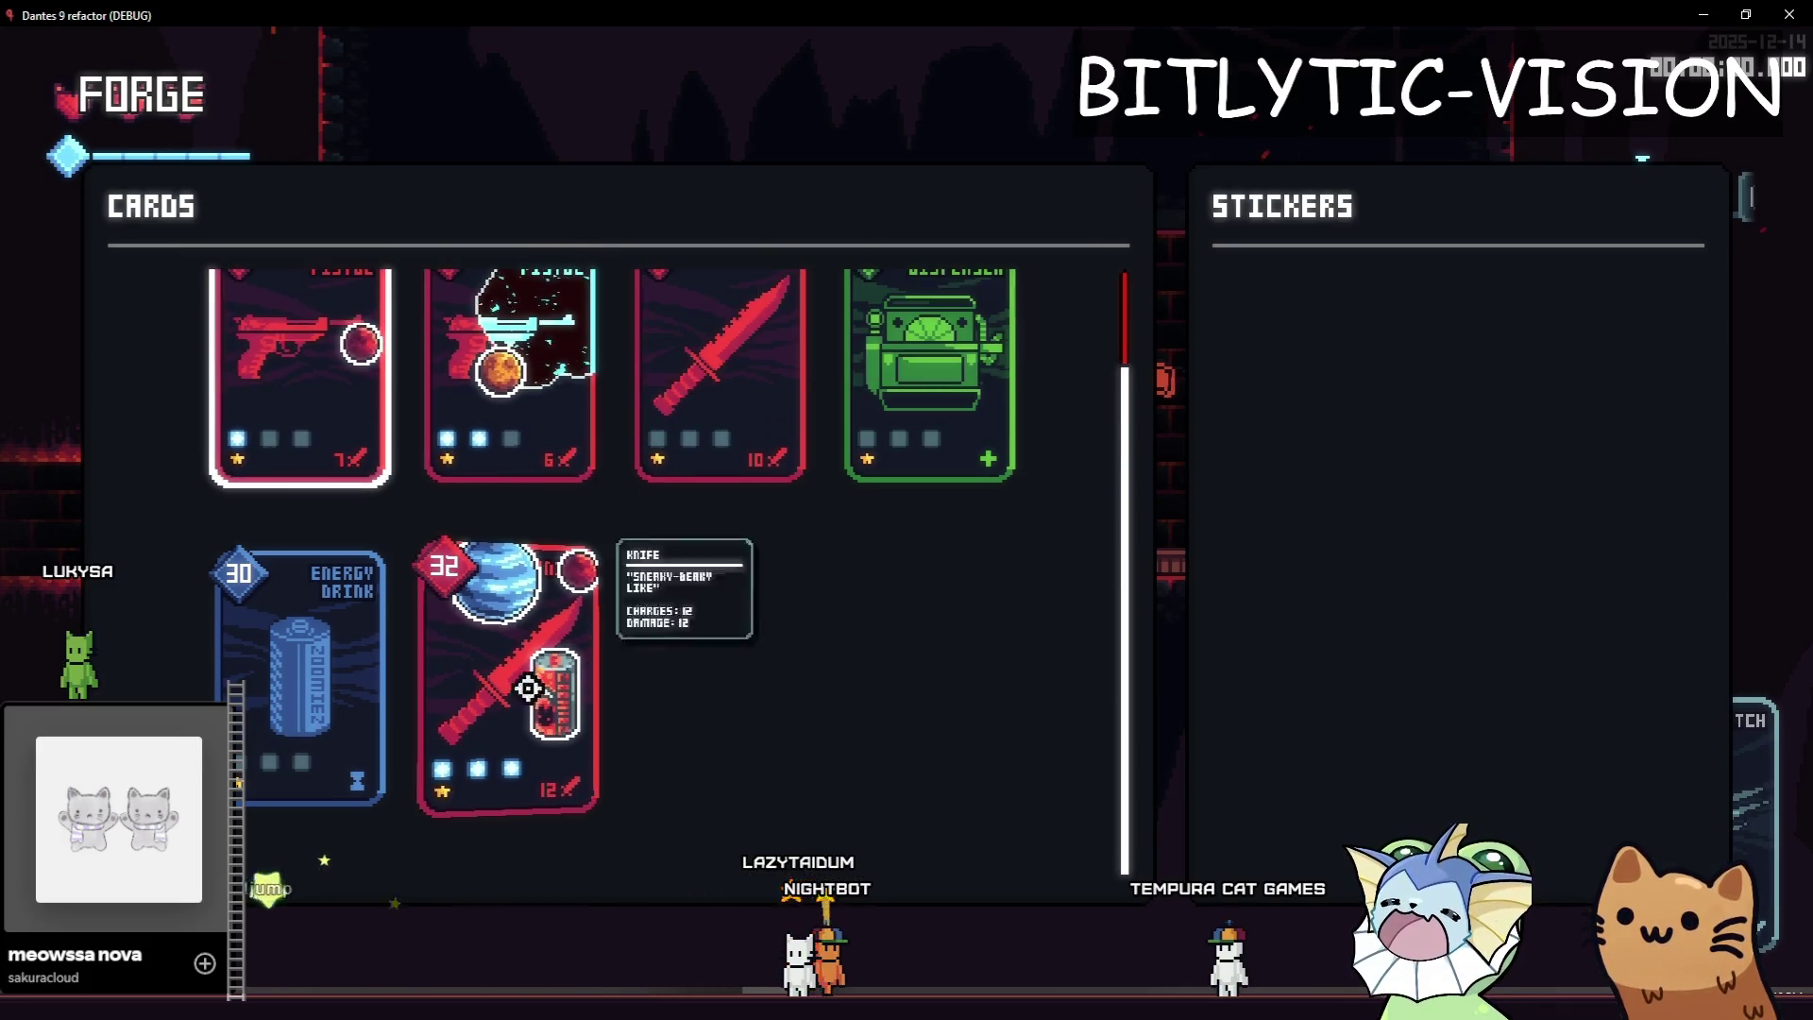
key(Escape)
key(F1)
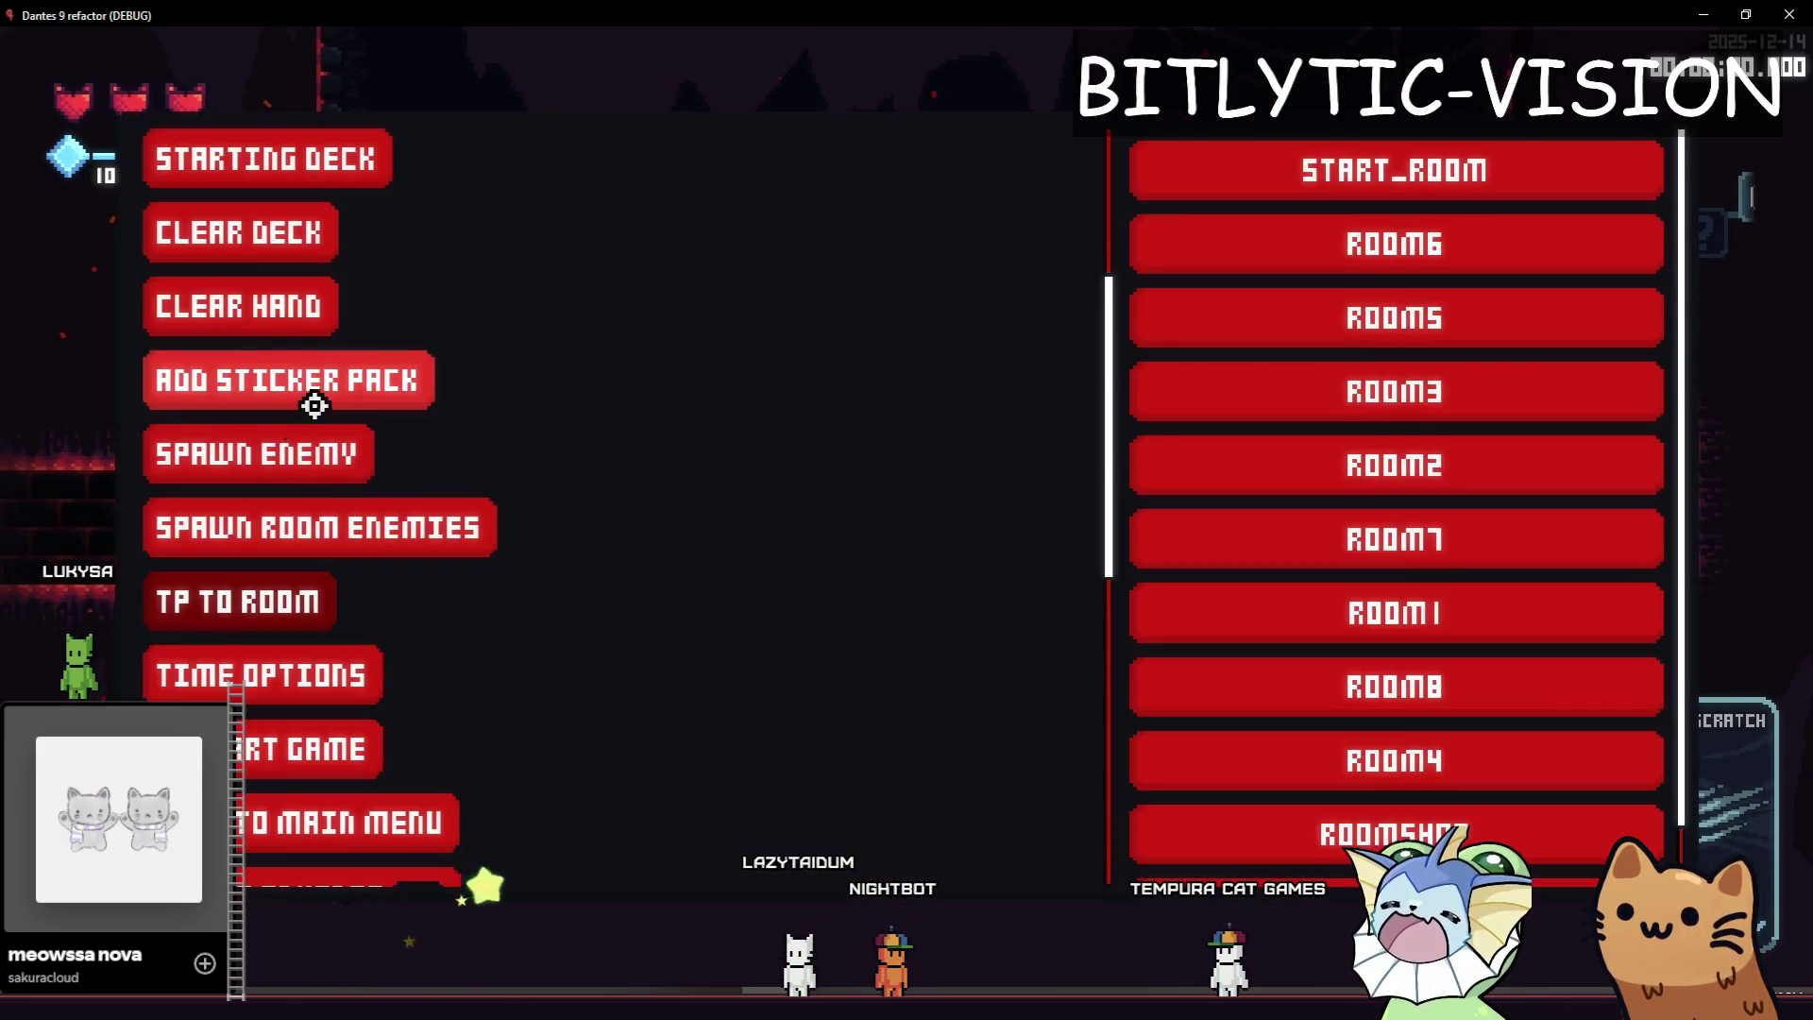
click(335, 377)
double_click(335, 377)
Open a sticker pack and place Neptune on the Rusty Pistol, dropping its cost to 48.
key(F1)
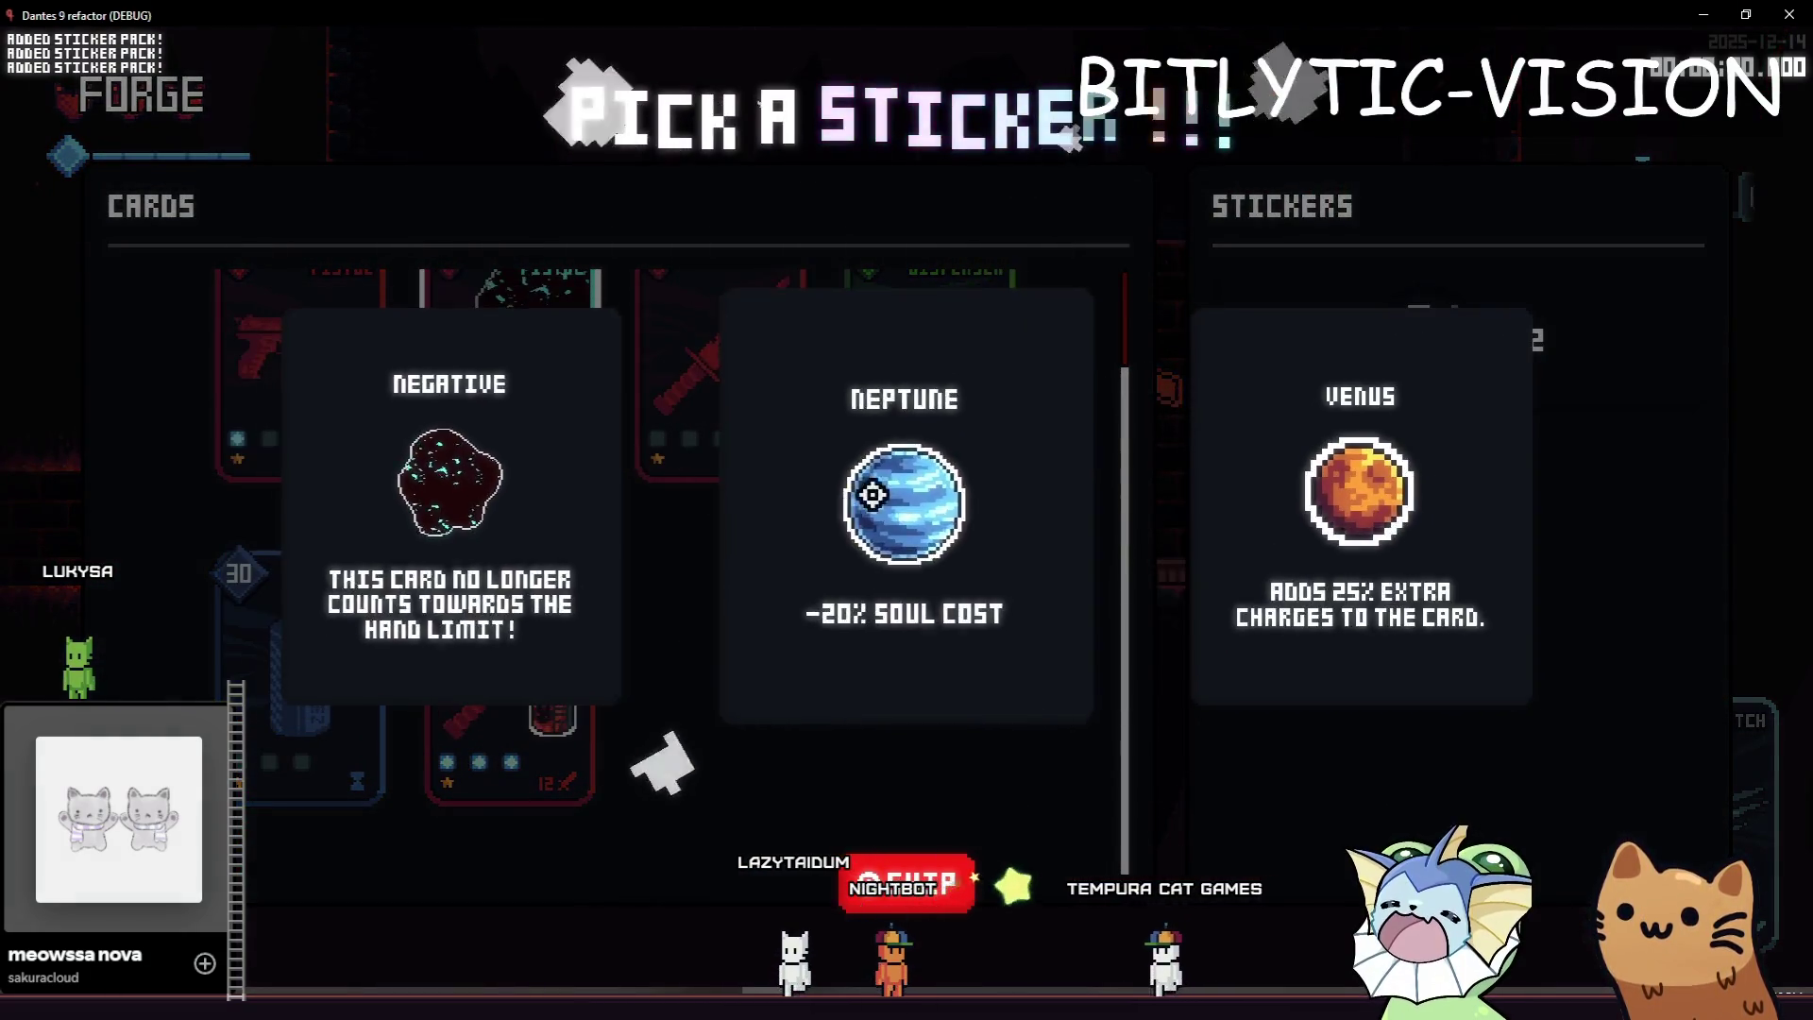
click(849, 416)
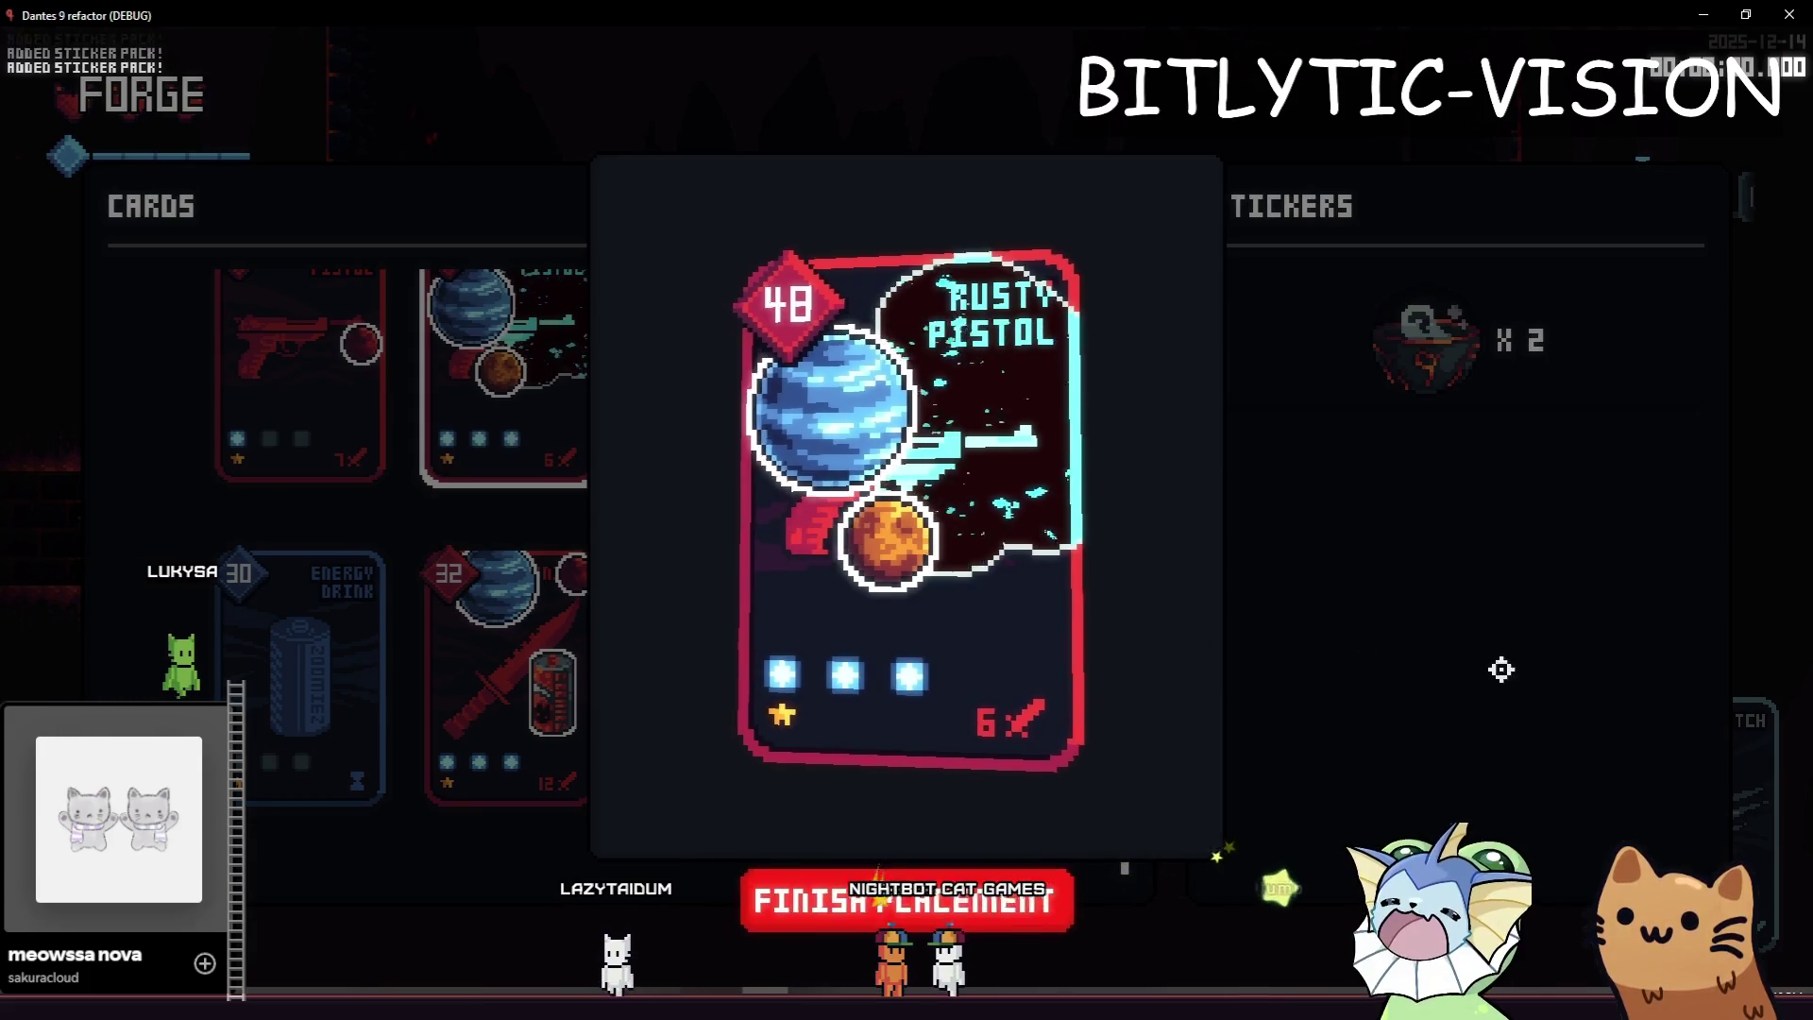
click(1307, 697)
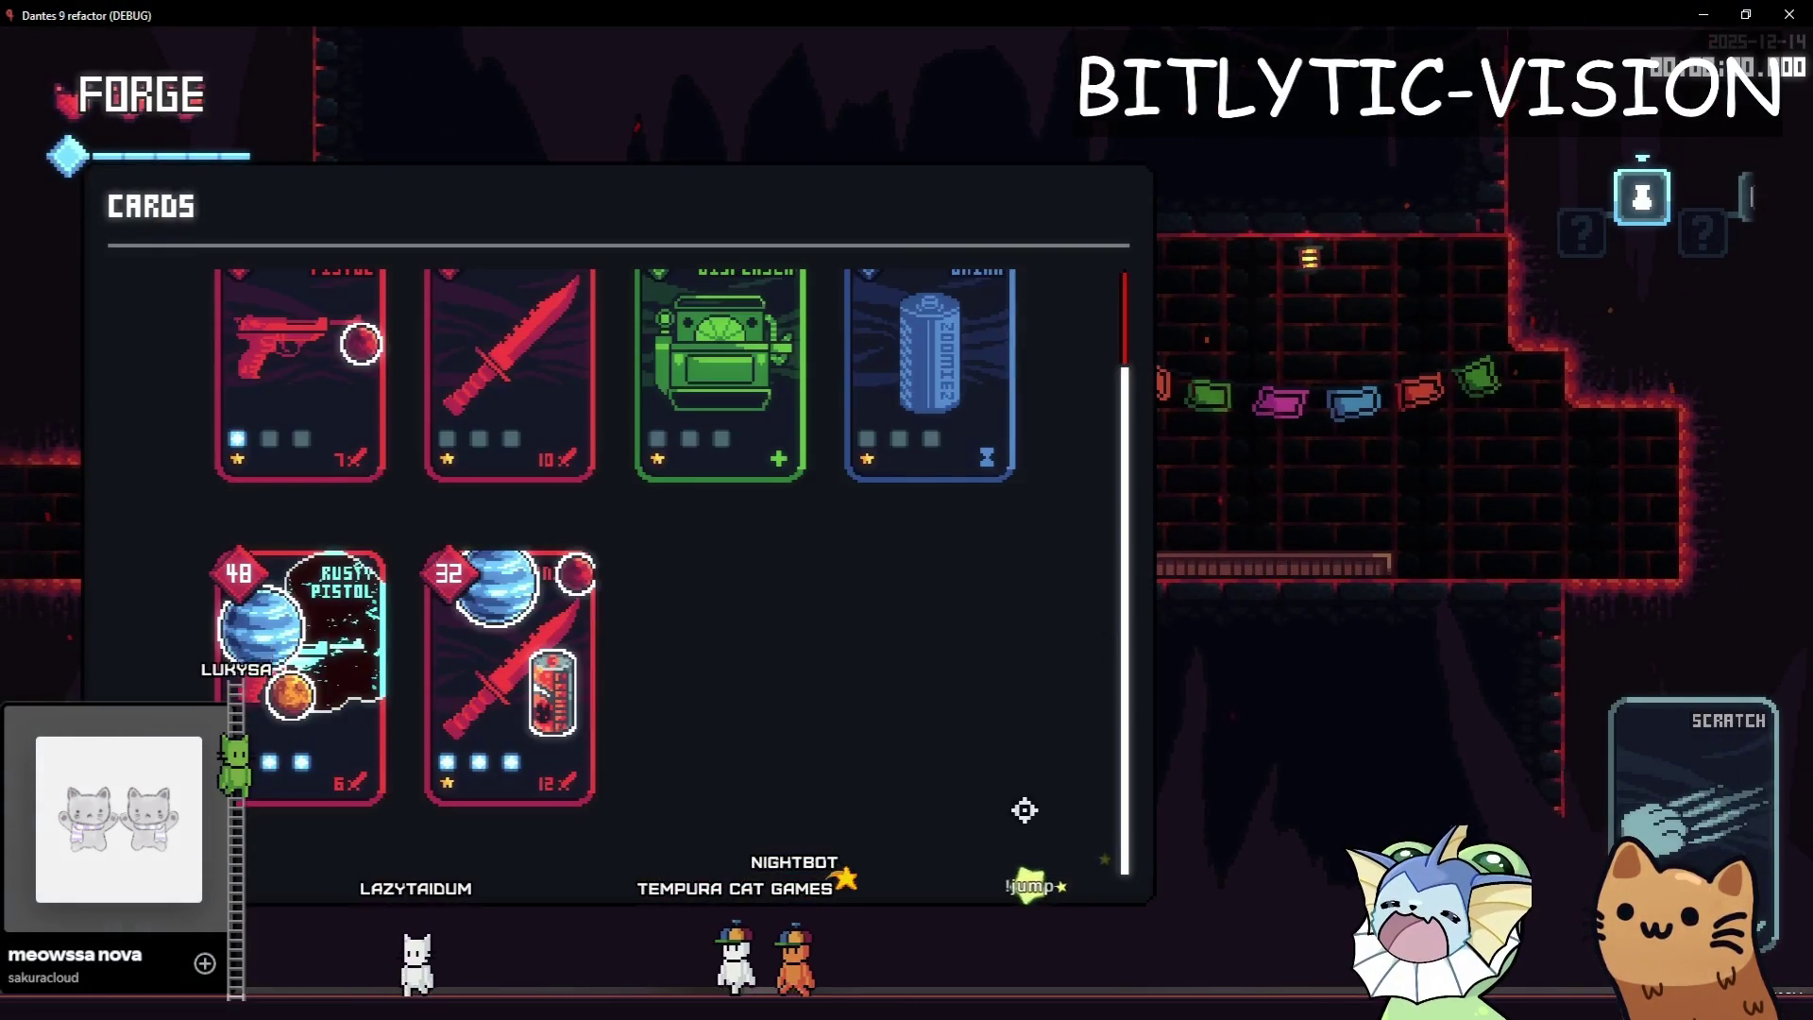
Scroll the Forge card list and read the card tooltips, then stop the game with F8.
scroll(963, 770, up, 2)
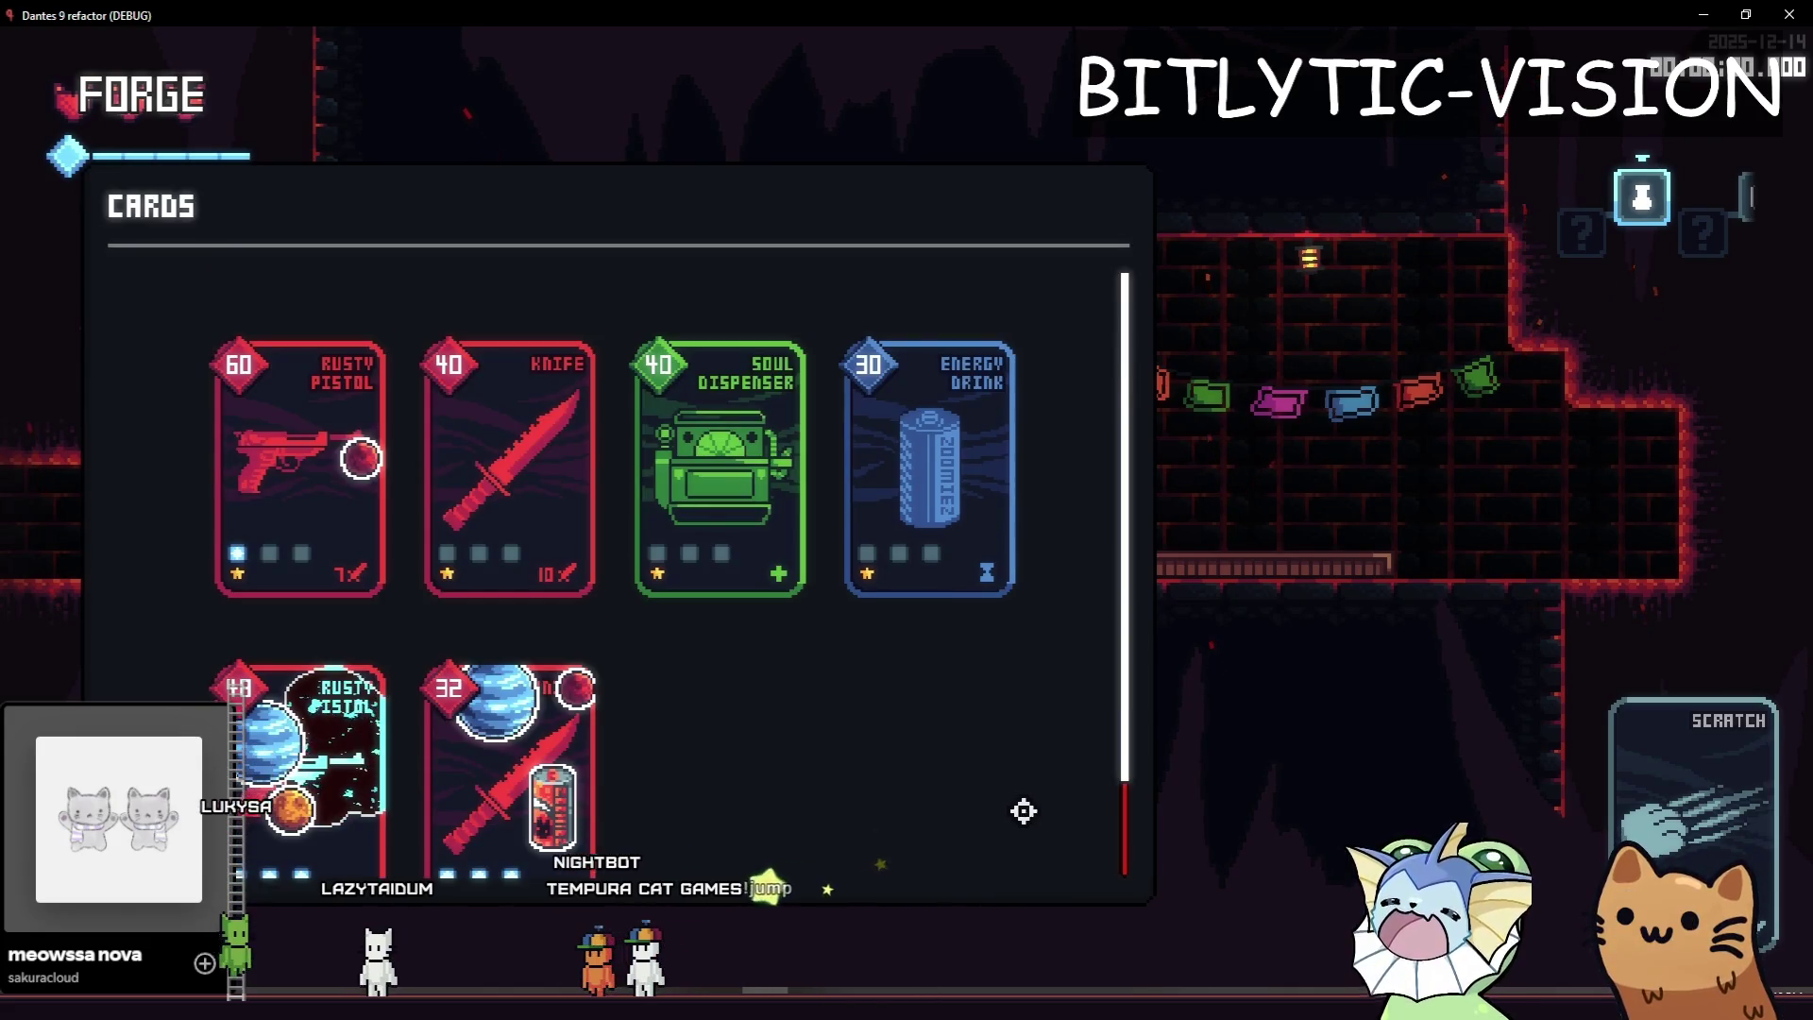
mouse_move(348, 770)
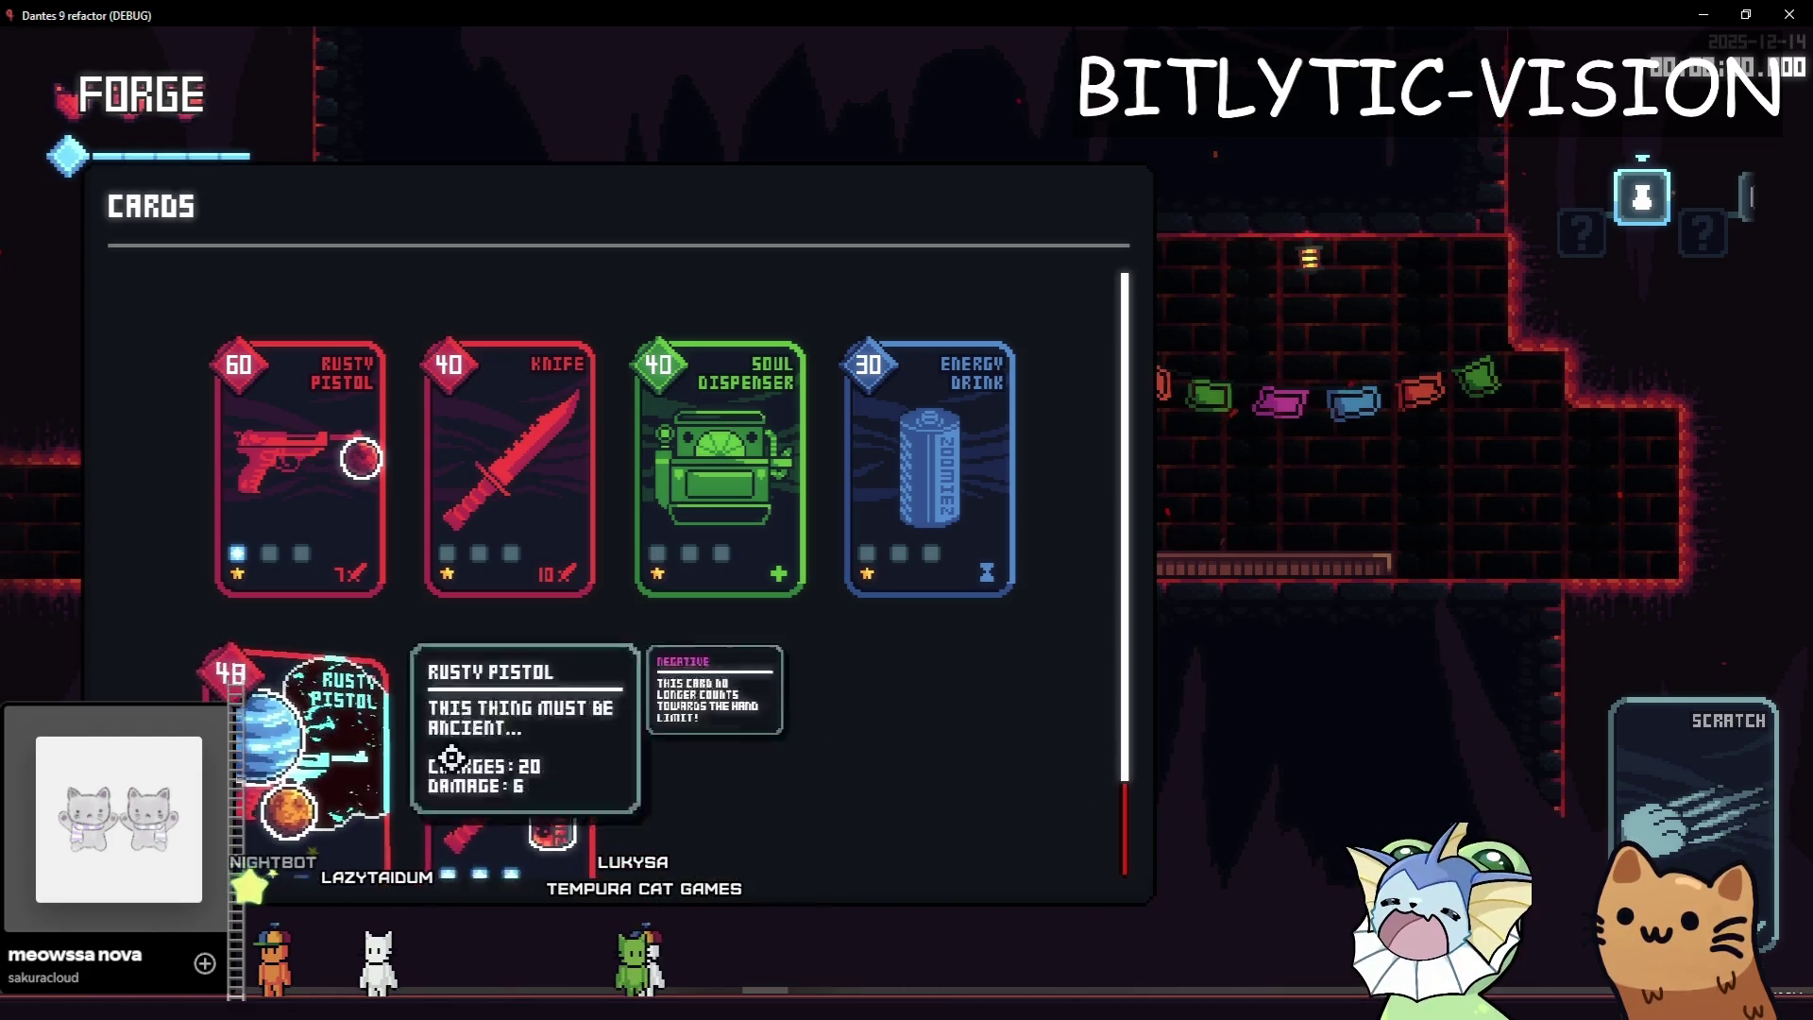
mouse_move(547, 770)
scroll(541, 763, down, 2)
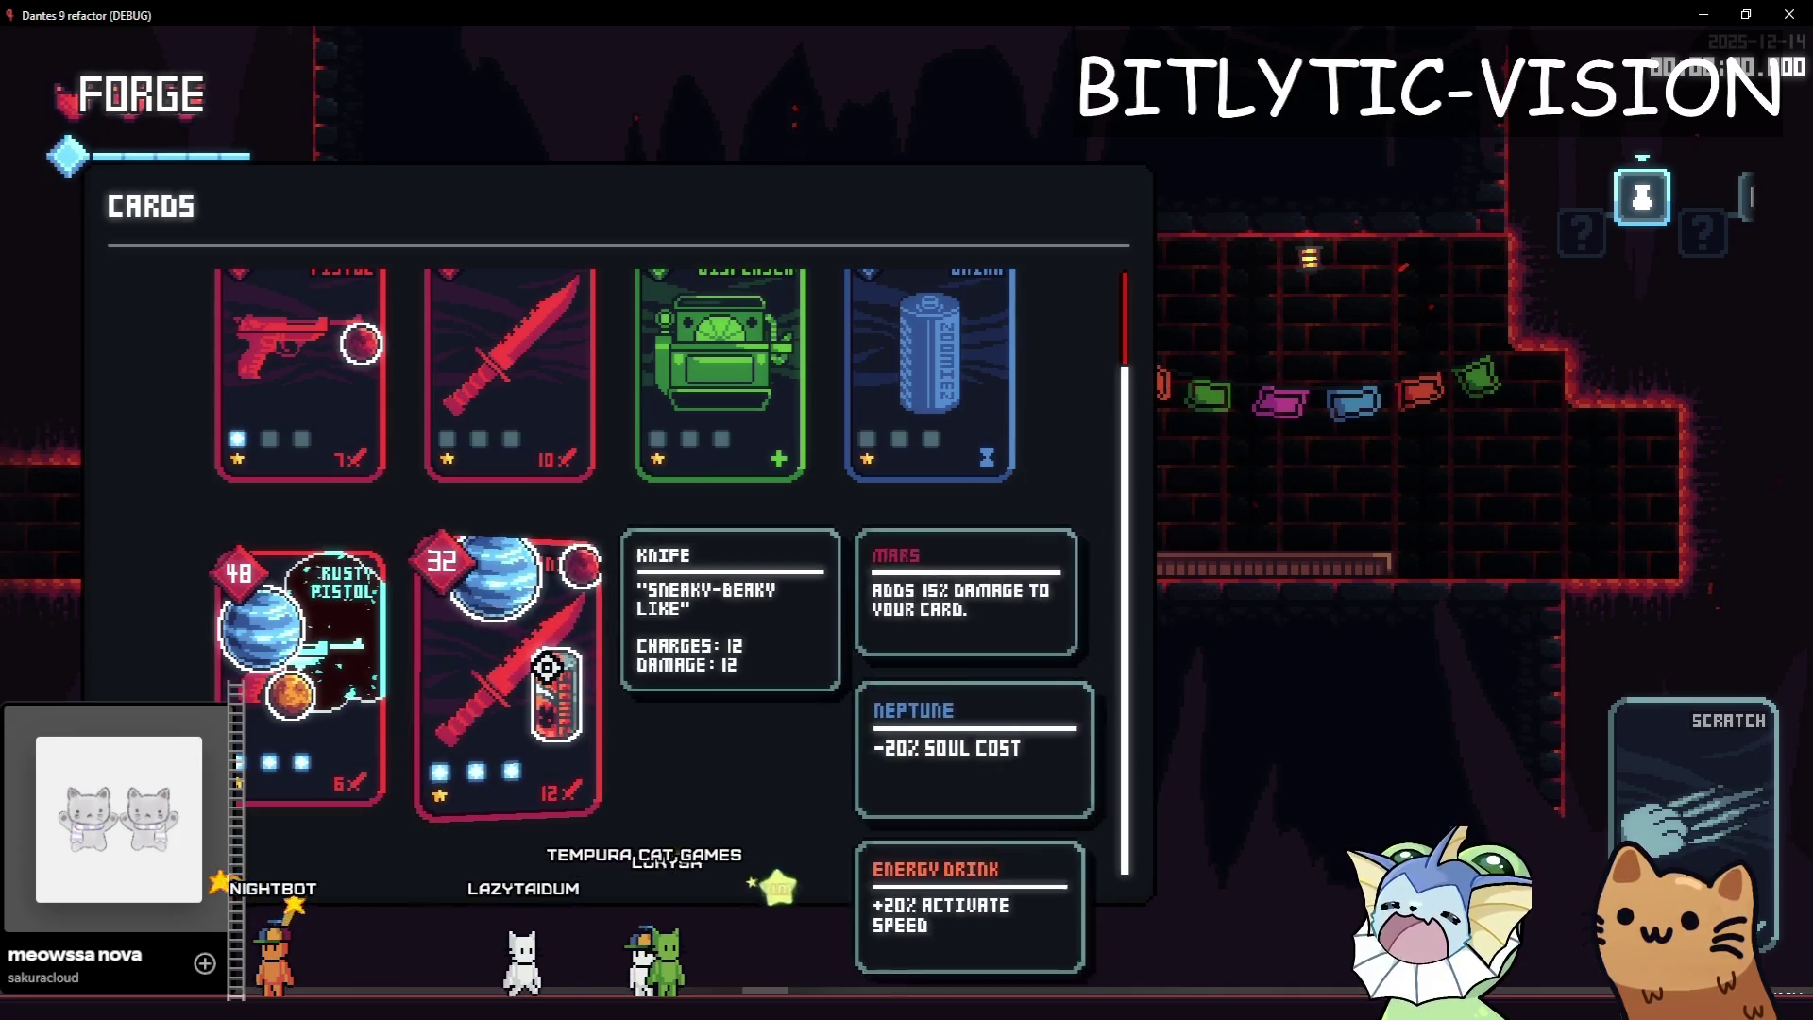
scroll(721, 629, up, 2)
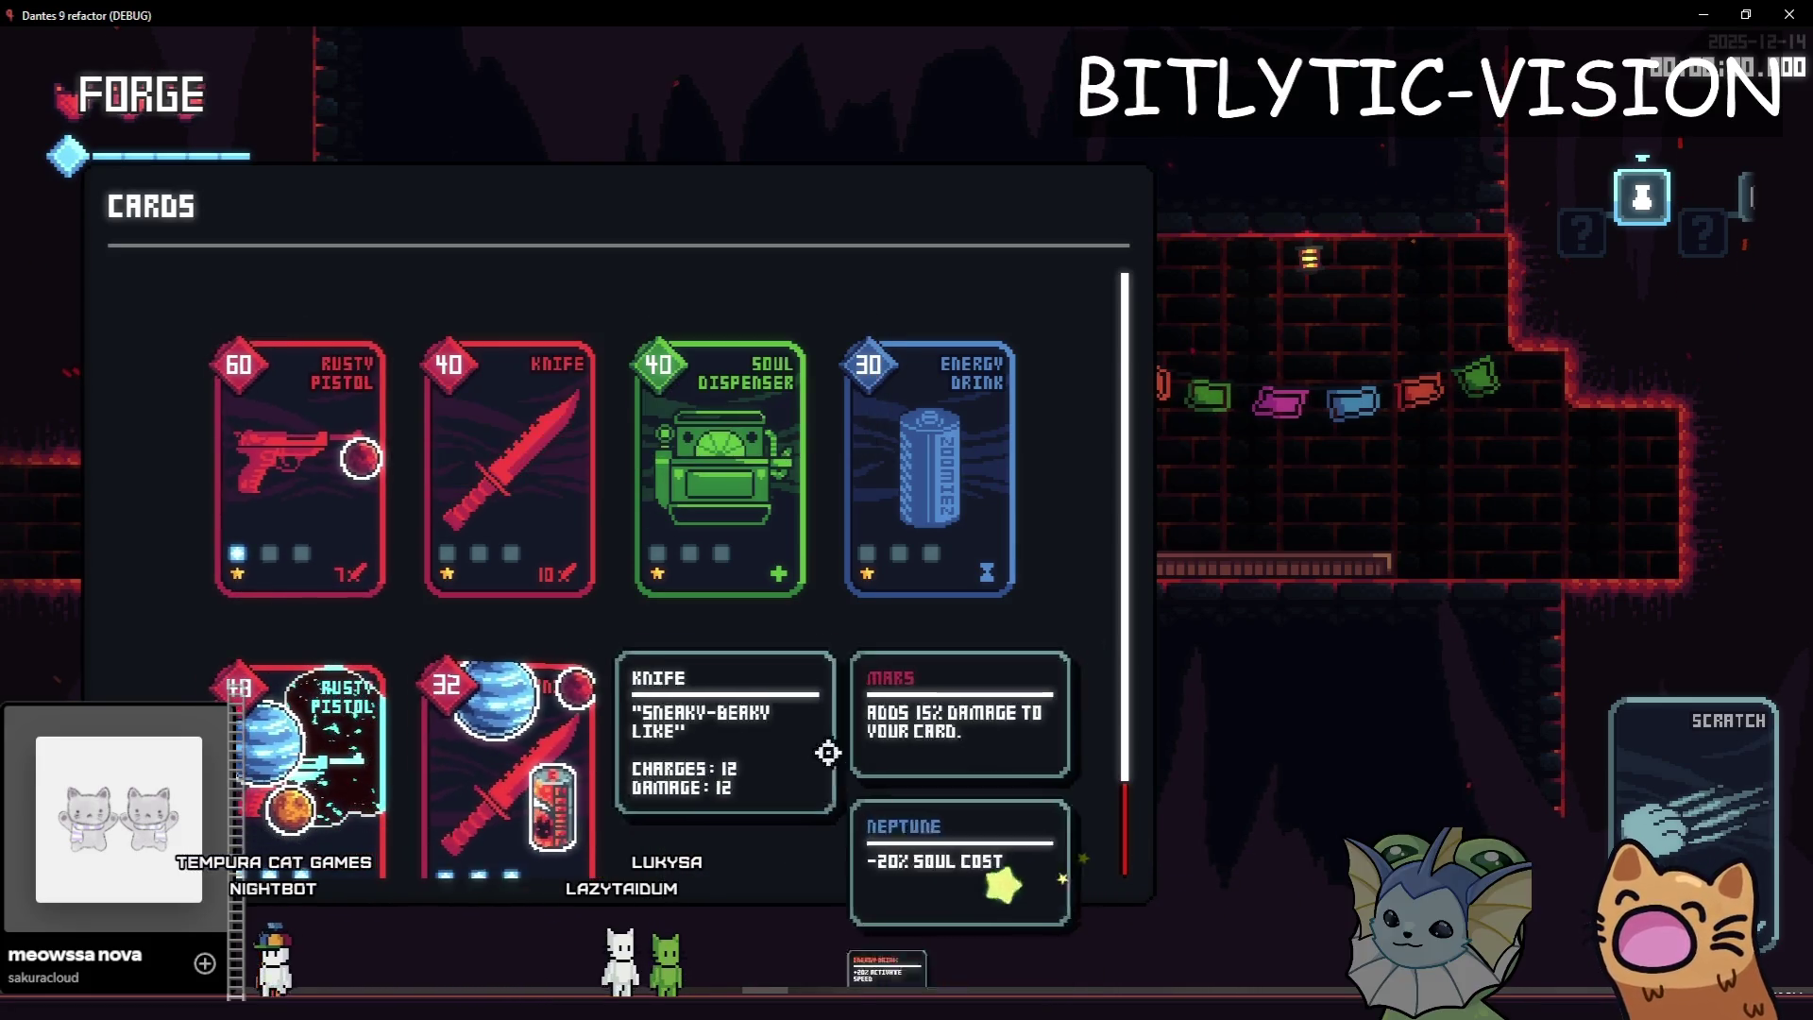
scroll(491, 651, down, 2)
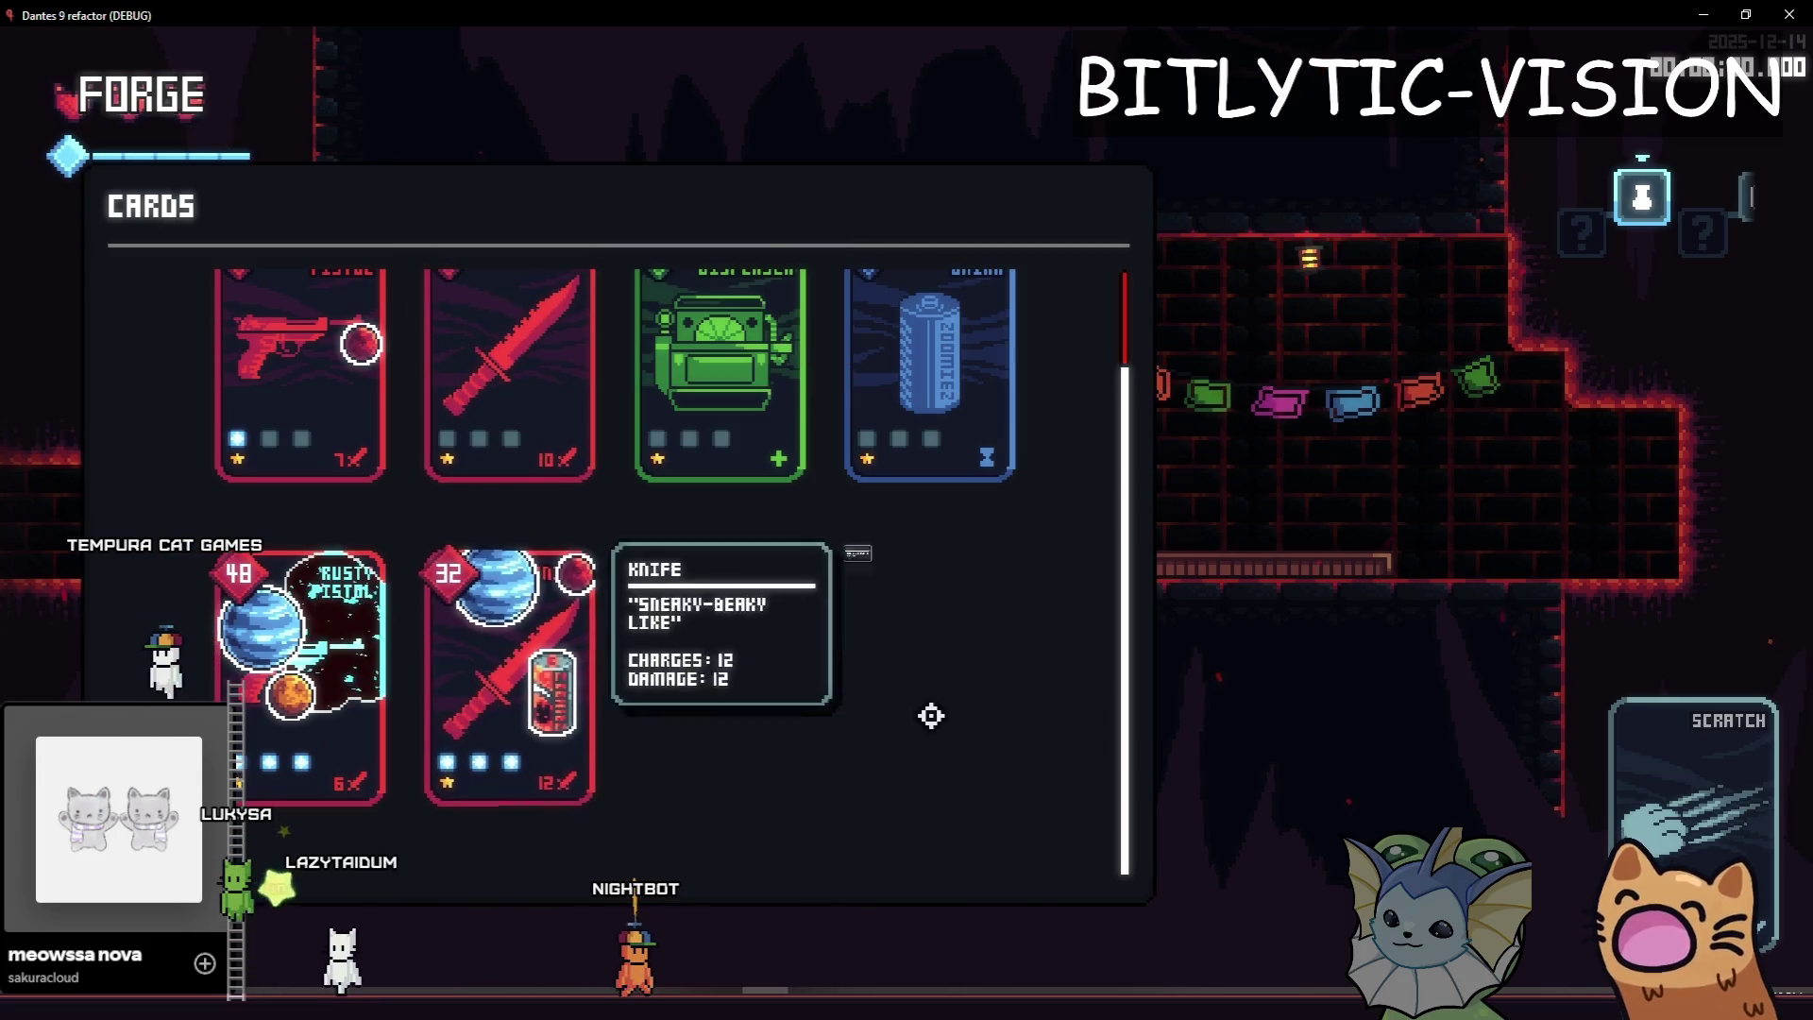
scroll(931, 714, up, 2)
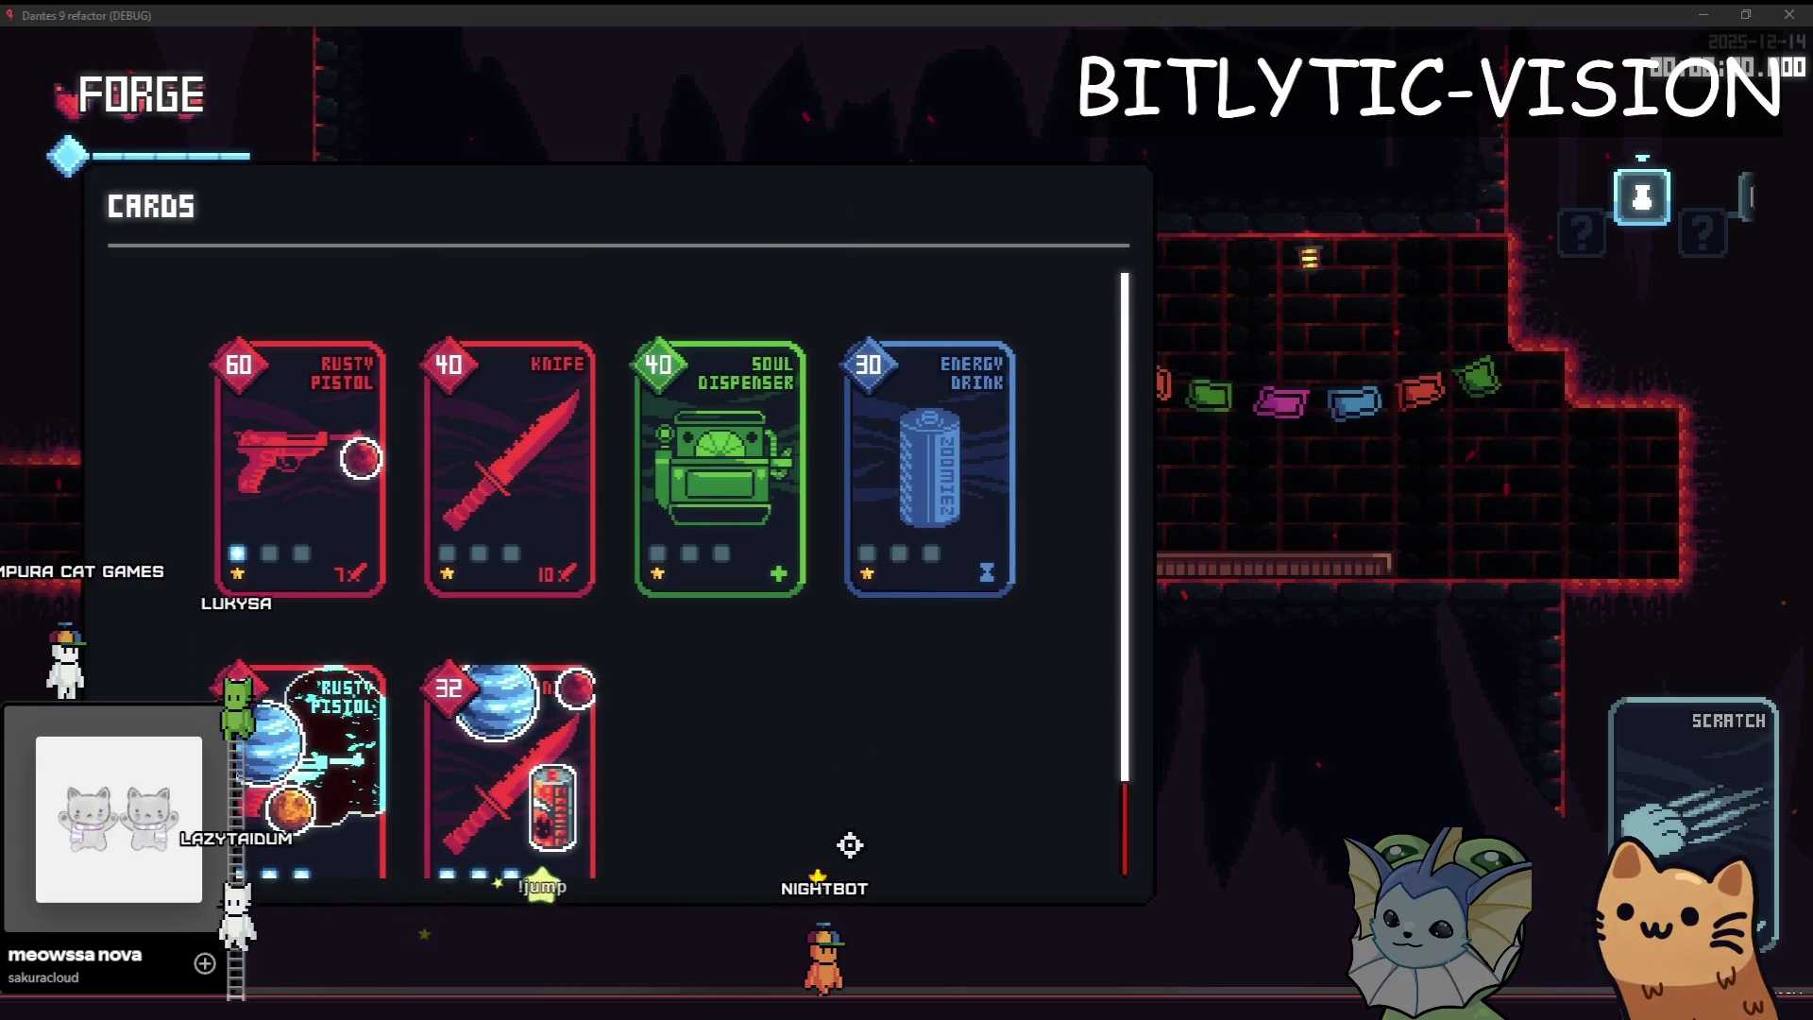
key(F8)
scroll(876, 332, up, 4)
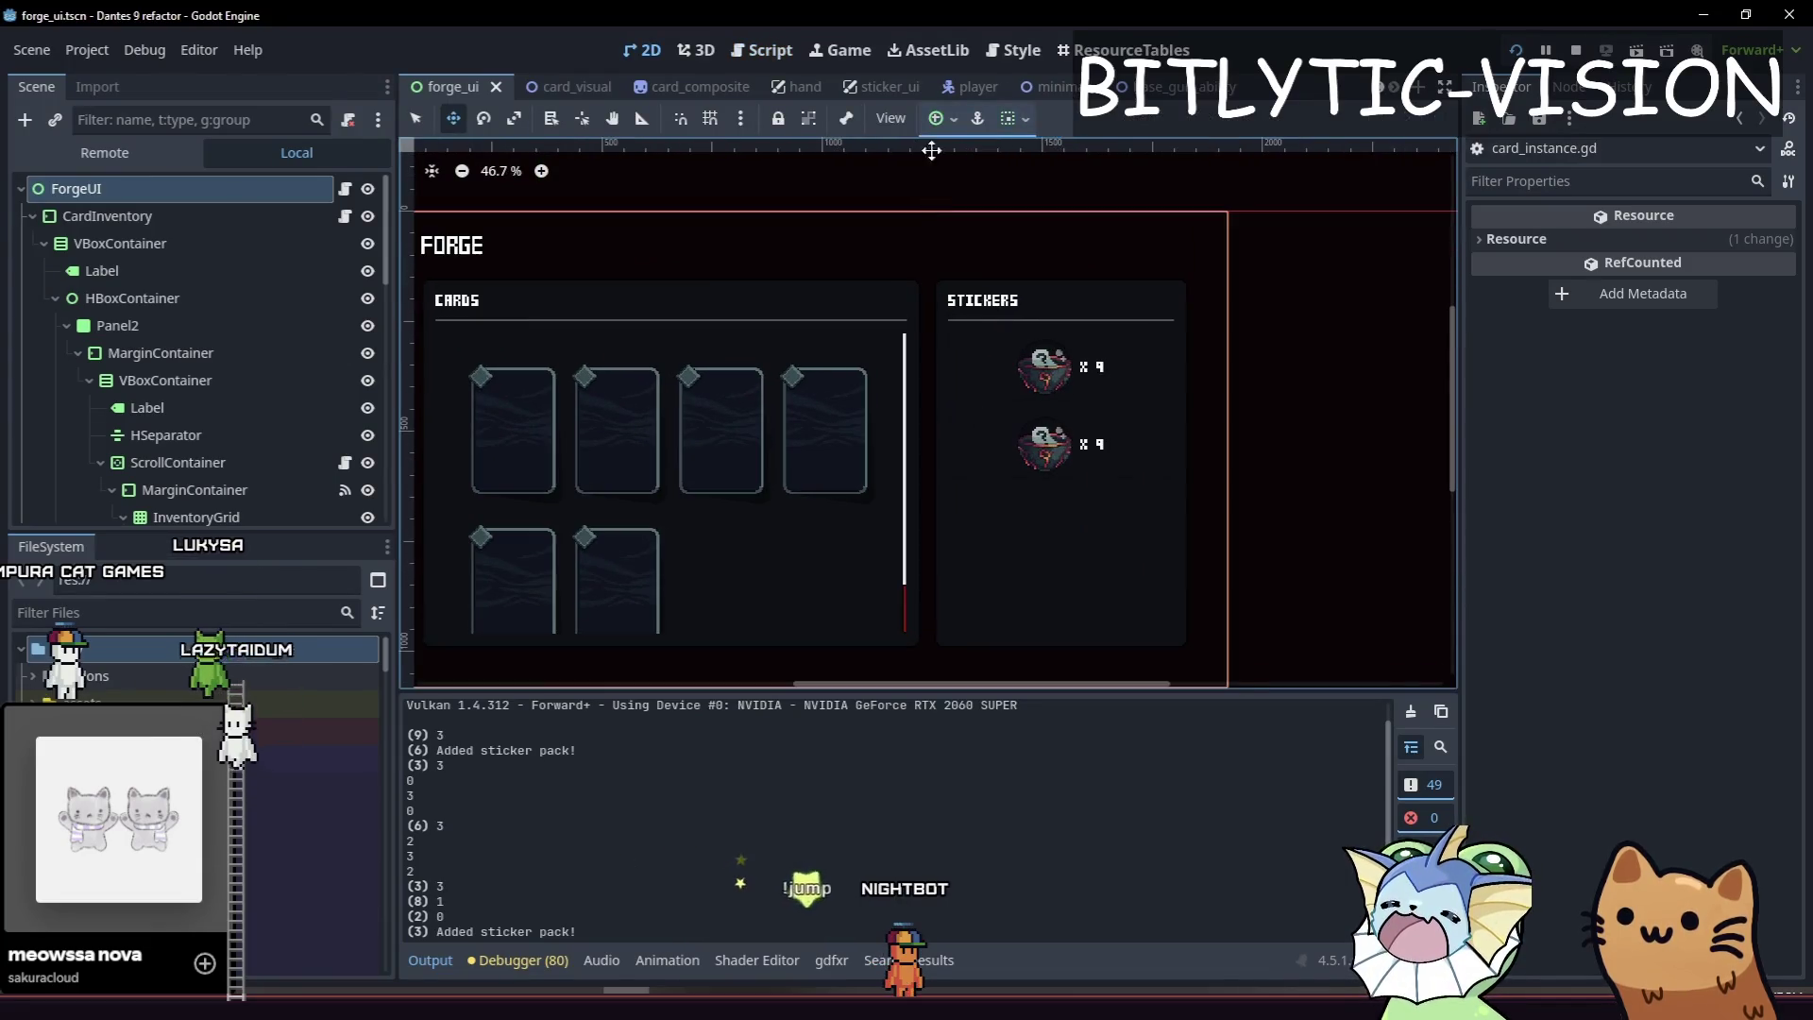
In card_composite, set StickerPip's gradient Texture to 3 px wide and 3 px high.
click(689, 87)
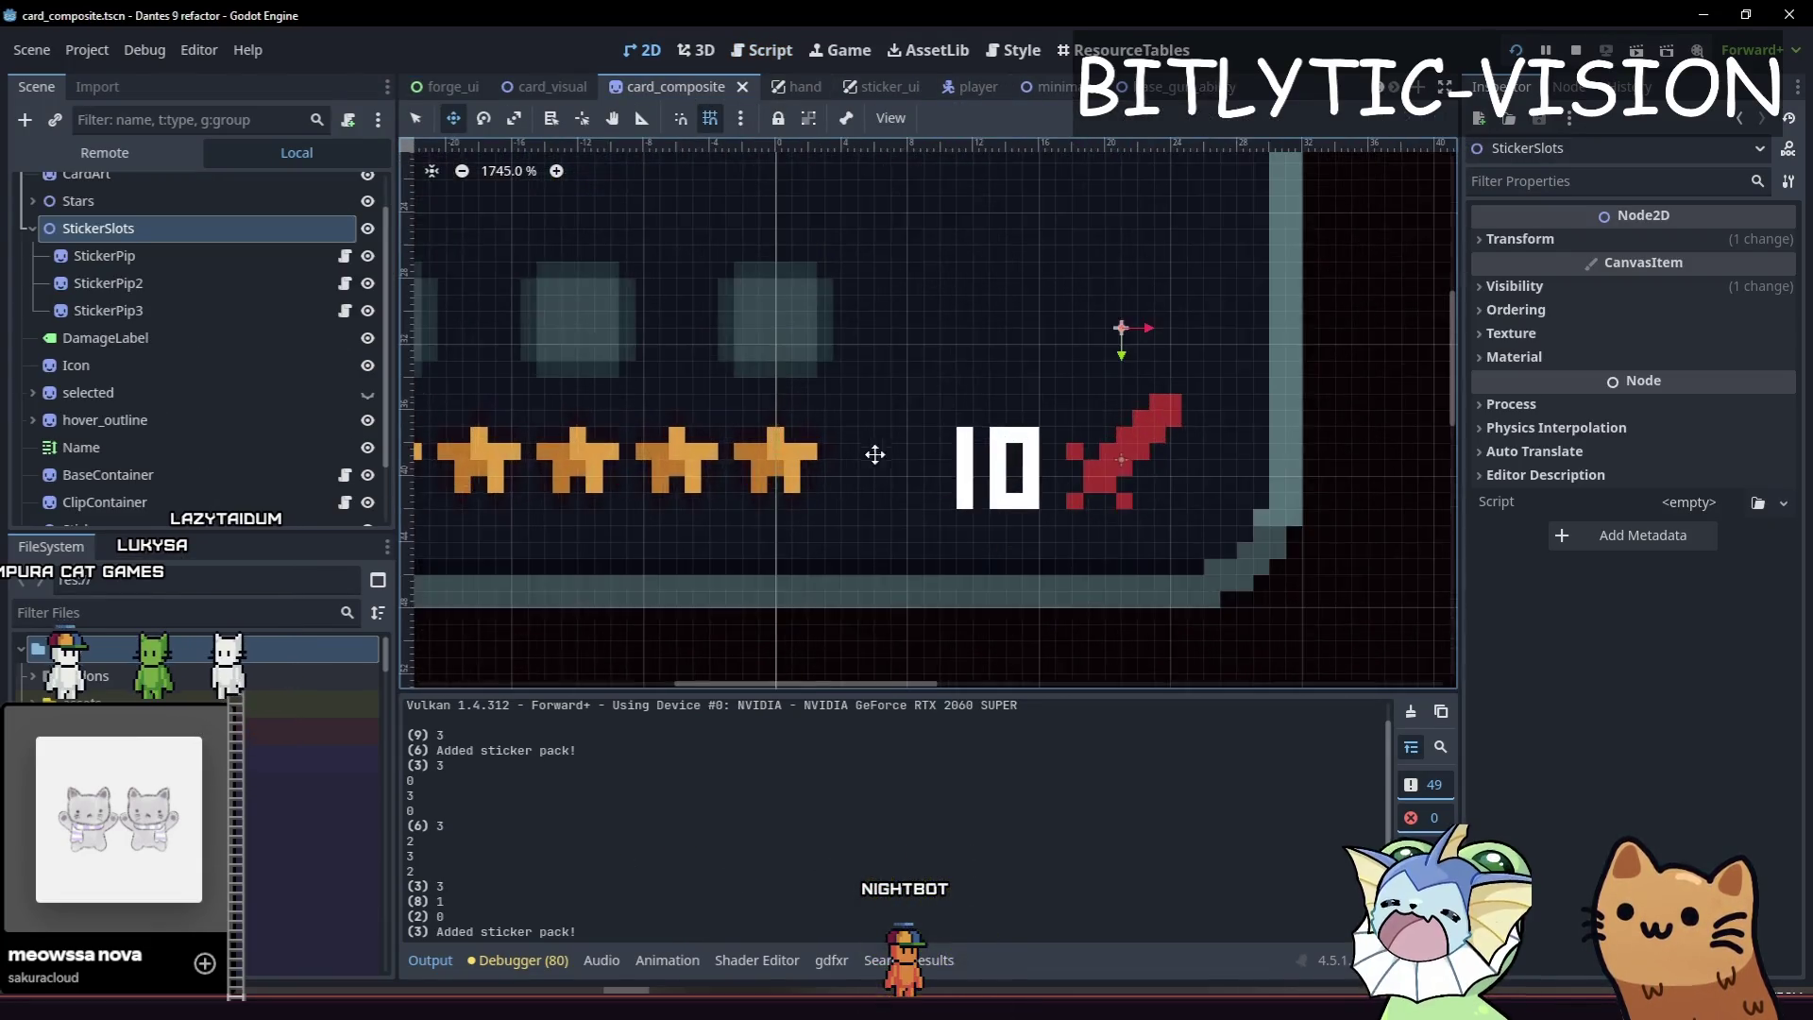
scroll(972, 482, up, 4)
click(224, 268)
click(220, 282)
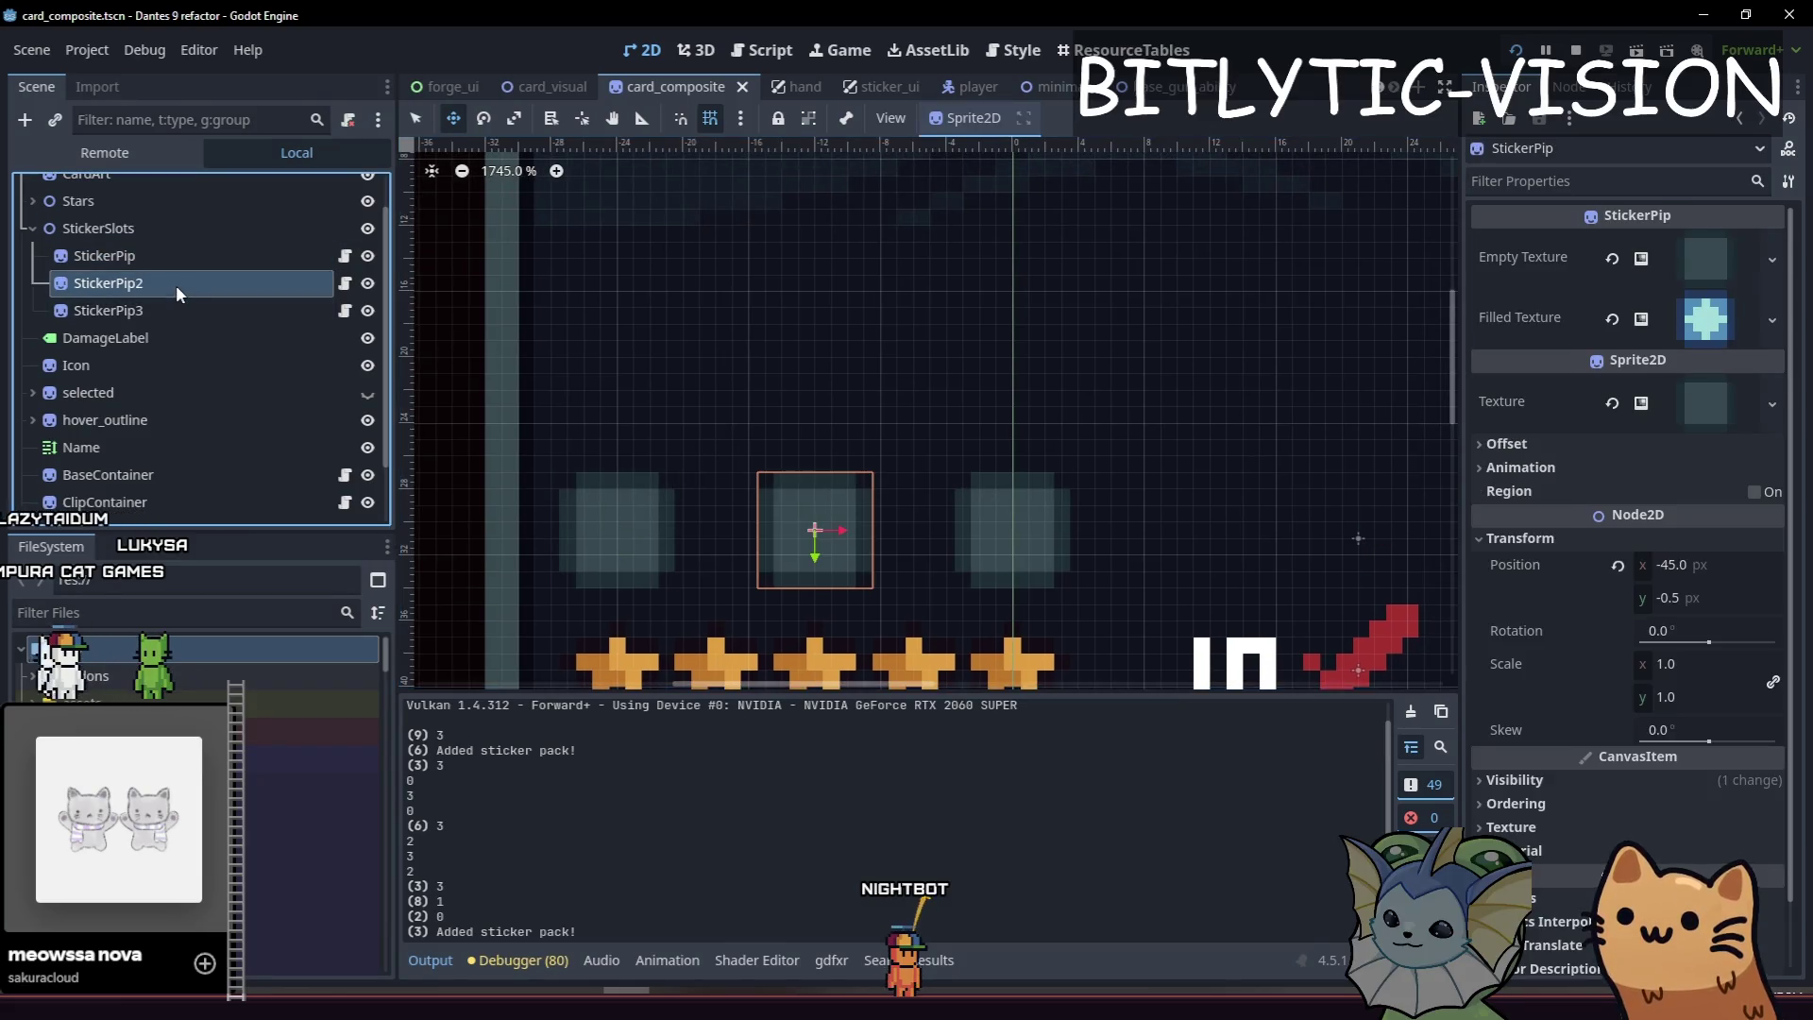
click(139, 267)
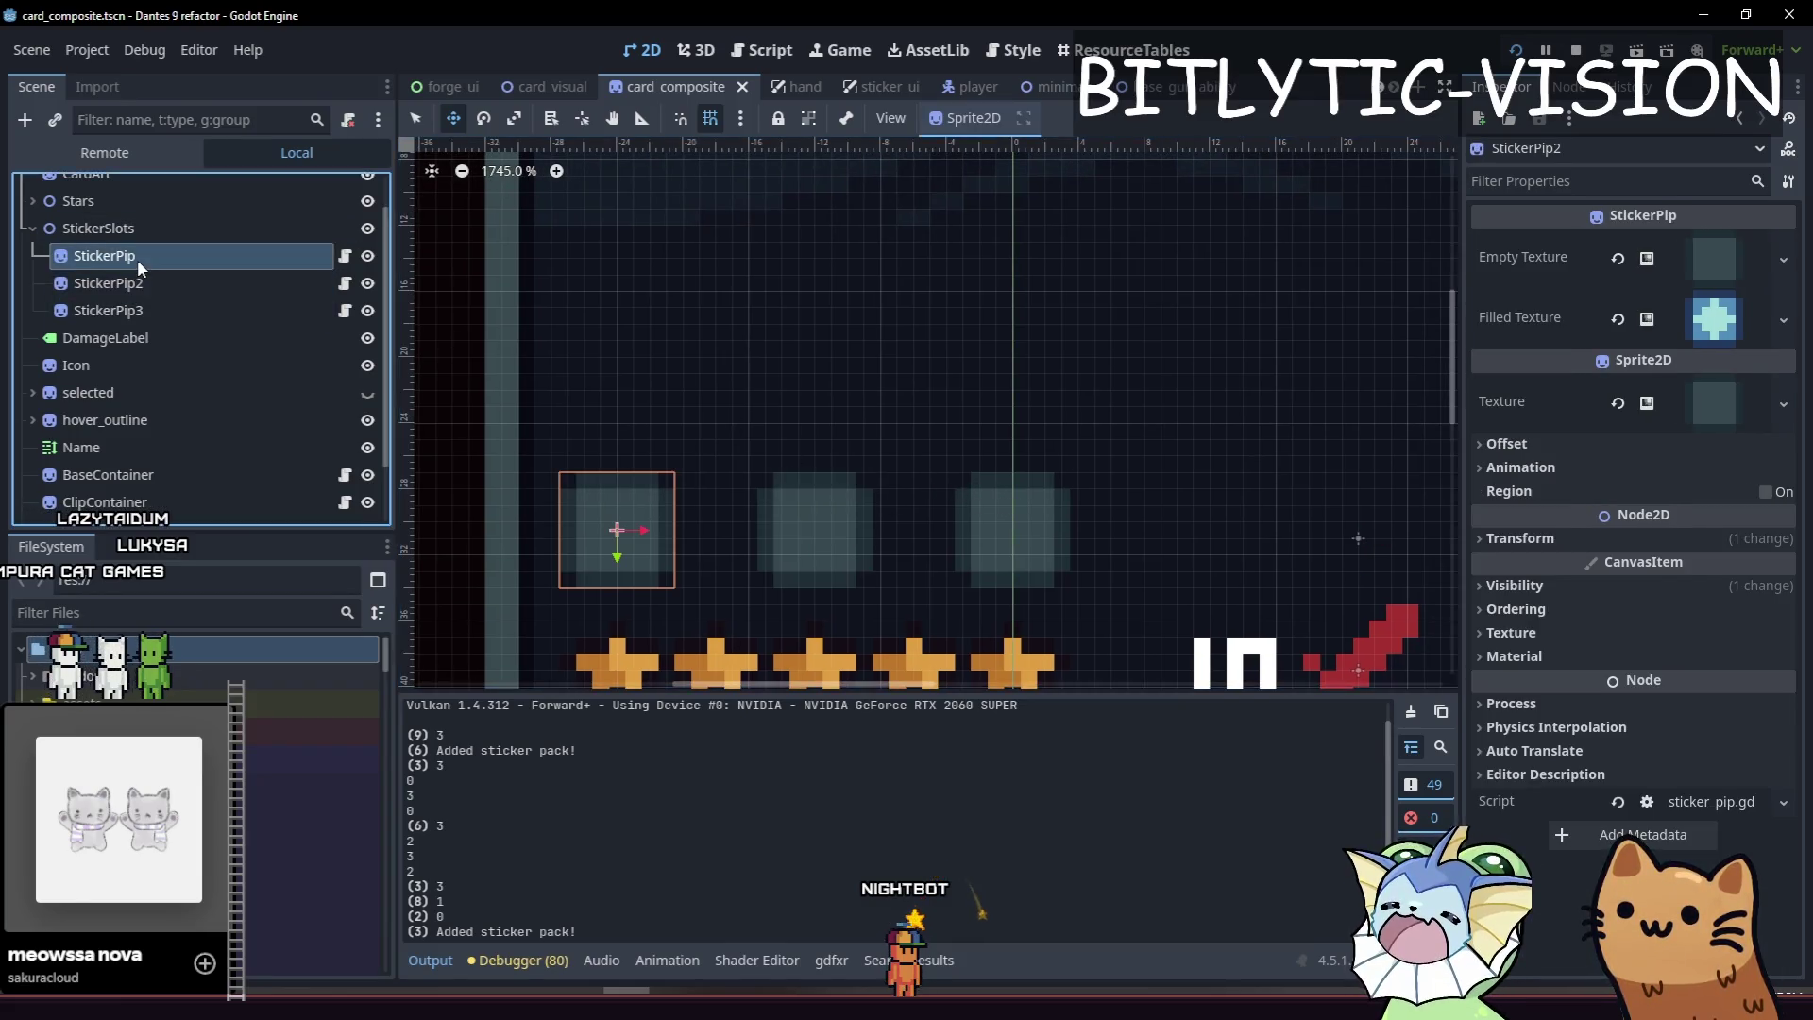
click(1673, 404)
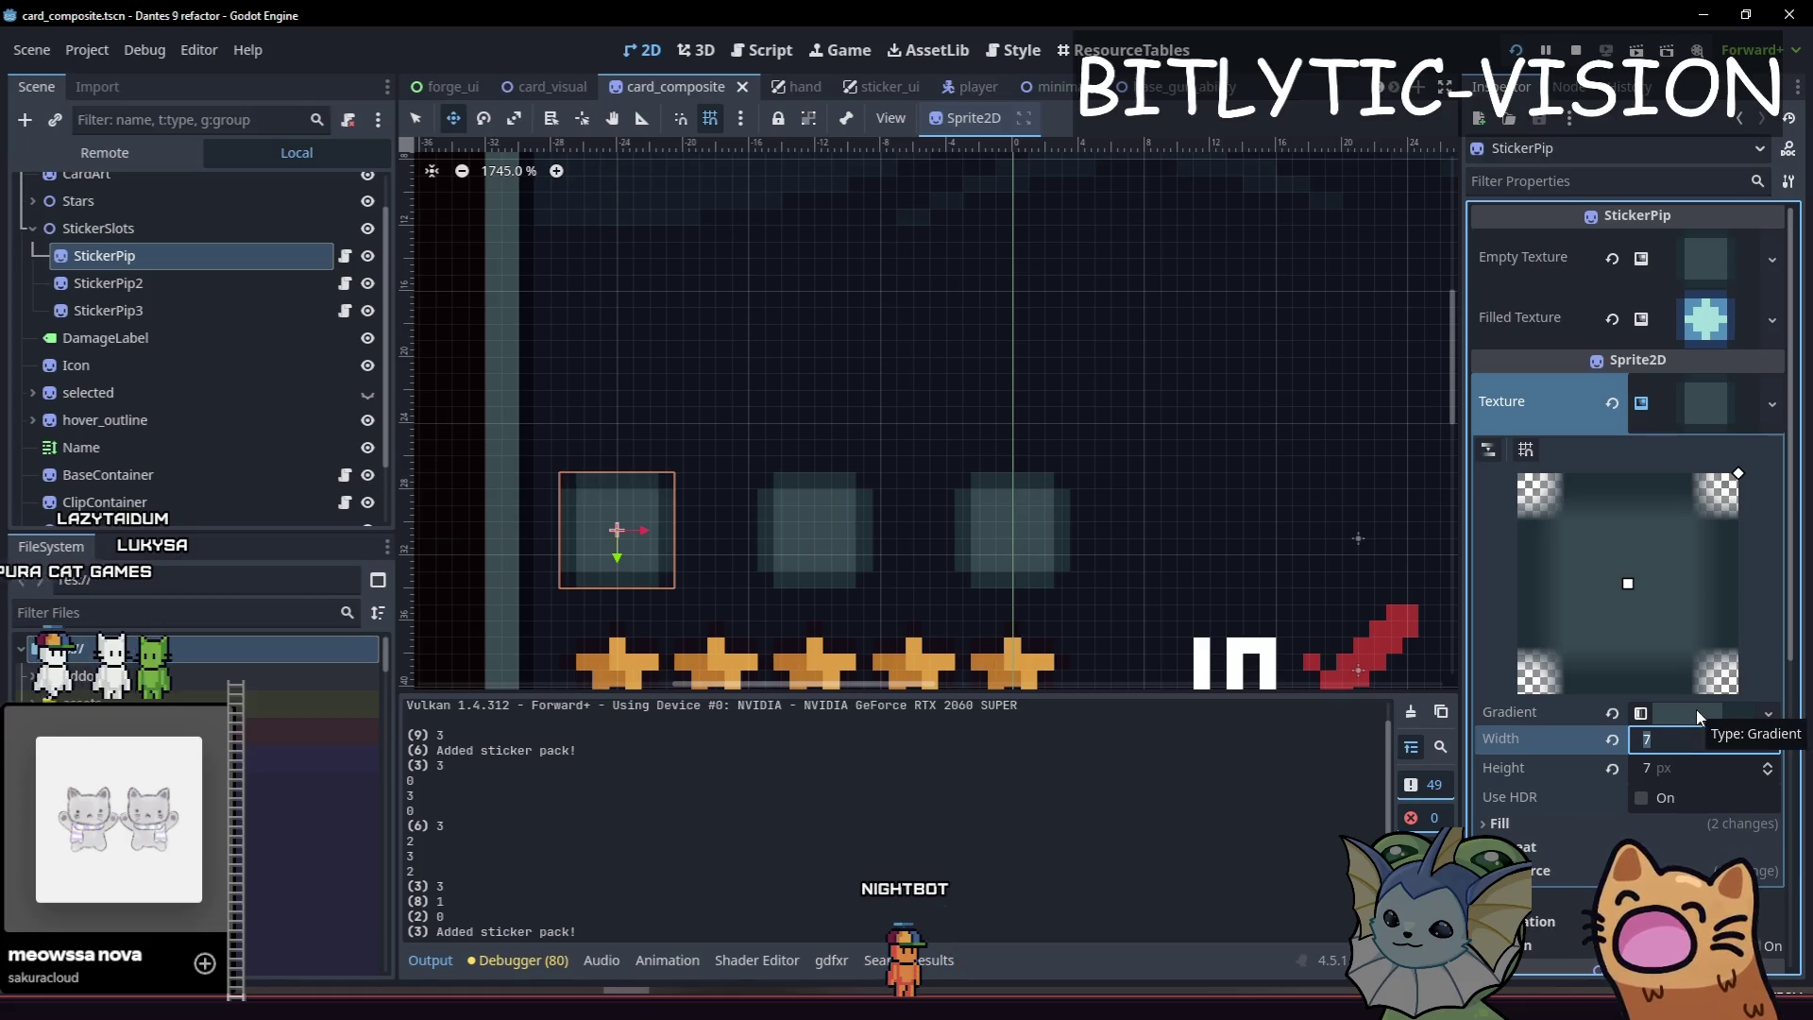
text(3)
key(Return)
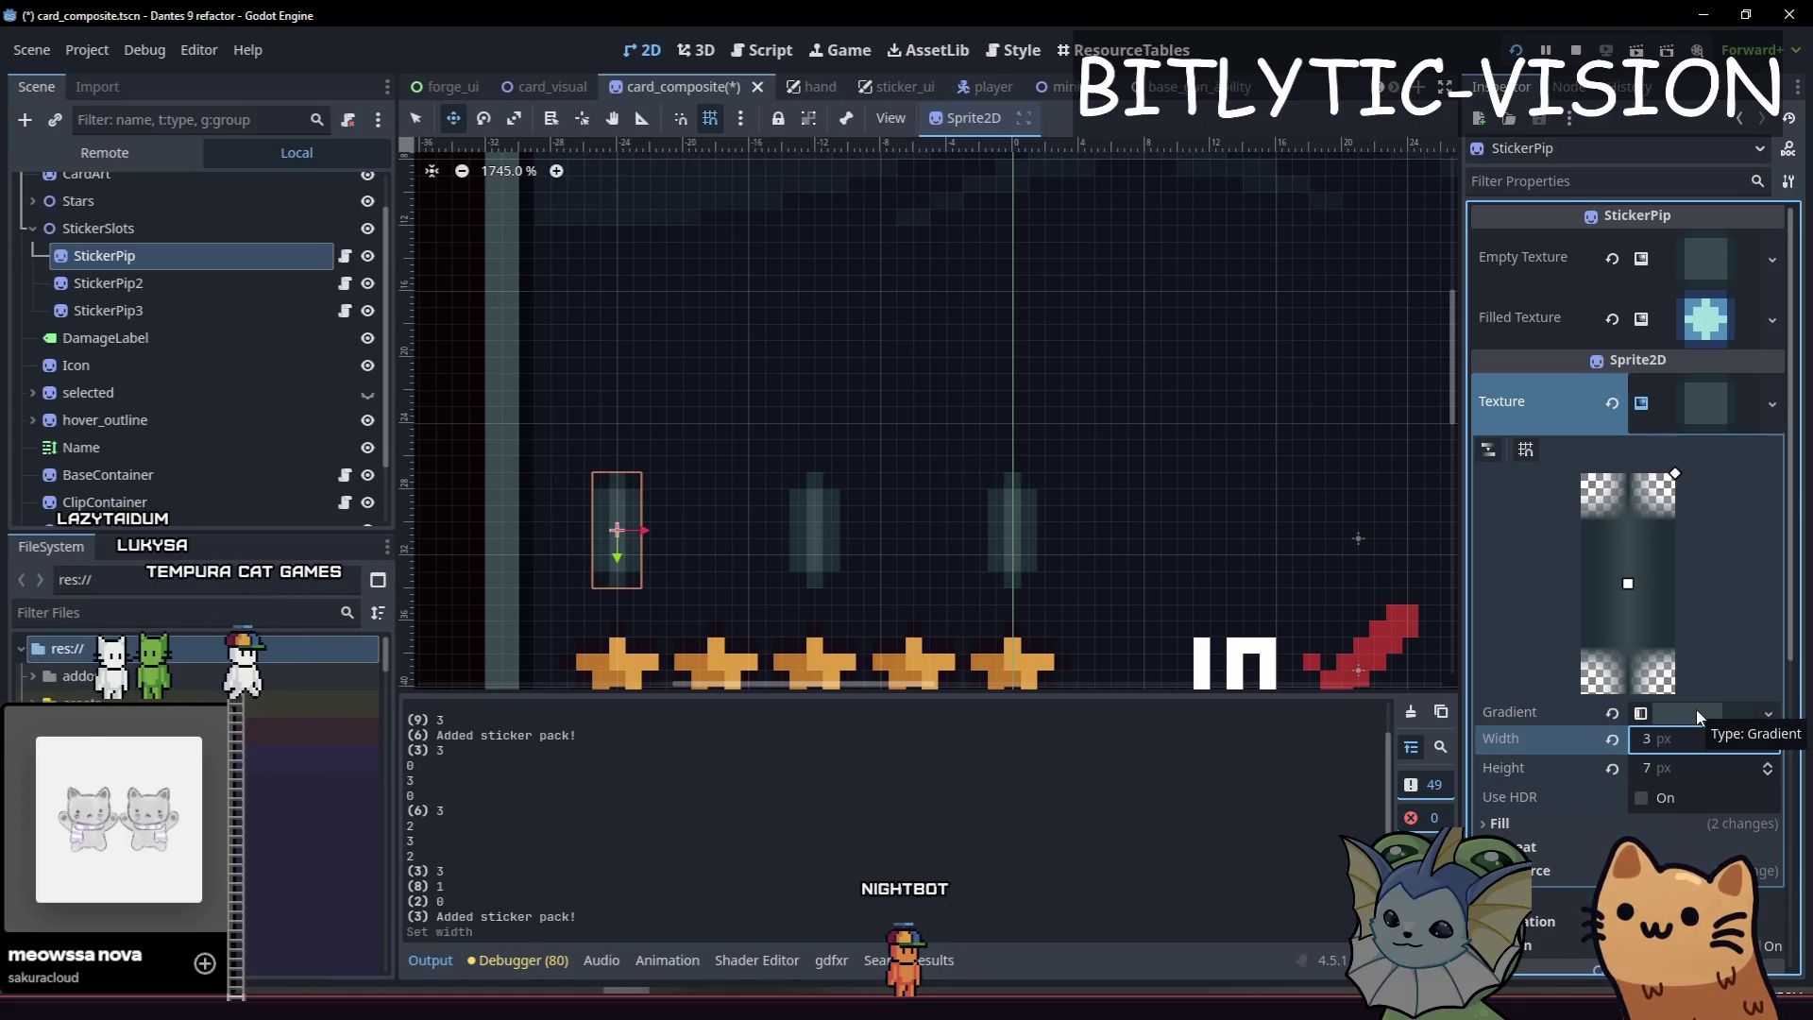
click(1670, 770)
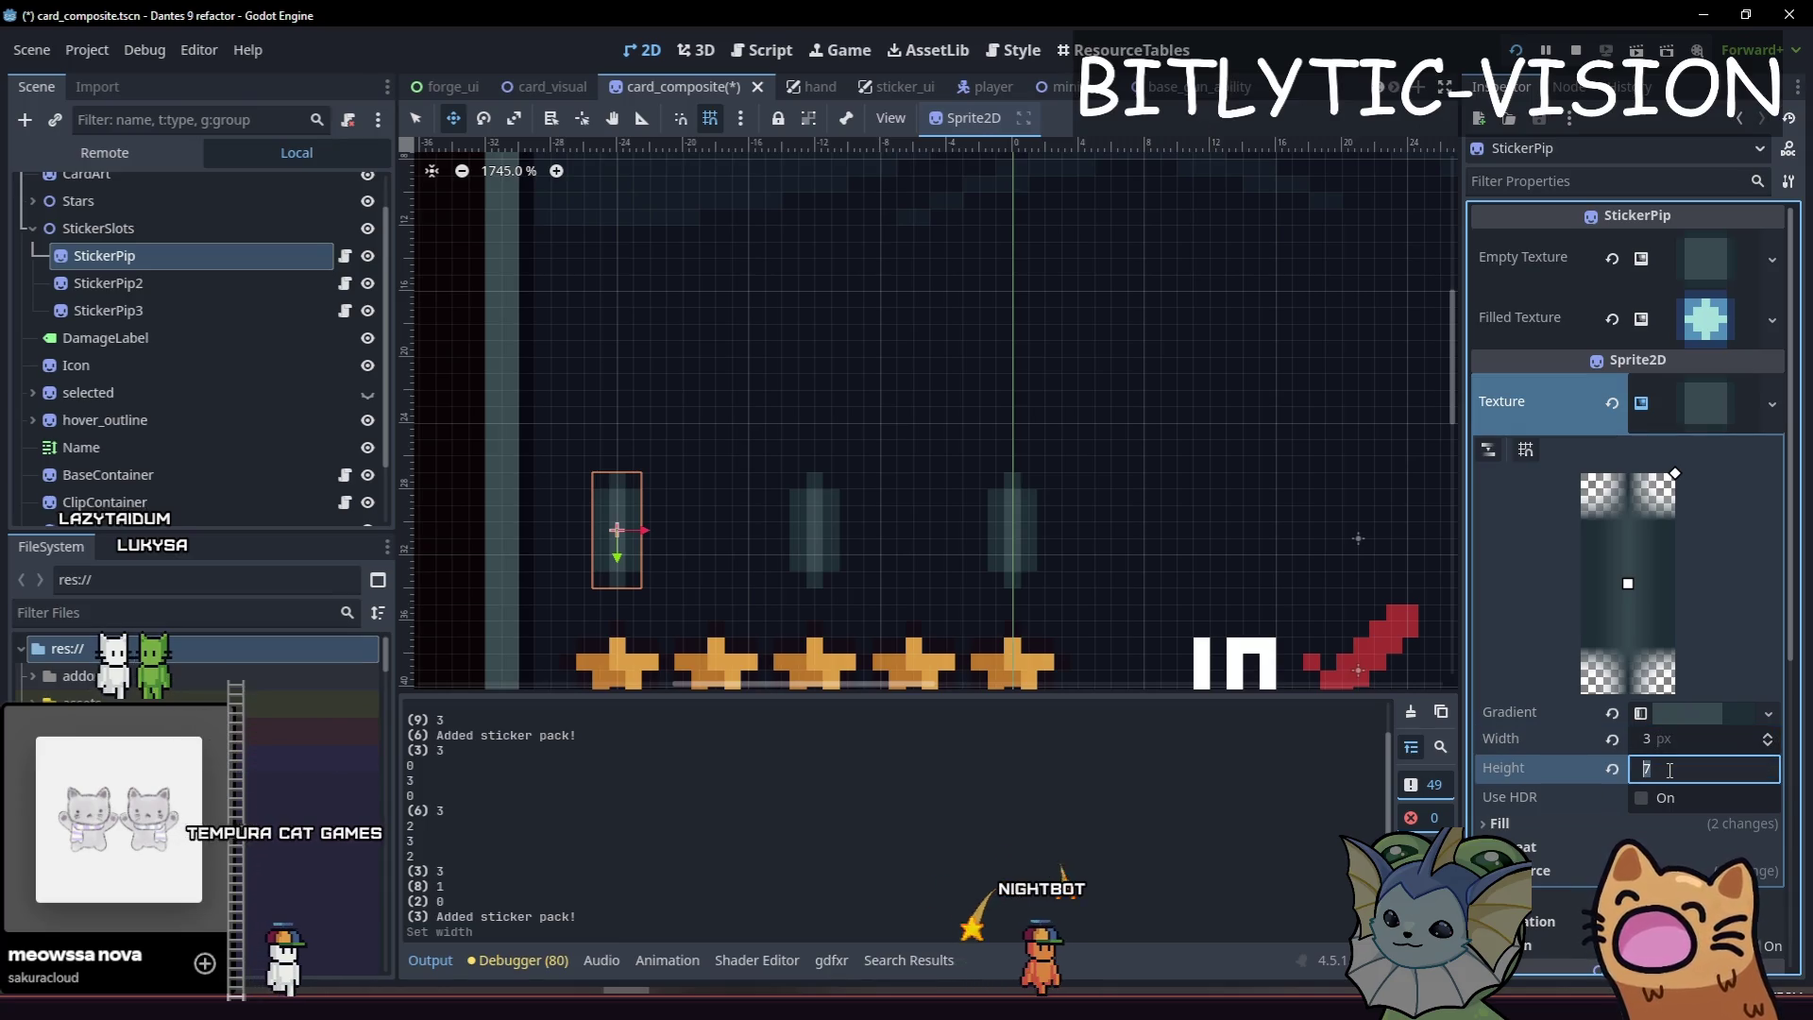
text(3)
key(Return)
scroll(615, 526, up, 10)
click(951, 492)
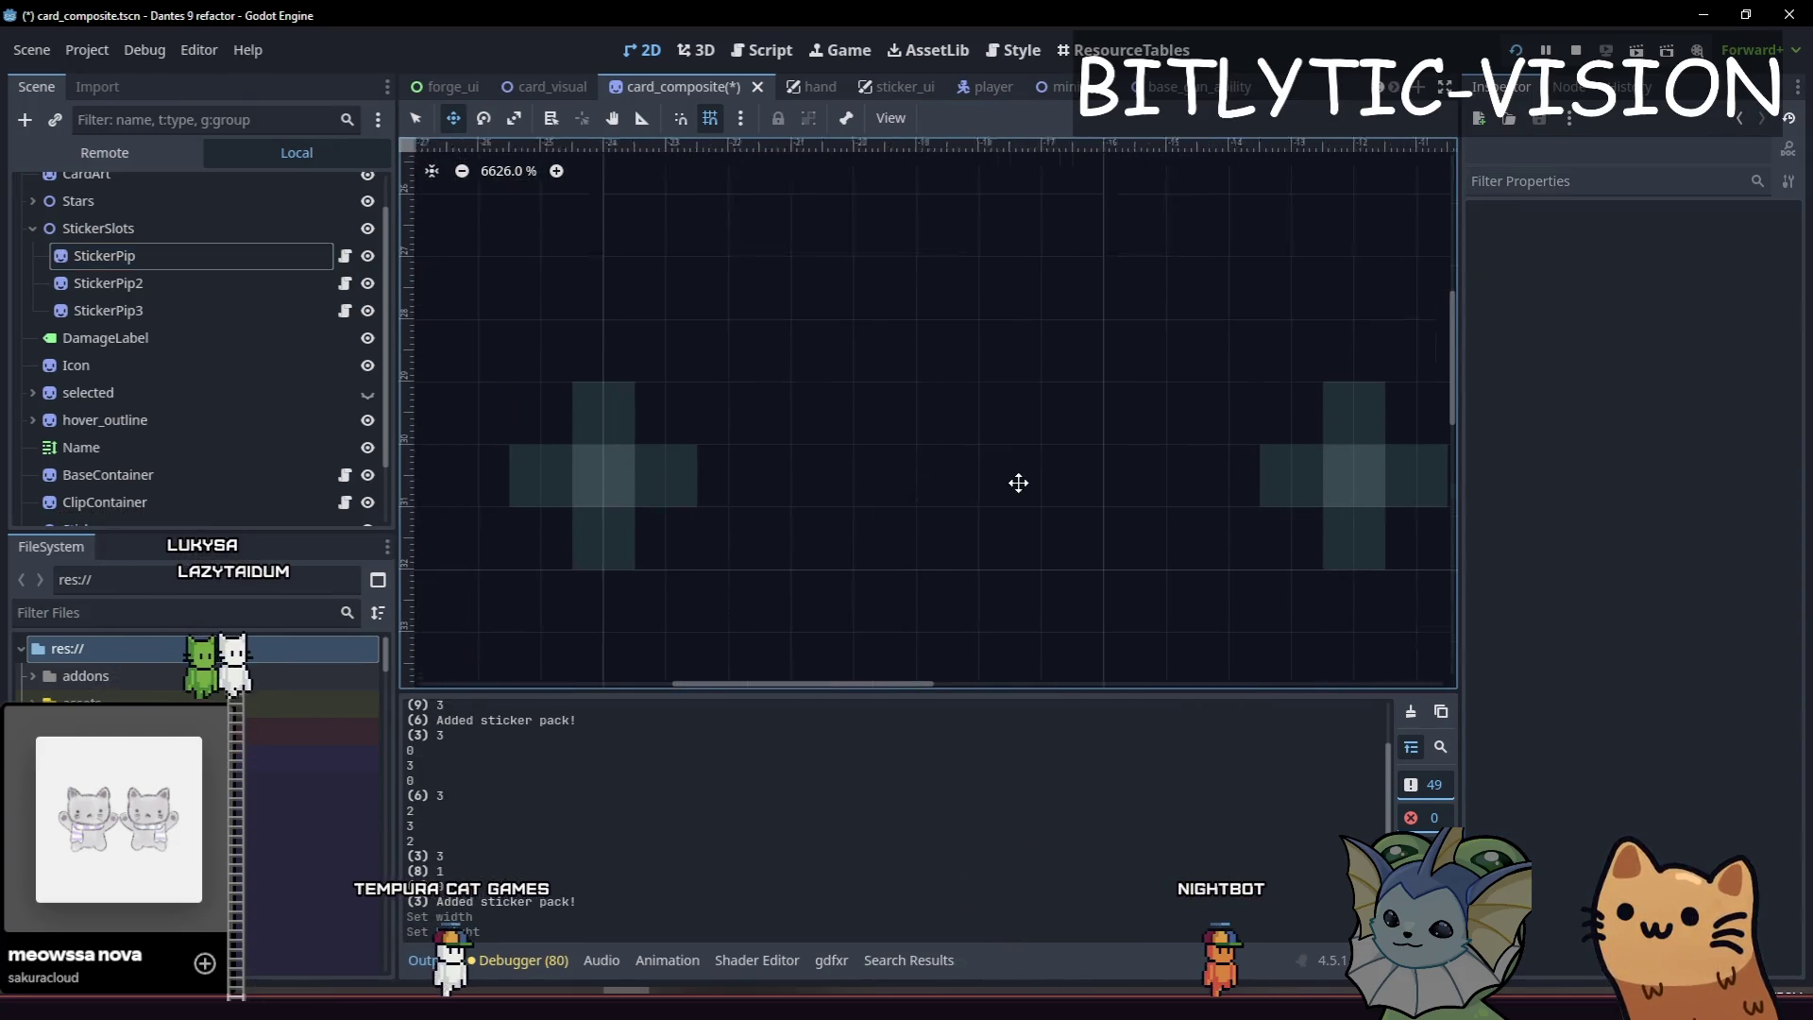
scroll(1048, 478, down, 12)
Set StickerPip's Filled Texture gradient to 3 × 3 px and save the scene.
click(156, 268)
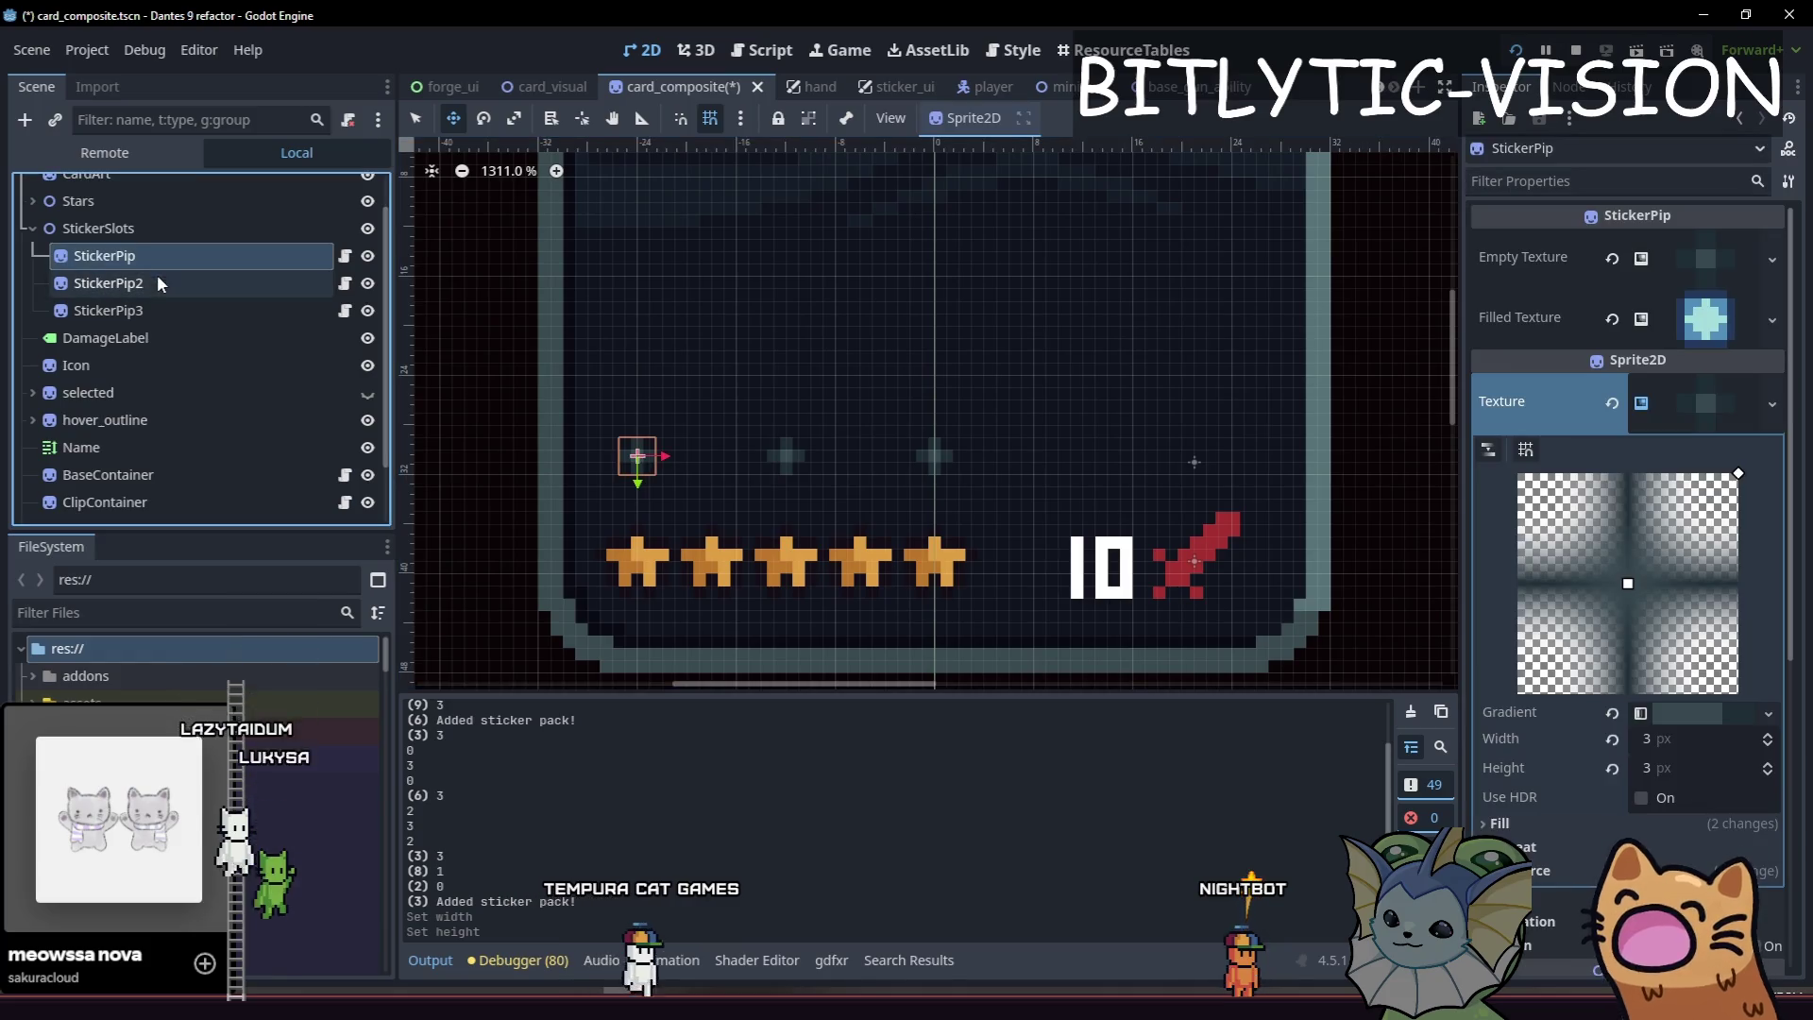
click(1706, 319)
click(1727, 666)
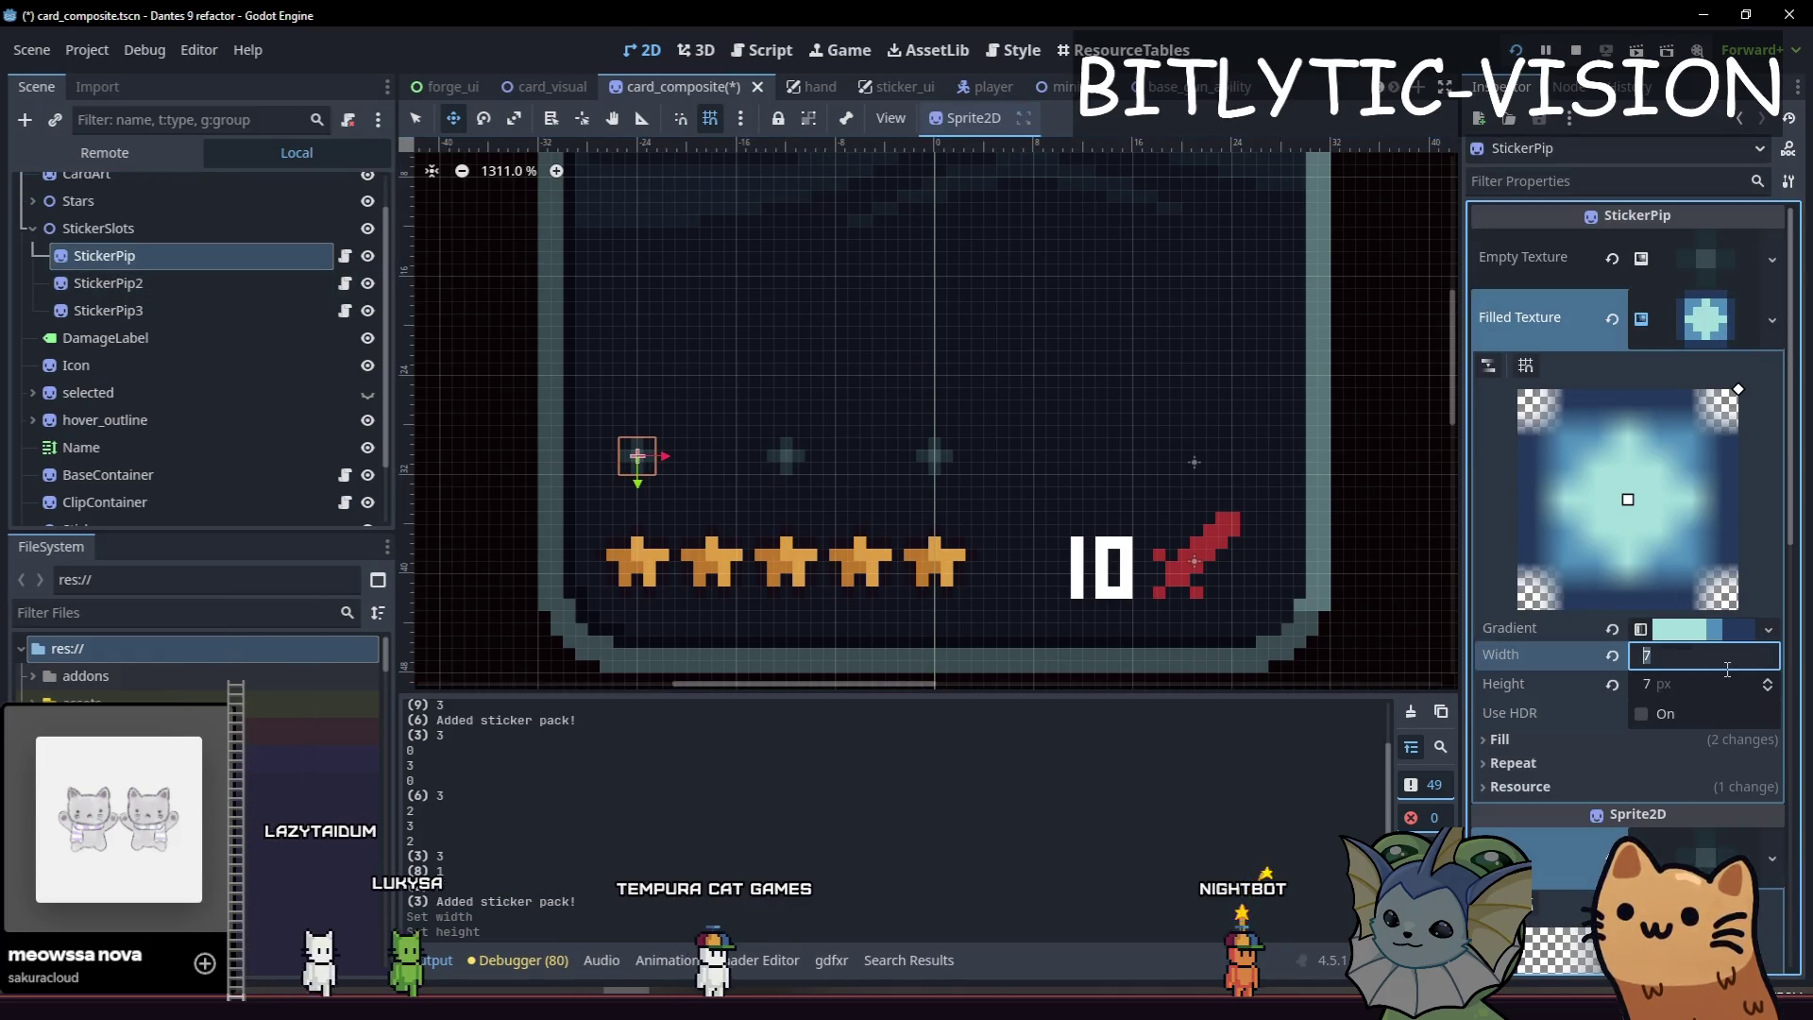
text(3)
key(Tab)
text(3)
key(Return)
key(ctrl+s)
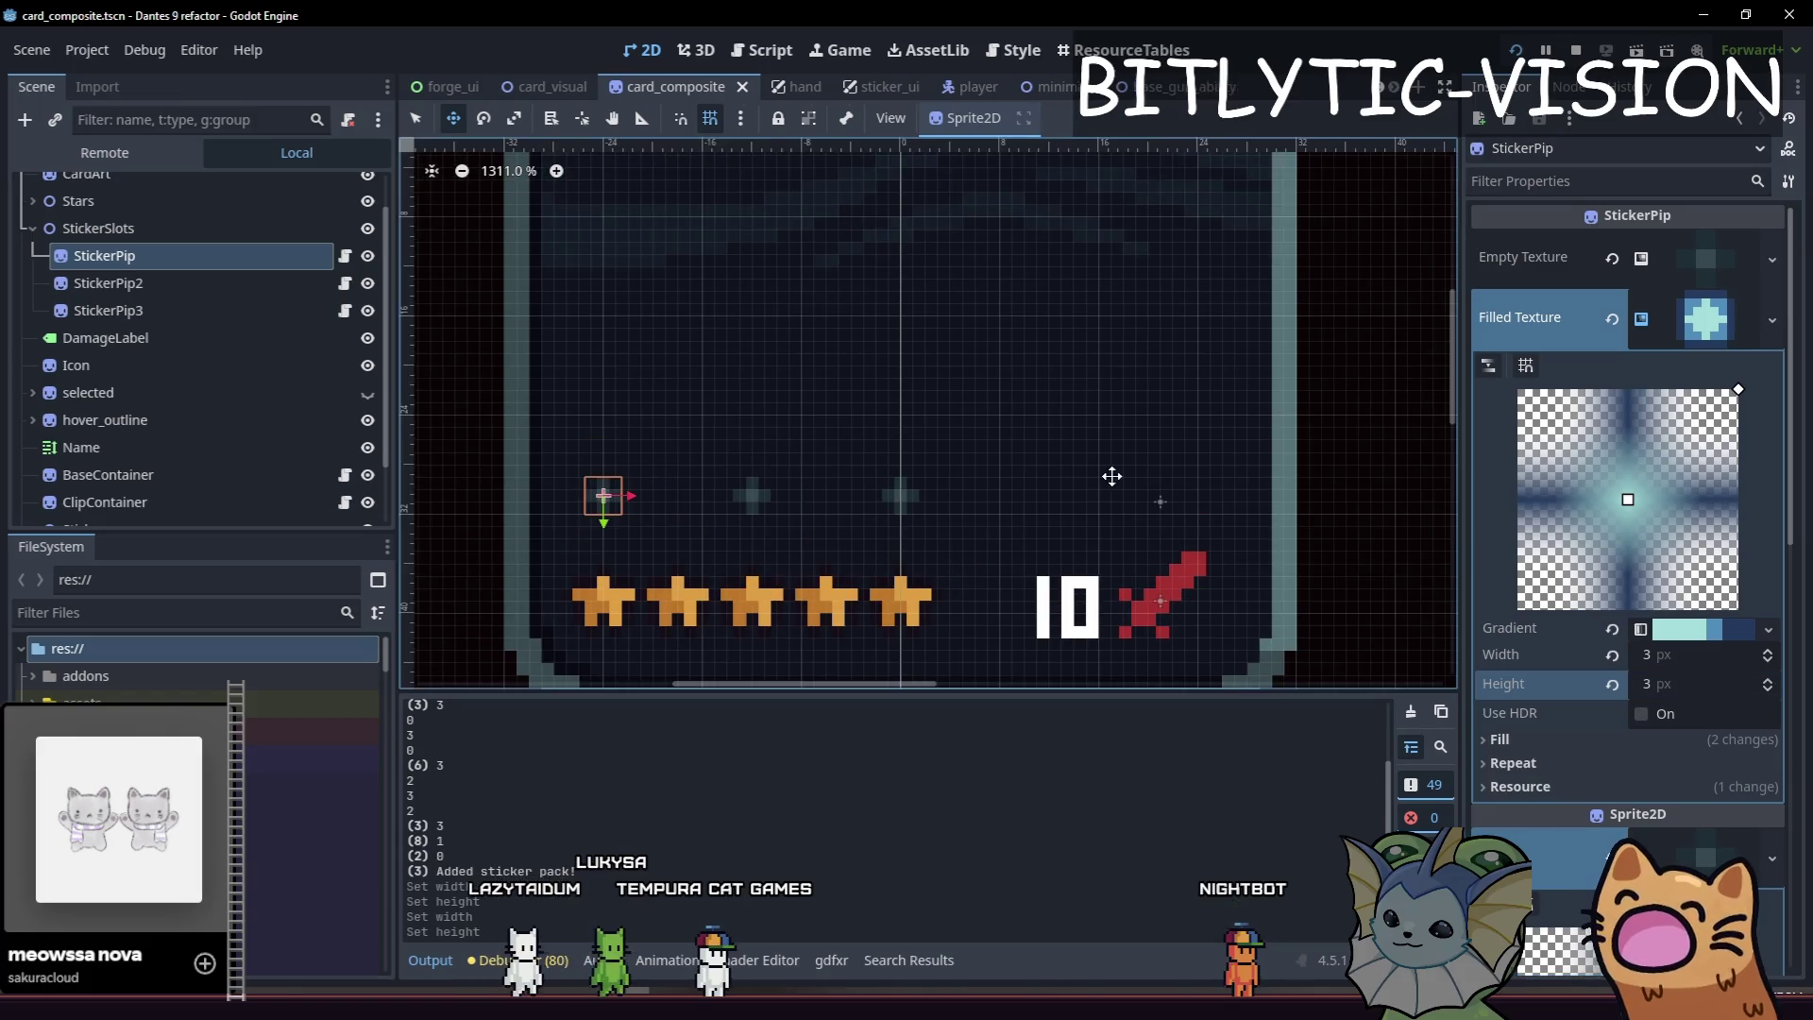
Move StickerPip2 and StickerPip3 closer to the first pip, then run the game with F5.
click(108, 283)
scroll(797, 542, up, 3)
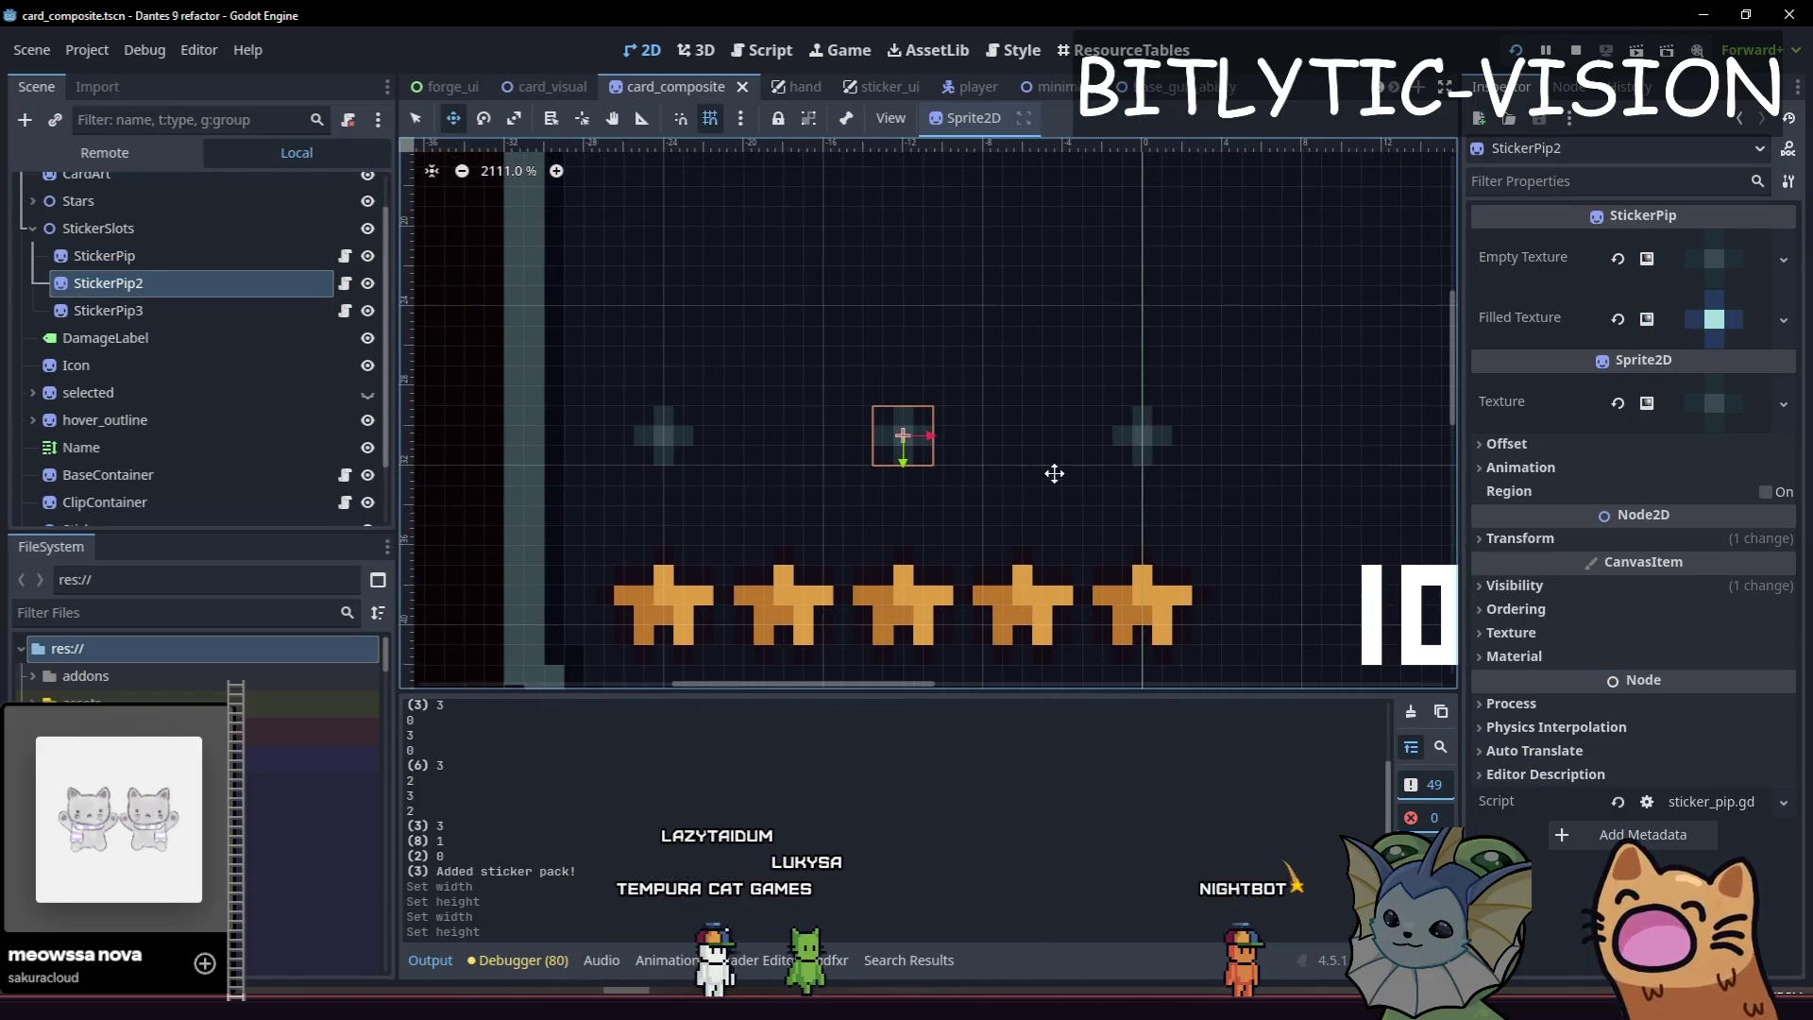
drag(998, 456, 998, 457)
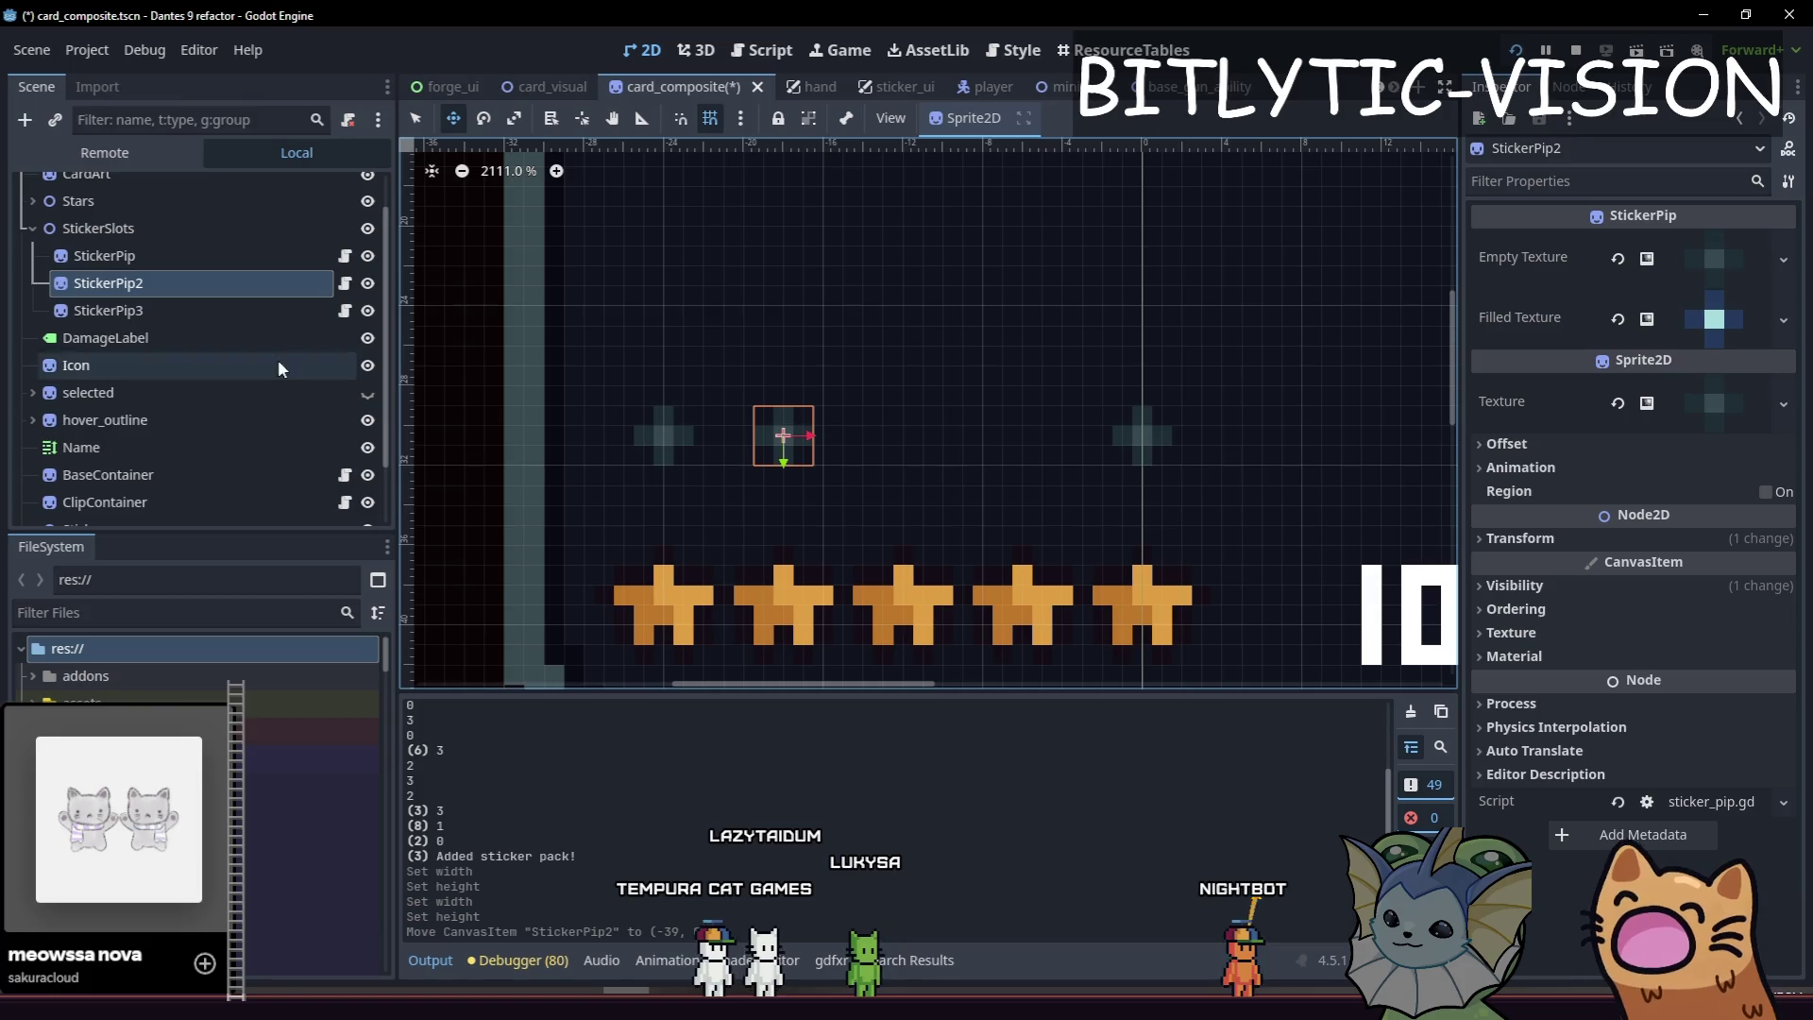
click(108, 311)
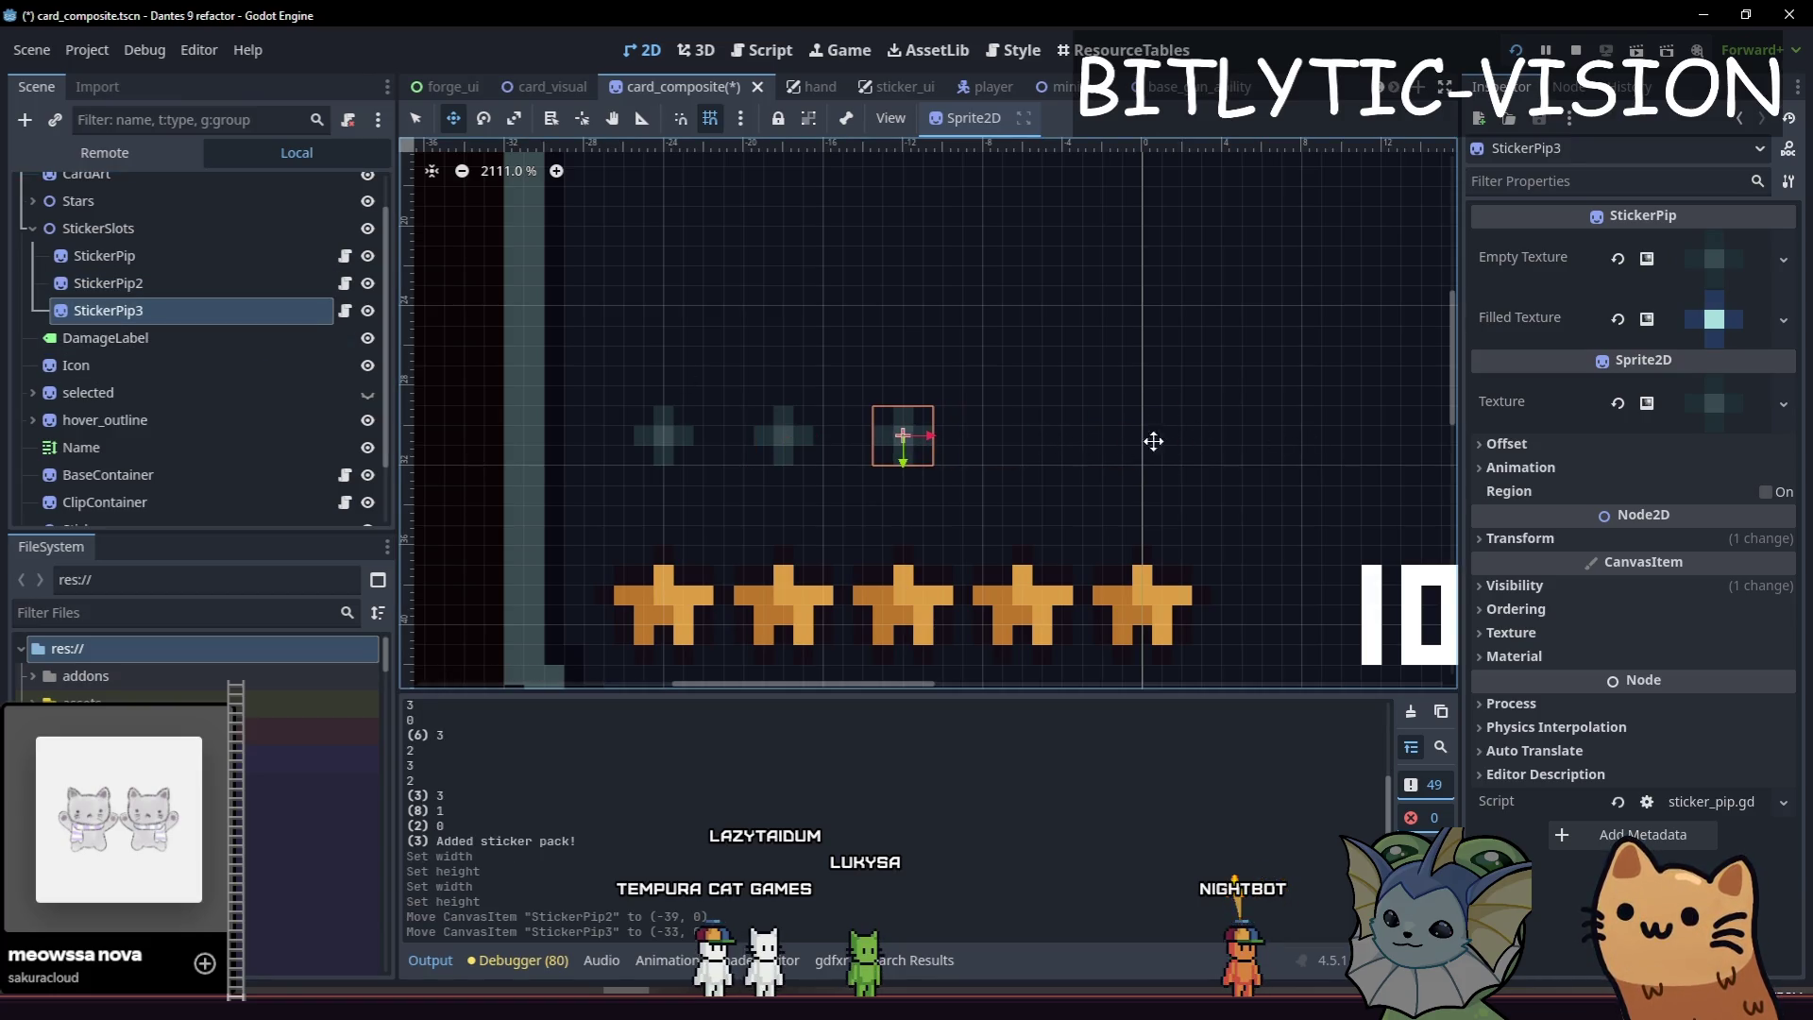
key(F5)
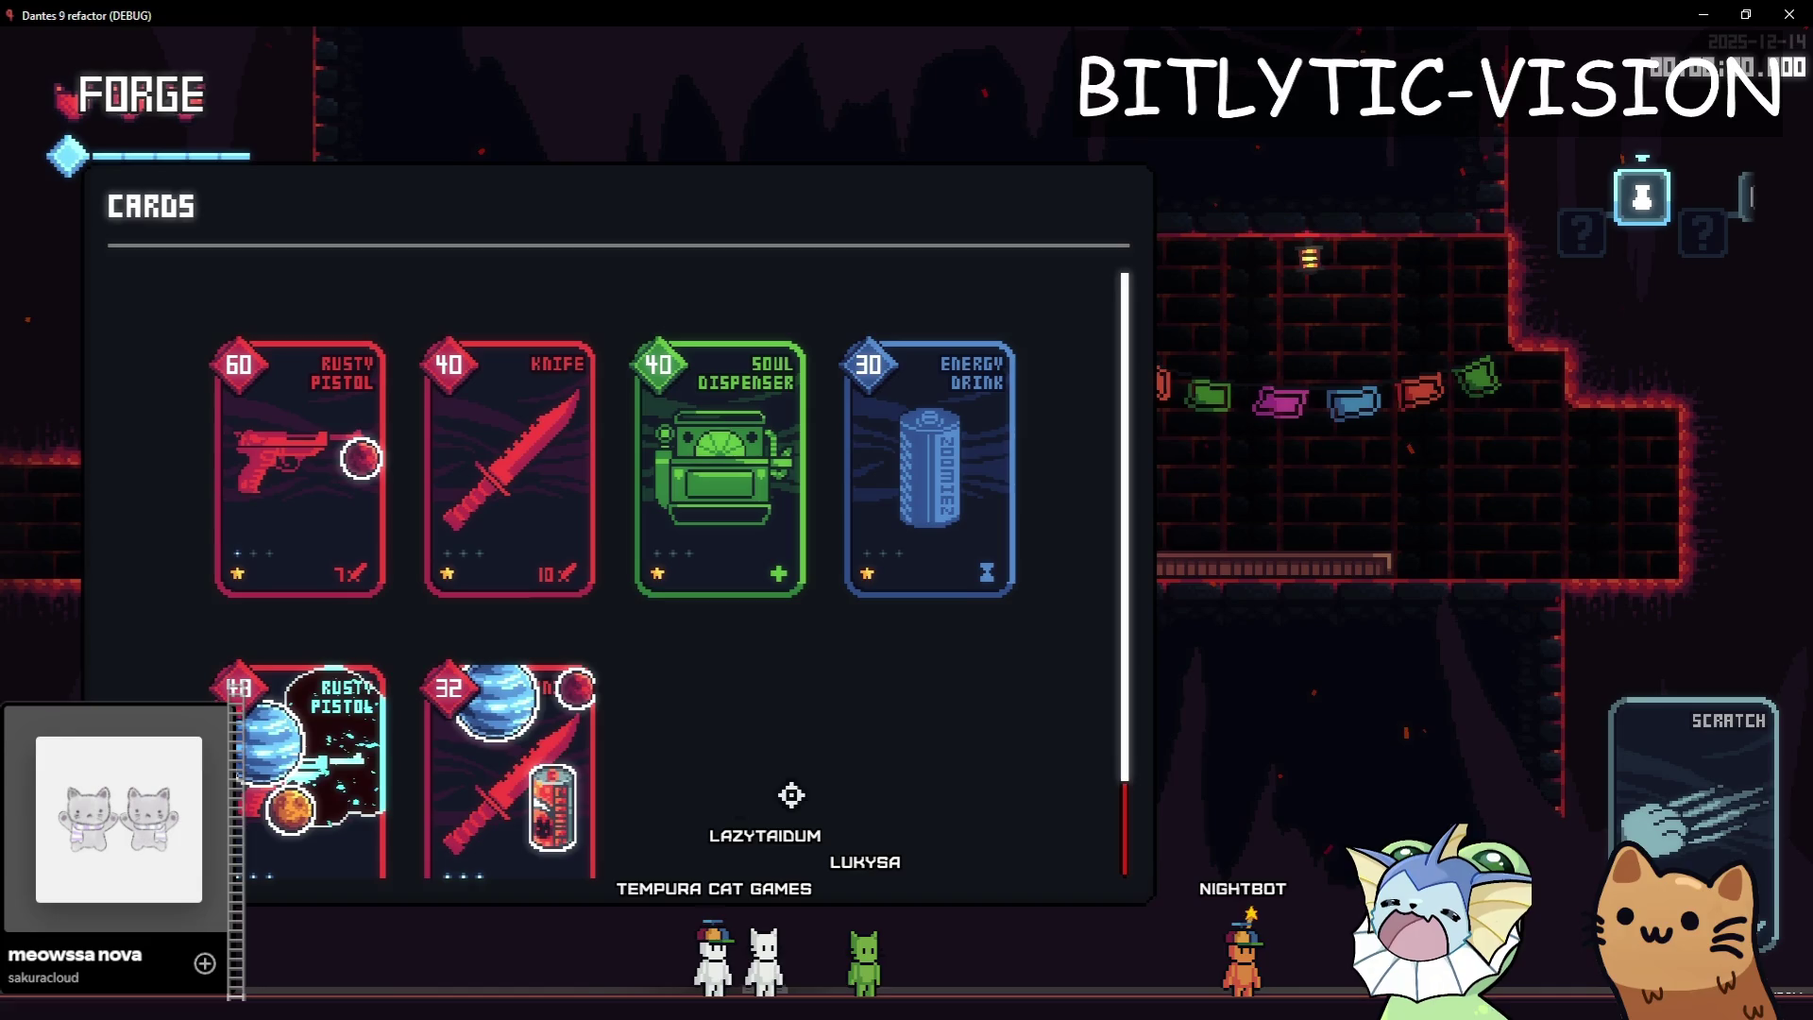
Put a Mars sticker on the Knife card and finish the placement.
click(530, 519)
drag(1416, 335, 921, 444)
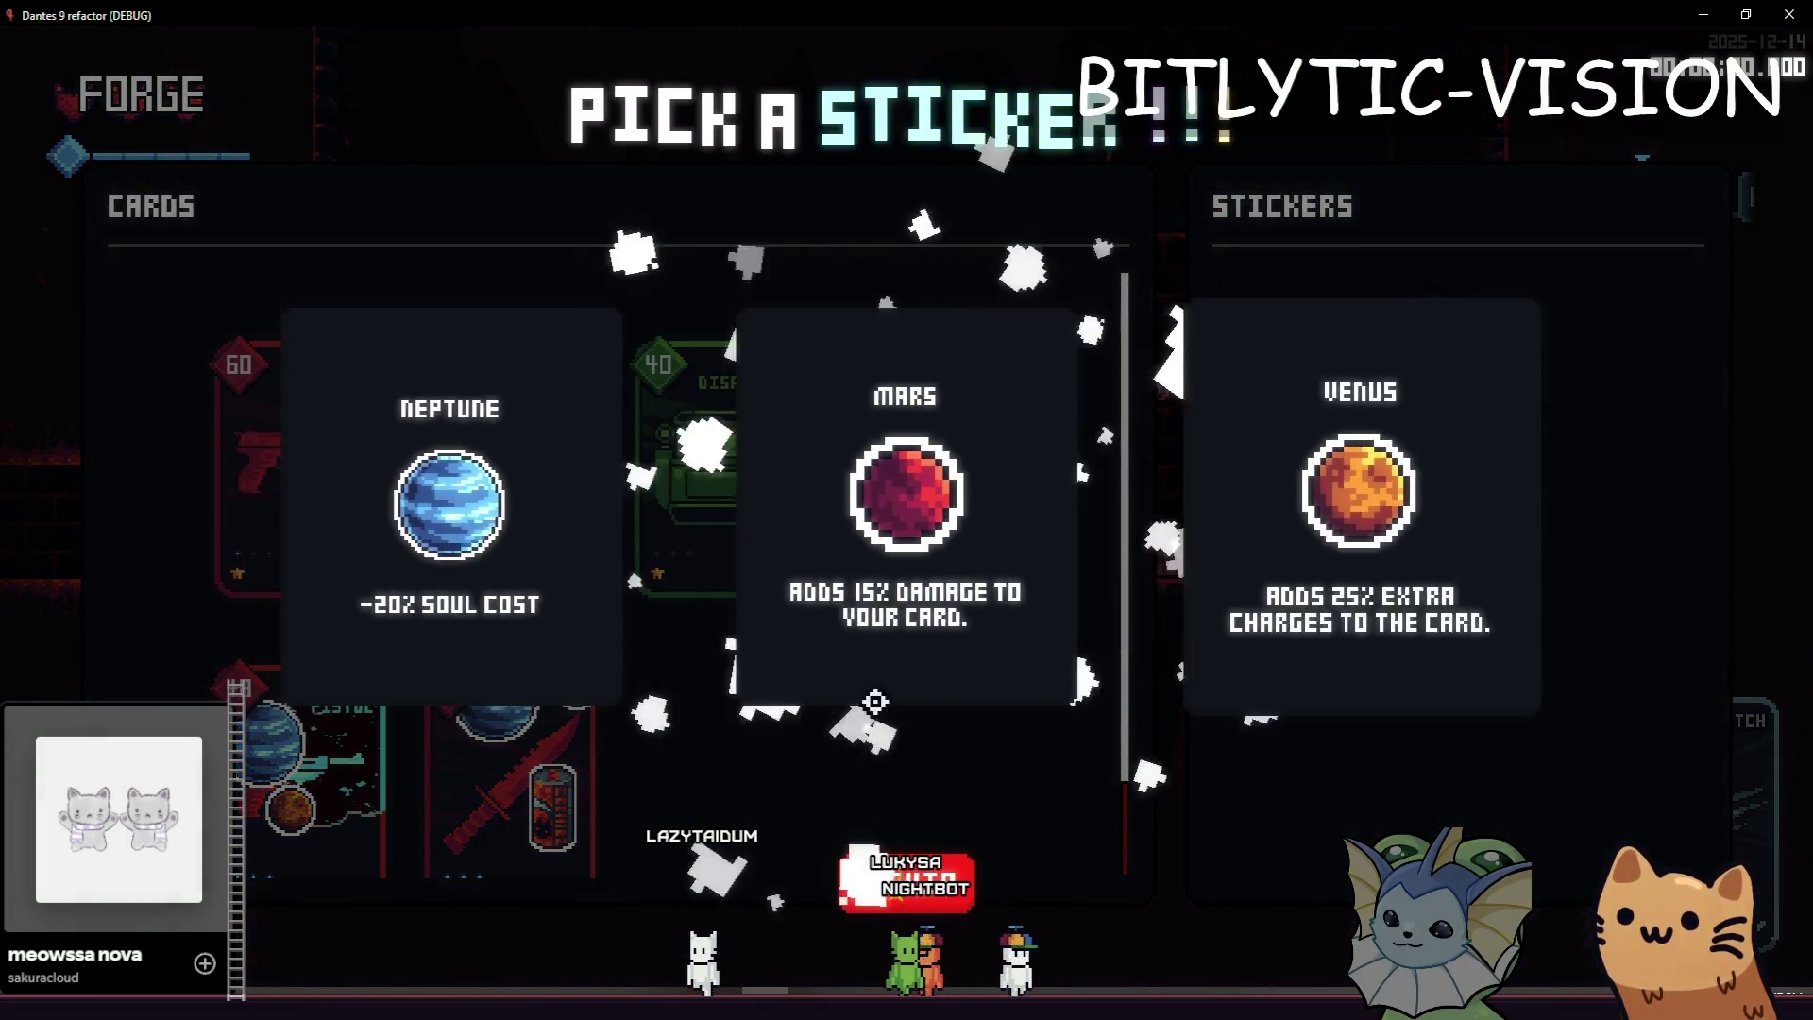
click(874, 697)
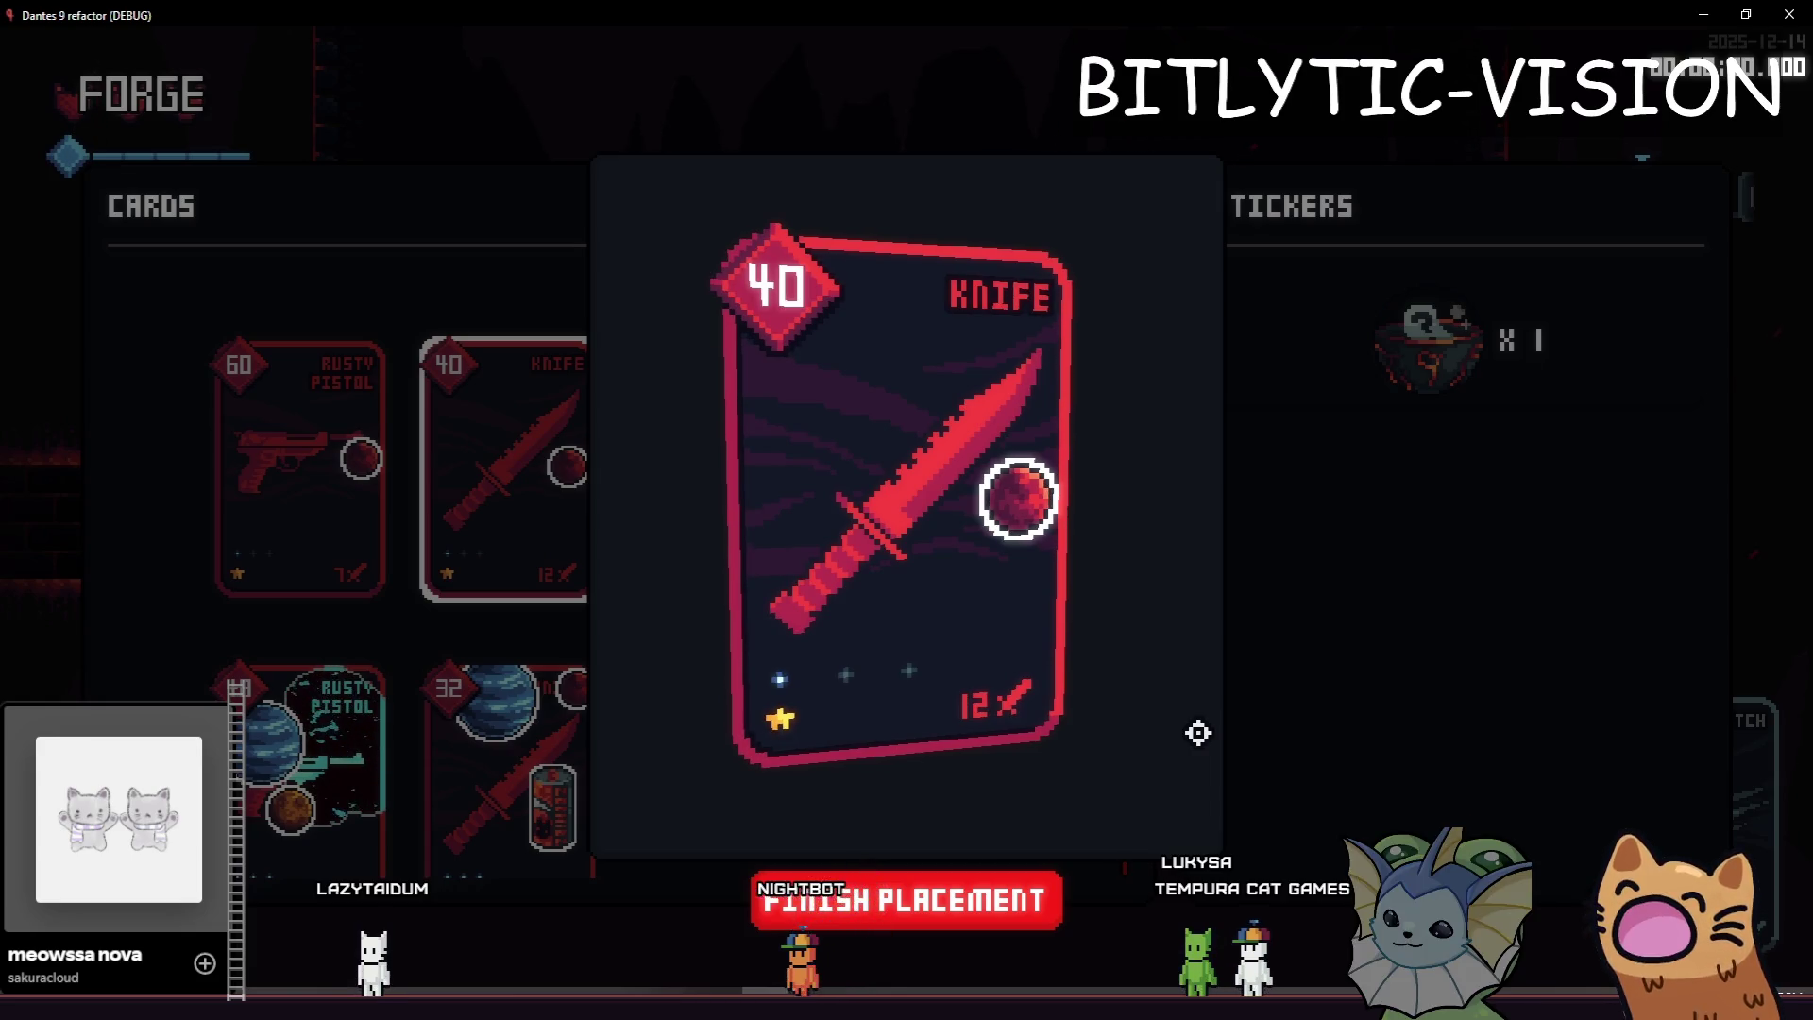
key(alt+Tab)
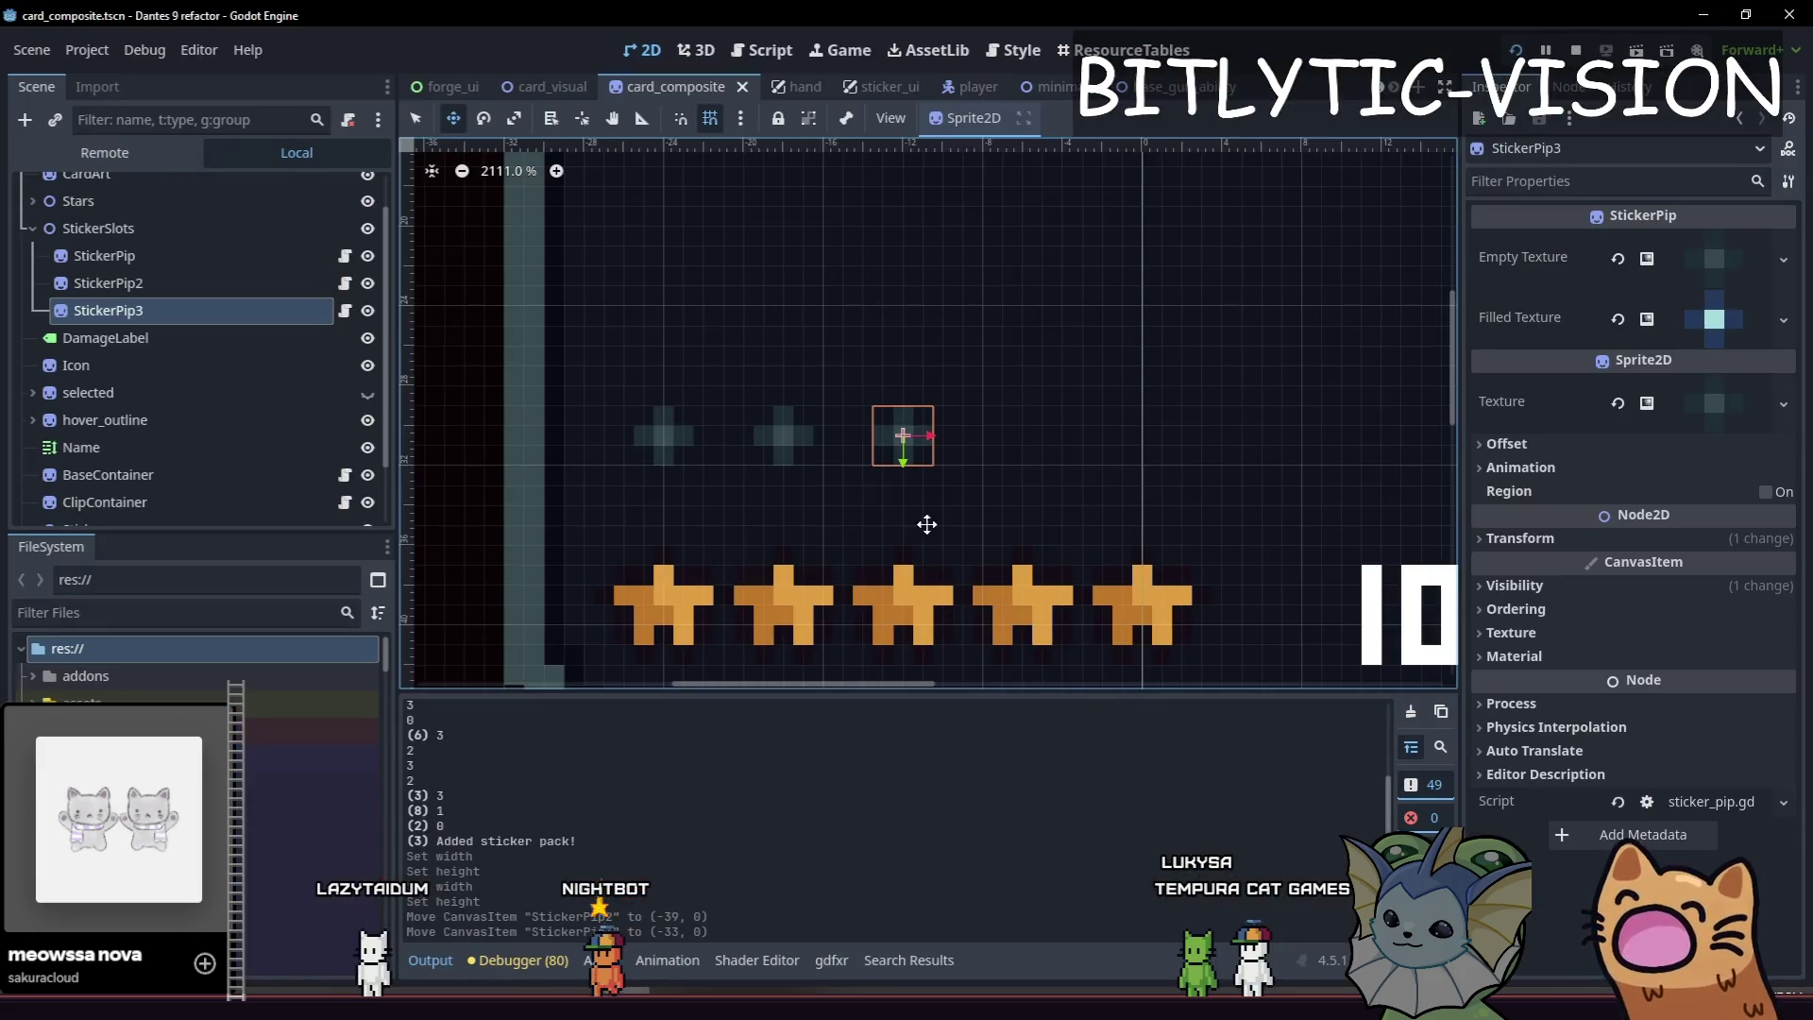
scroll(926, 517, down, 6)
key(alt+Tab)
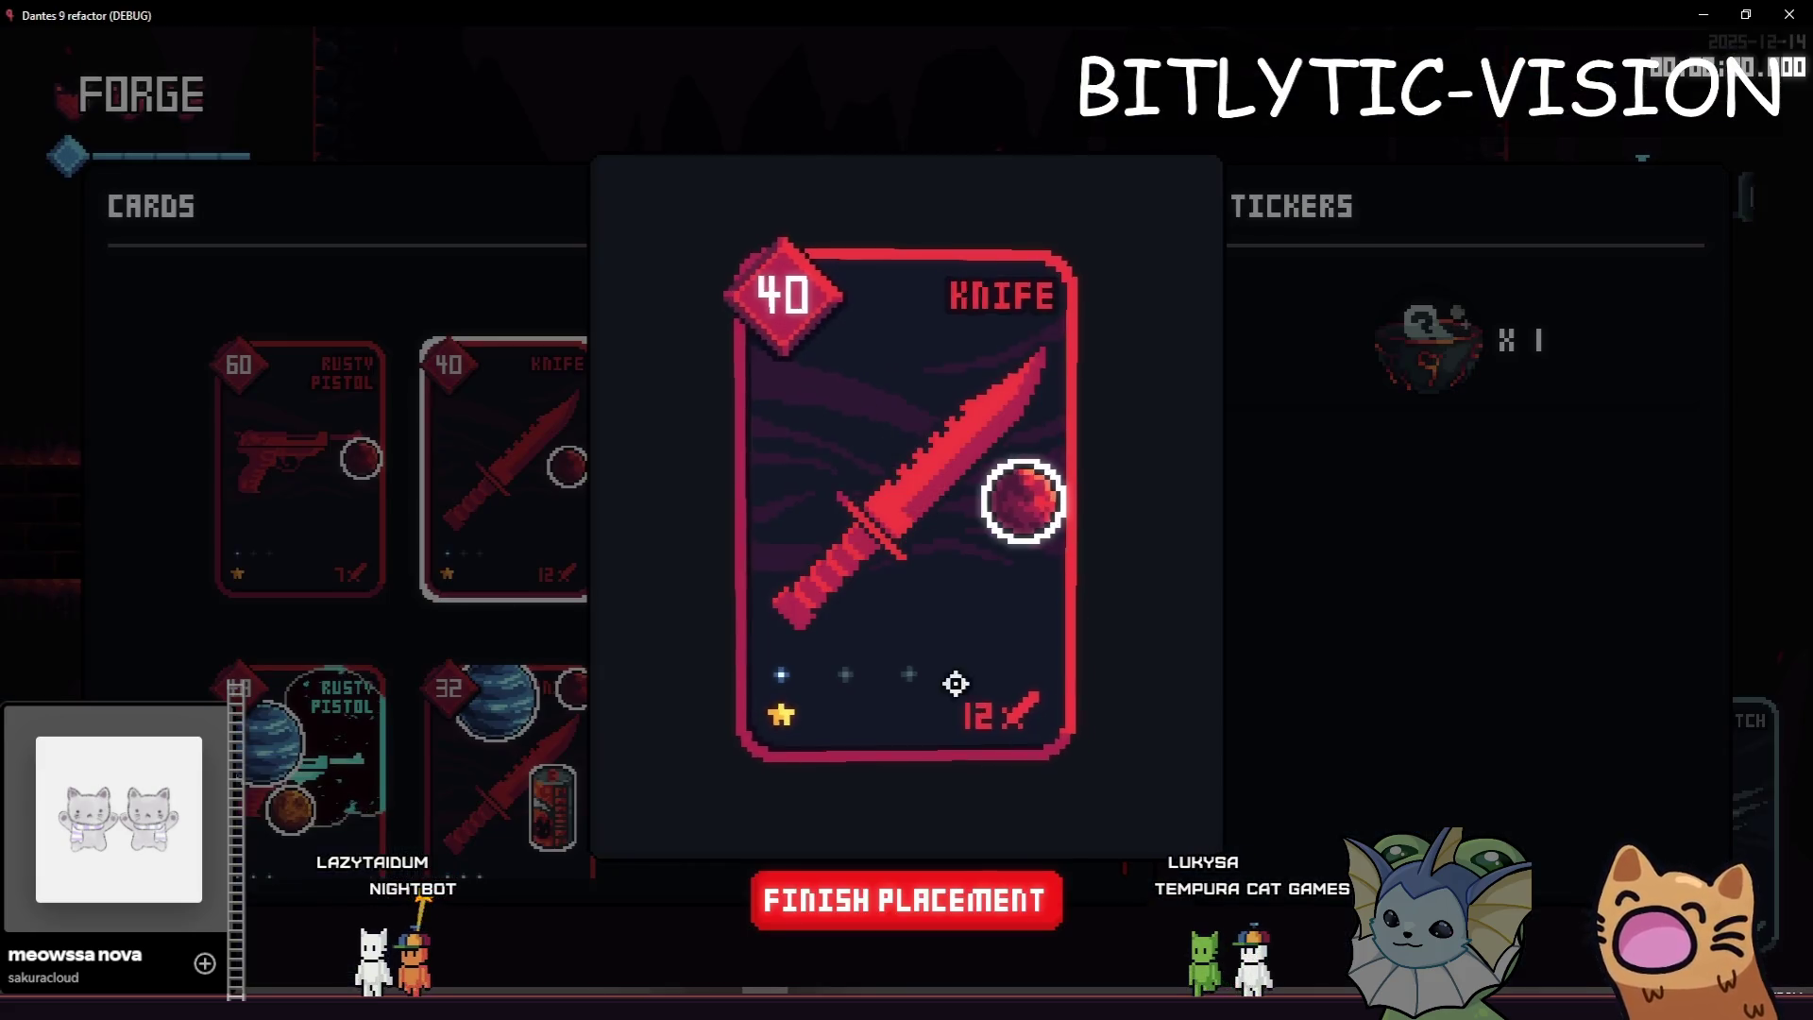
click(864, 897)
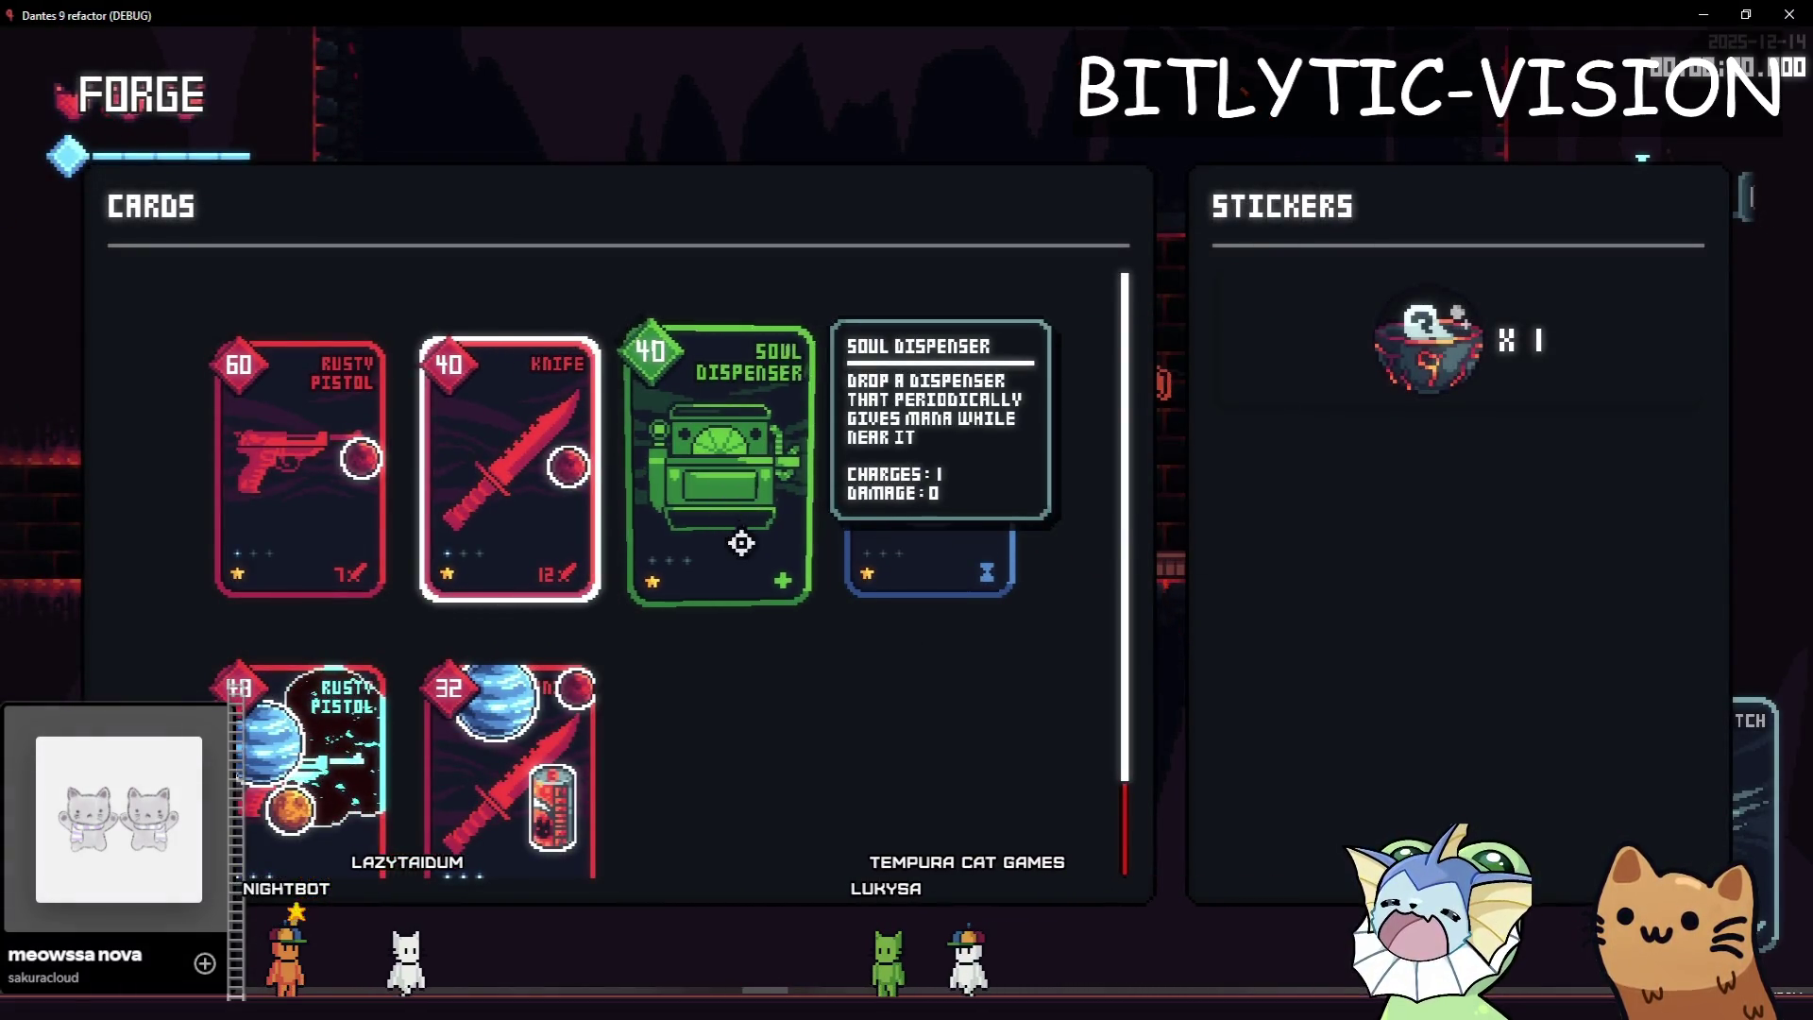
Look over the smaller sticker pips in the Cards grid, then close the game window.
scroll(812, 651, down, 2)
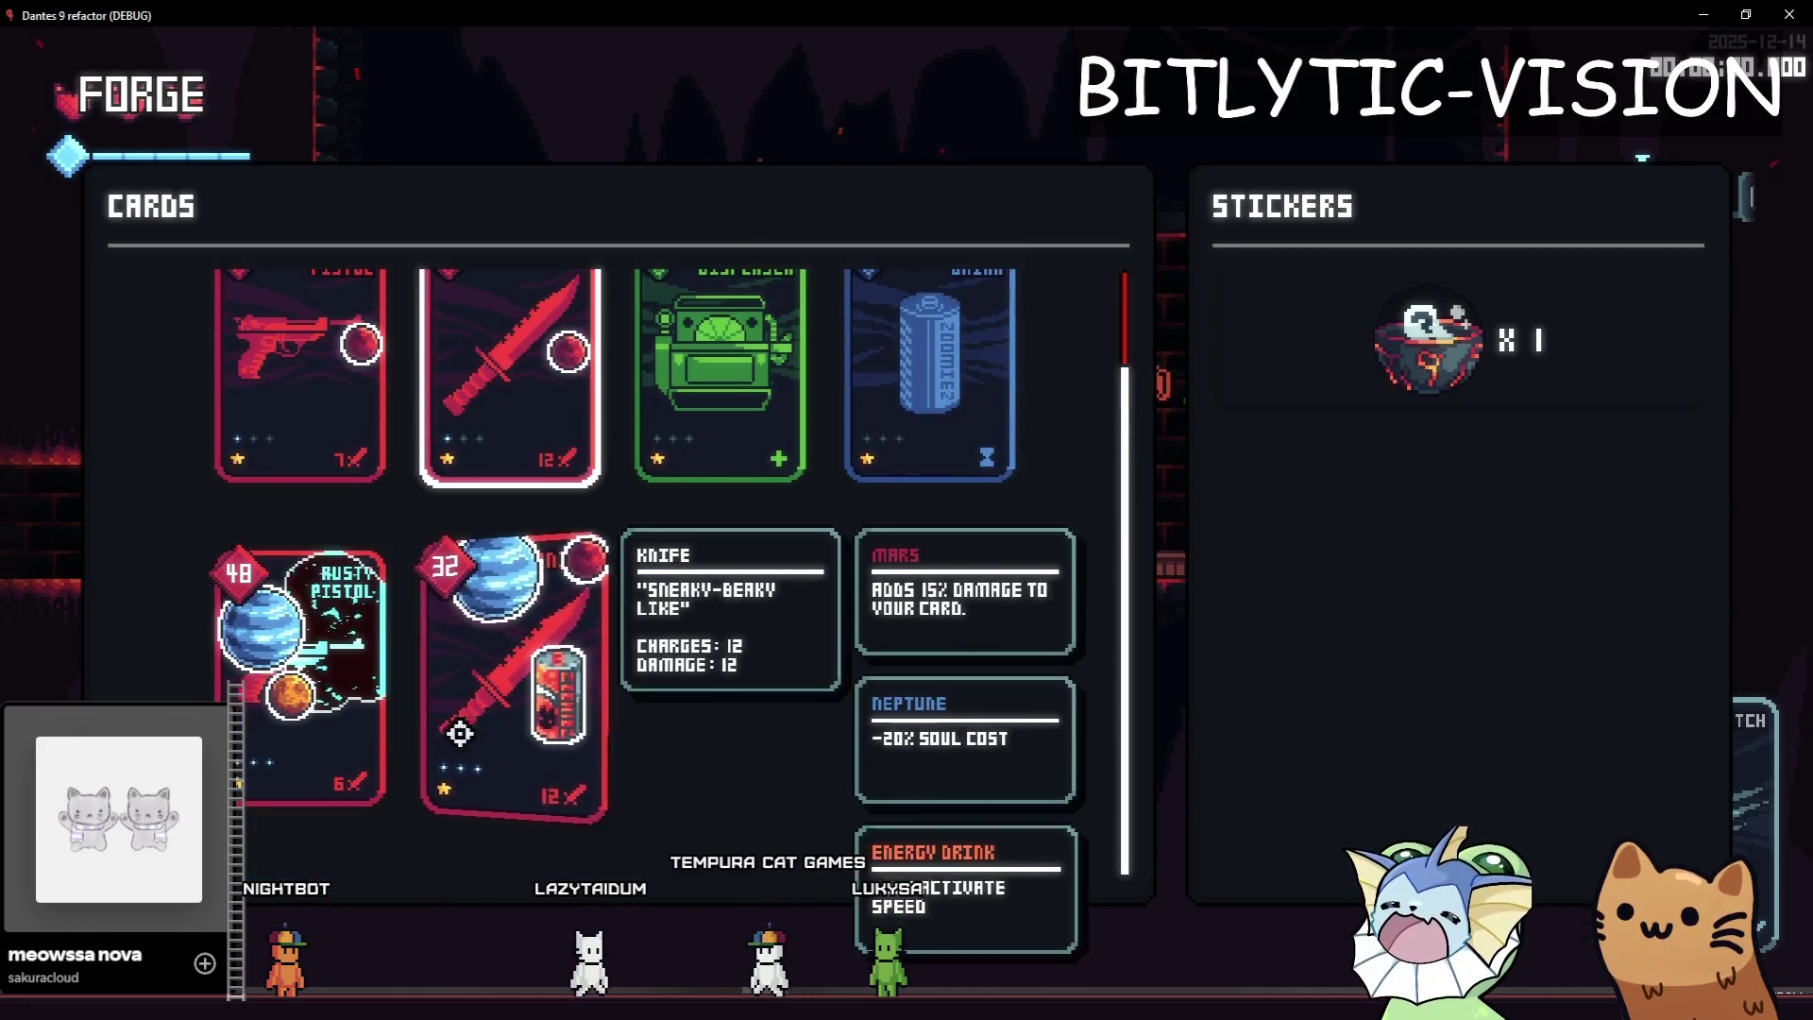
scroll(807, 704, up, 2)
key(alt+F4)
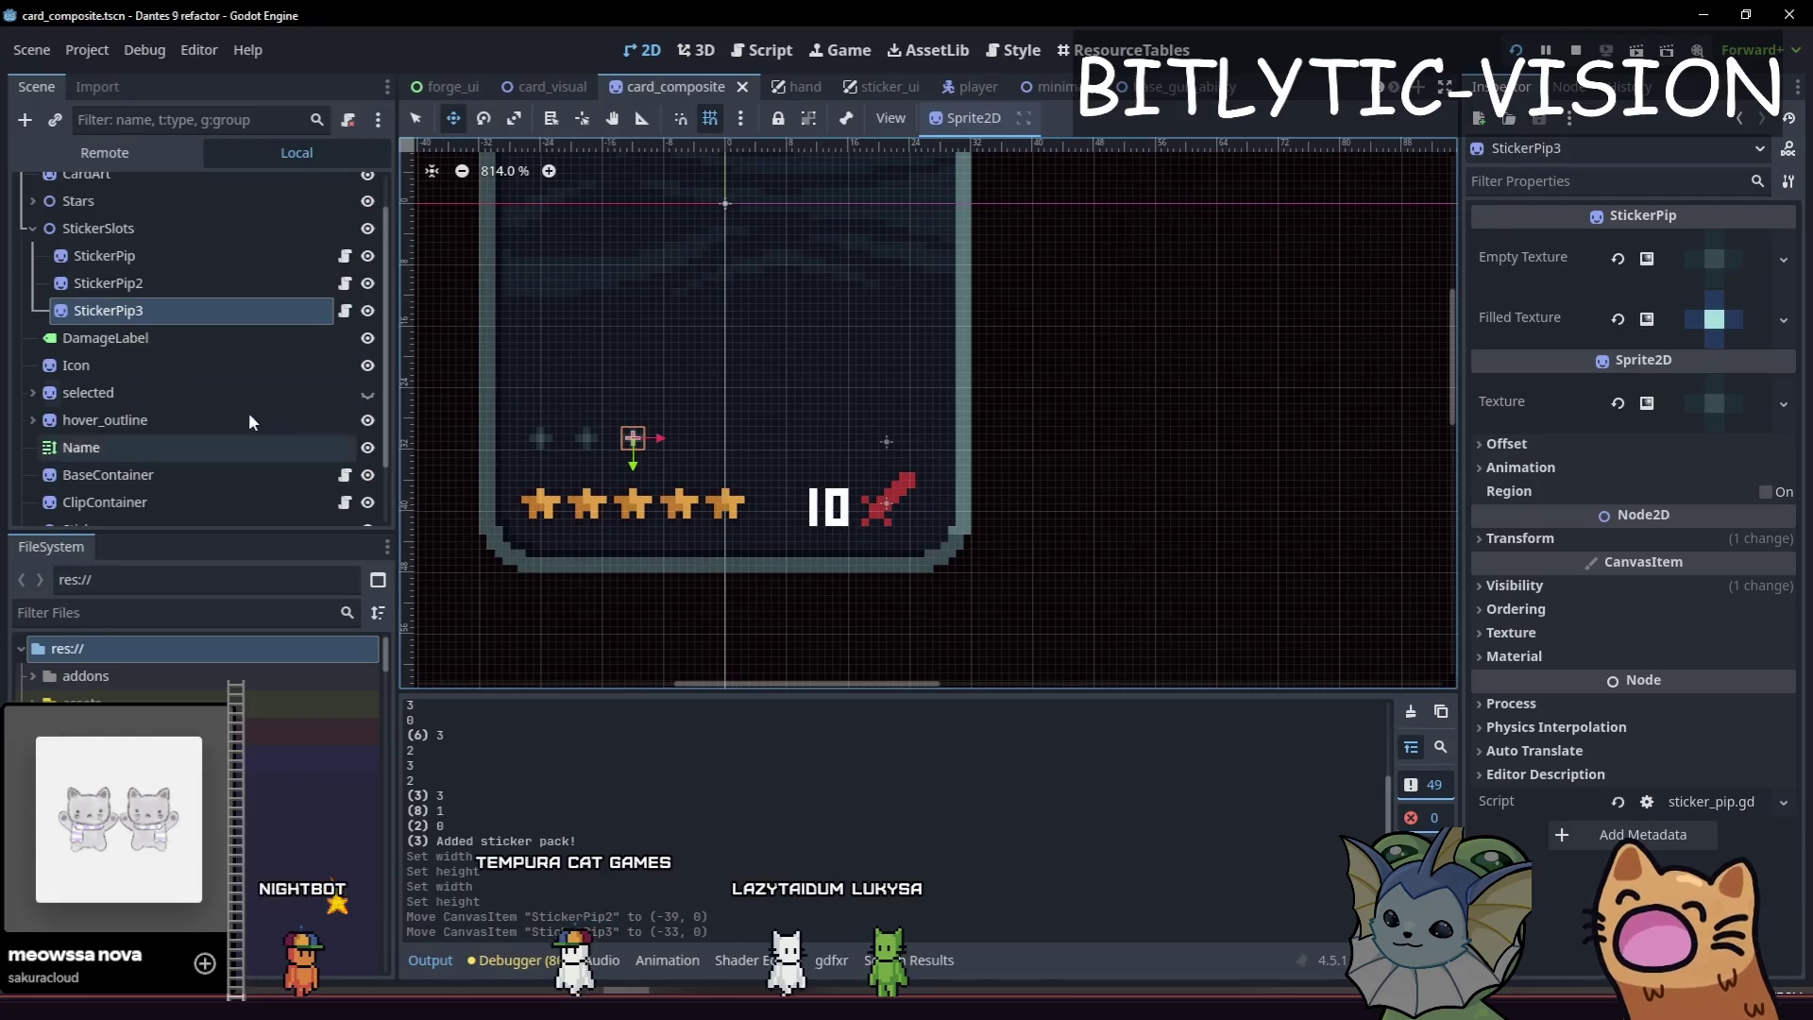
Select the StickerSlots group and its three StickerPip nodes in the scene tree.
click(104, 255)
click(98, 228)
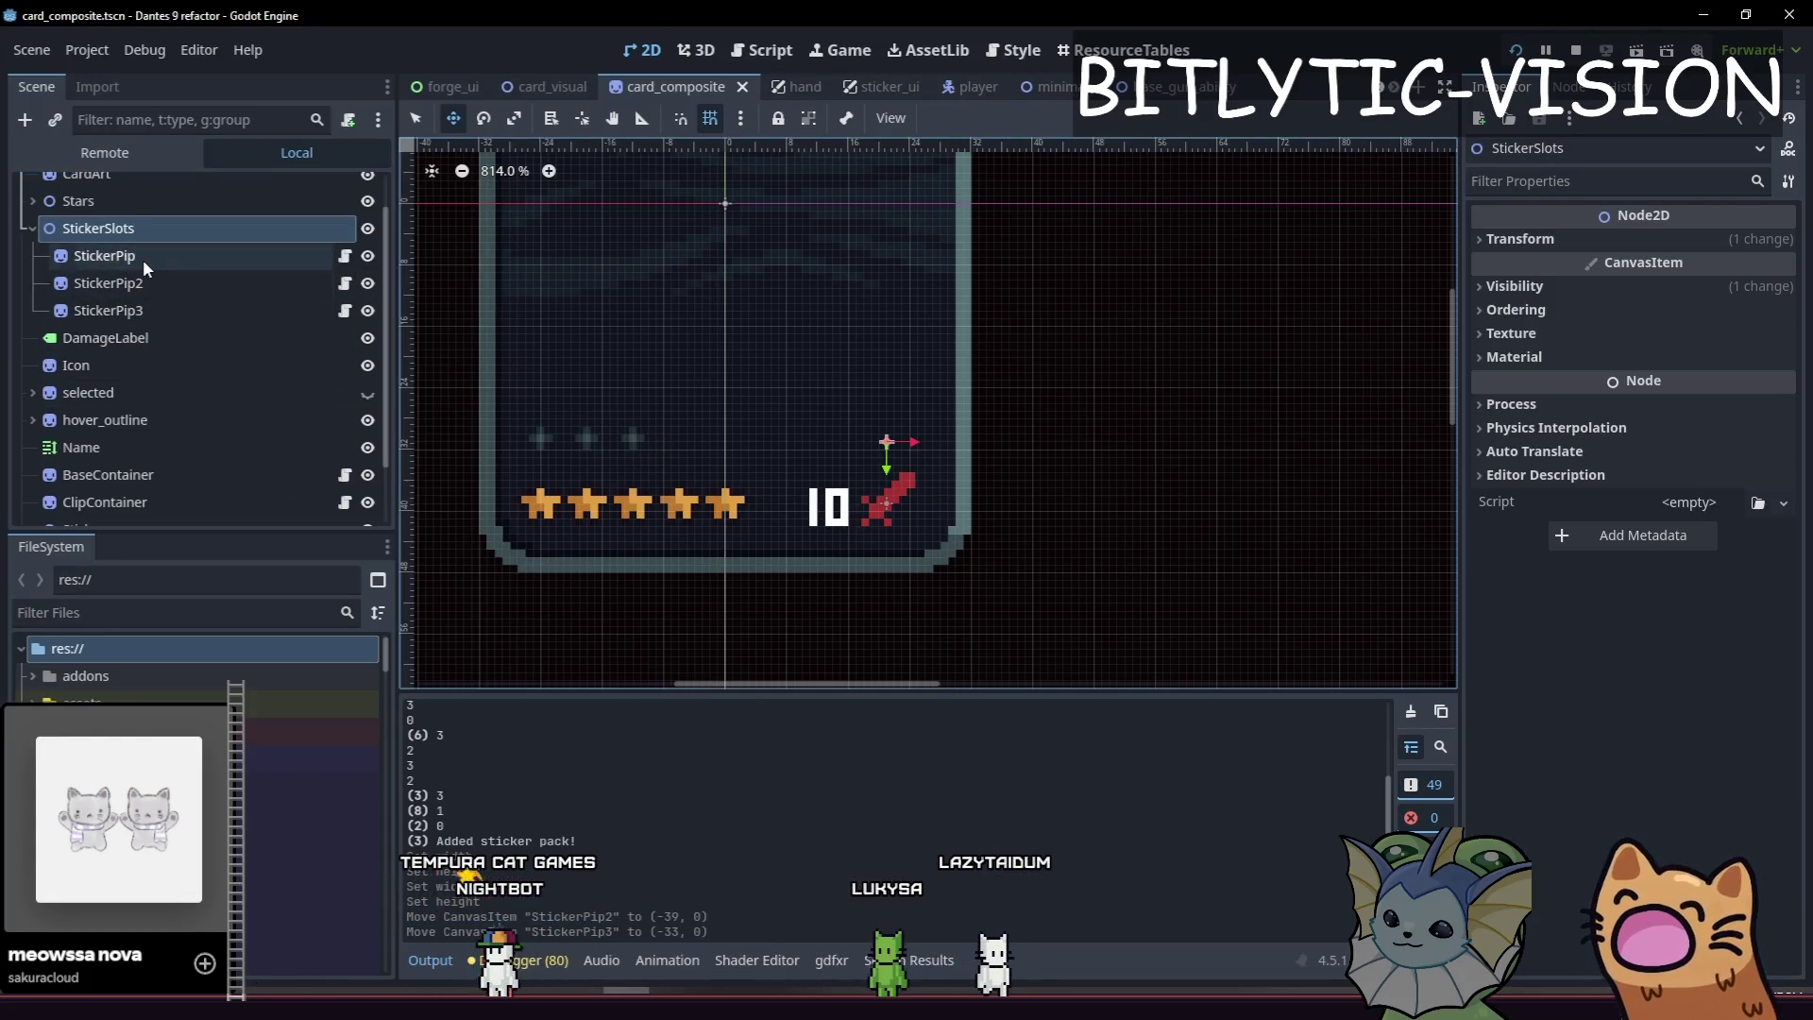
click(103, 255)
shift+click(107, 310)
click(98, 228)
click(104, 255)
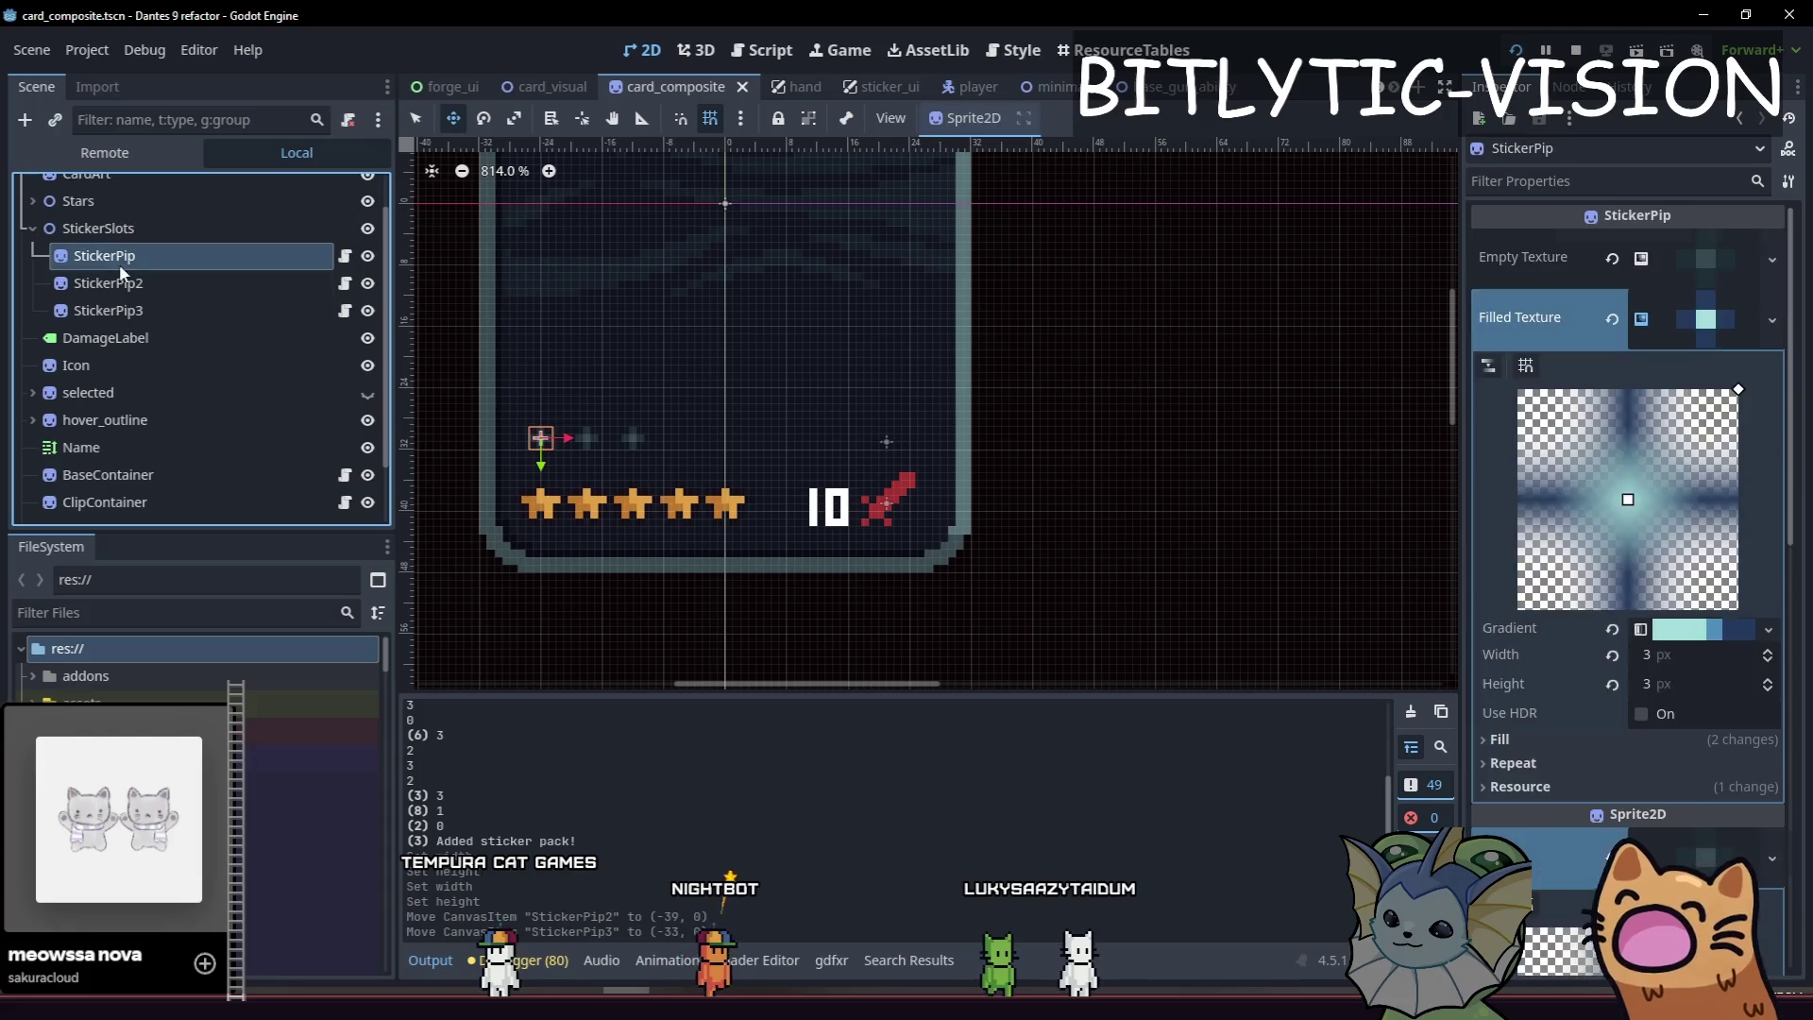
shift+click(107, 309)
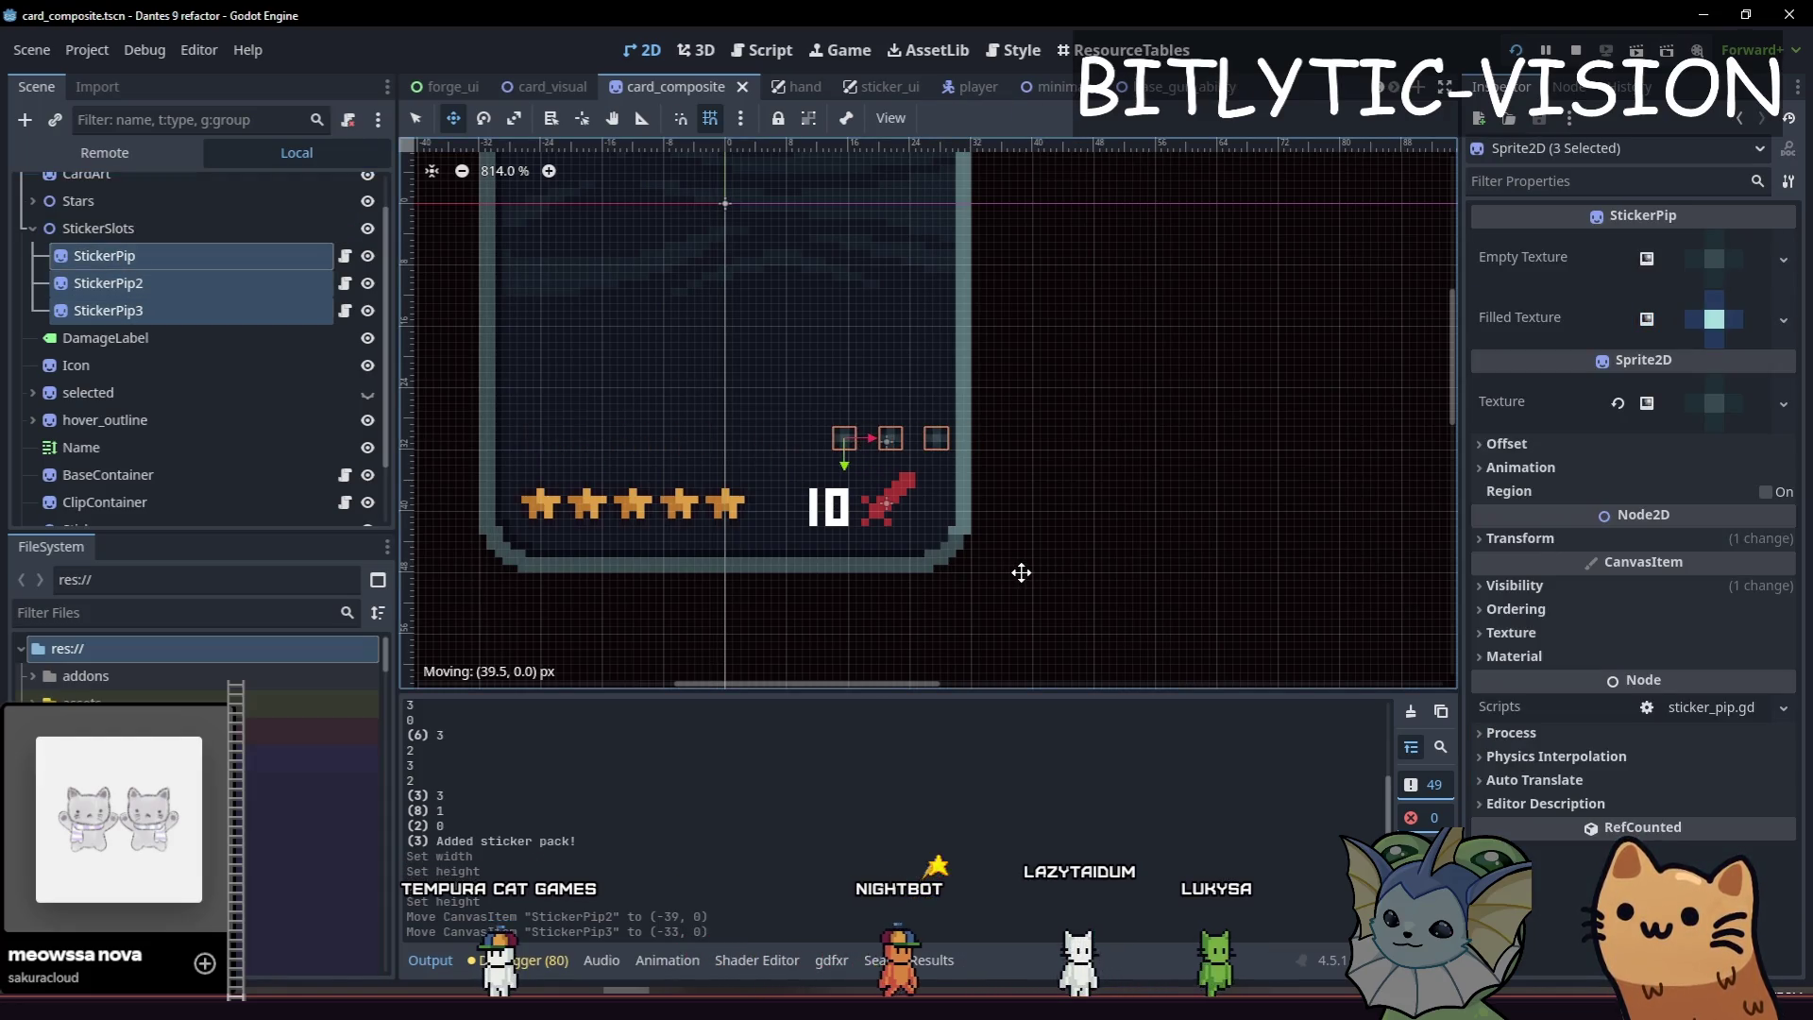
scroll(944, 523, up, 10)
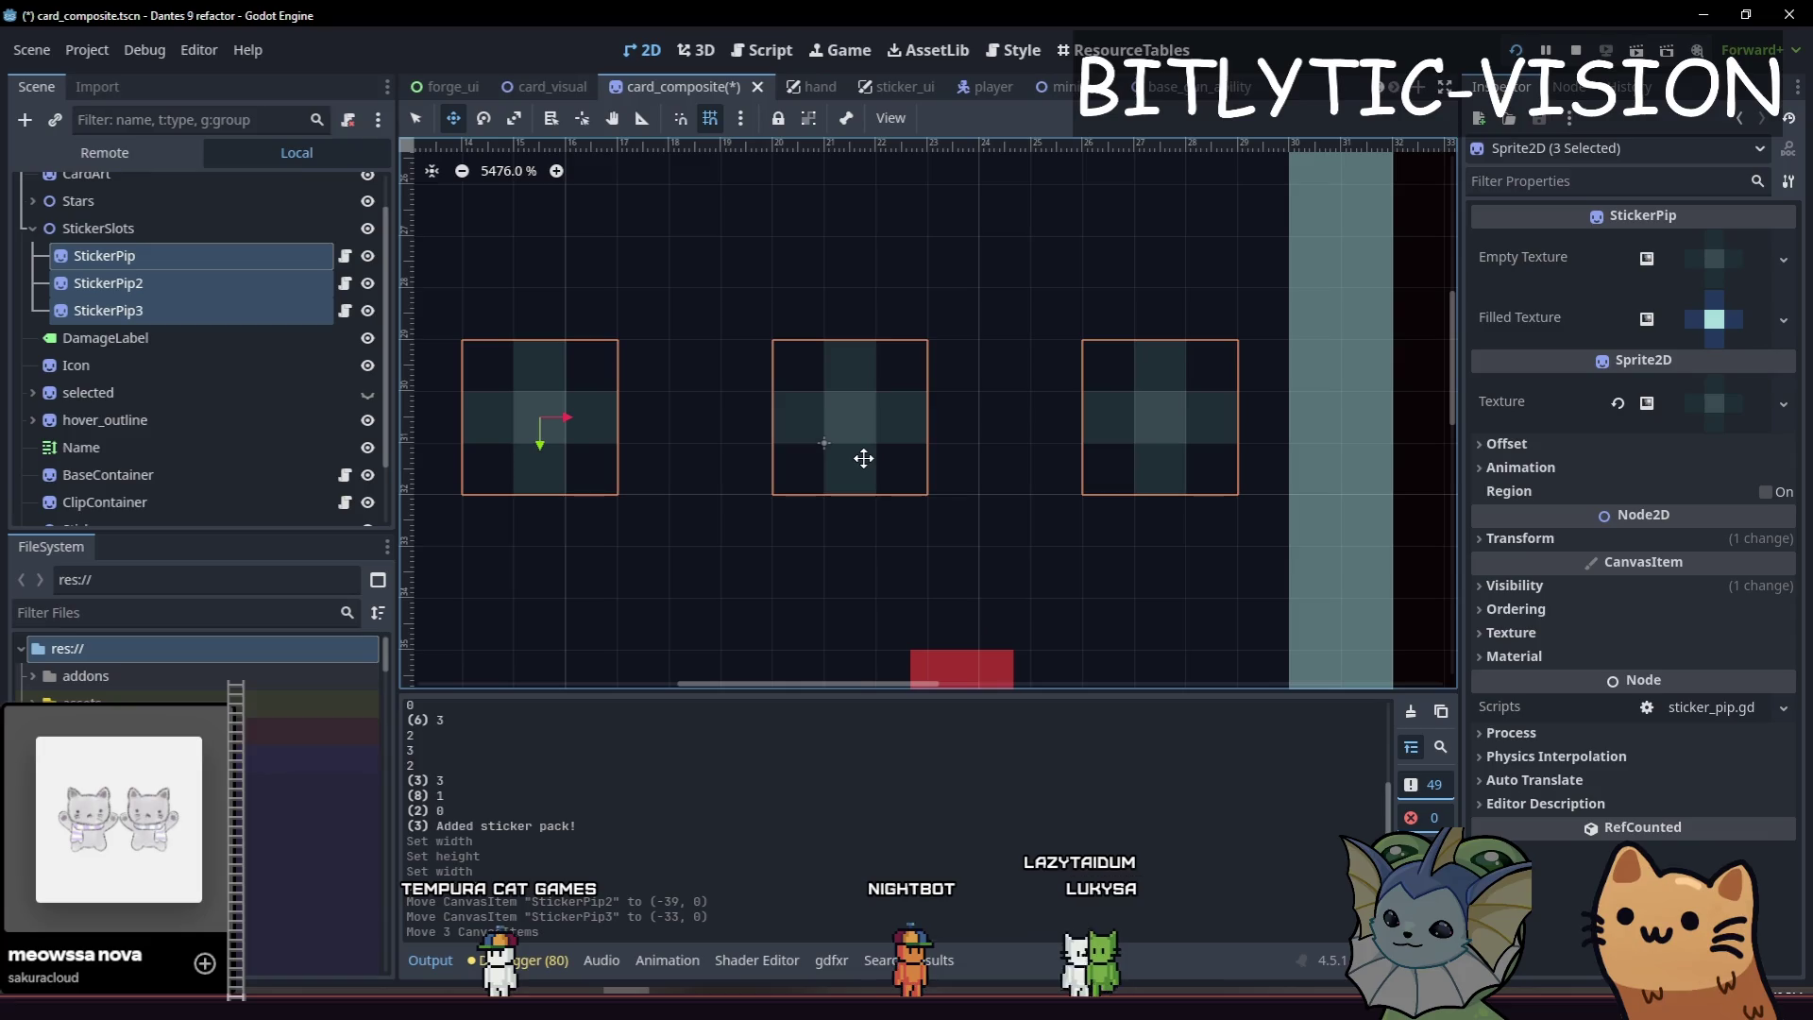
scroll(863, 458, down, 8)
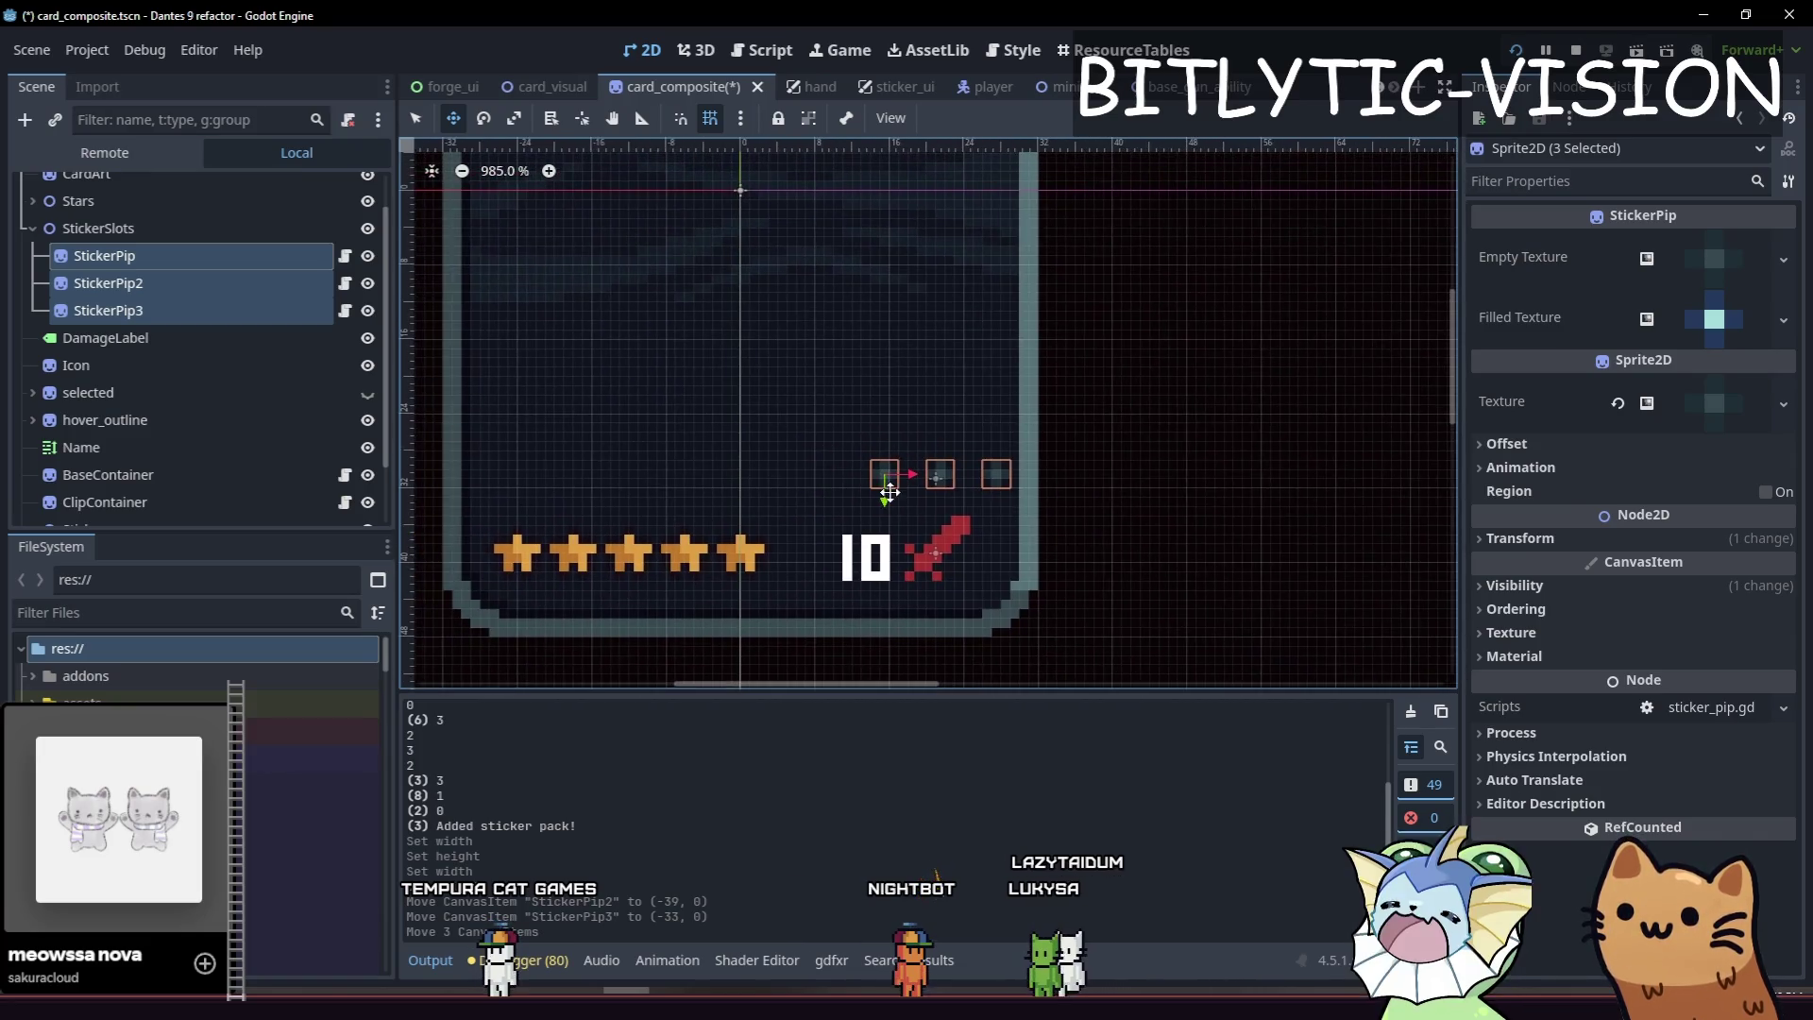
Drag the StickerSlots group sideways, undo, then move it to position (0, 31).
click(170, 228)
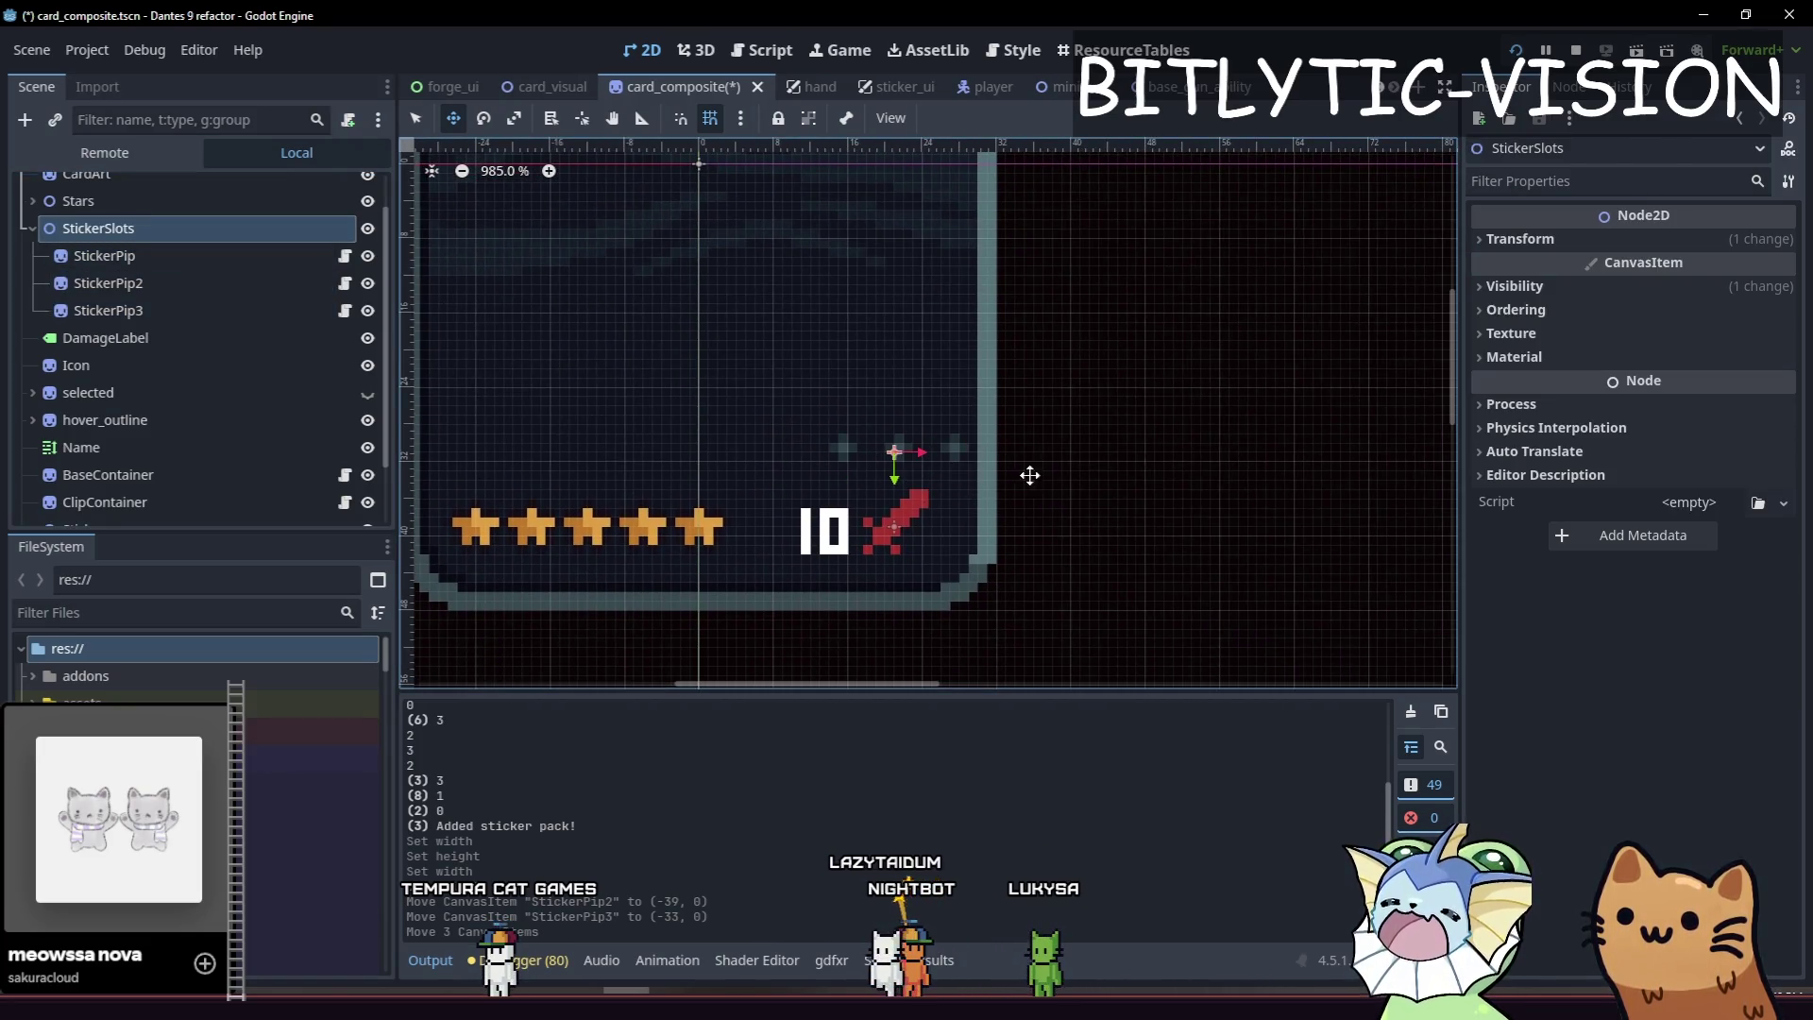
drag(835, 470, 860, 467)
key(ctrl+z)
scroll(886, 490, left, 5)
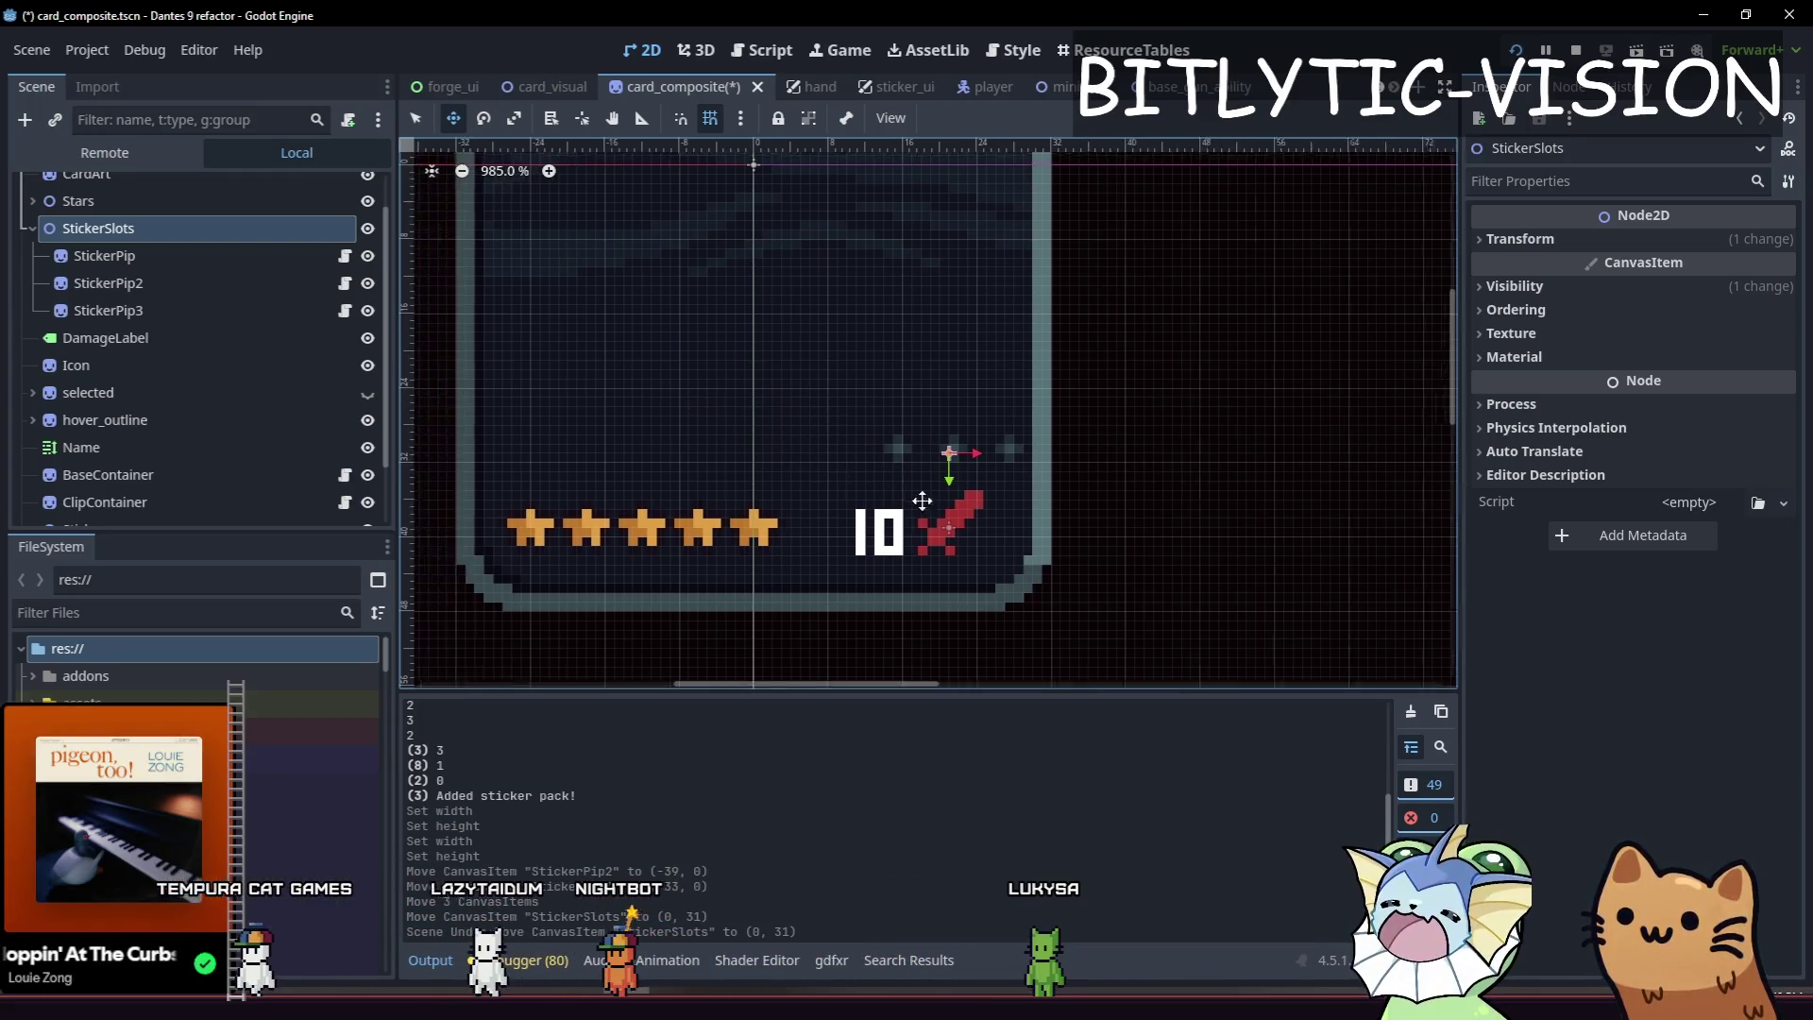
drag(1191, 516, 942, 514)
scroll(942, 514, up, 5)
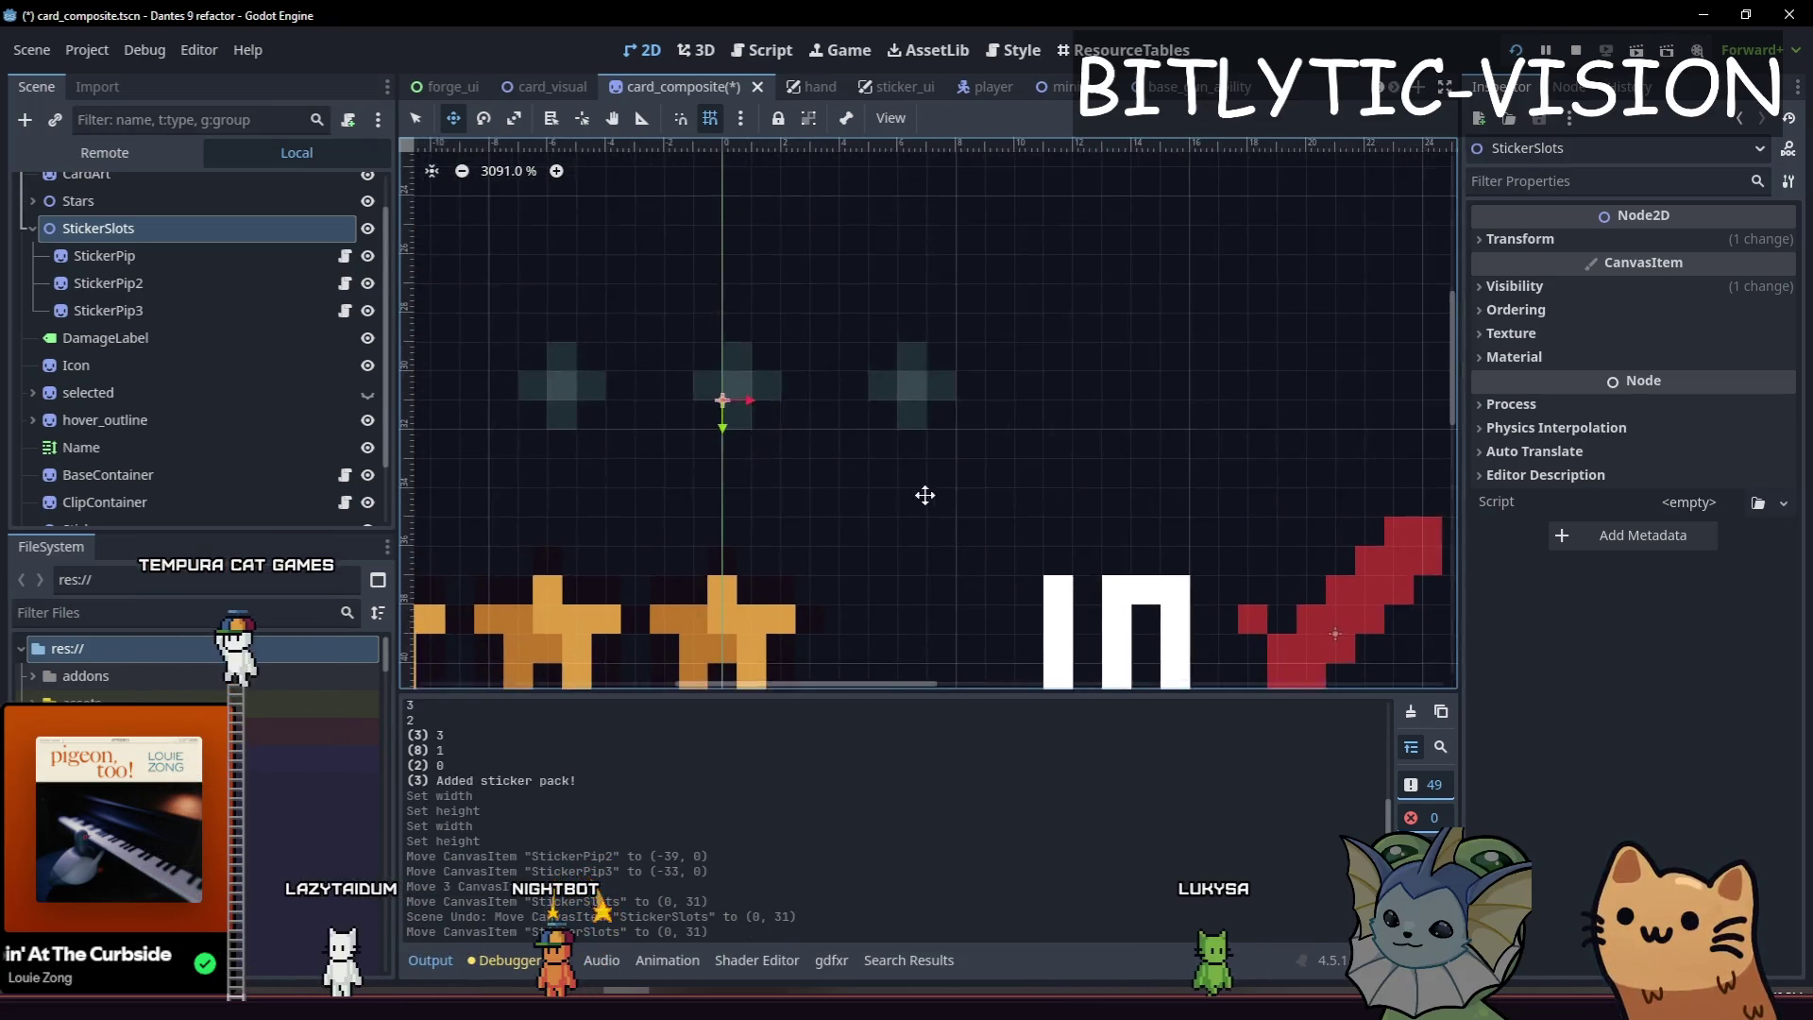
Try changing the first StickerPip's horizontal position, undo it, and inspect its texture settings.
click(151, 258)
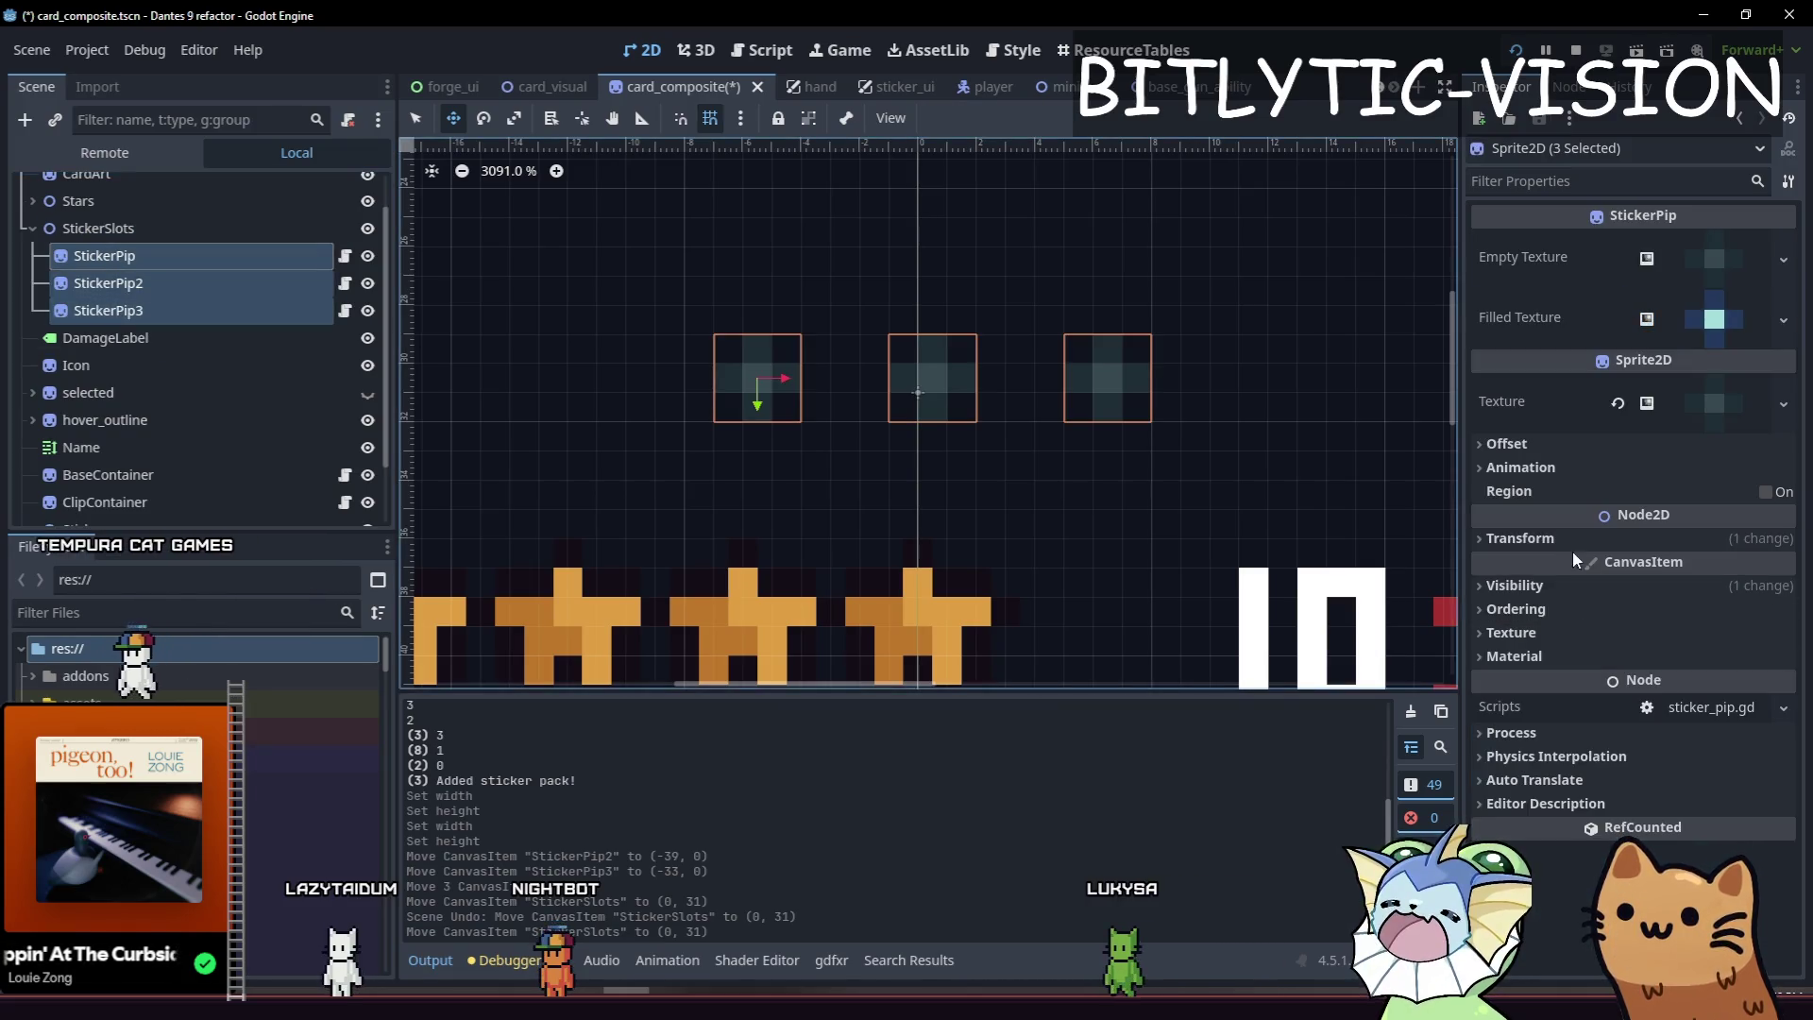
click(1577, 542)
click(1707, 567)
key(Return)
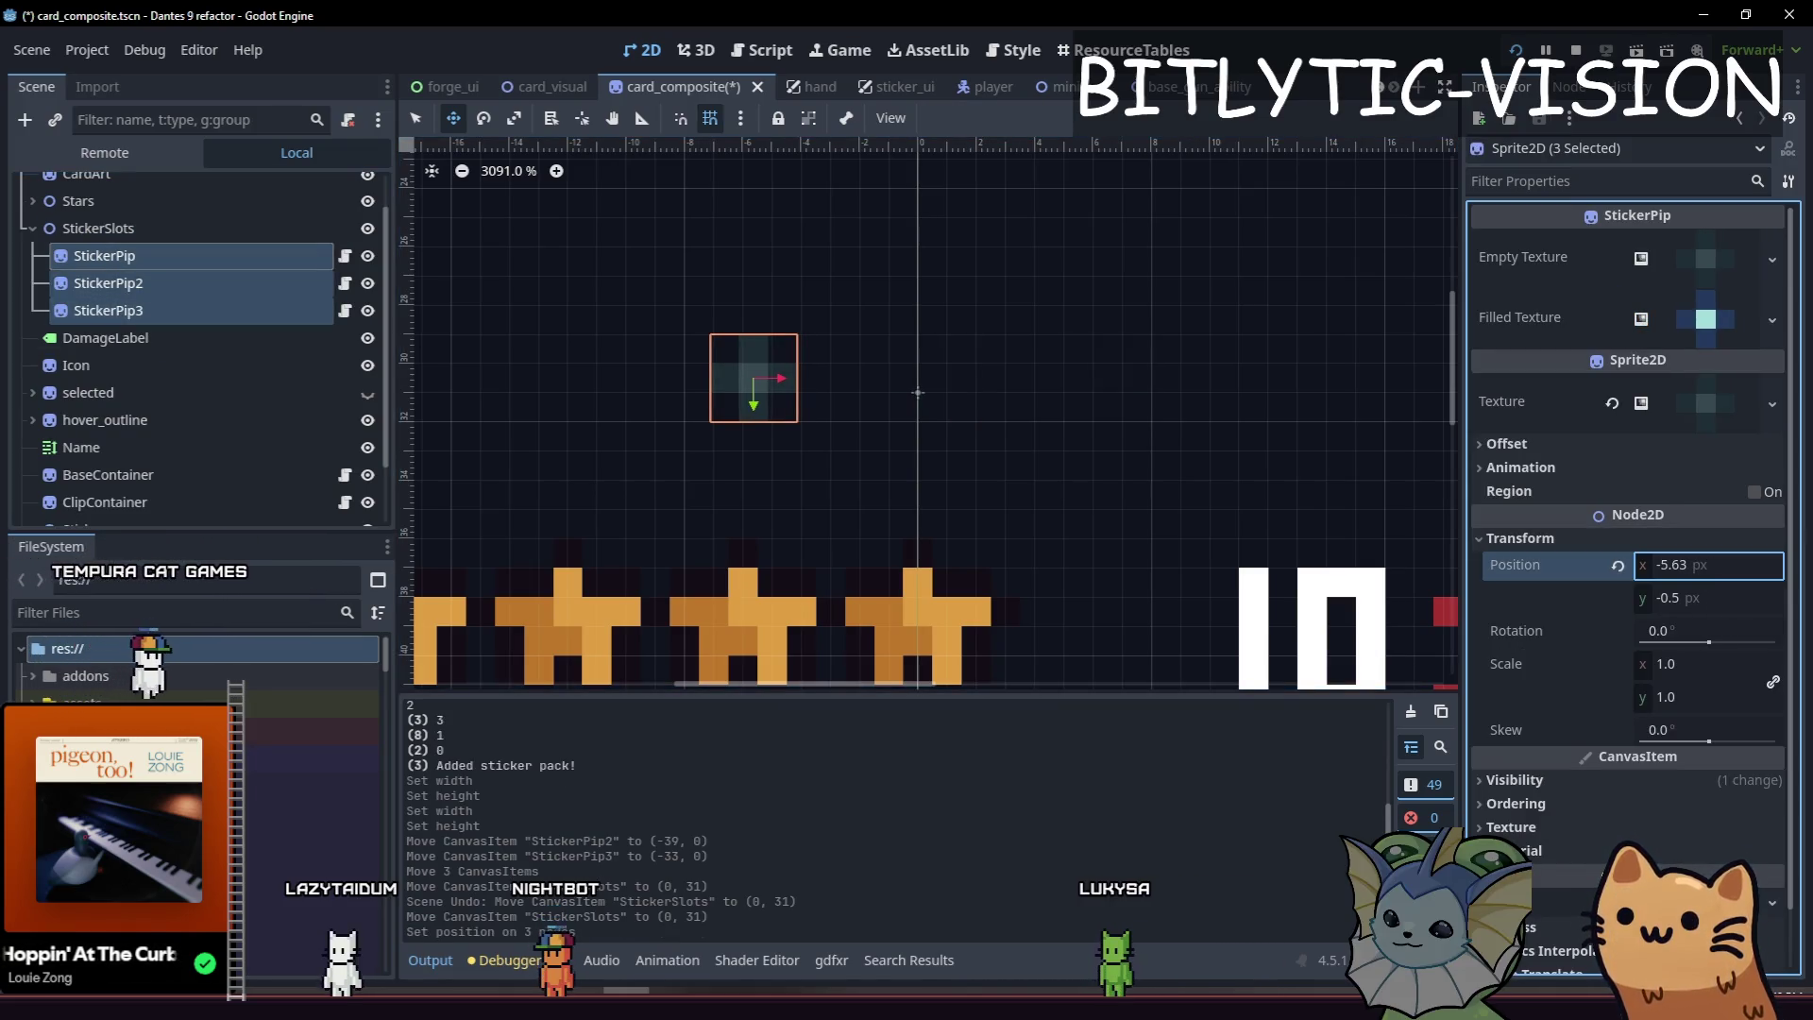
key(ctrl+z)
click(188, 256)
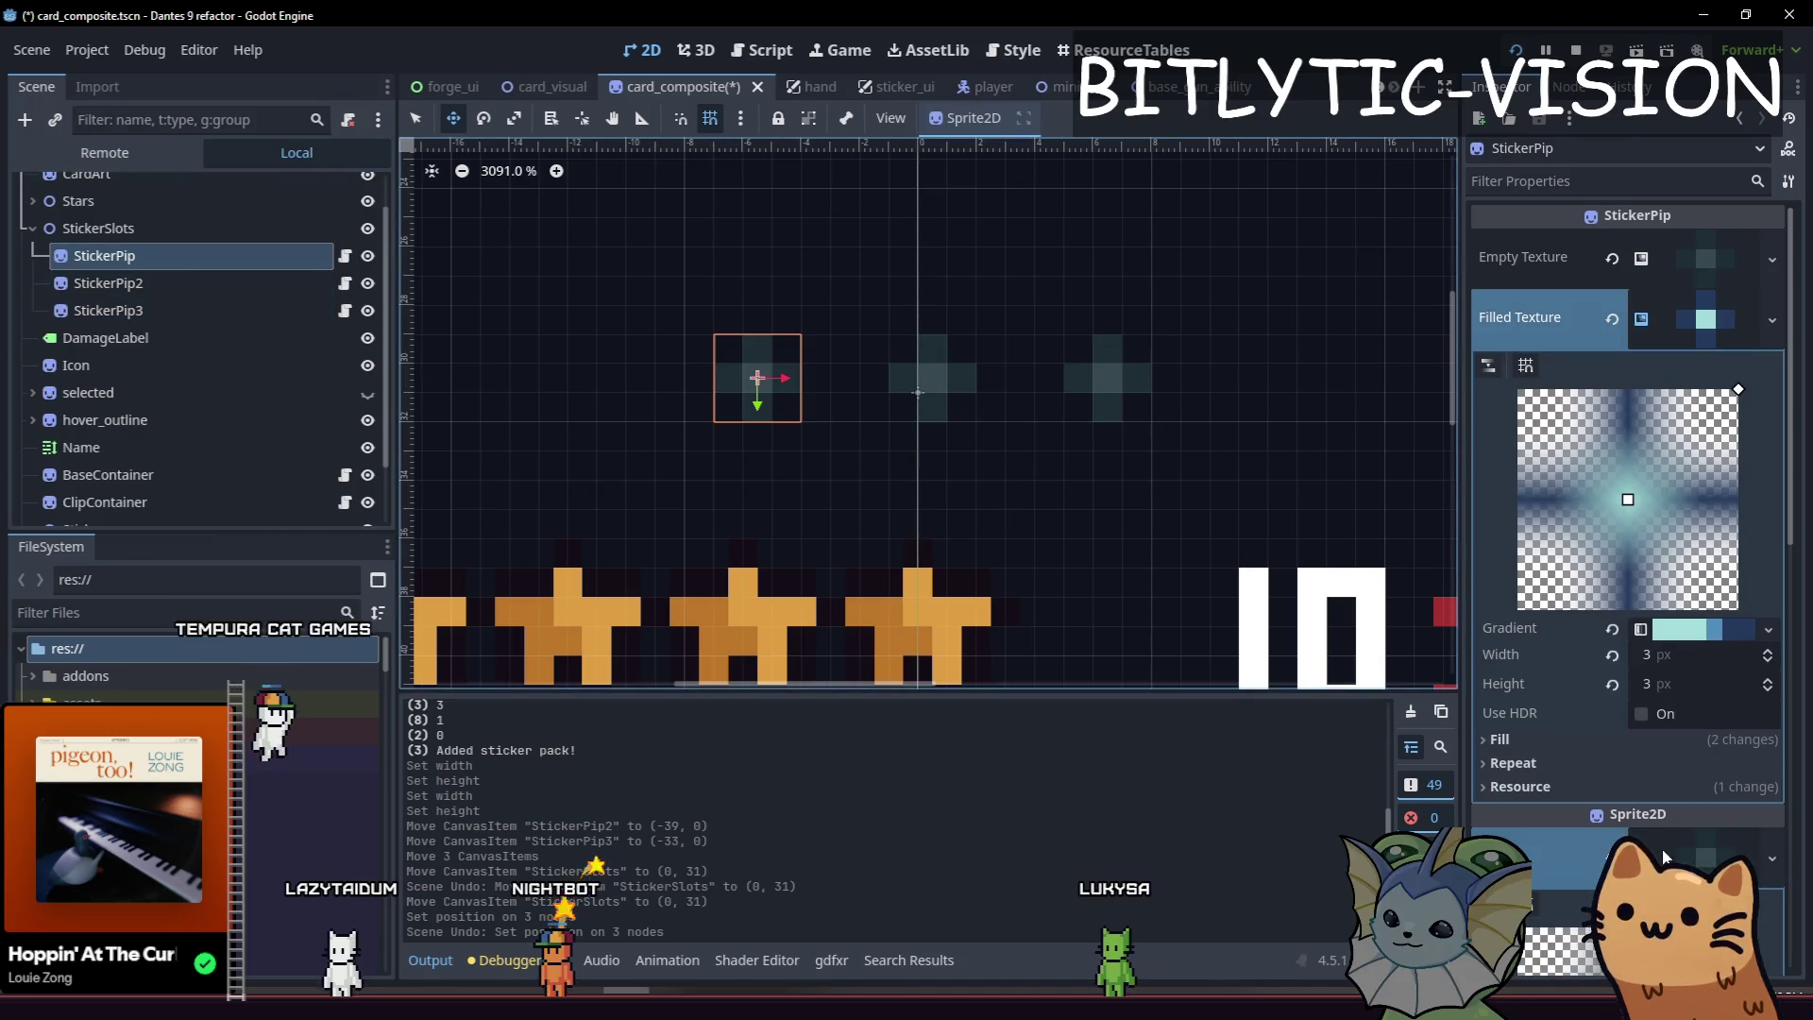
click(1701, 405)
click(1702, 405)
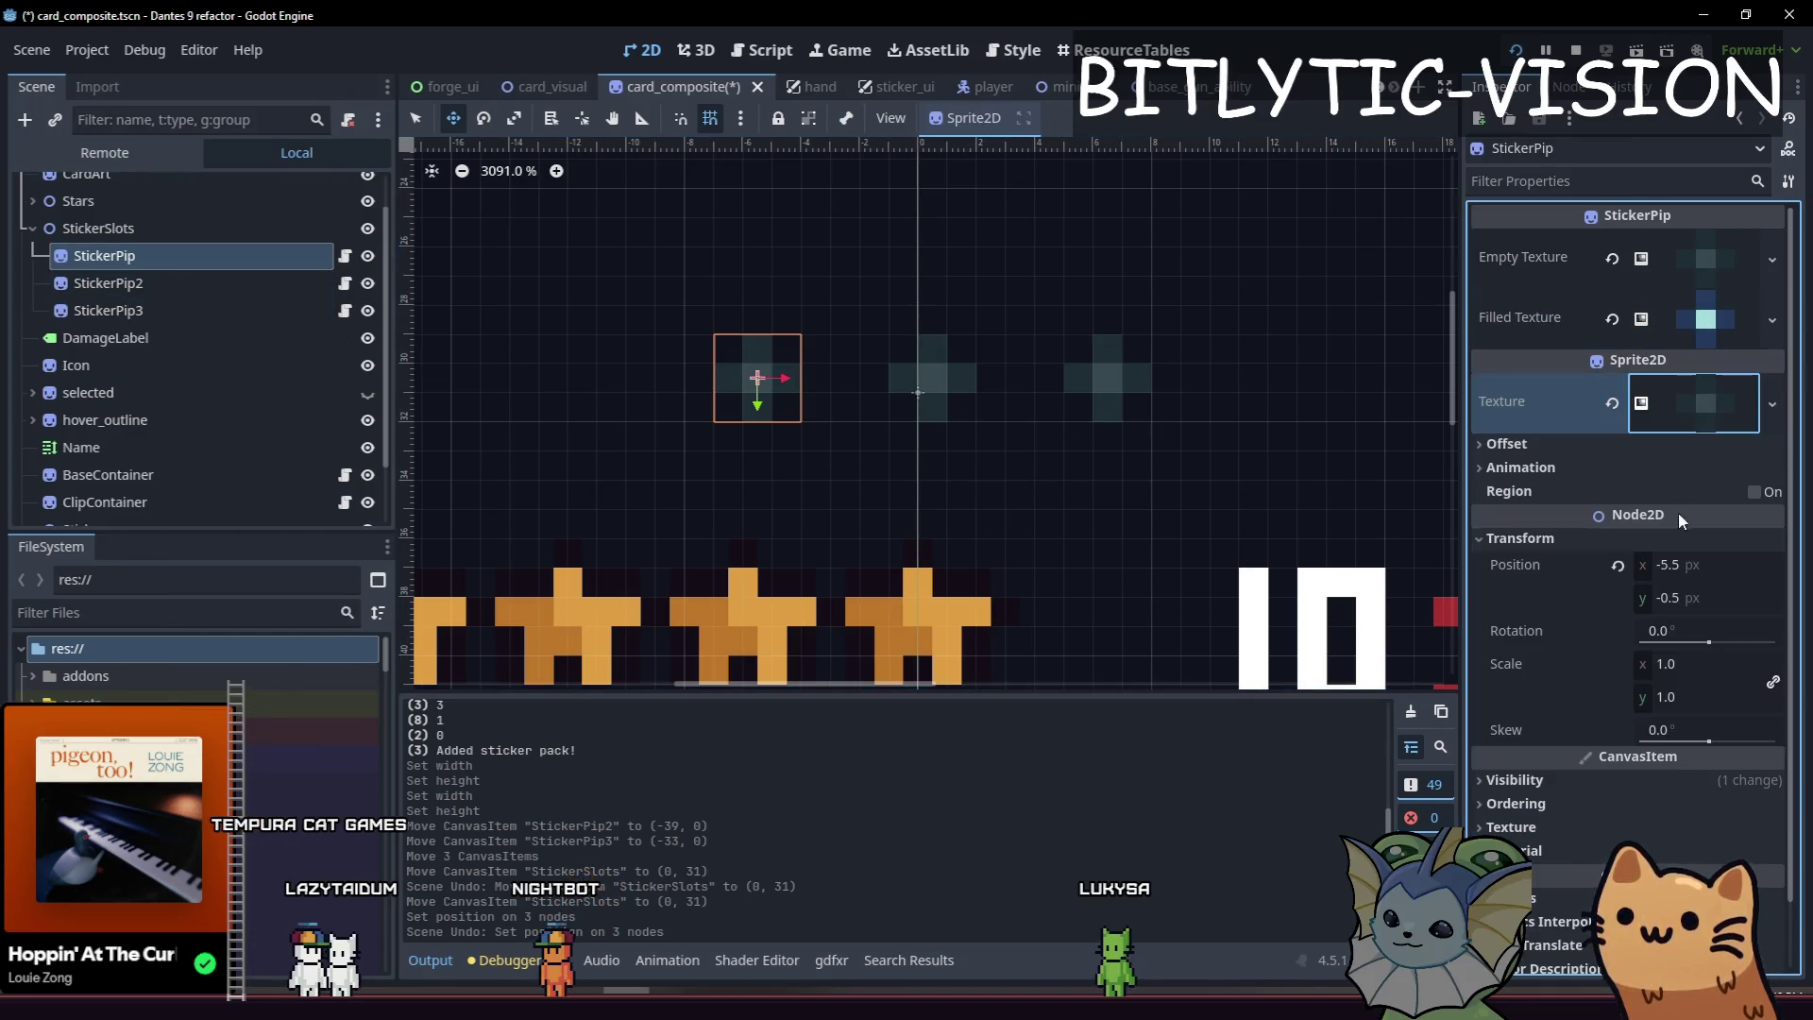
Set the StickerSlots Transform Position x to -0.5, keeping y at 31.
click(104, 229)
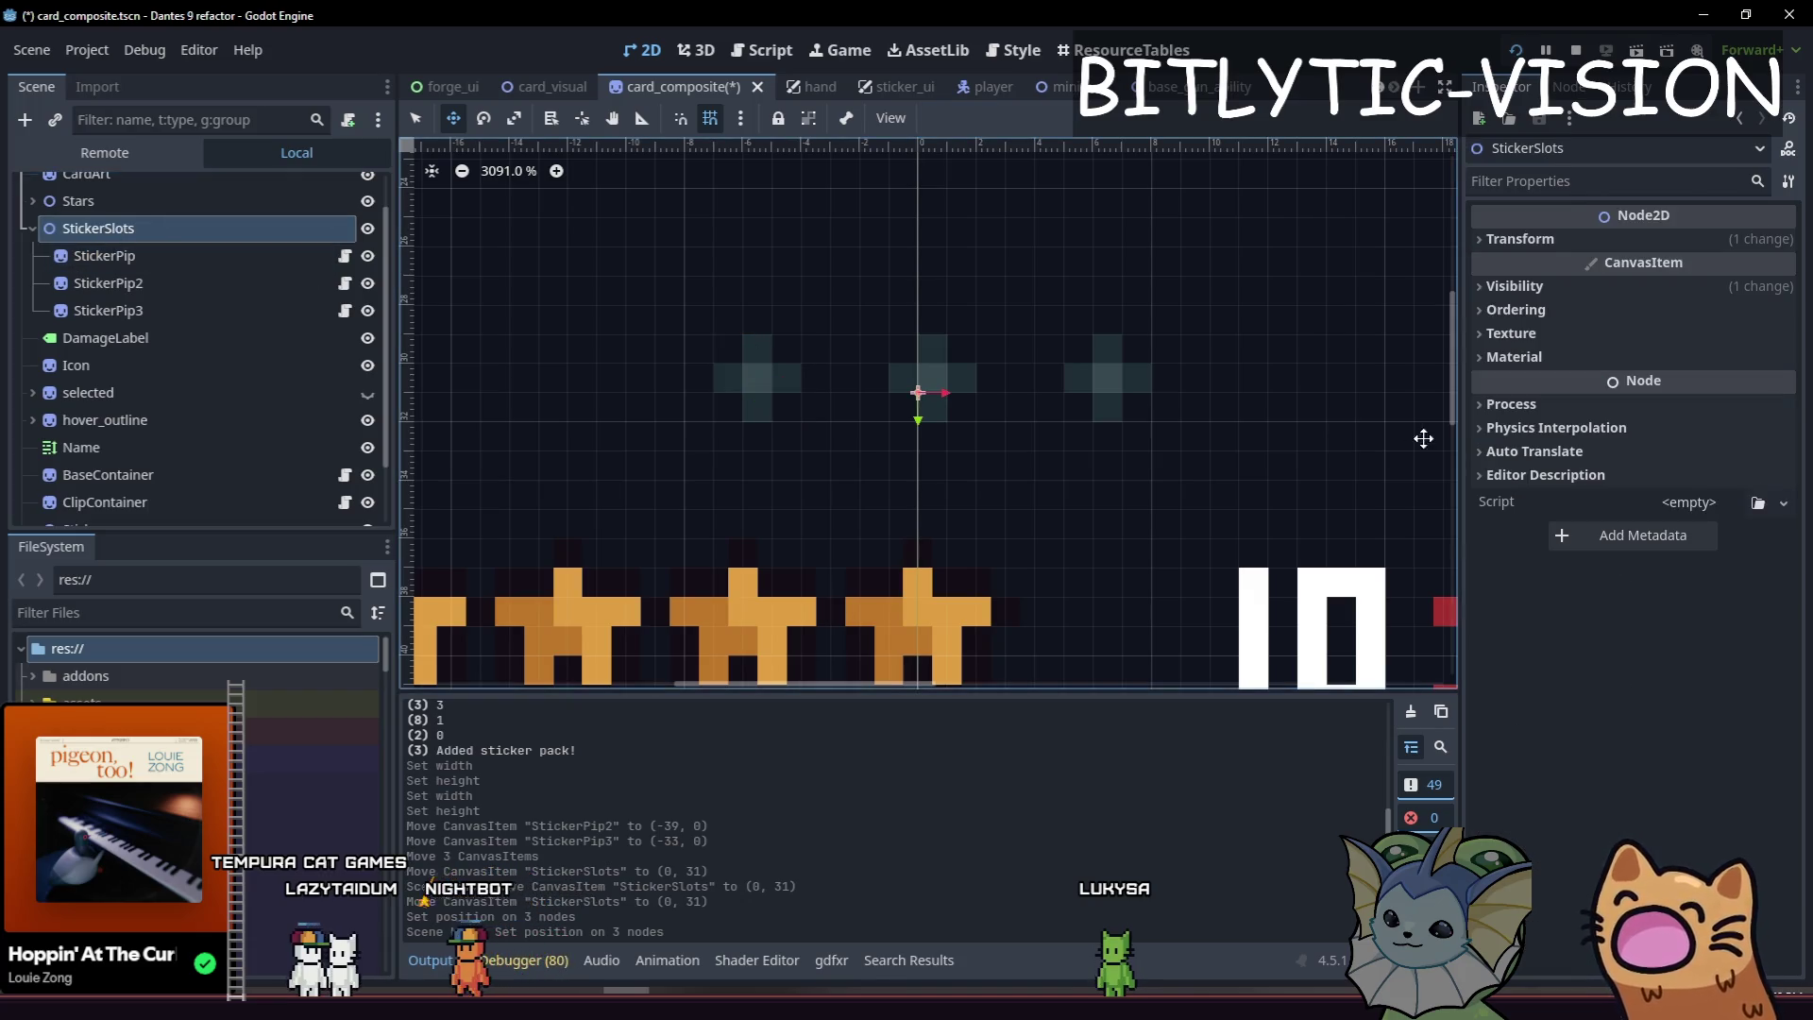
click(1564, 239)
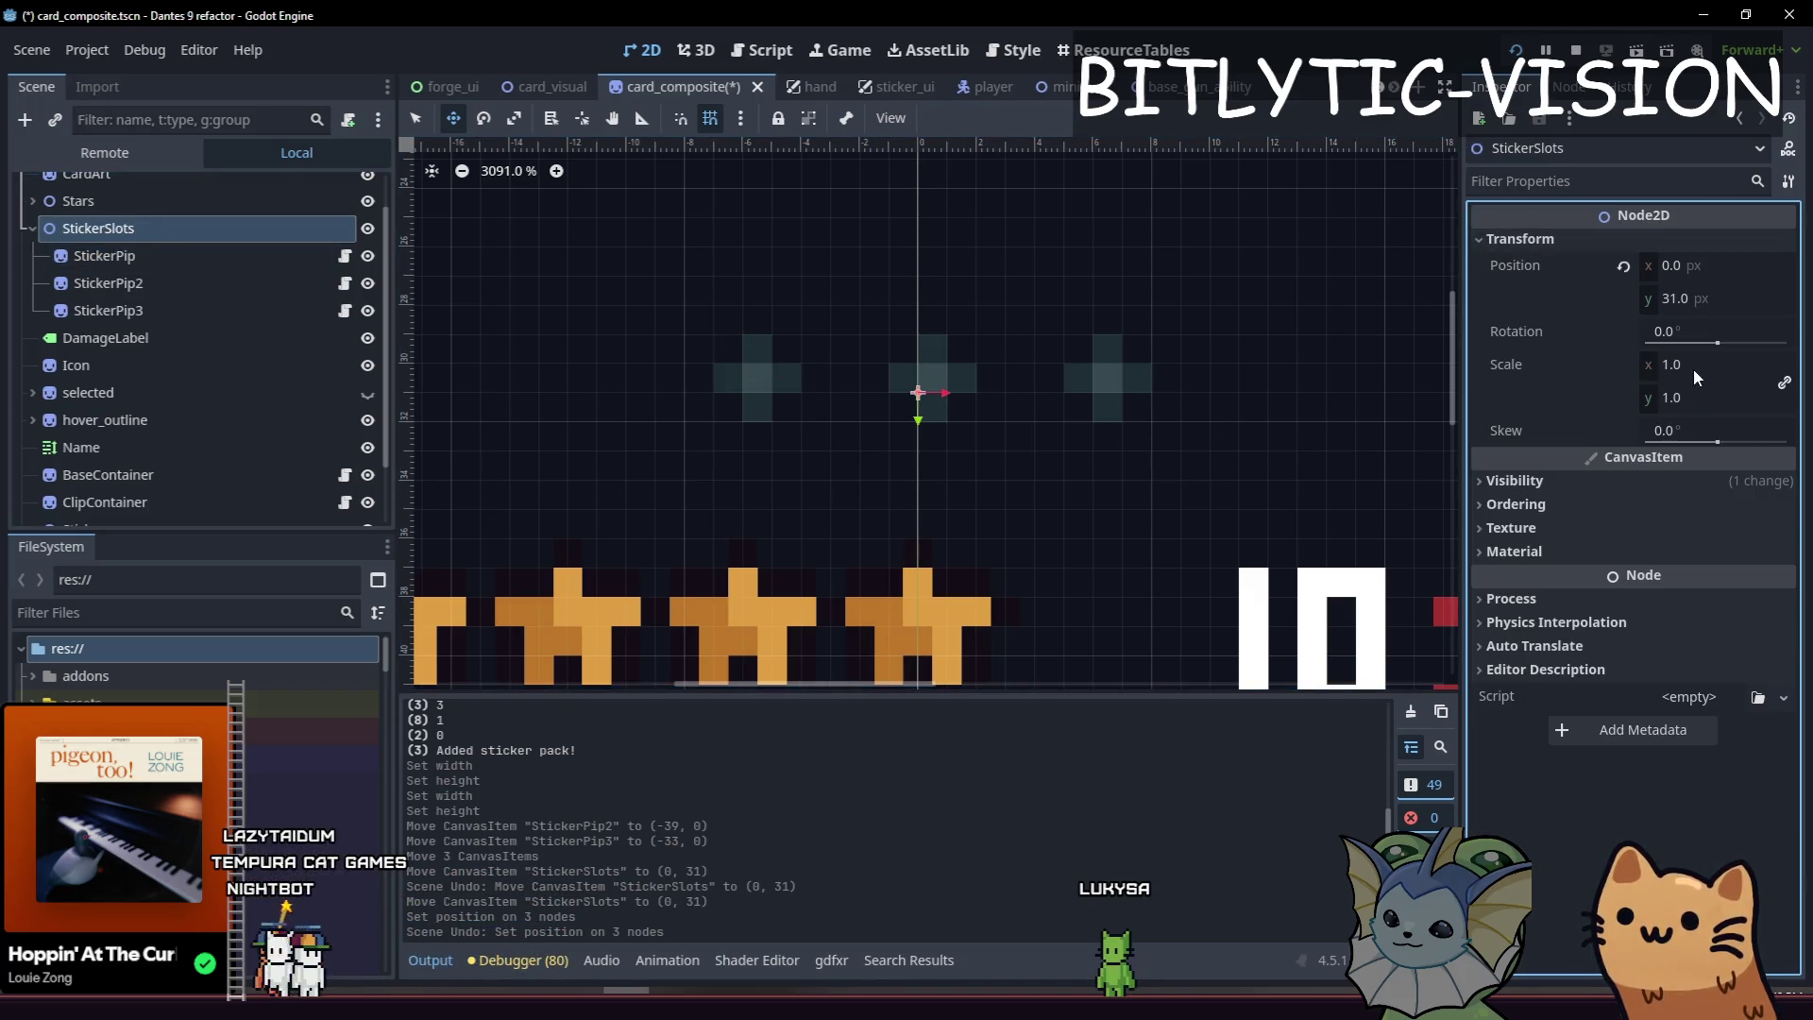
drag(1708, 265, 1699, 265)
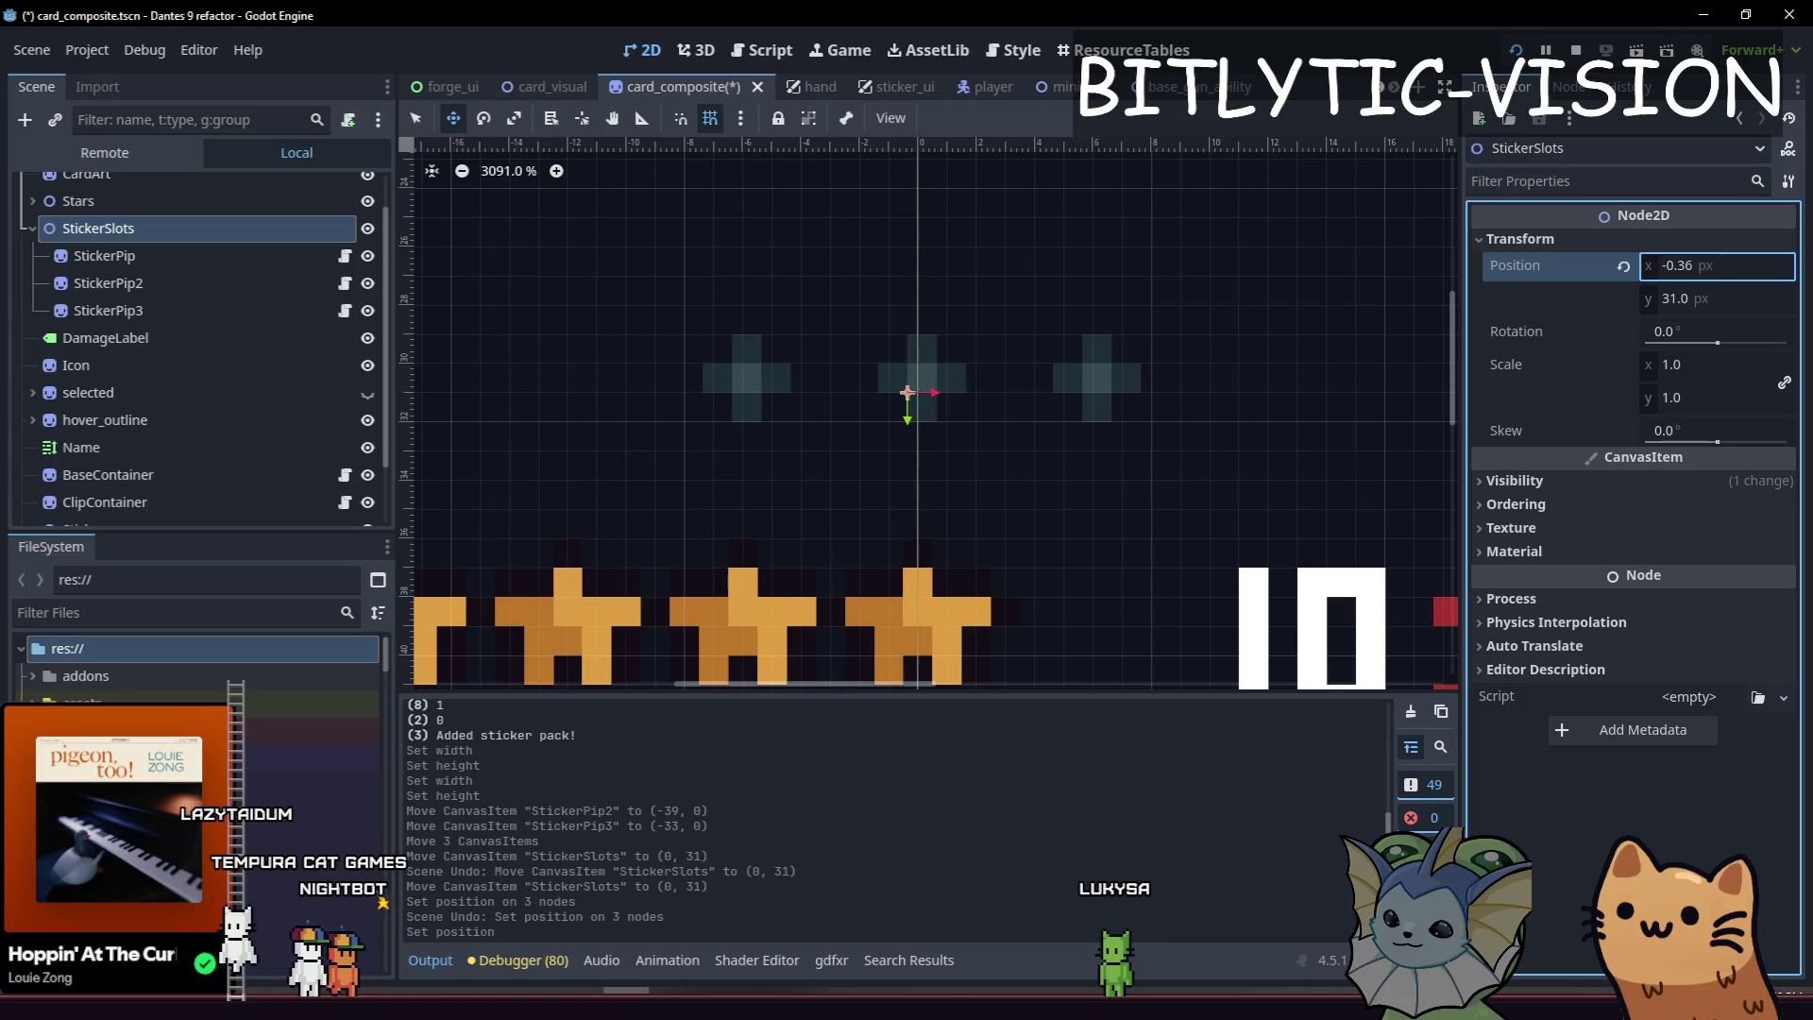
click(1708, 267)
text(-0.5)
key(Return)
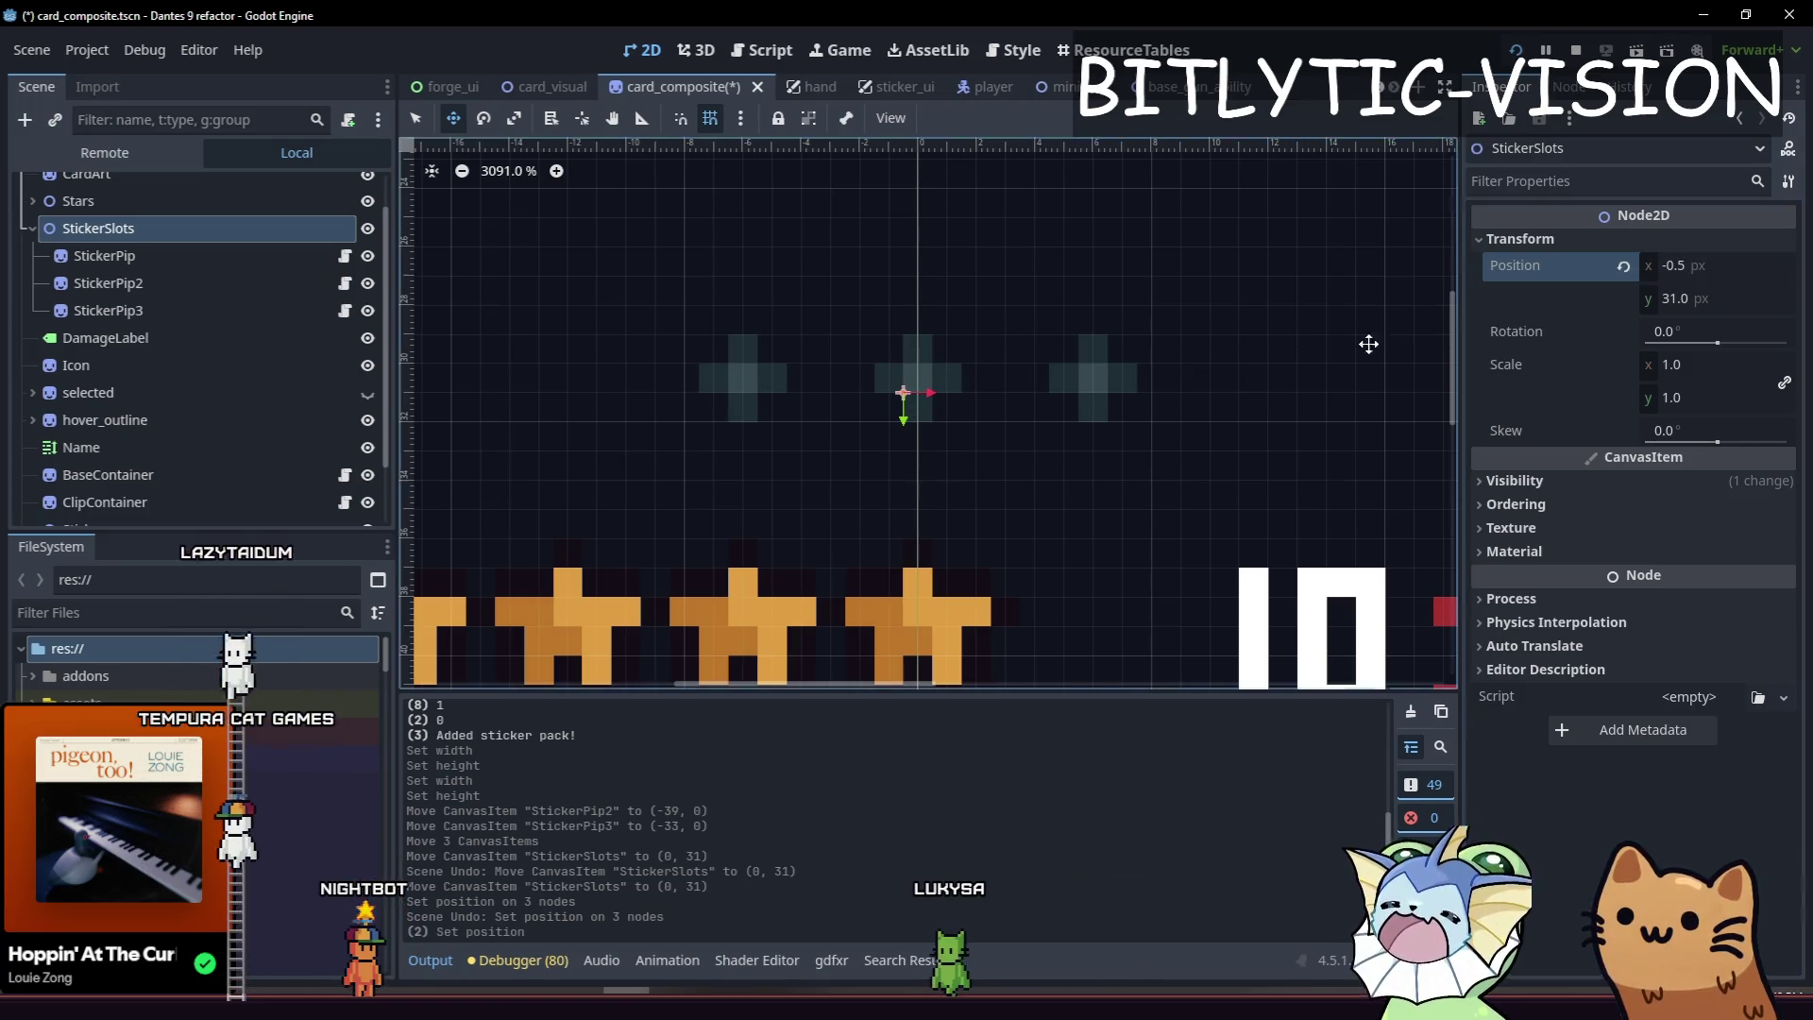
scroll(1180, 501, down, 2)
Resize StickerPip's gradient Texture to 5 px wide and 5 px high.
click(140, 255)
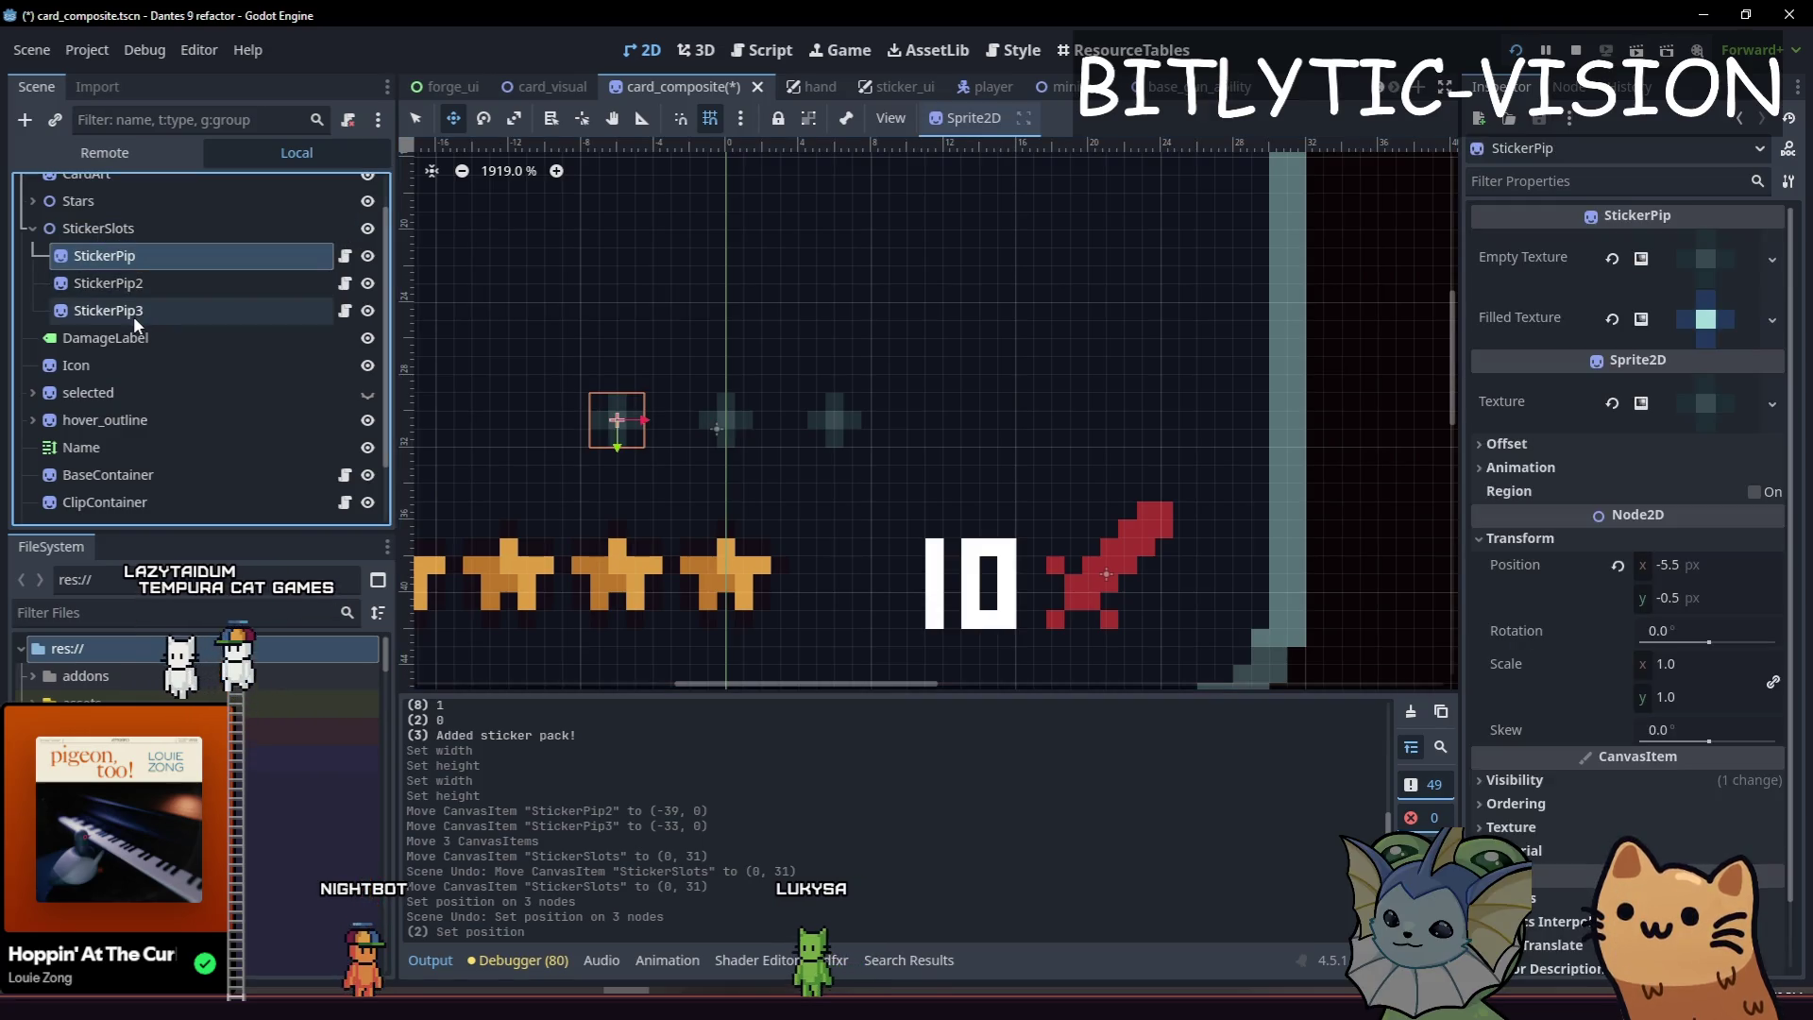
click(1700, 402)
click(1685, 733)
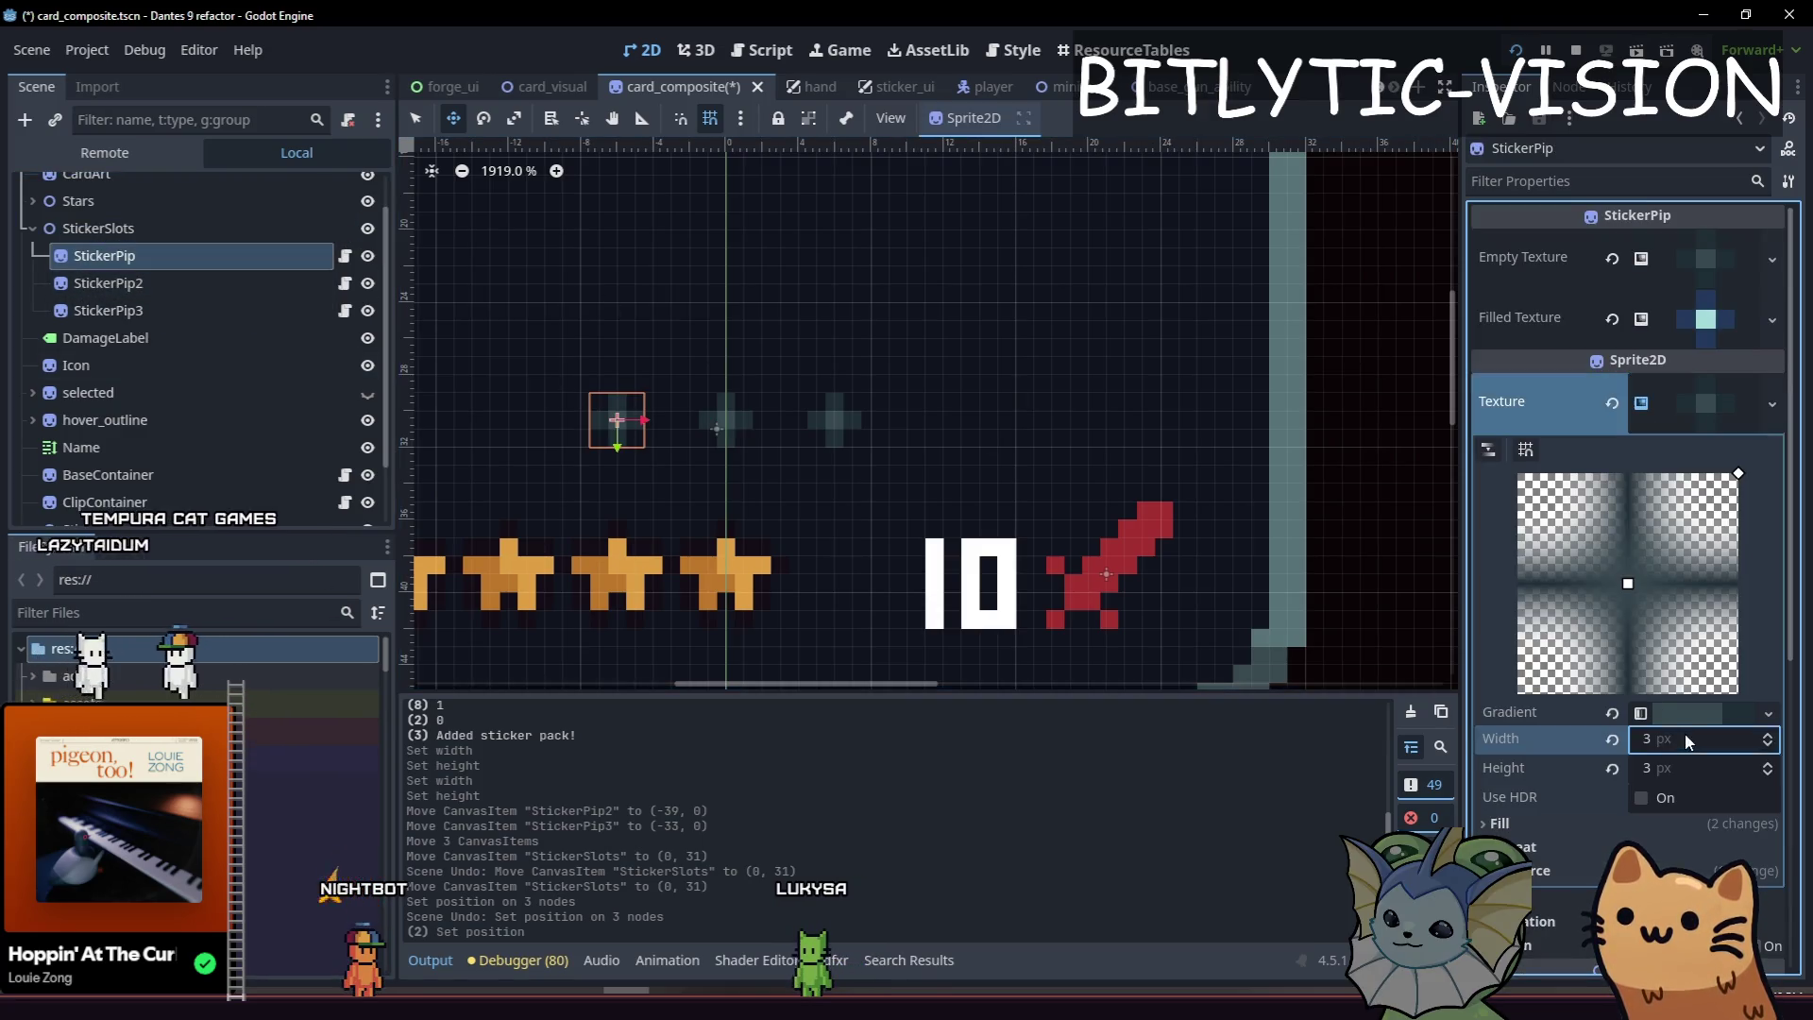
text(5)
key(Tab)
text(5)
key(Return)
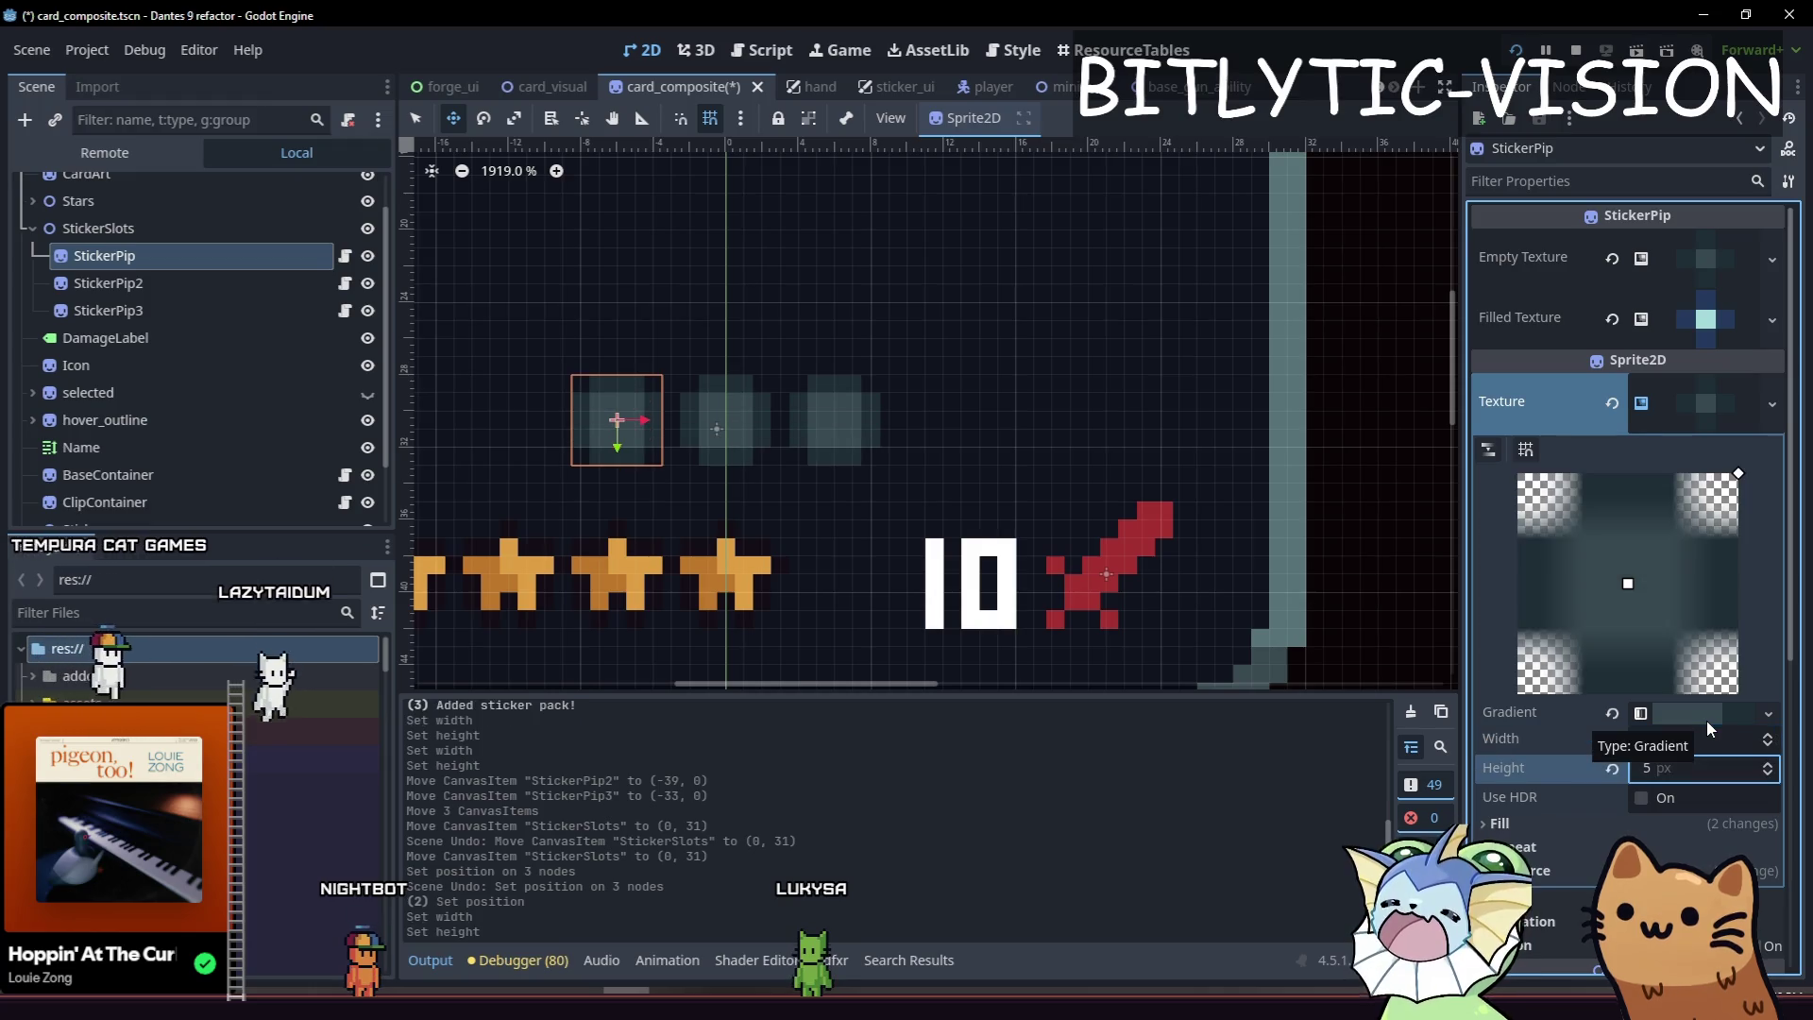
Resize StickerPip's Filled Texture gradient to 5 × 5 px.
click(1719, 297)
click(1720, 654)
text(5)
key(Tab)
text(5)
key(Return)
Select all three sticker pips and shift them left by half a pixel.
scroll(623, 472, up, 4)
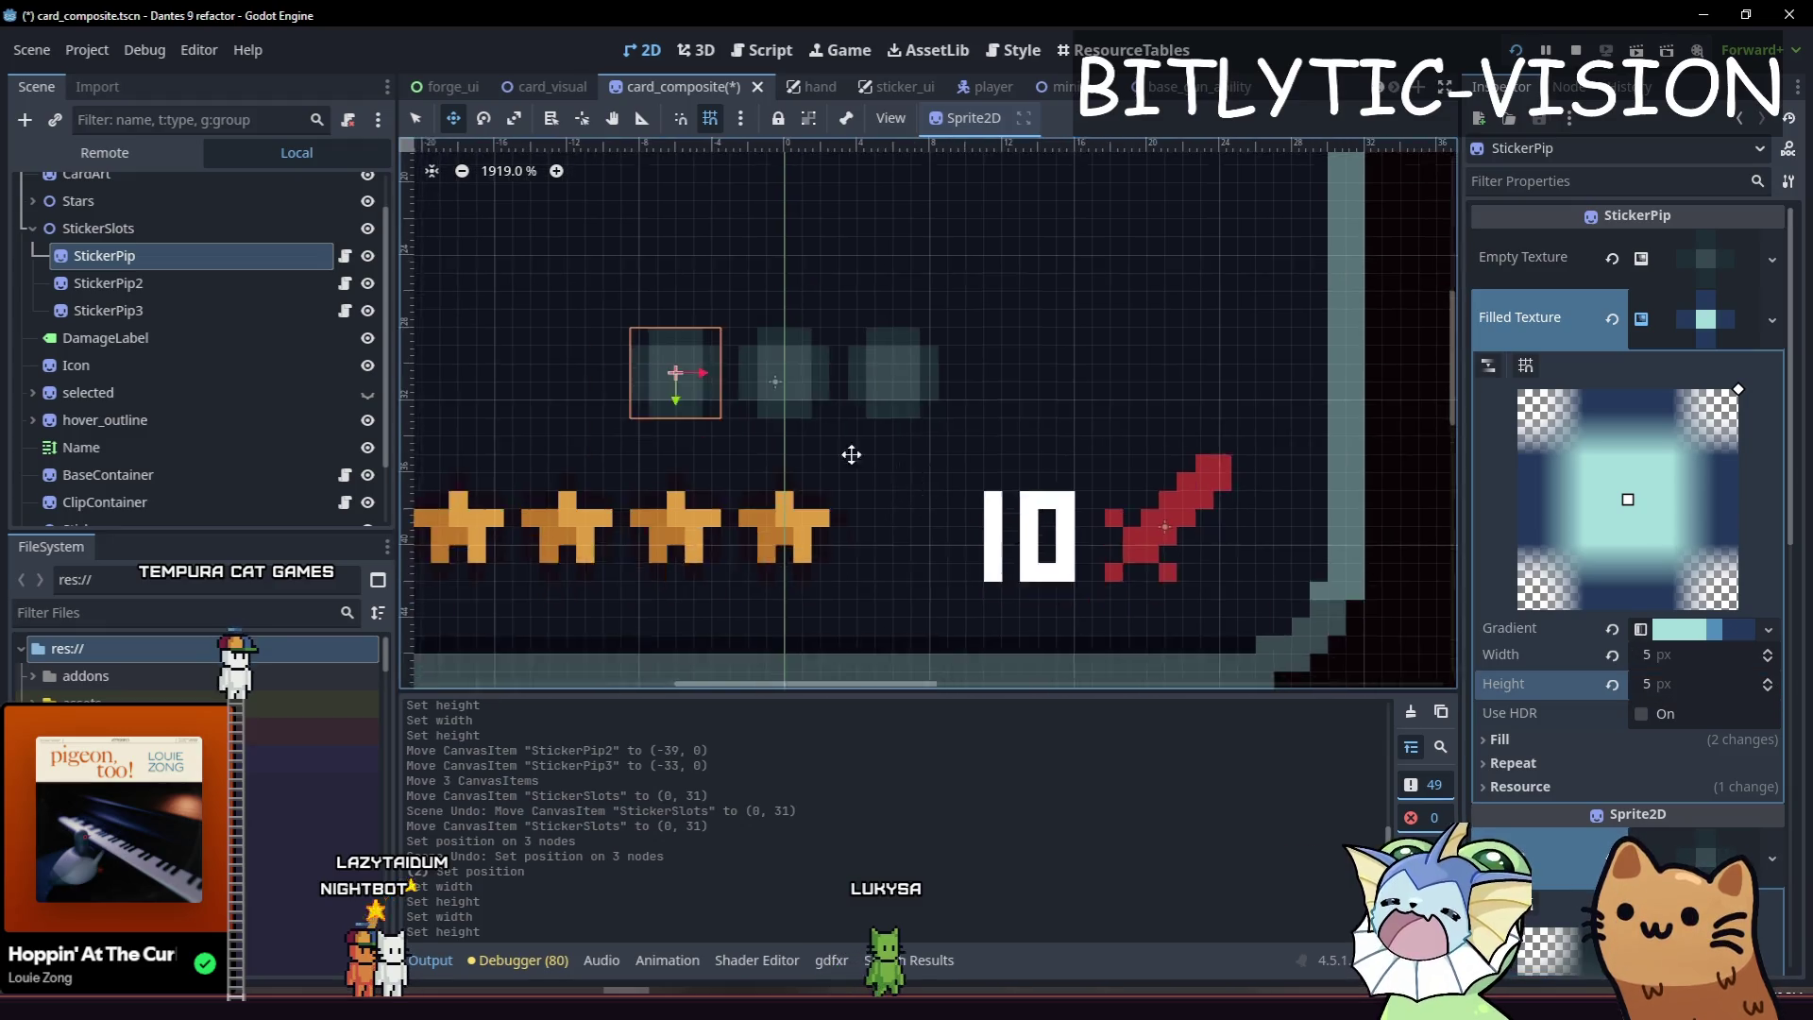
shift+click(129, 311)
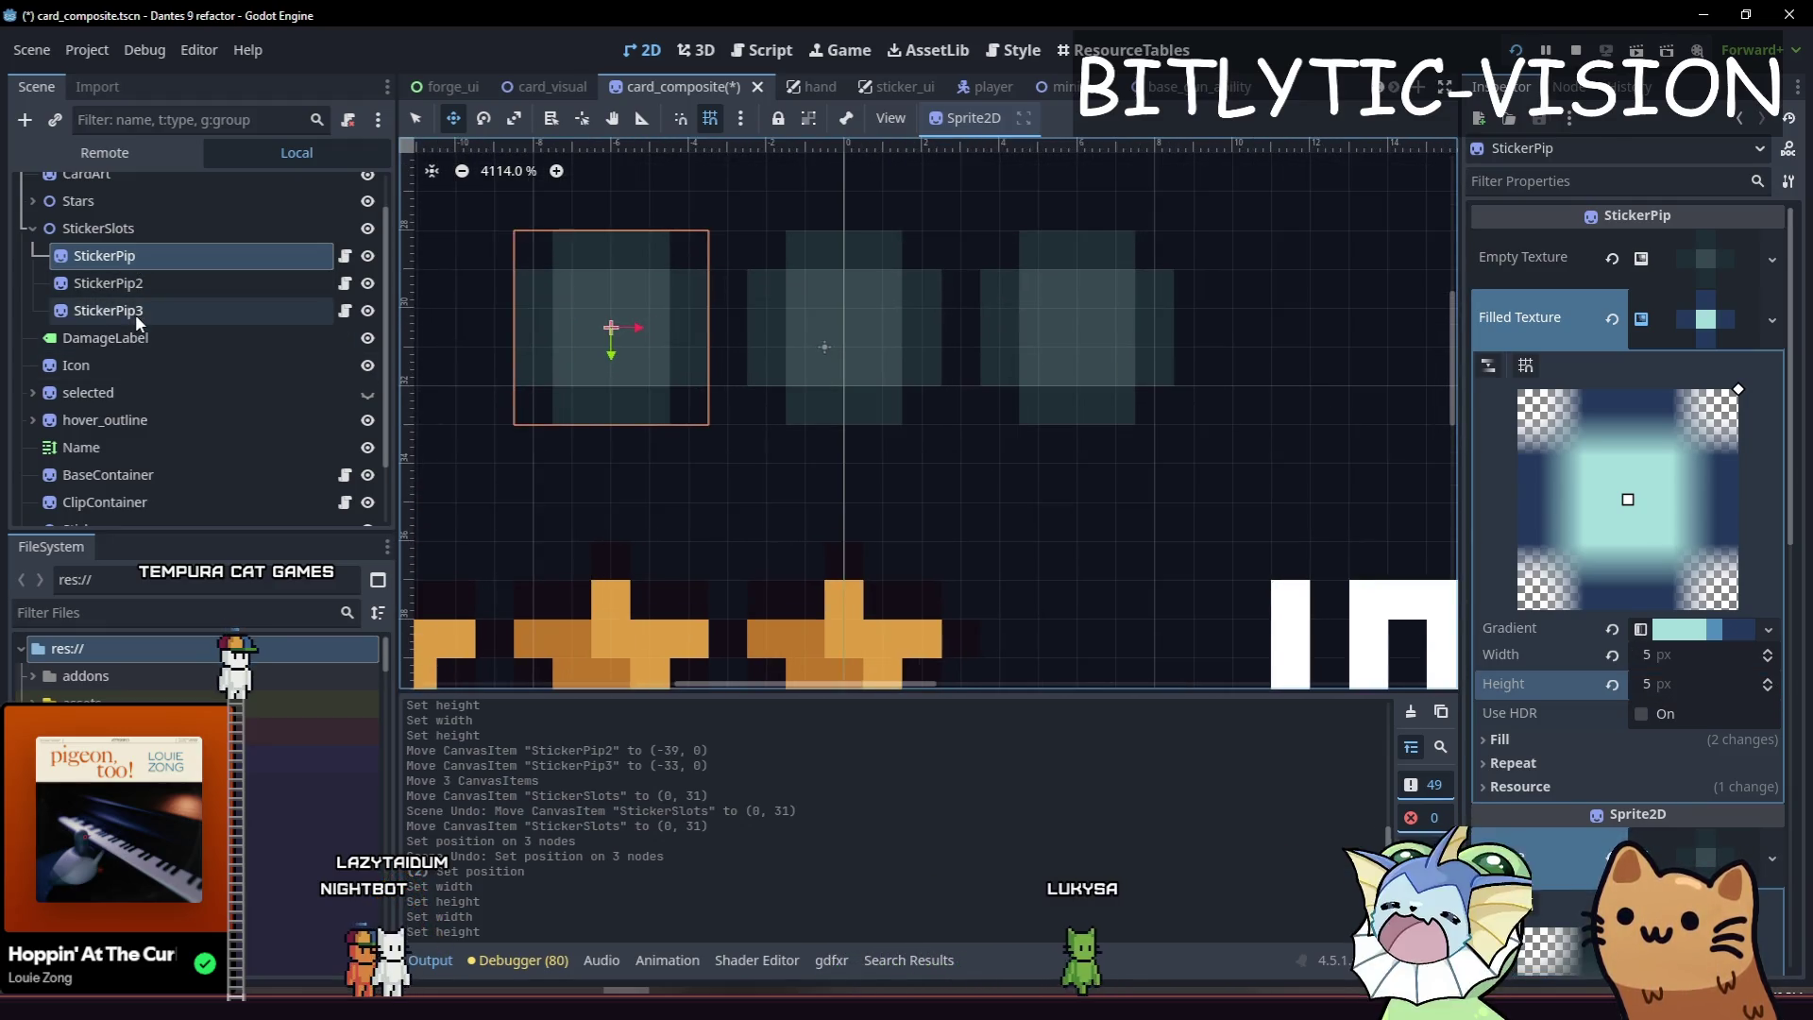
drag(1137, 296, 1097, 308)
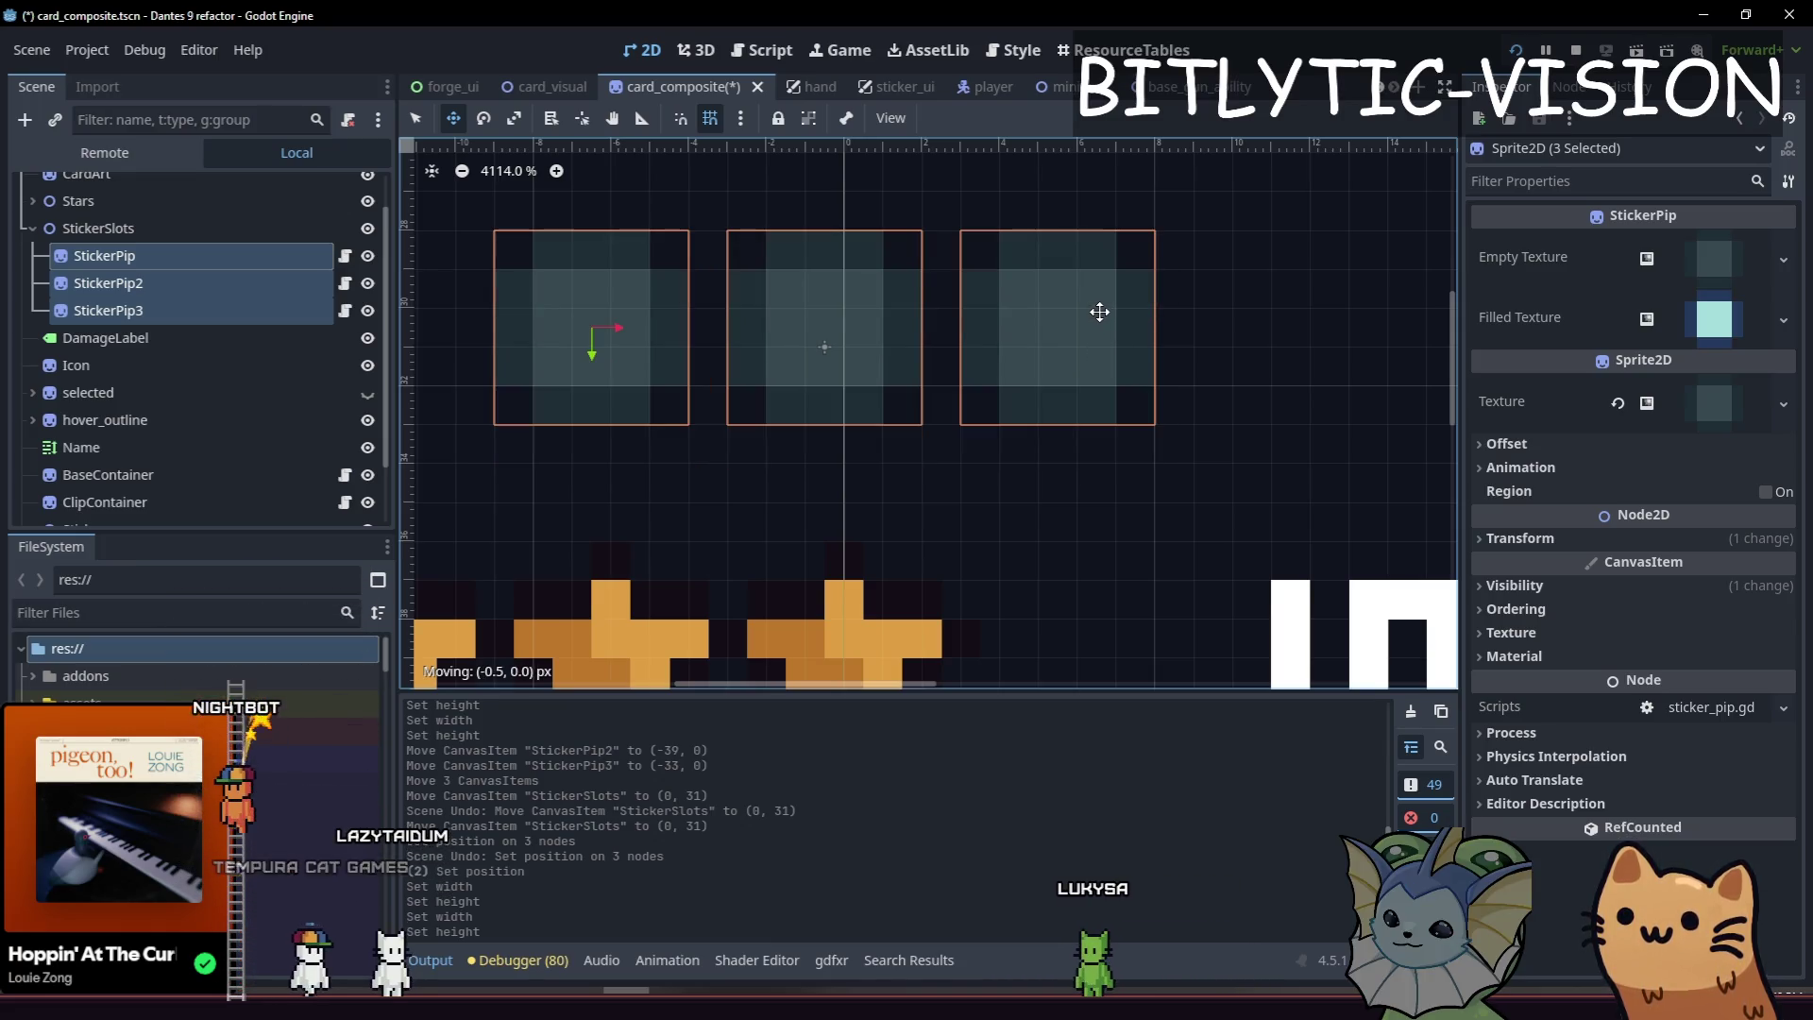
click(1691, 538)
Set the pips' vertical position to -0.5, then trial-nudge StickerSlots sideways and undo.
mouse_move(1676, 601)
mouse_down()
mouse_move(1707, 602)
mouse_move(1664, 602)
mouse_up()
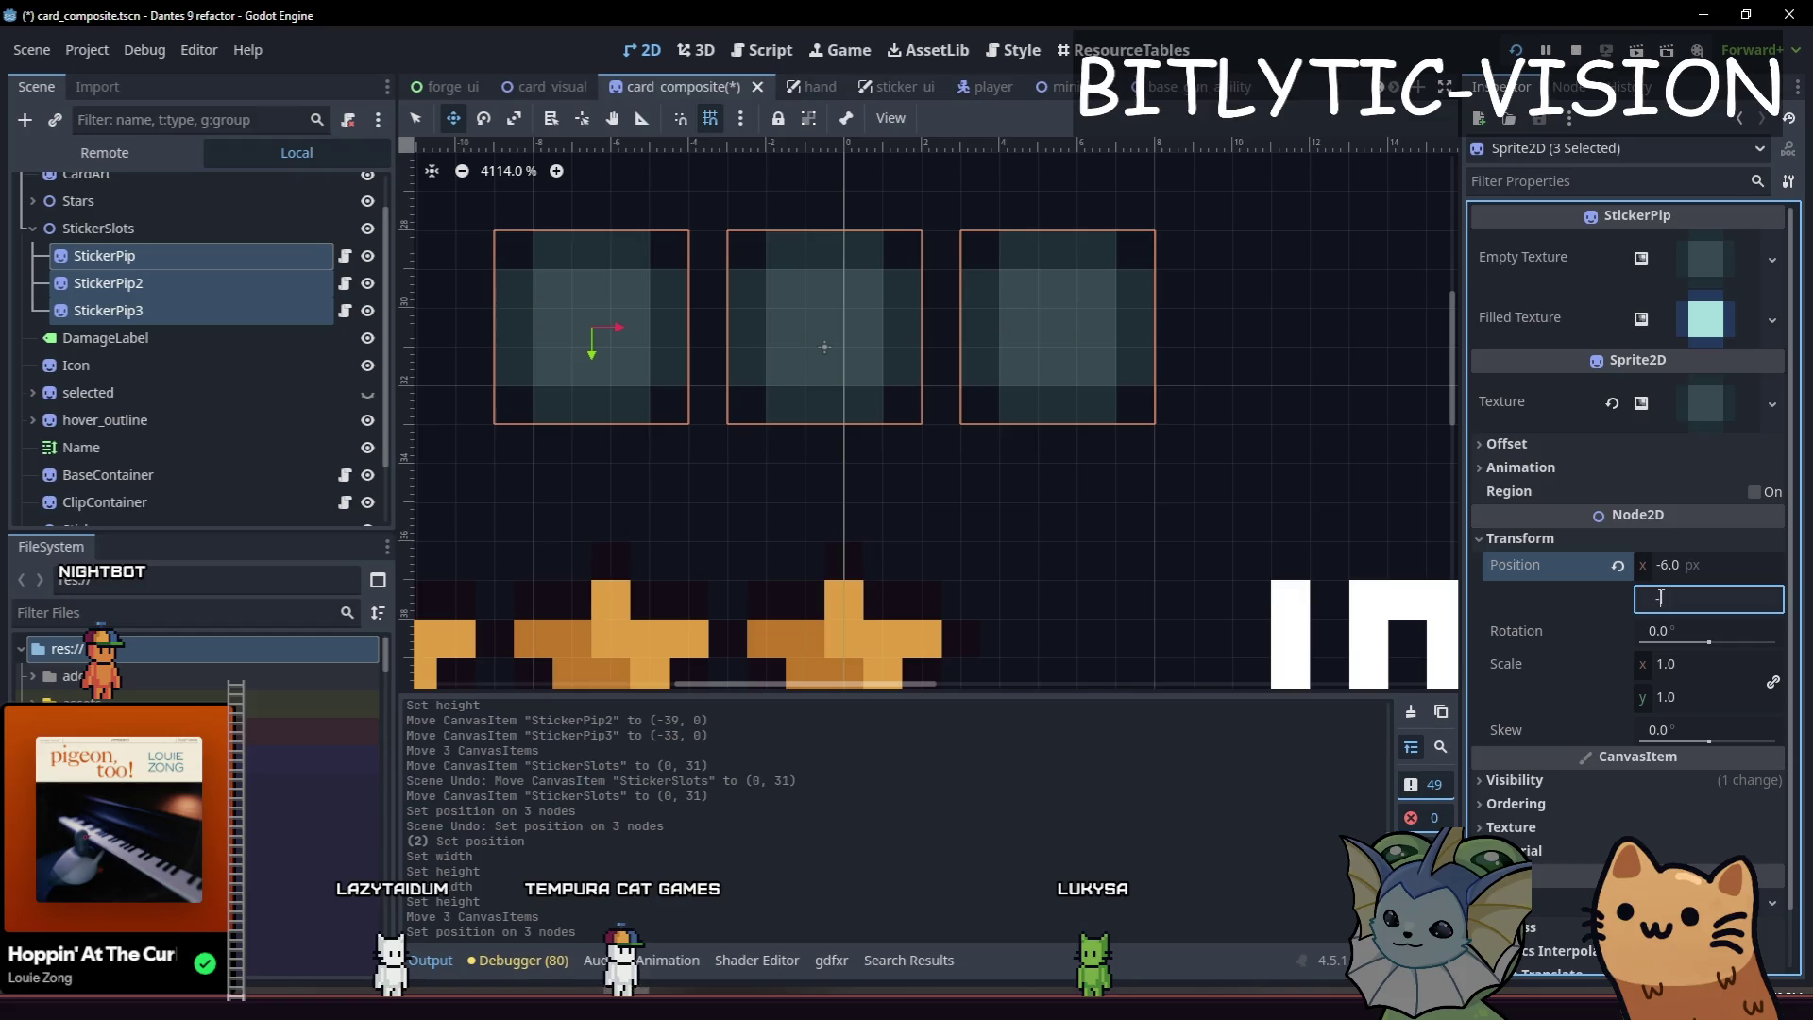
click(144, 229)
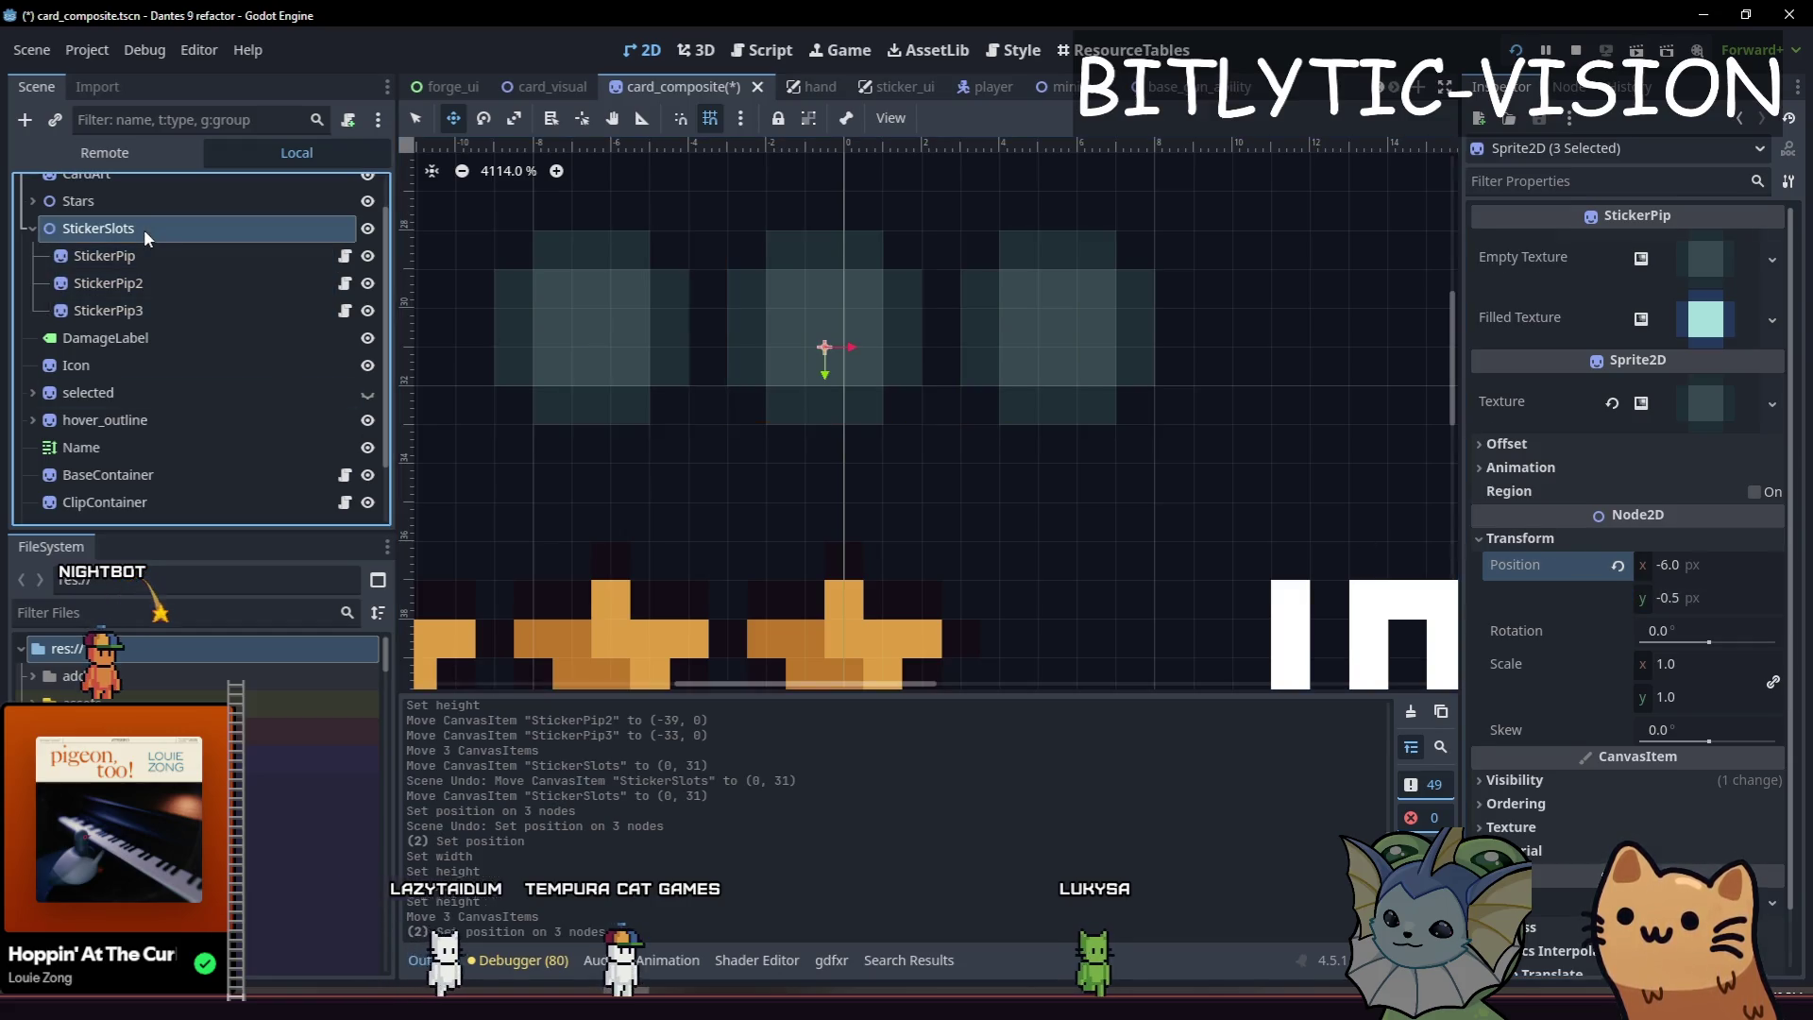
drag(848, 543, 876, 535)
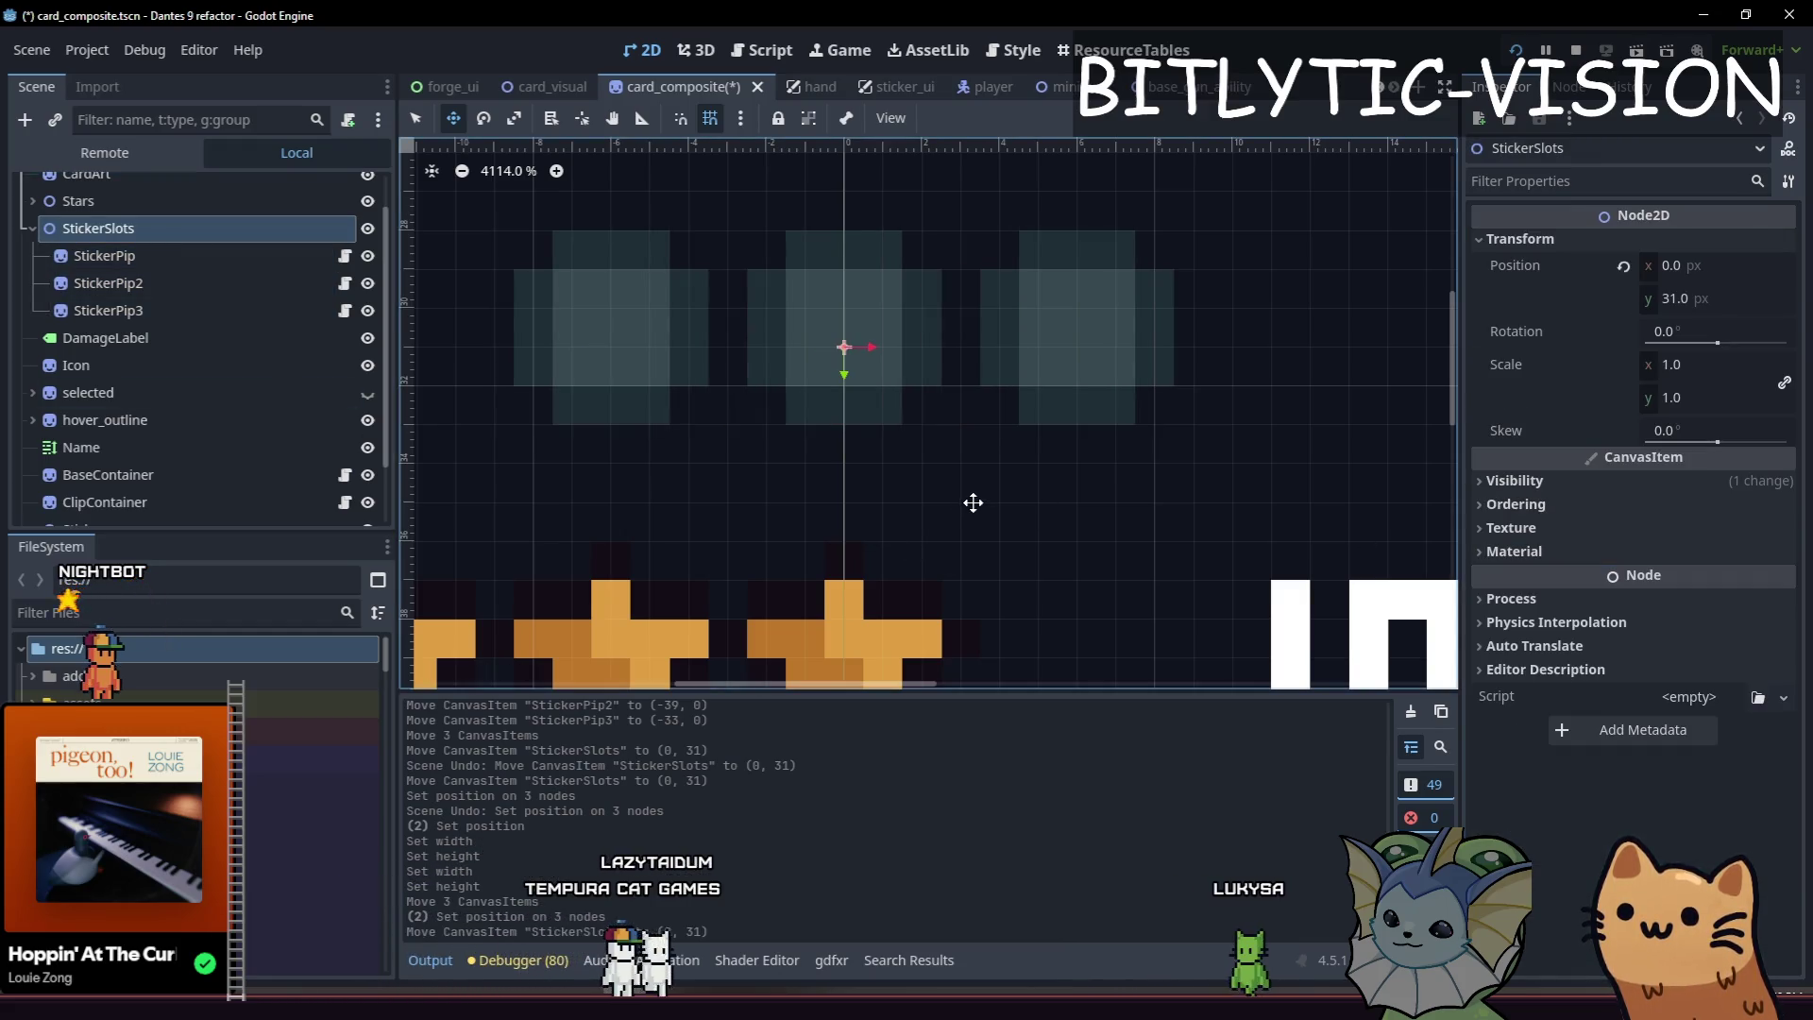
drag(971, 502, 915, 497)
key(ctrl+z)
key(ctrl+z)
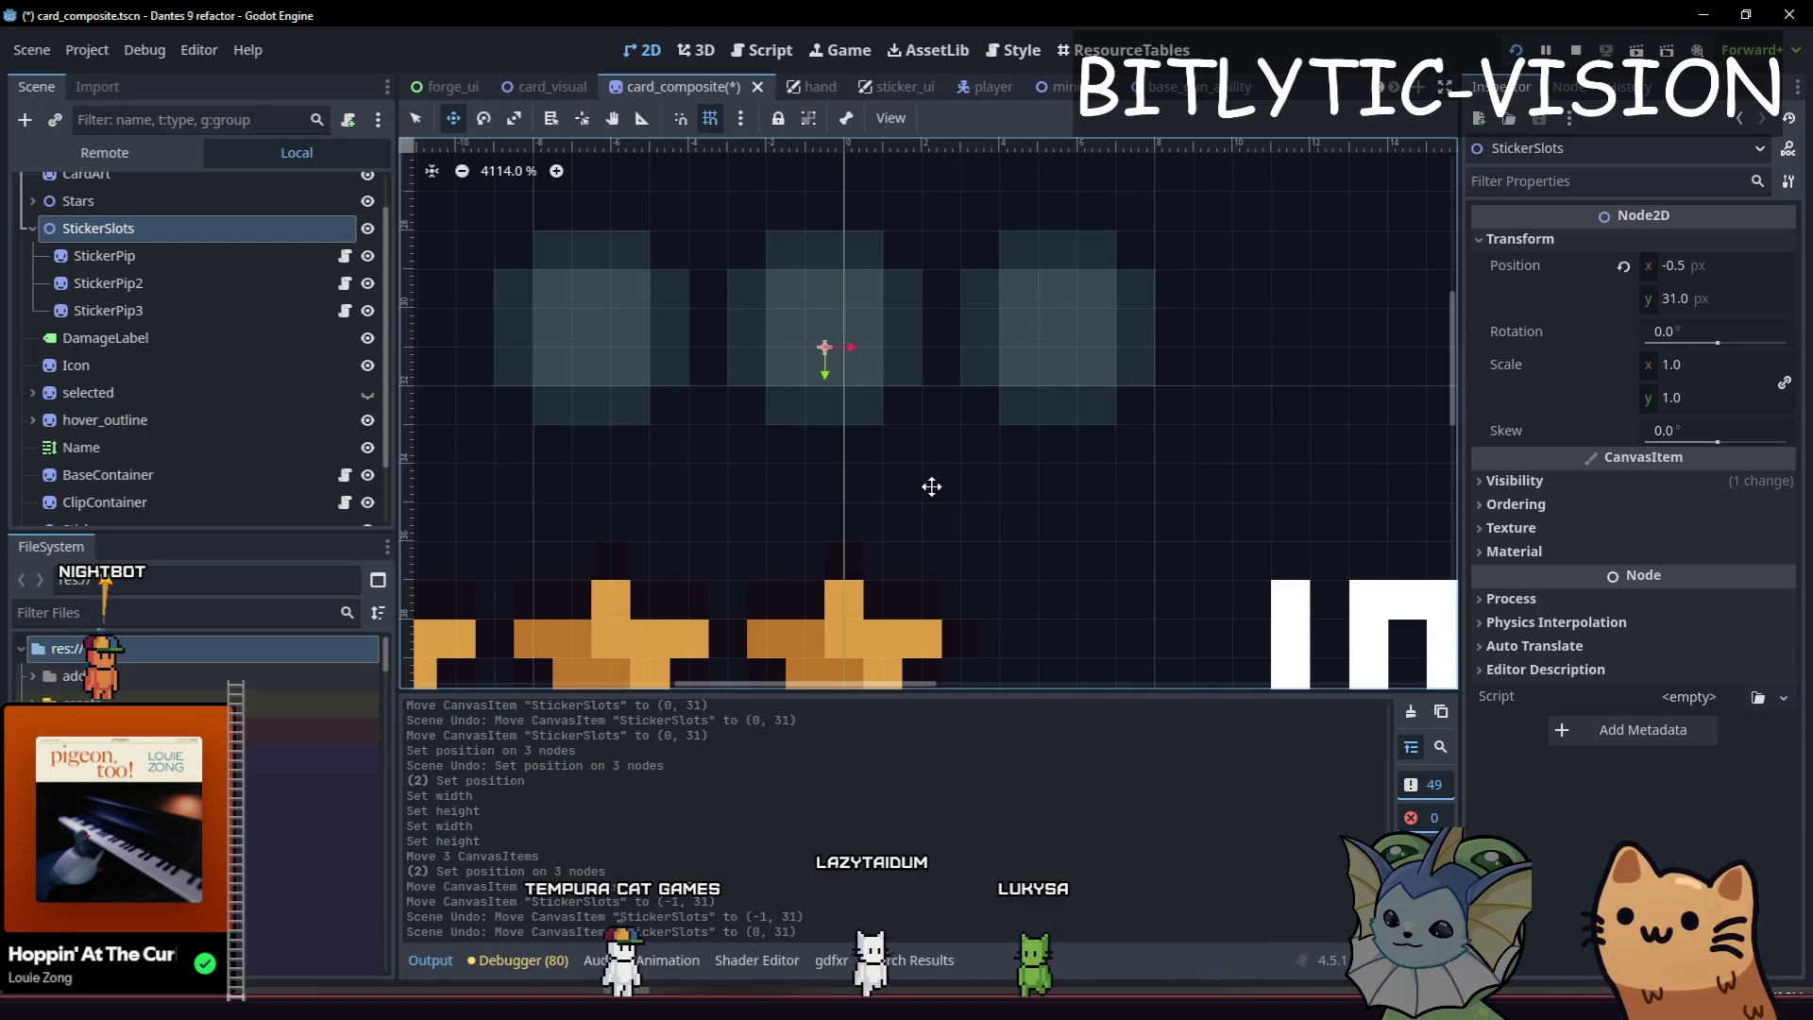
Set the StickerSlots Transform Position x to 0.5 in the Inspector.
click(1556, 479)
click(1558, 479)
click(1563, 478)
click(1565, 480)
click(1705, 268)
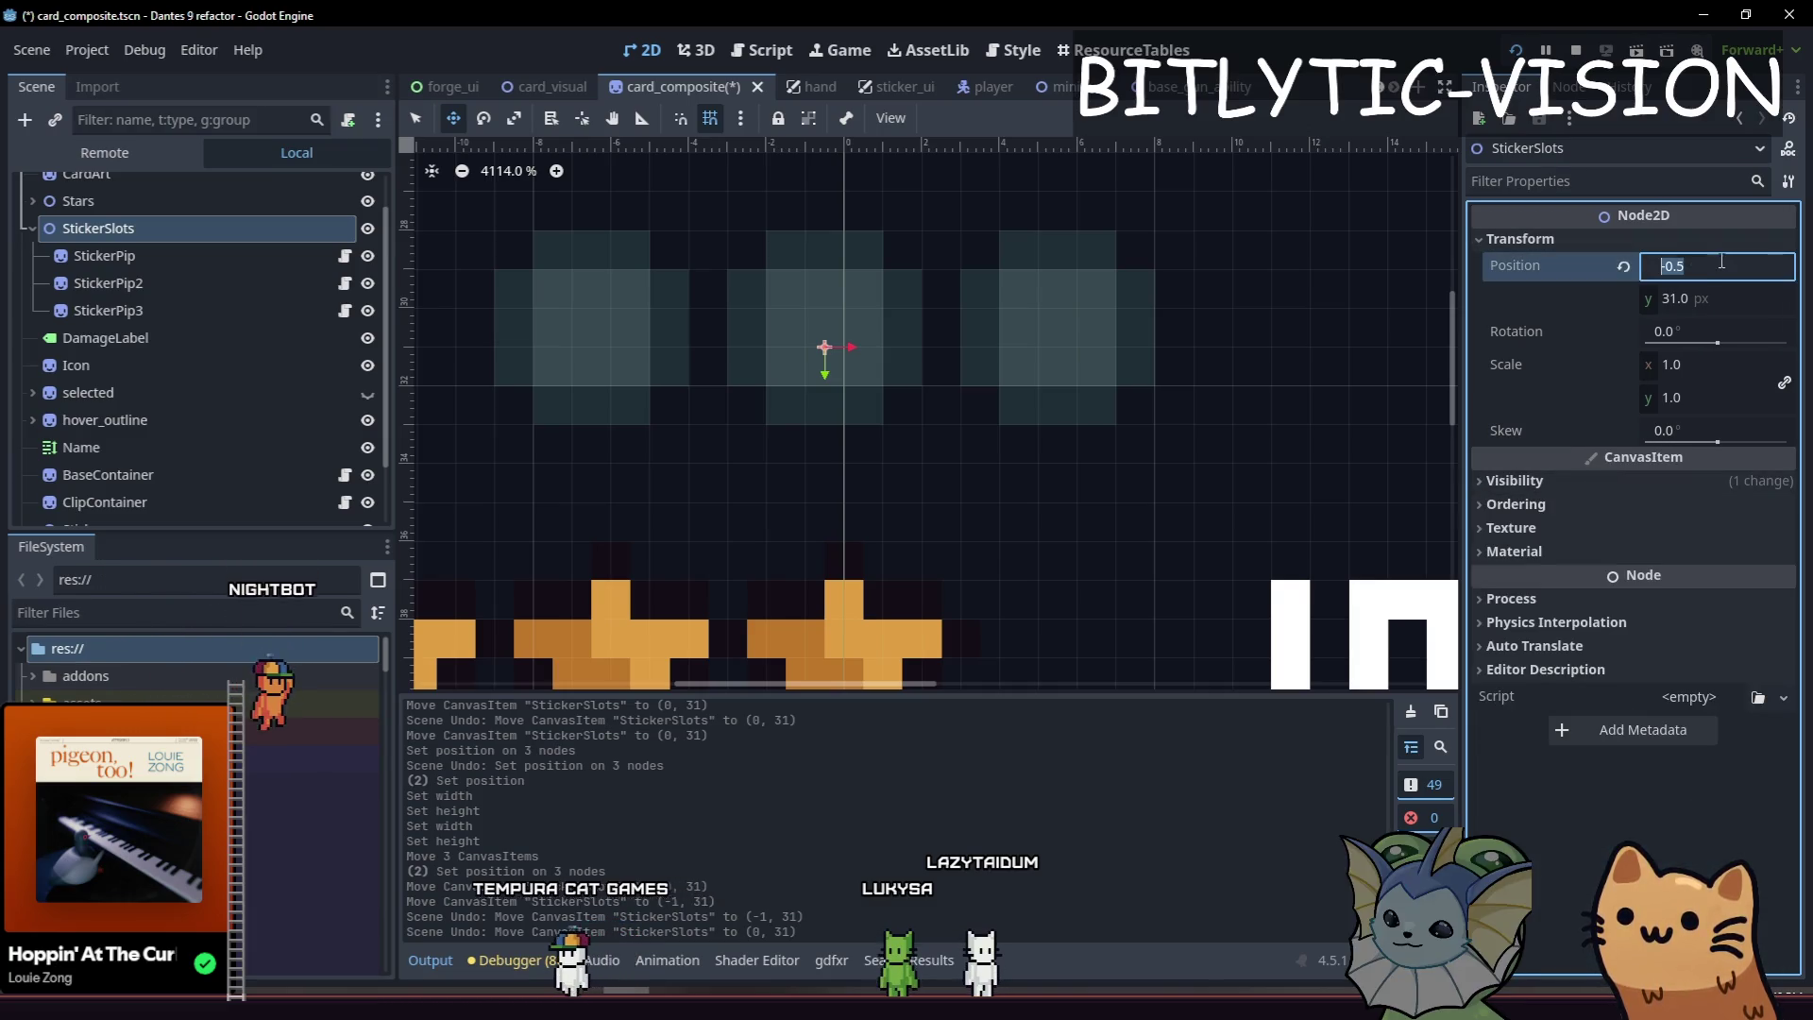
text(0)
key(Return)
text(.5)
key(Return)
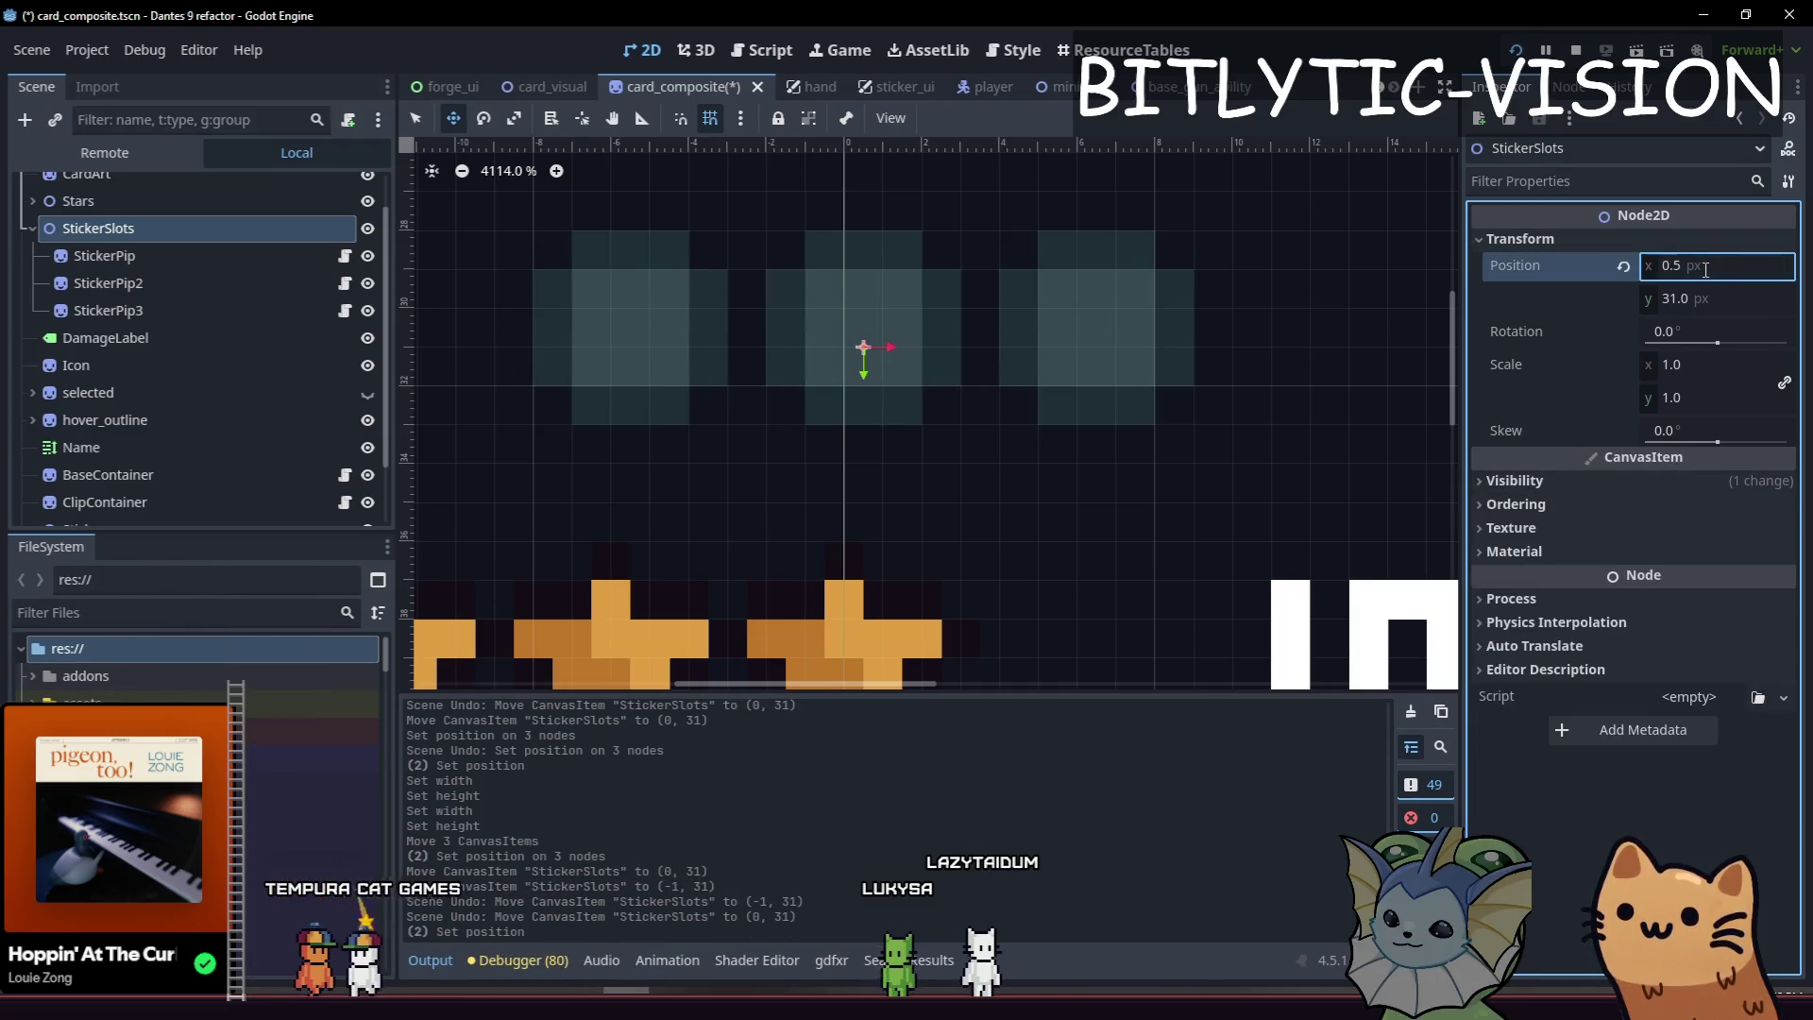
scroll(944, 444, down, 5)
click(170, 253)
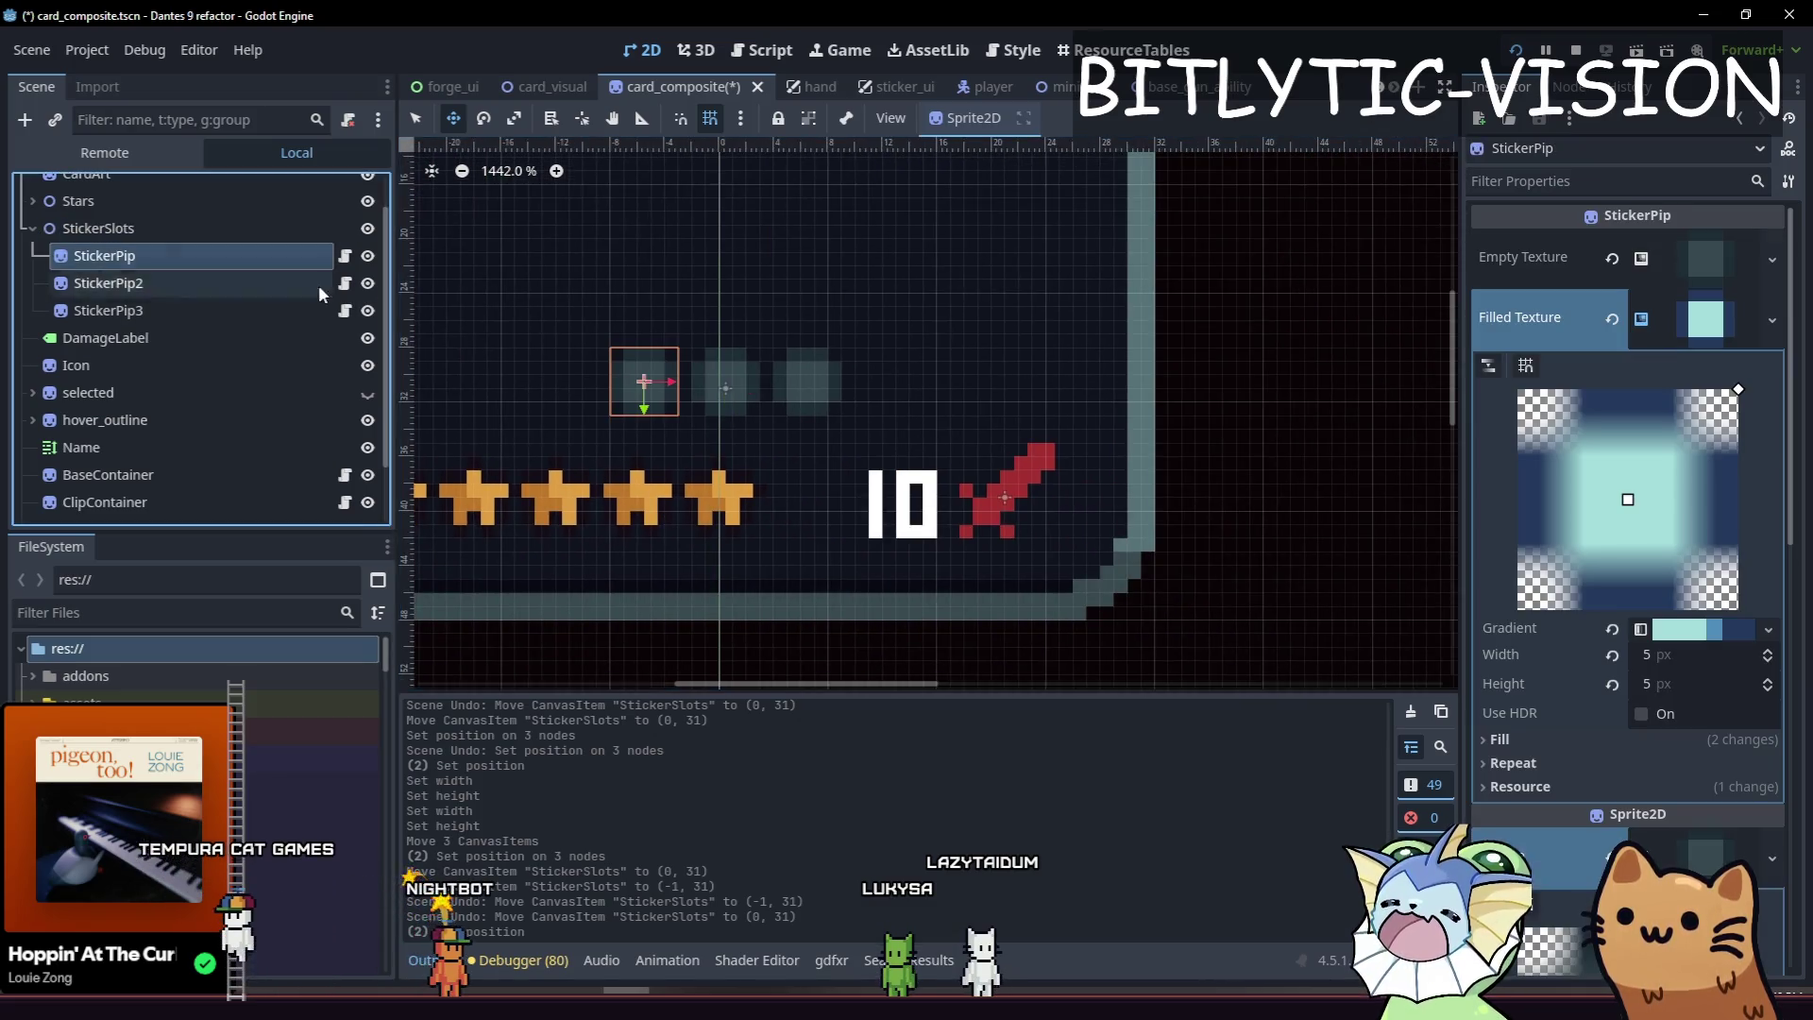
Move the StickerSlots group half a pixel left, back to position 0, 31.
click(887, 438)
scroll(881, 366, down, 1)
scroll(881, 366, down, 3)
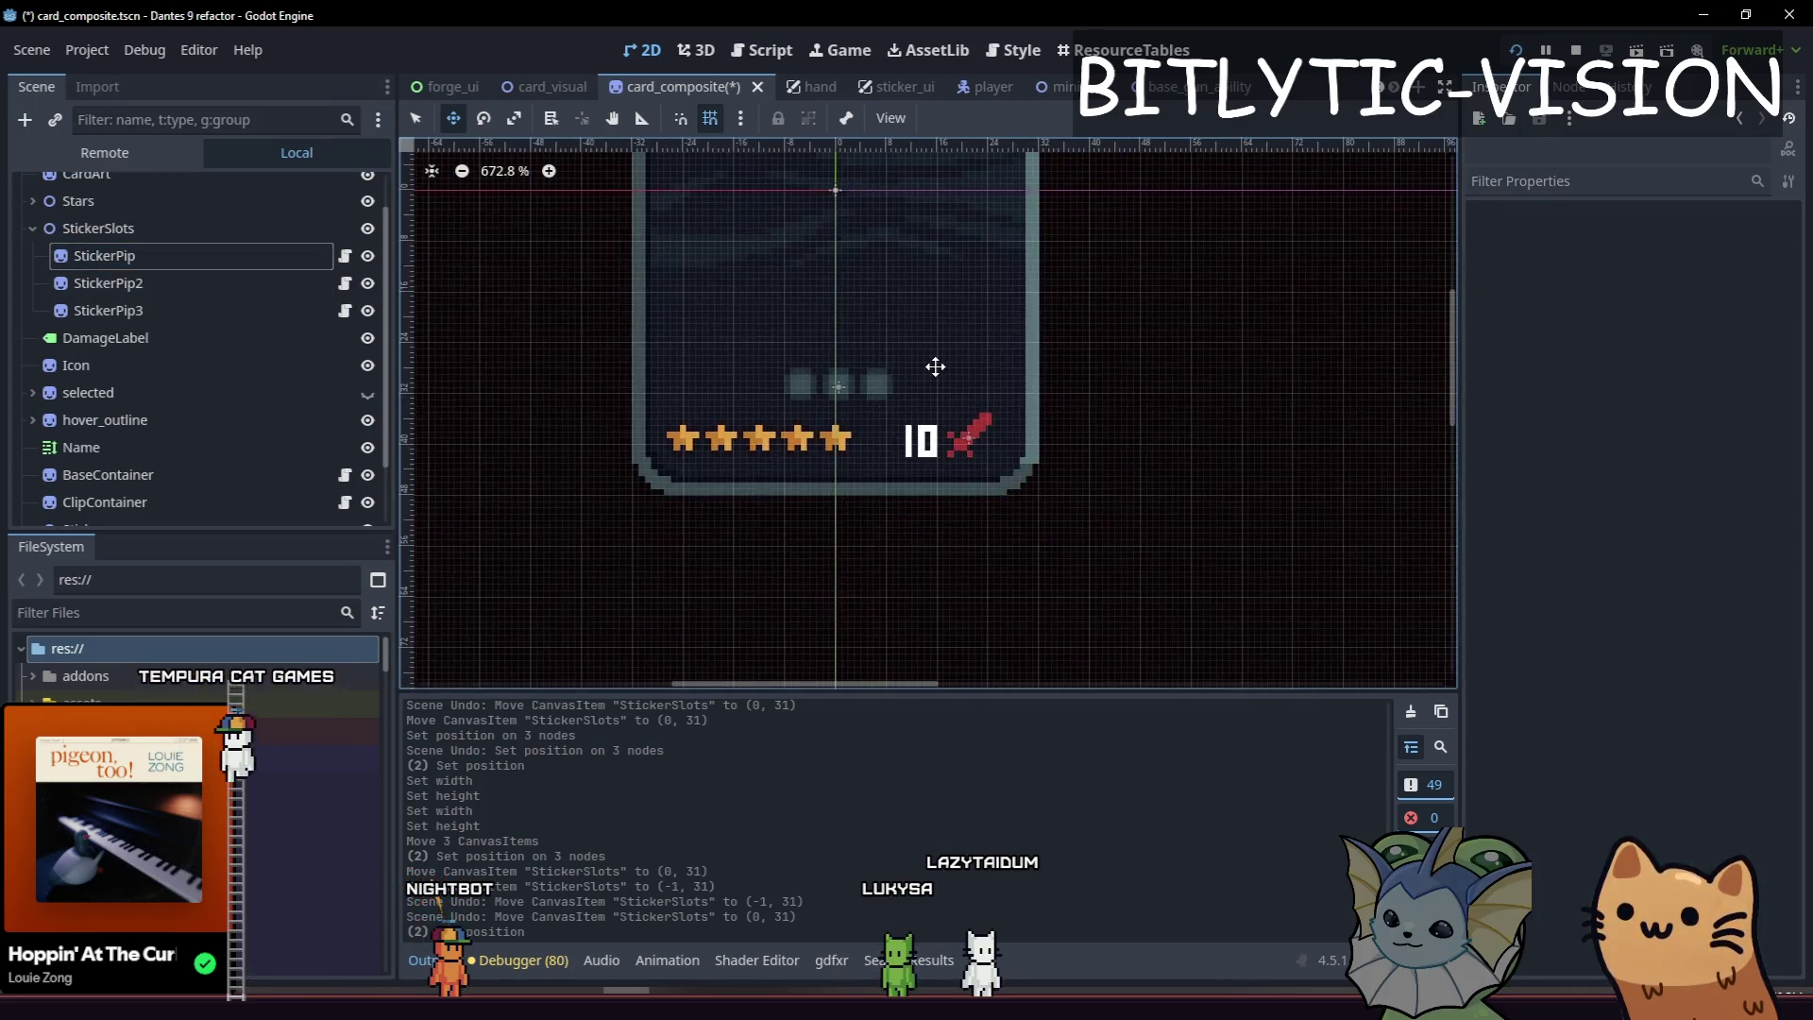
scroll(862, 359, up, 15)
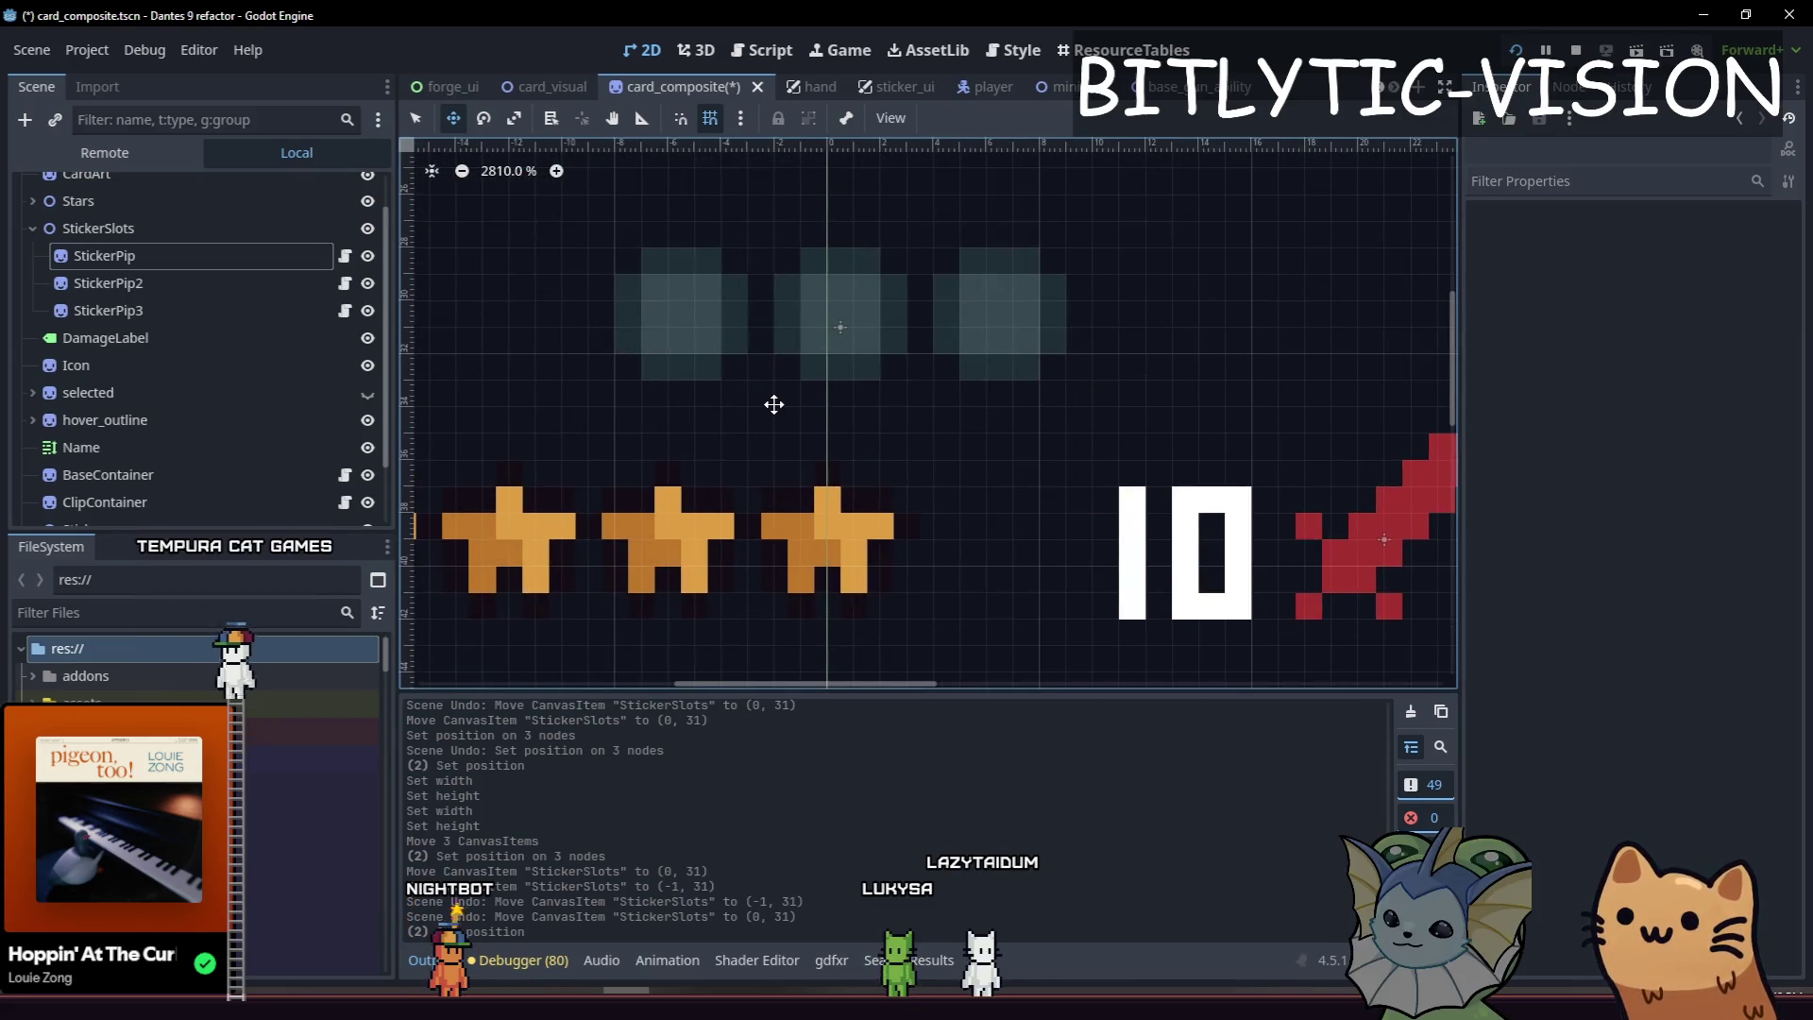
scroll(774, 404, up, 3)
click(104, 255)
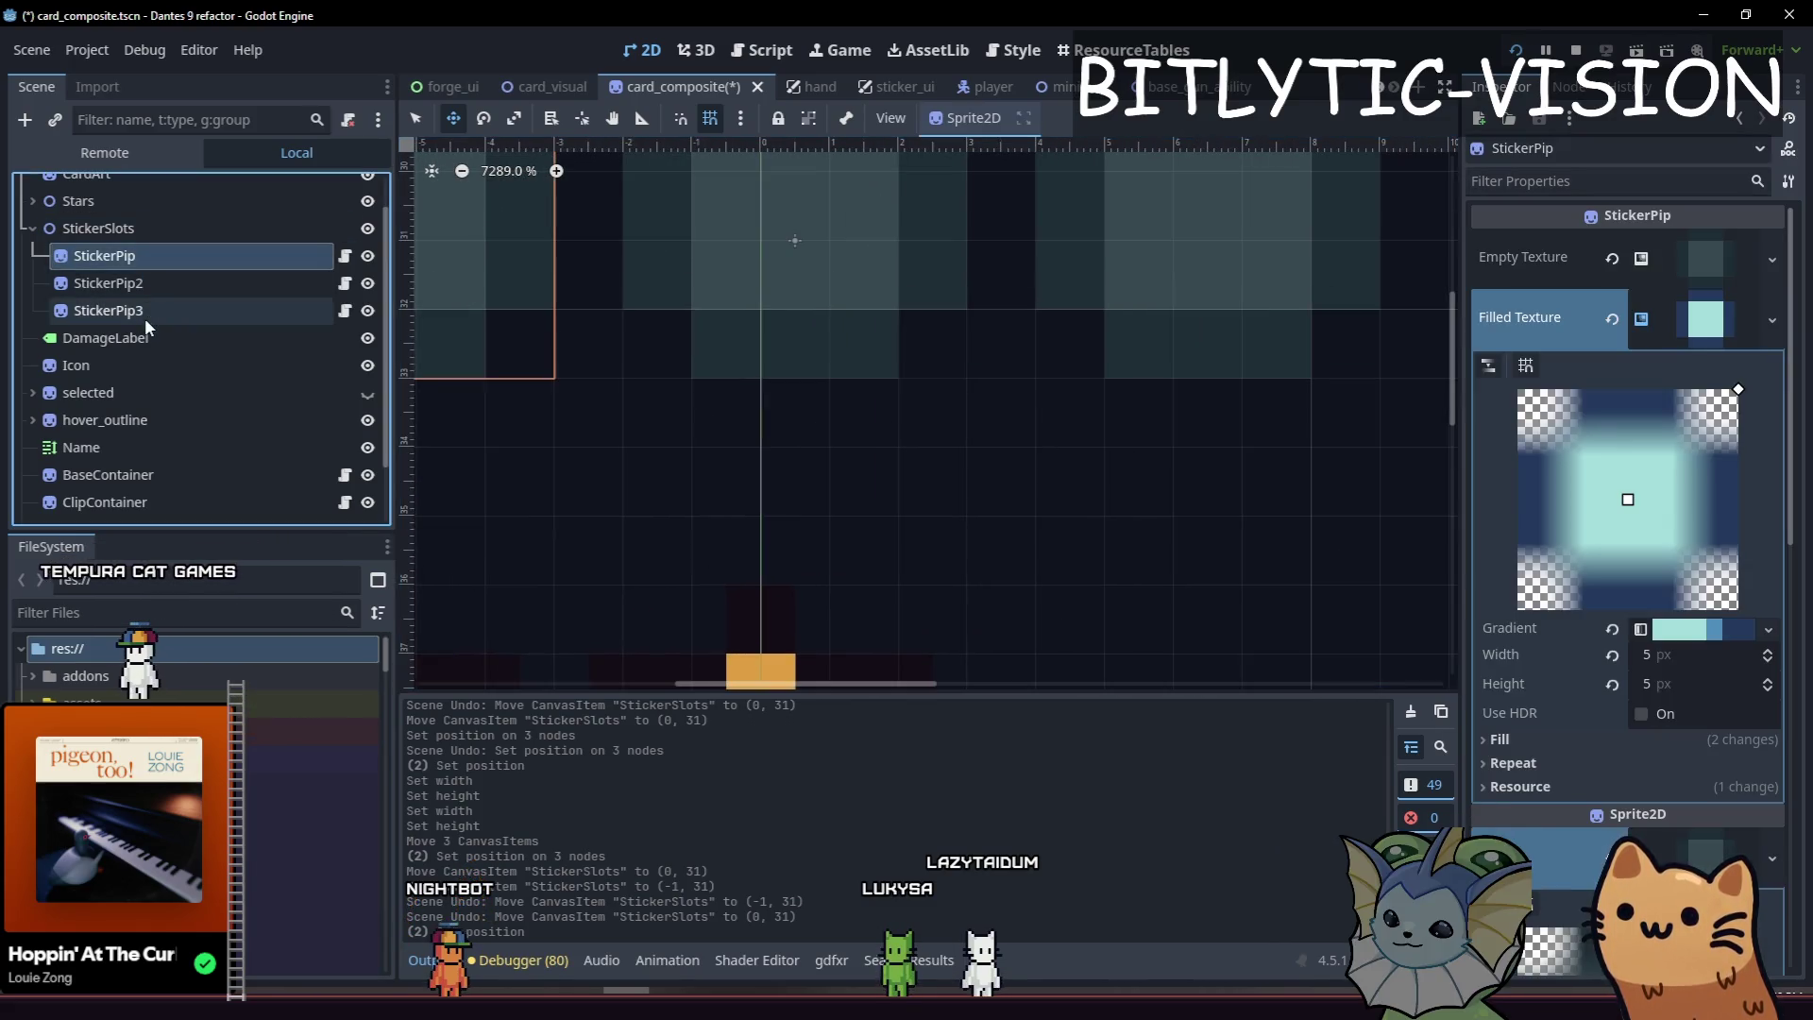
shift+click(144, 317)
click(167, 229)
mouse_move(834, 416)
mouse_down()
mouse_move(1197, 360)
mouse_move(1070, 362)
mouse_up()
Save the card_composite scene with Ctrl+S.
scroll(885, 439, down, 7)
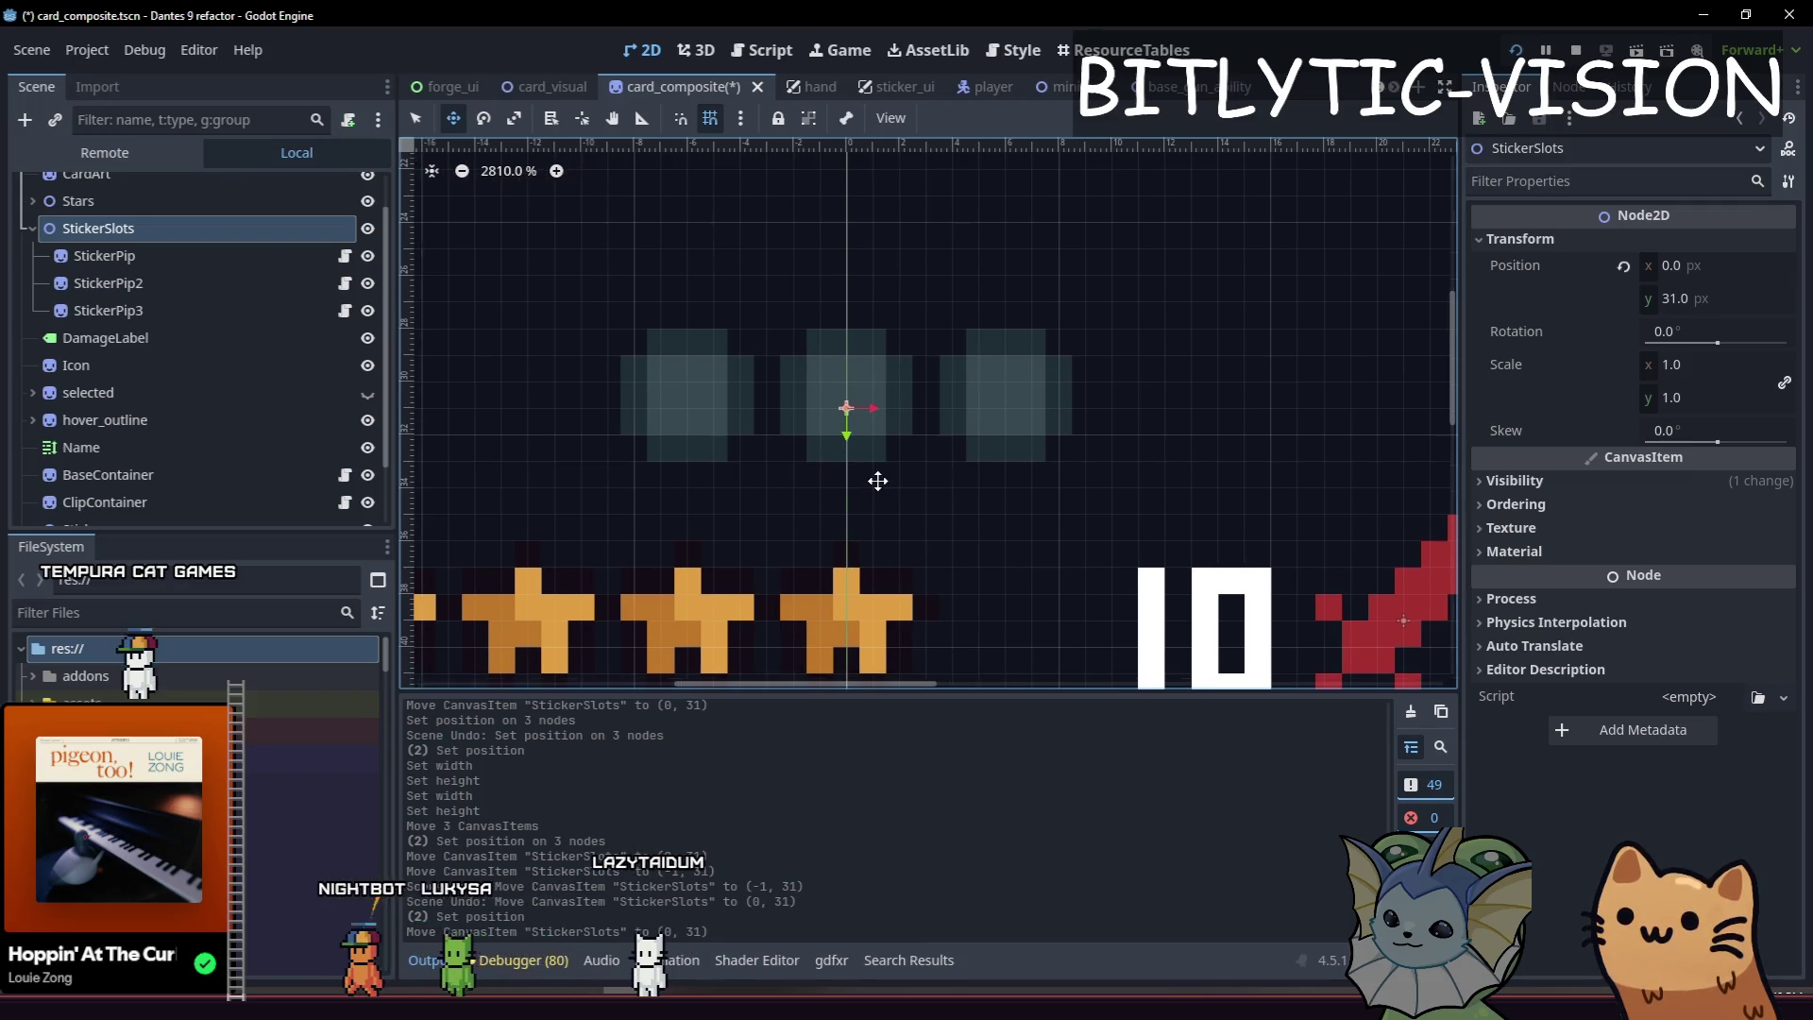
scroll(859, 484, down, 3)
scroll(865, 473, up, 3)
scroll(855, 458, up, 3)
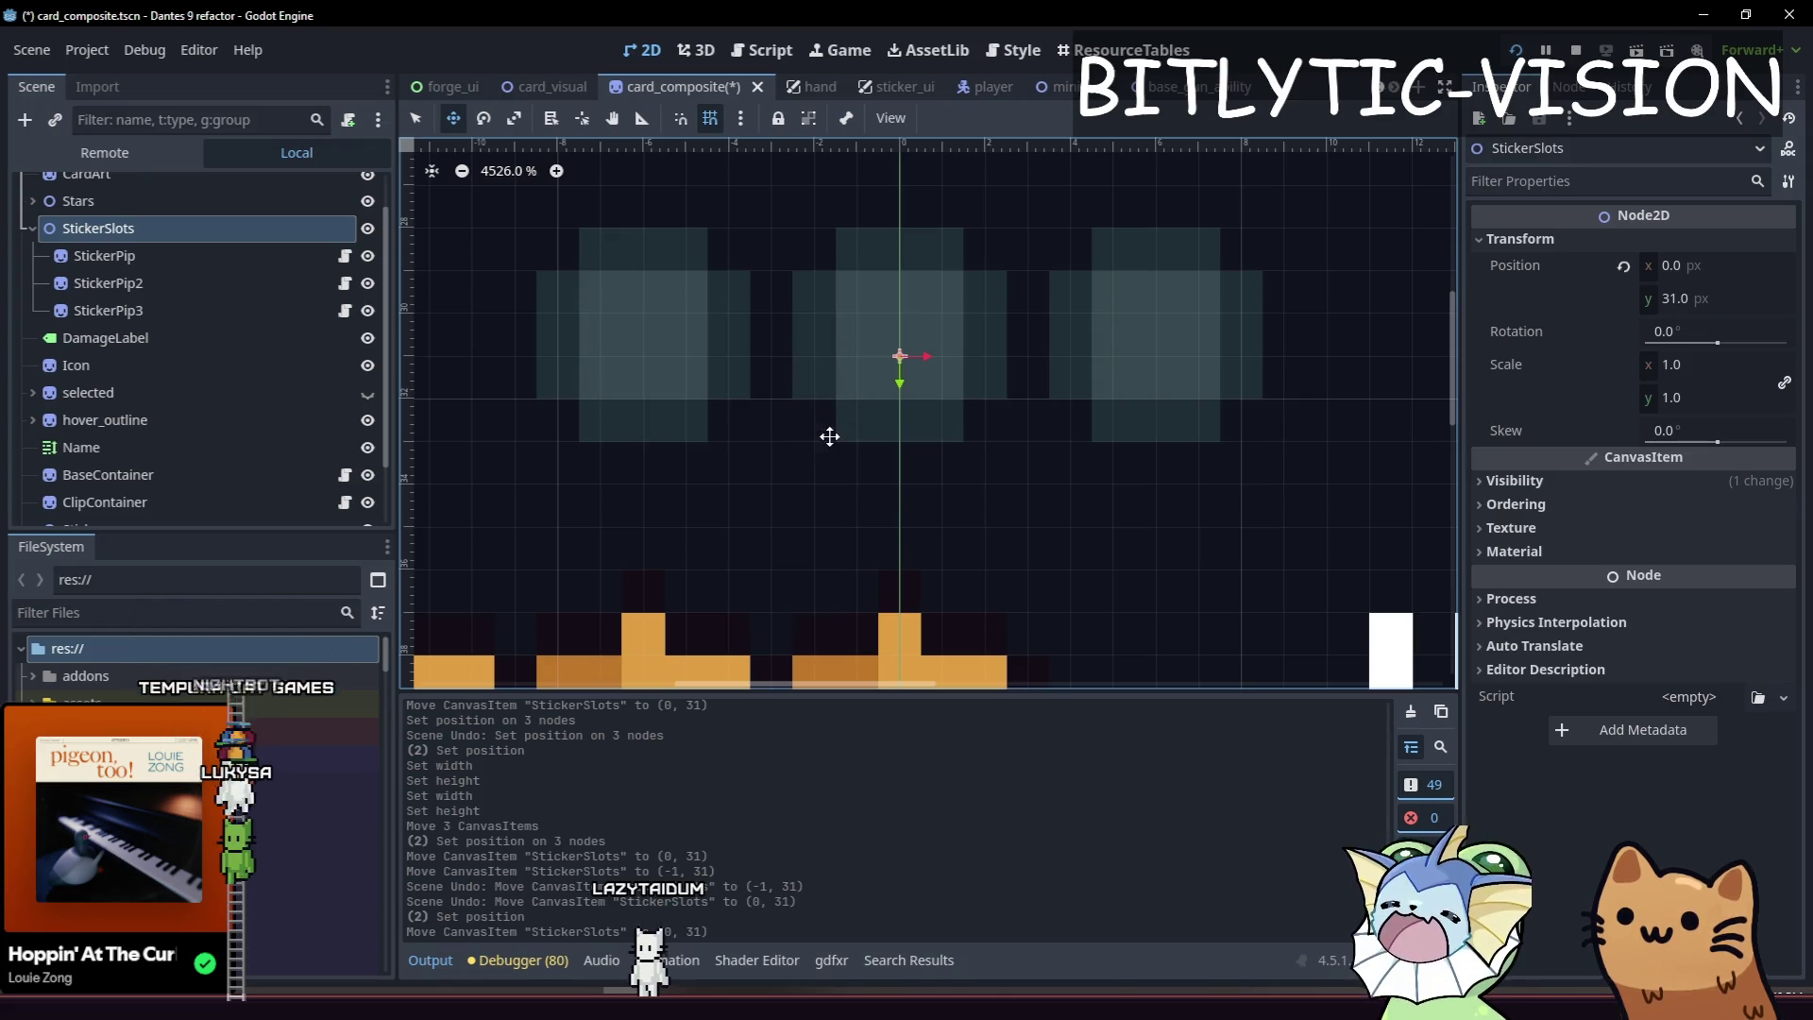
scroll(907, 533, down, 8)
scroll(925, 562, down, 3)
key(ctrl+s)
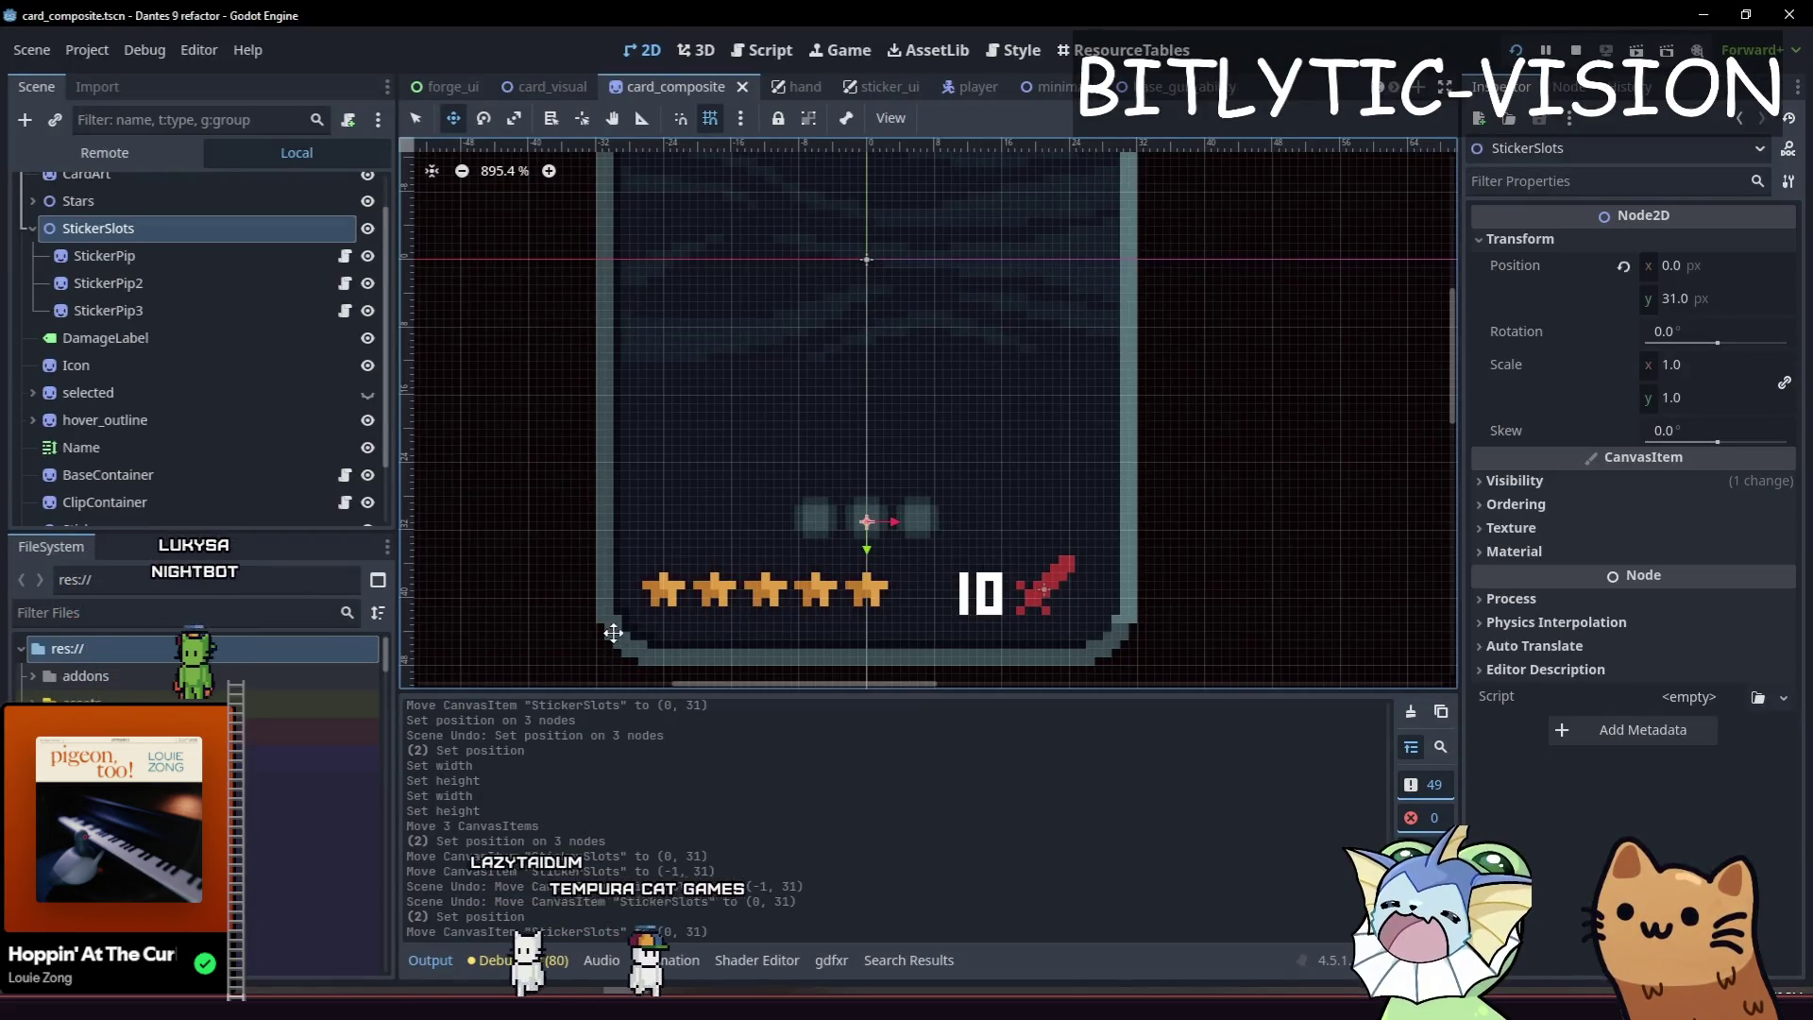
scroll(625, 594, up, 3)
scroll(625, 594, up, 8)
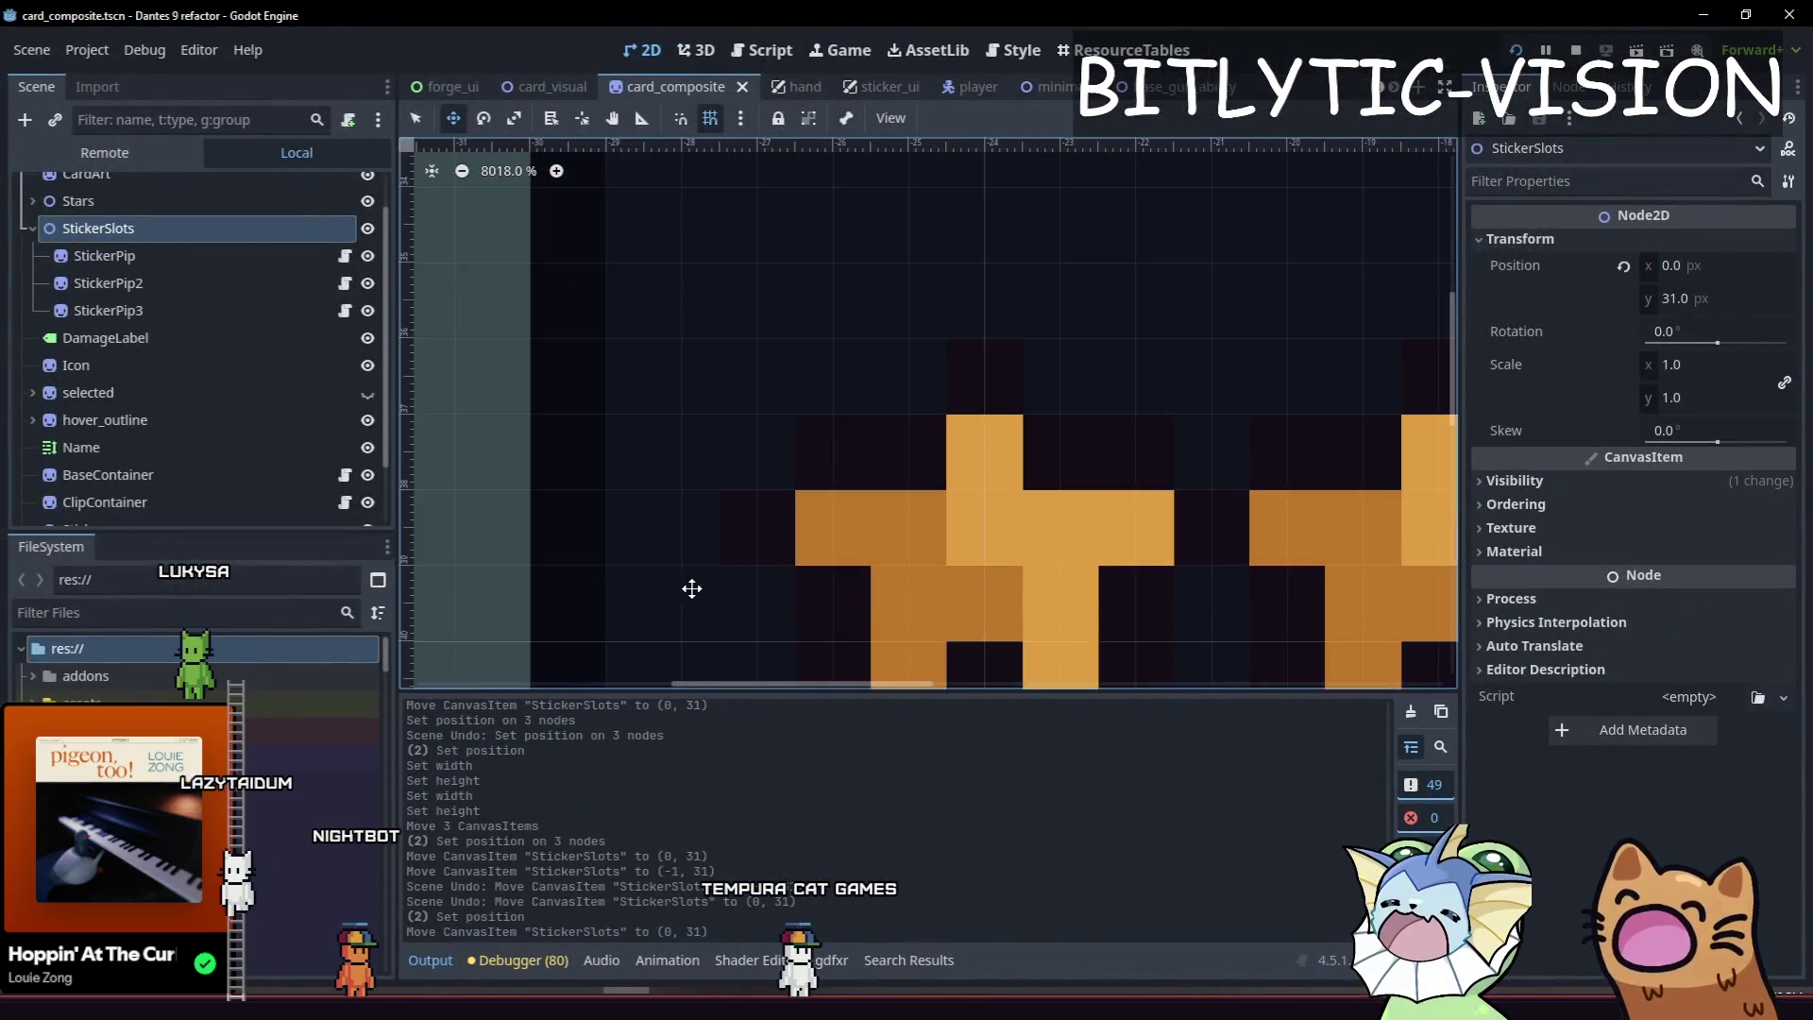
scroll(864, 335, down, 2)
scroll(858, 283, right, 4)
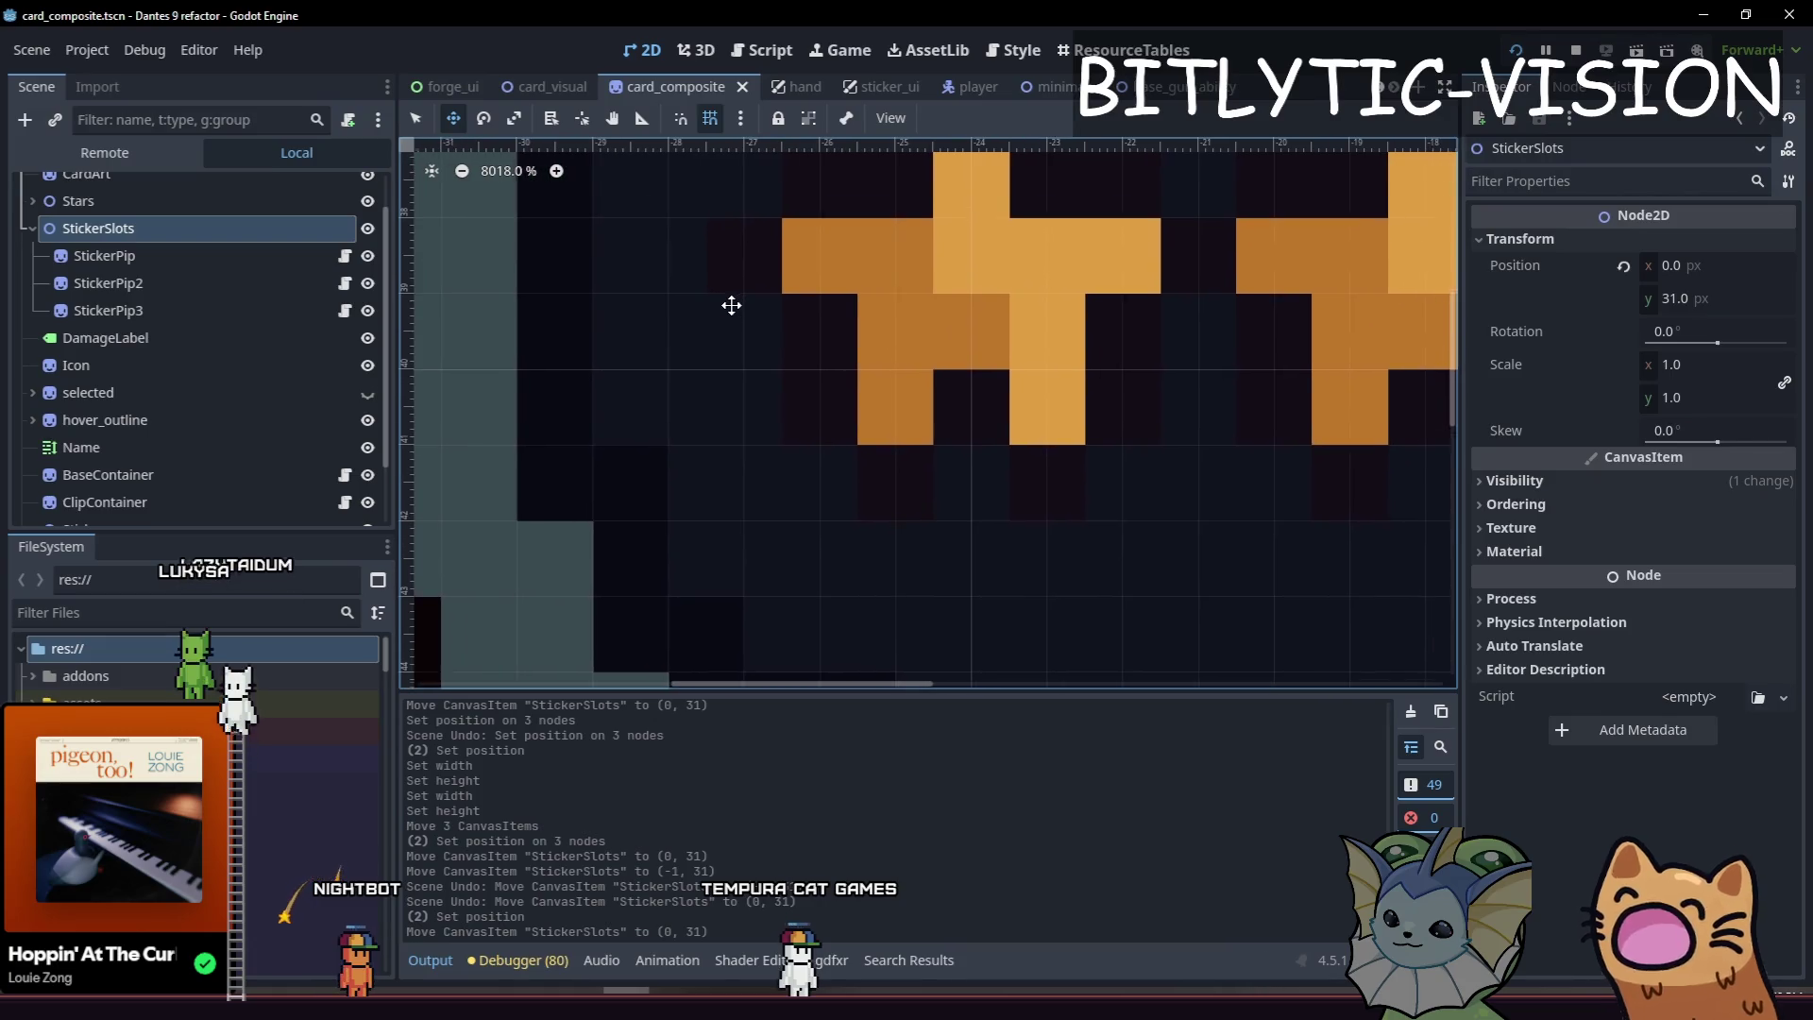
scroll(842, 427, right, 2)
scroll(842, 427, up, 1)
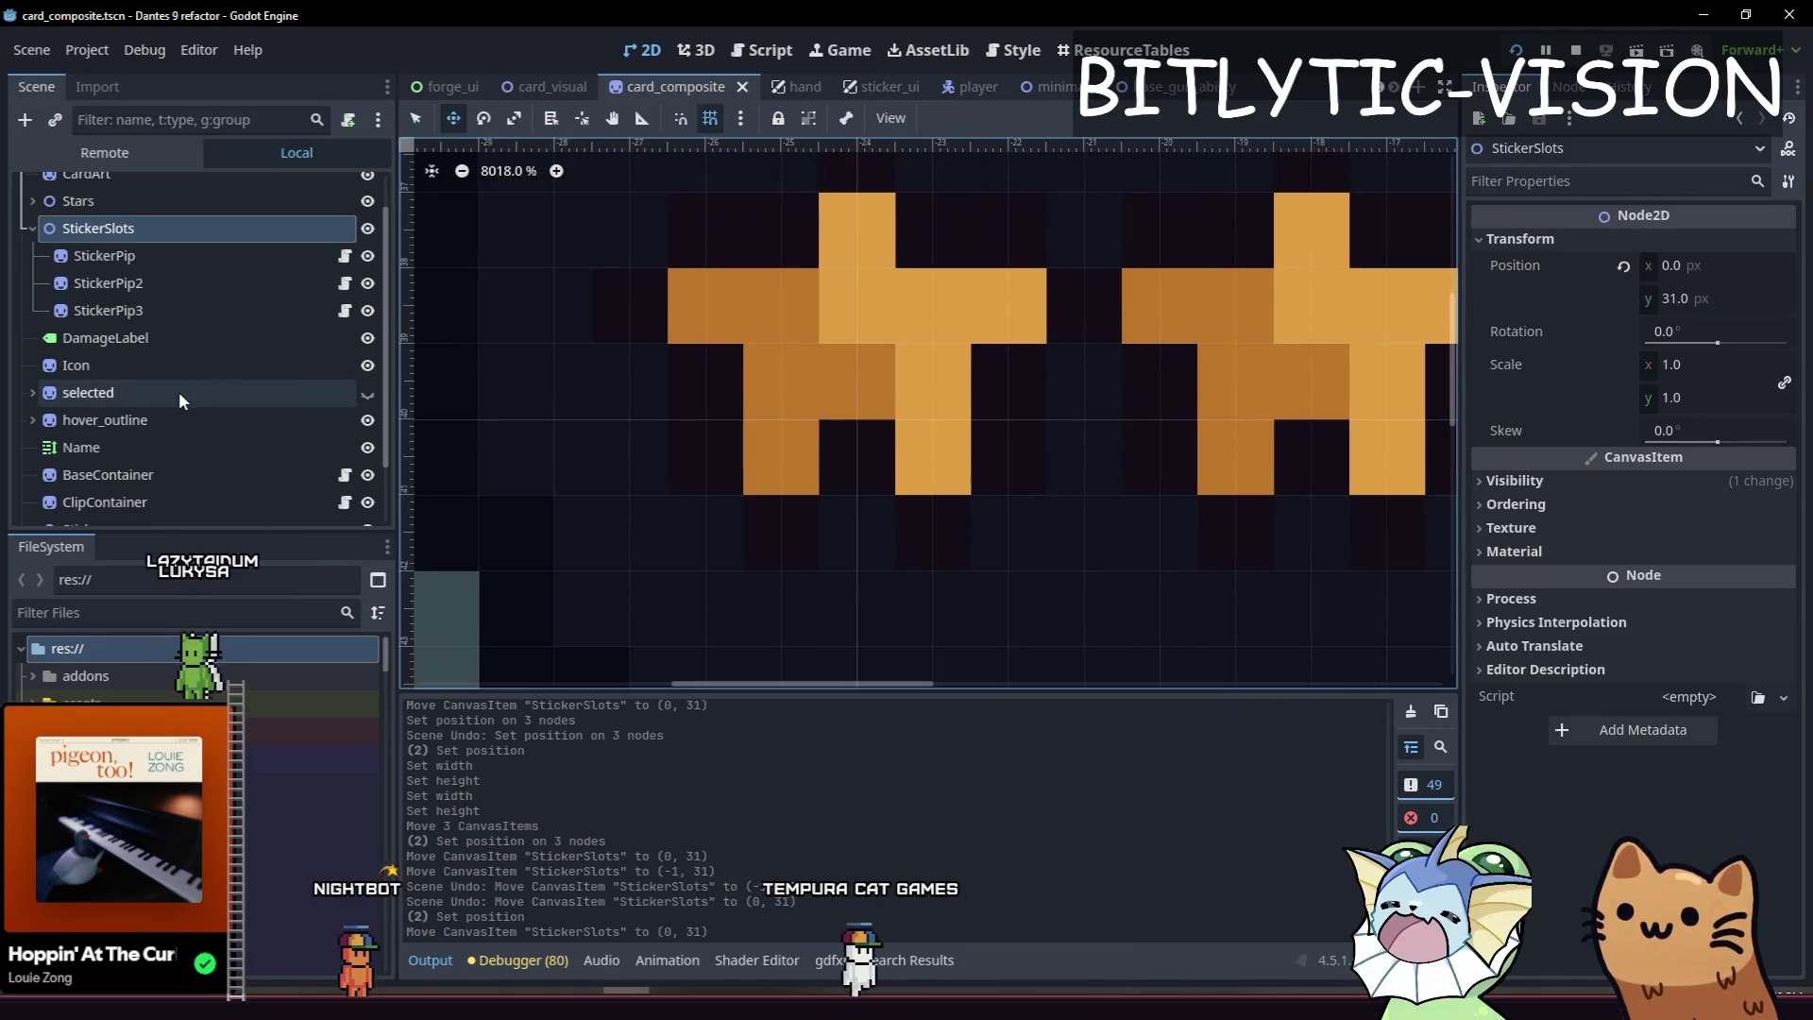
scroll(178, 393, down, 2)
scroll(146, 476, down, 1)
drag(139, 436, 142, 458)
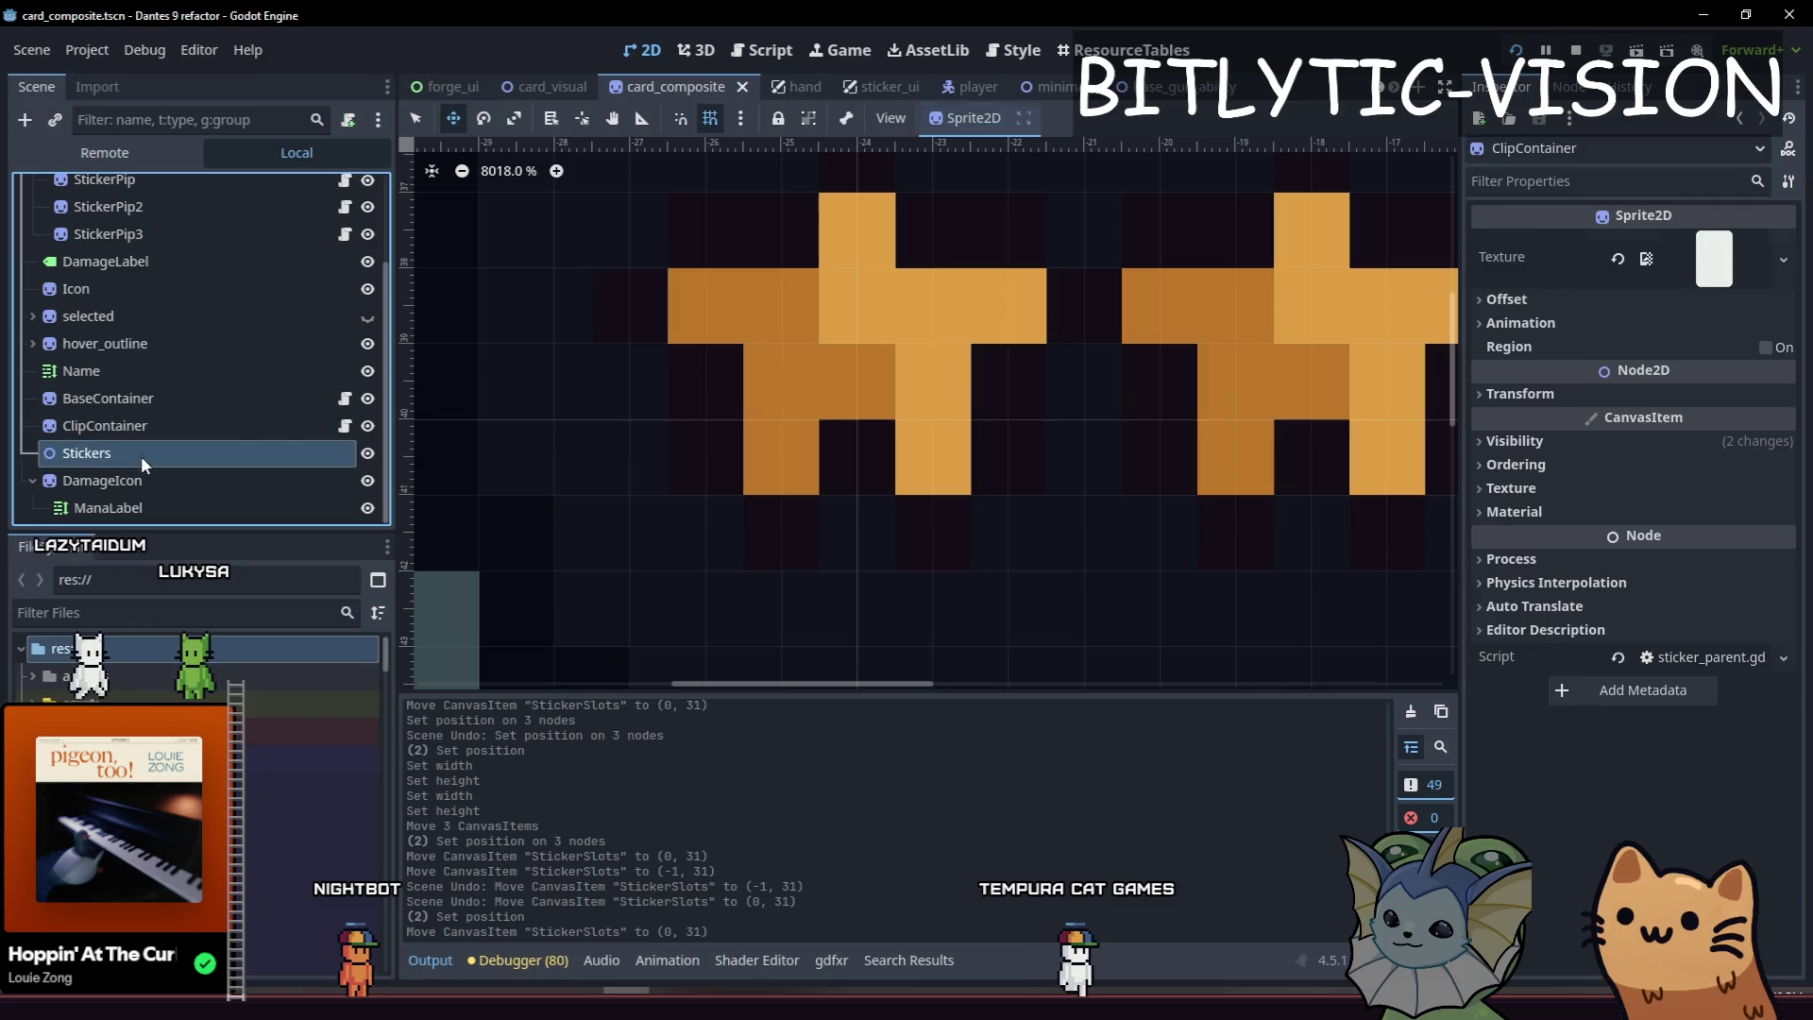
Select the Stars node, nudge the star row in the viewport, and frame it.
scroll(937, 424, down, 5)
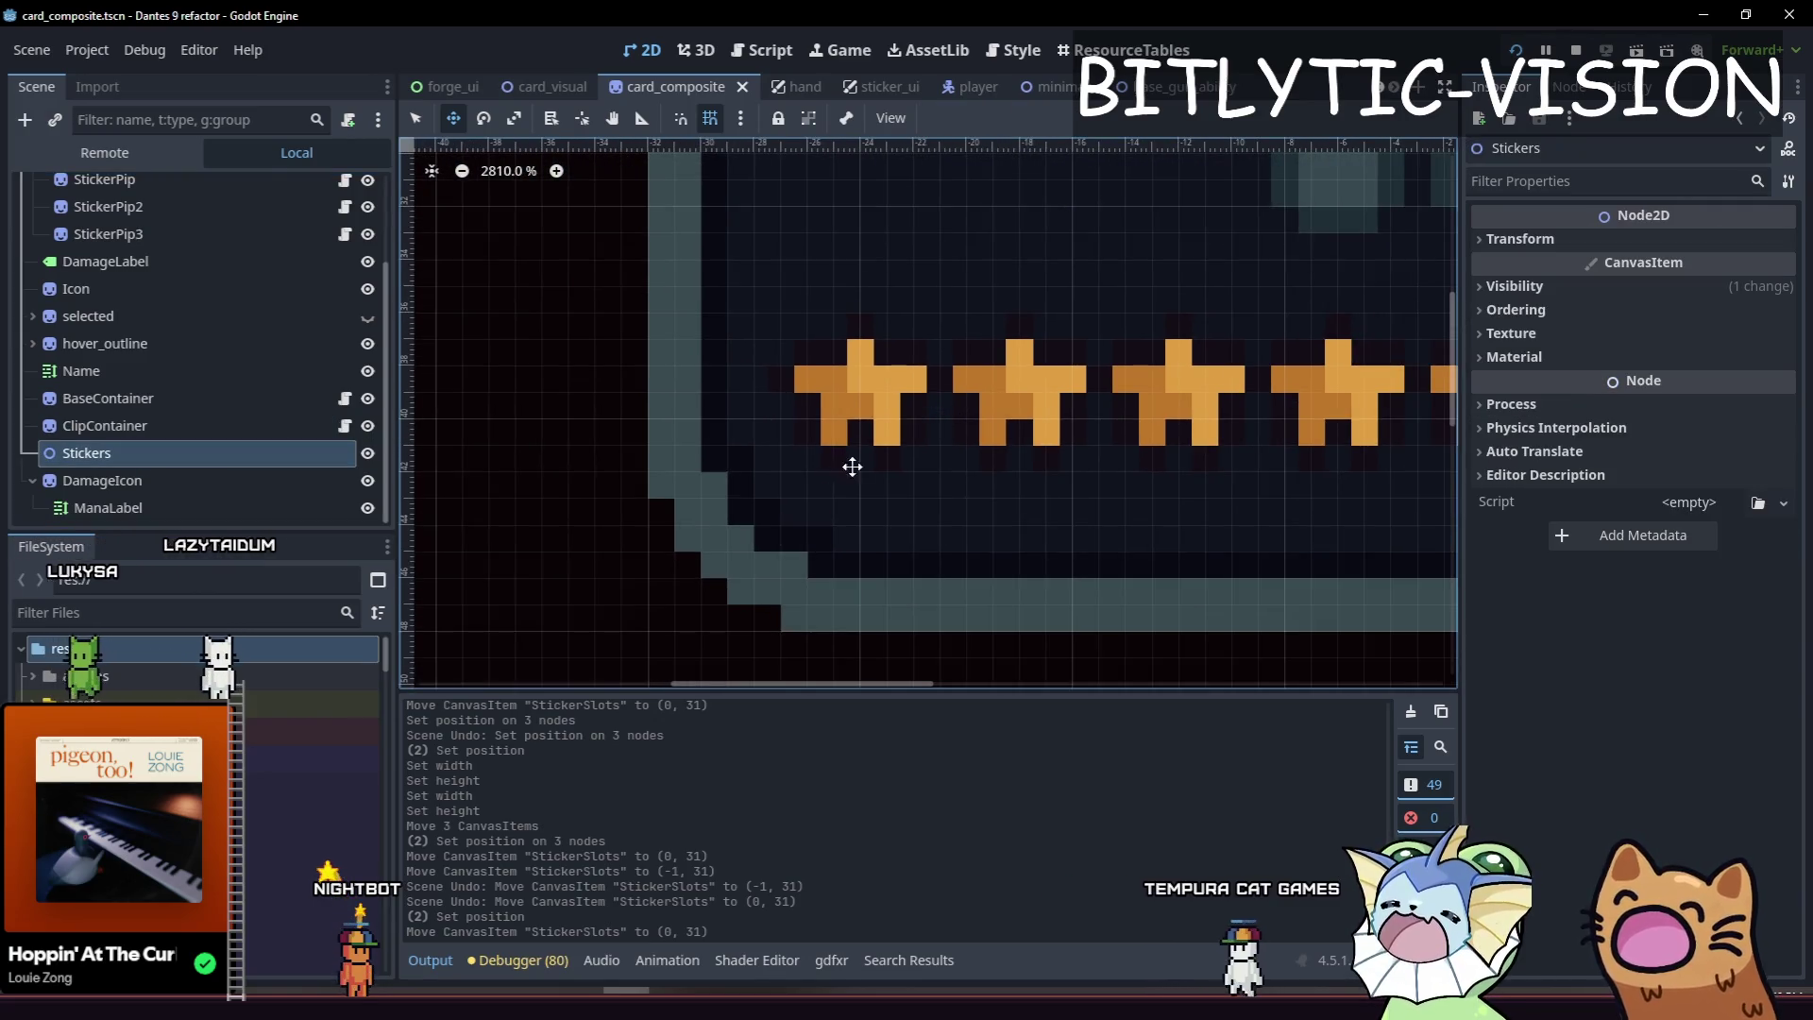
scroll(833, 475, left, 3)
scroll(832, 476, up, 1)
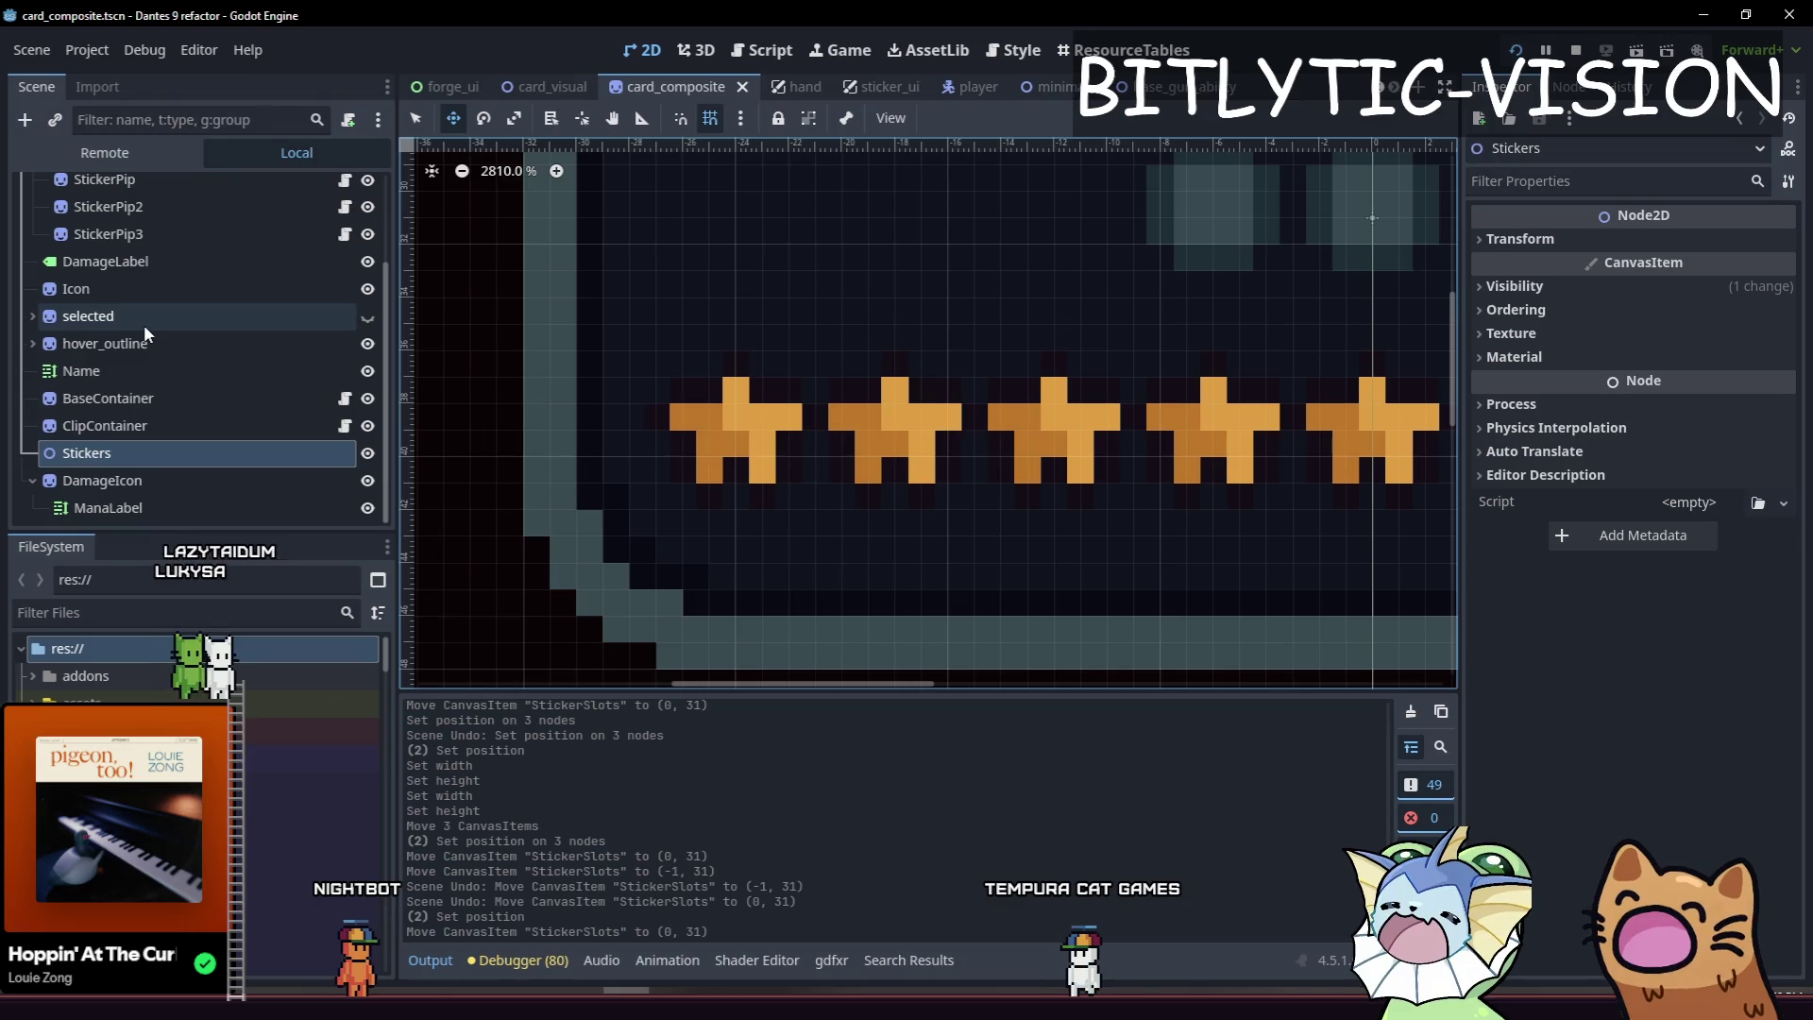
scroll(142, 274, up, 3)
click(82, 247)
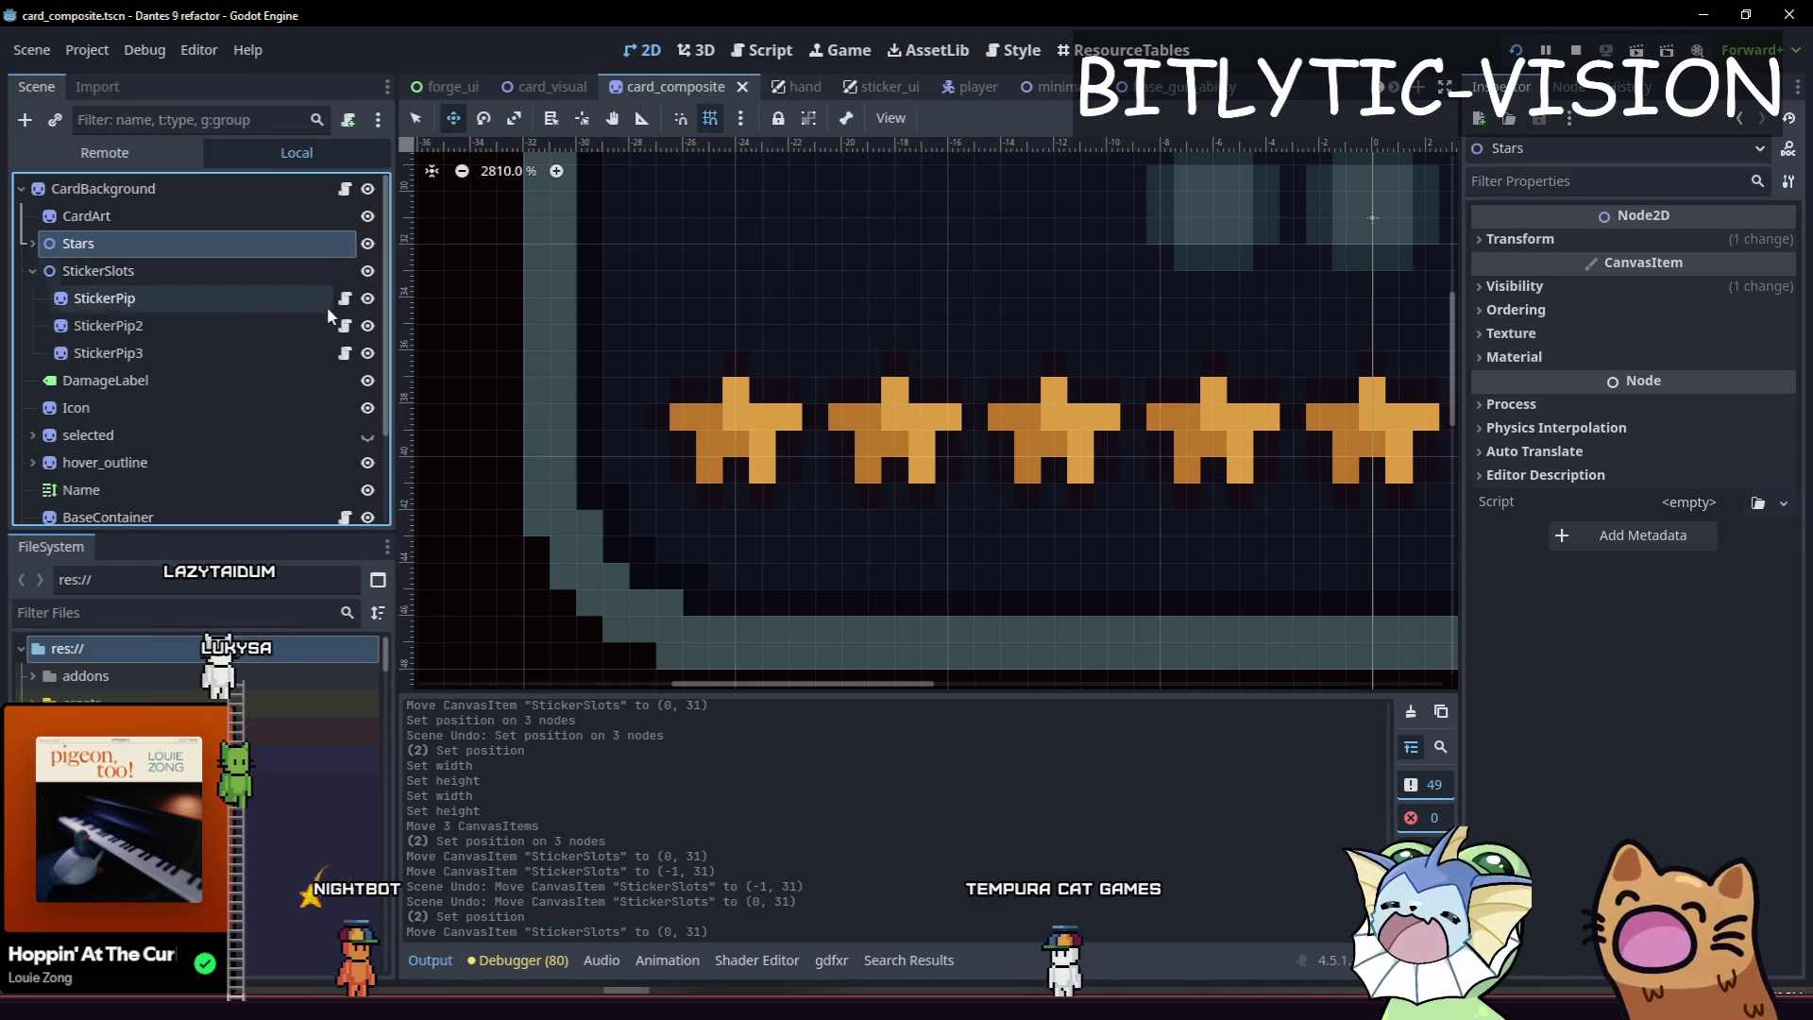
scroll(915, 482, down, 1)
scroll(915, 482, up, 2)
mouse_move(898, 453)
mouse_down()
mouse_move(866, 454)
mouse_move(890, 449)
mouse_up()
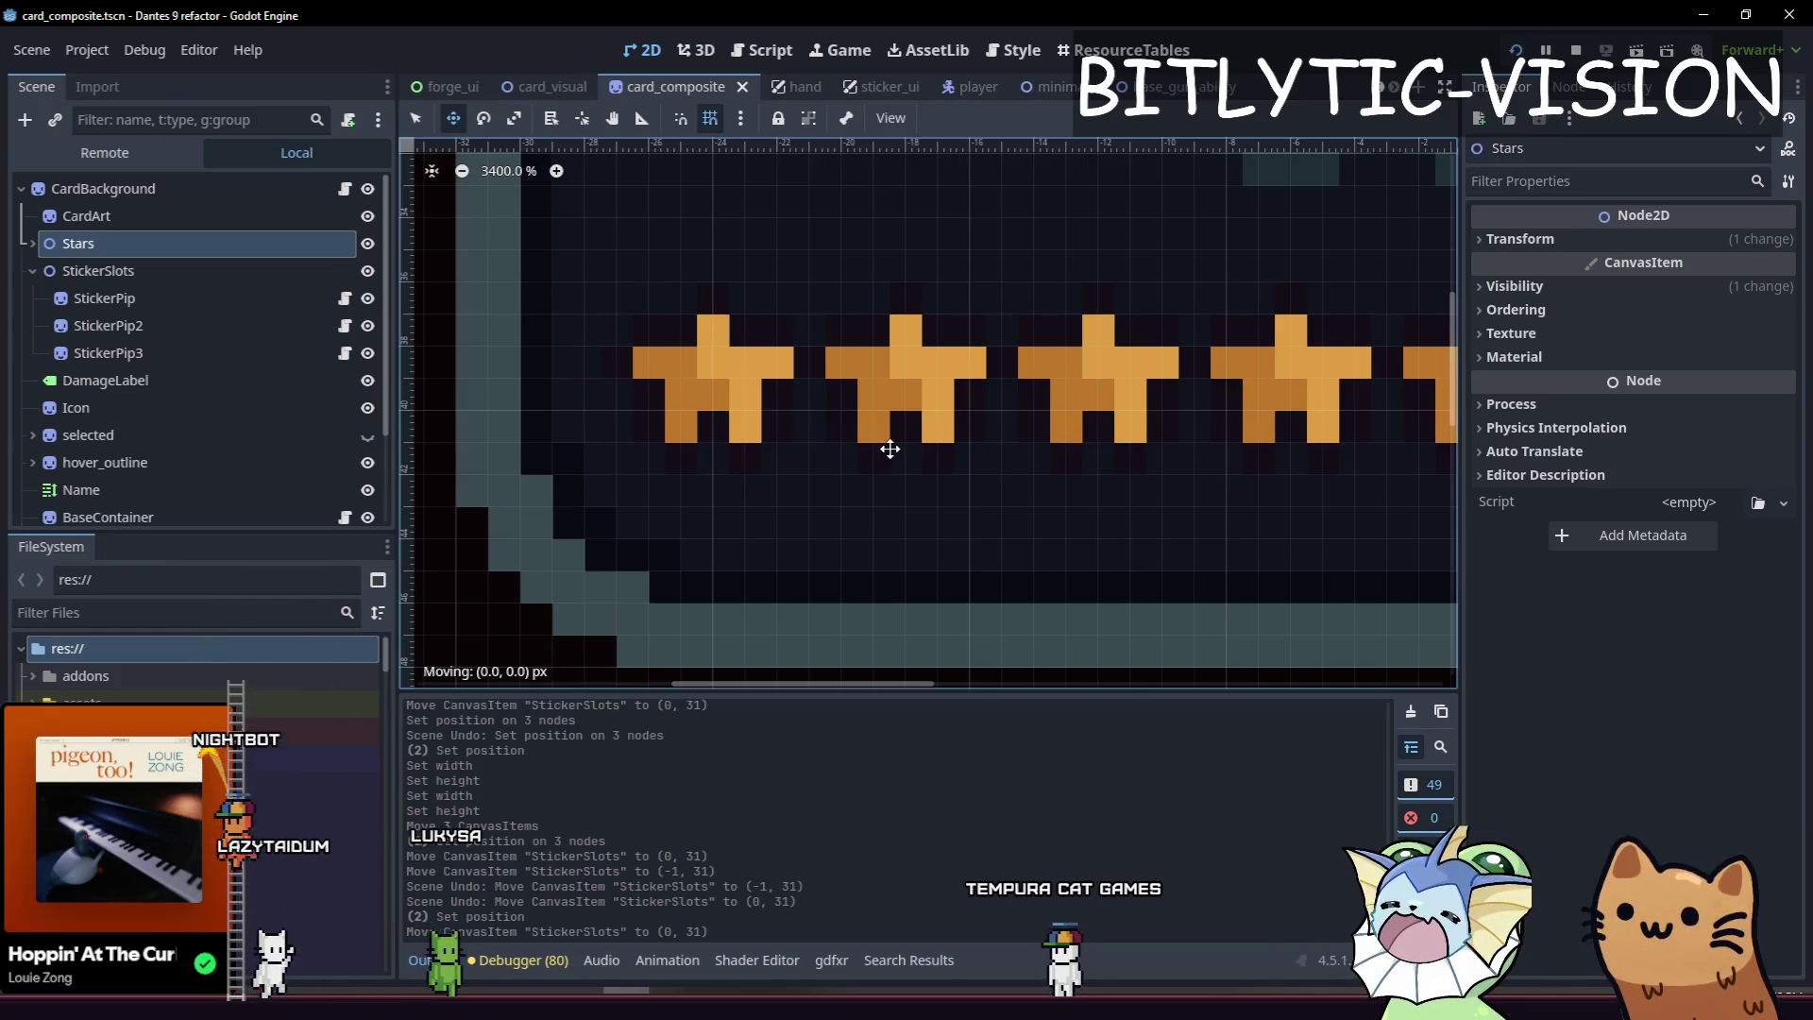
key(f)
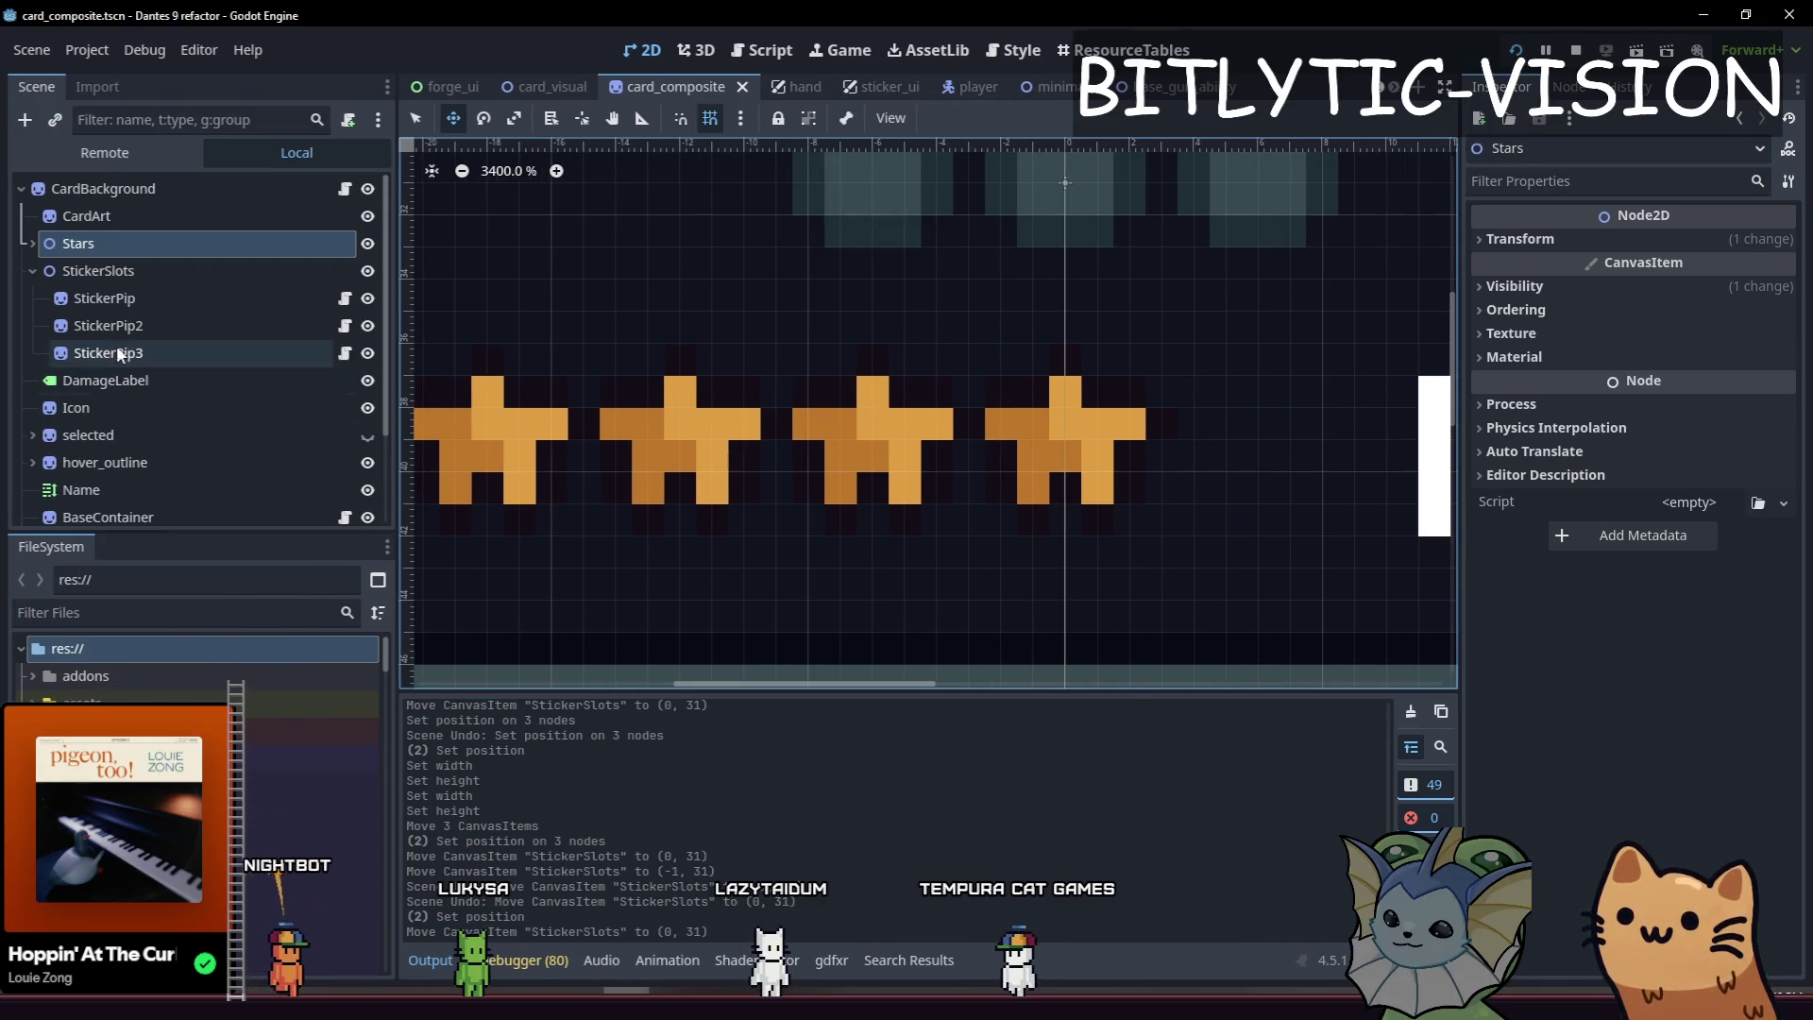
Set the Stars node's Position x to 21.5 in the Inspector Transform.
click(104, 297)
double_click(79, 242)
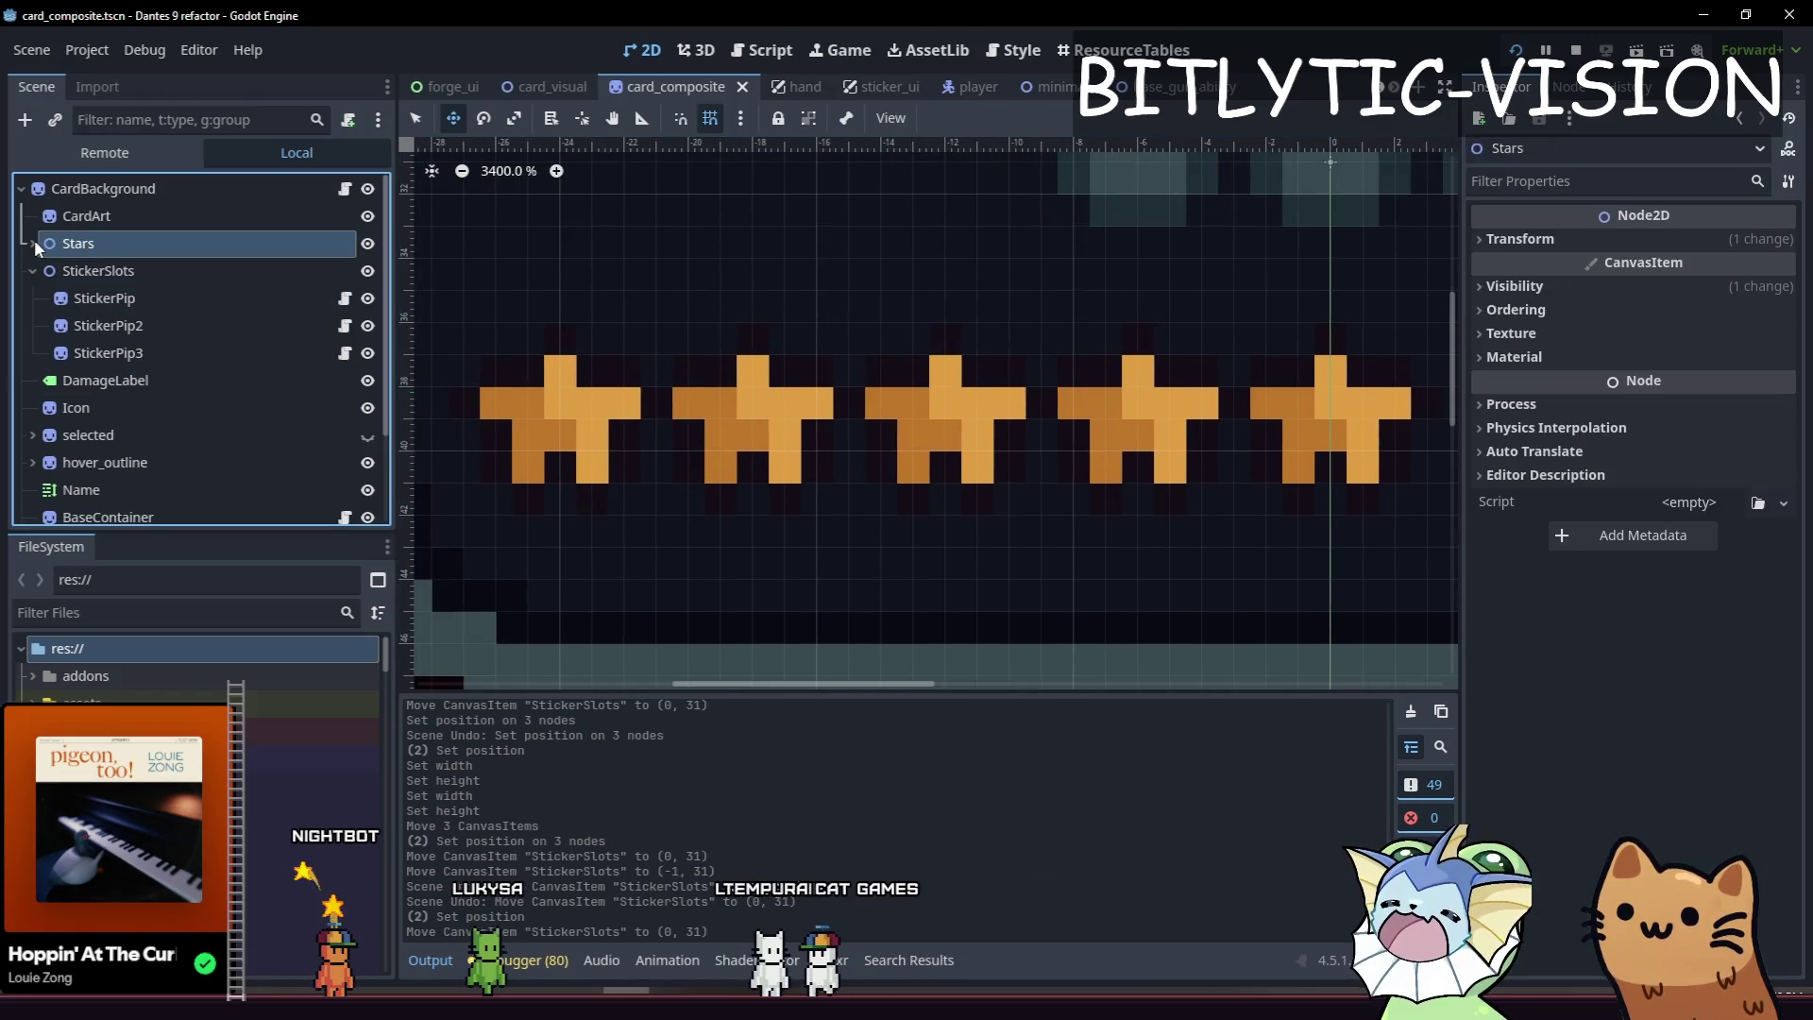
click(1605, 238)
scroll(1310, 364, left, 5)
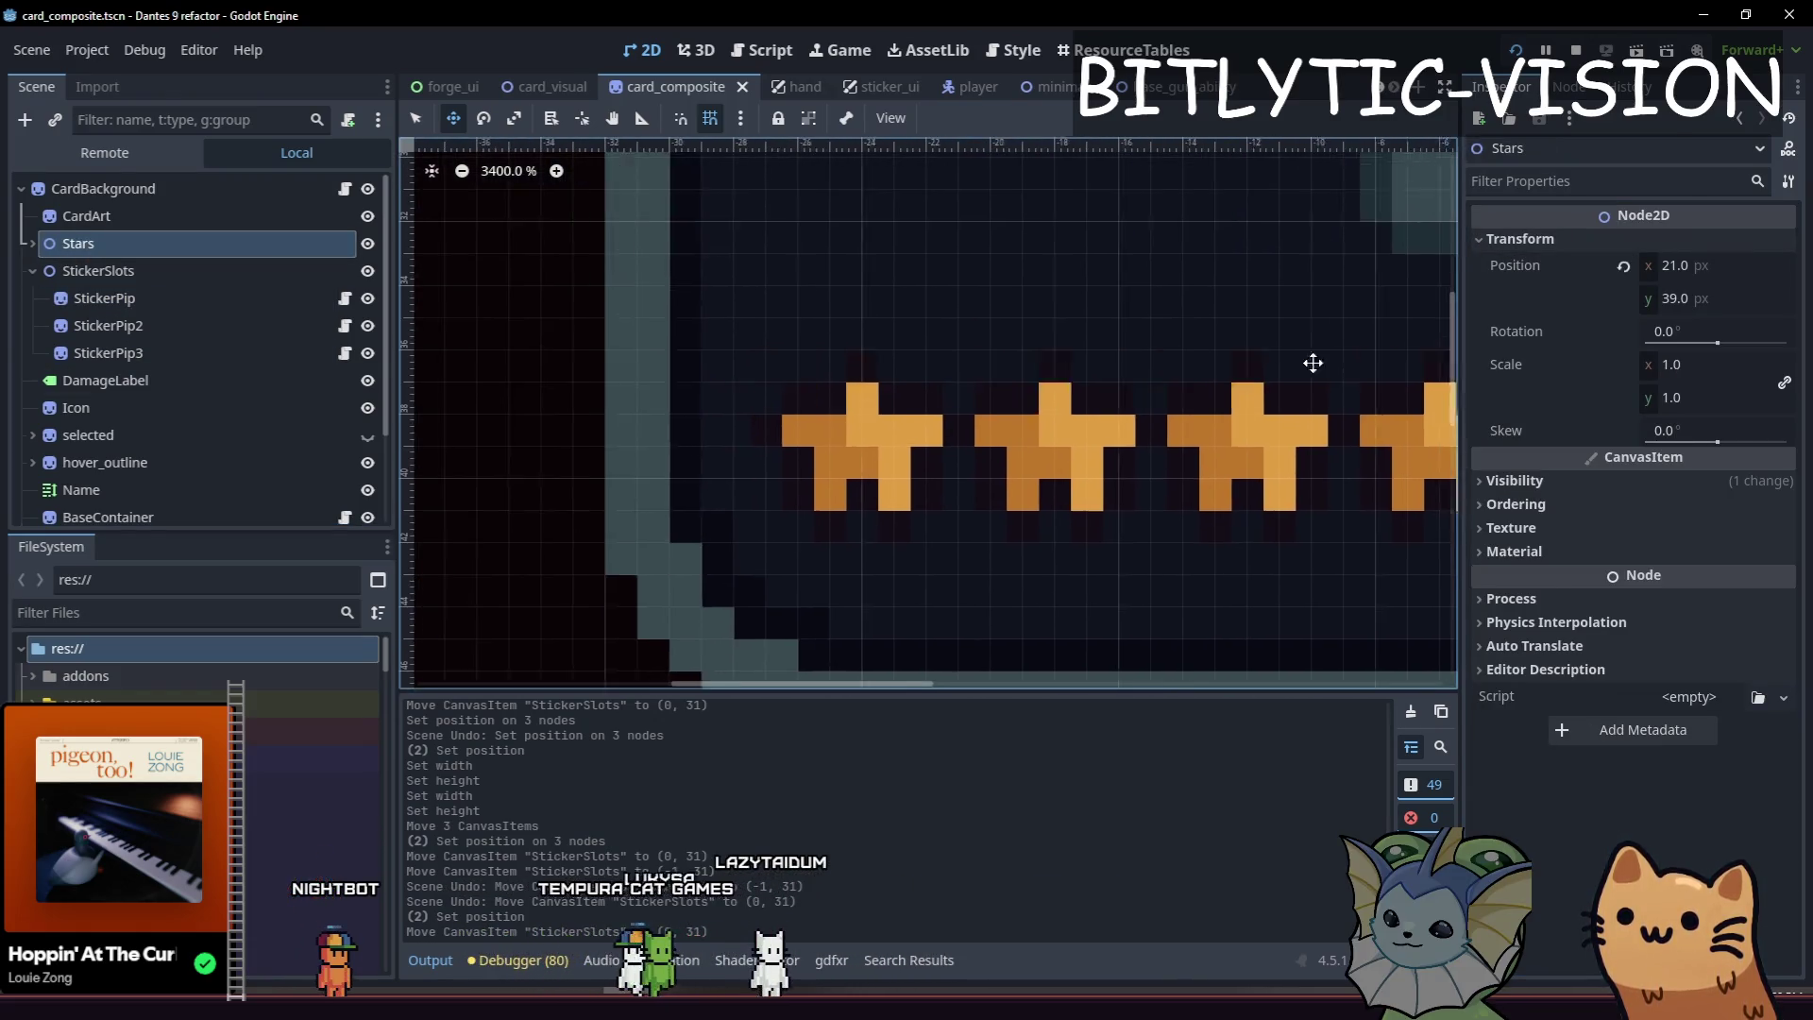
drag(1698, 264, 1694, 265)
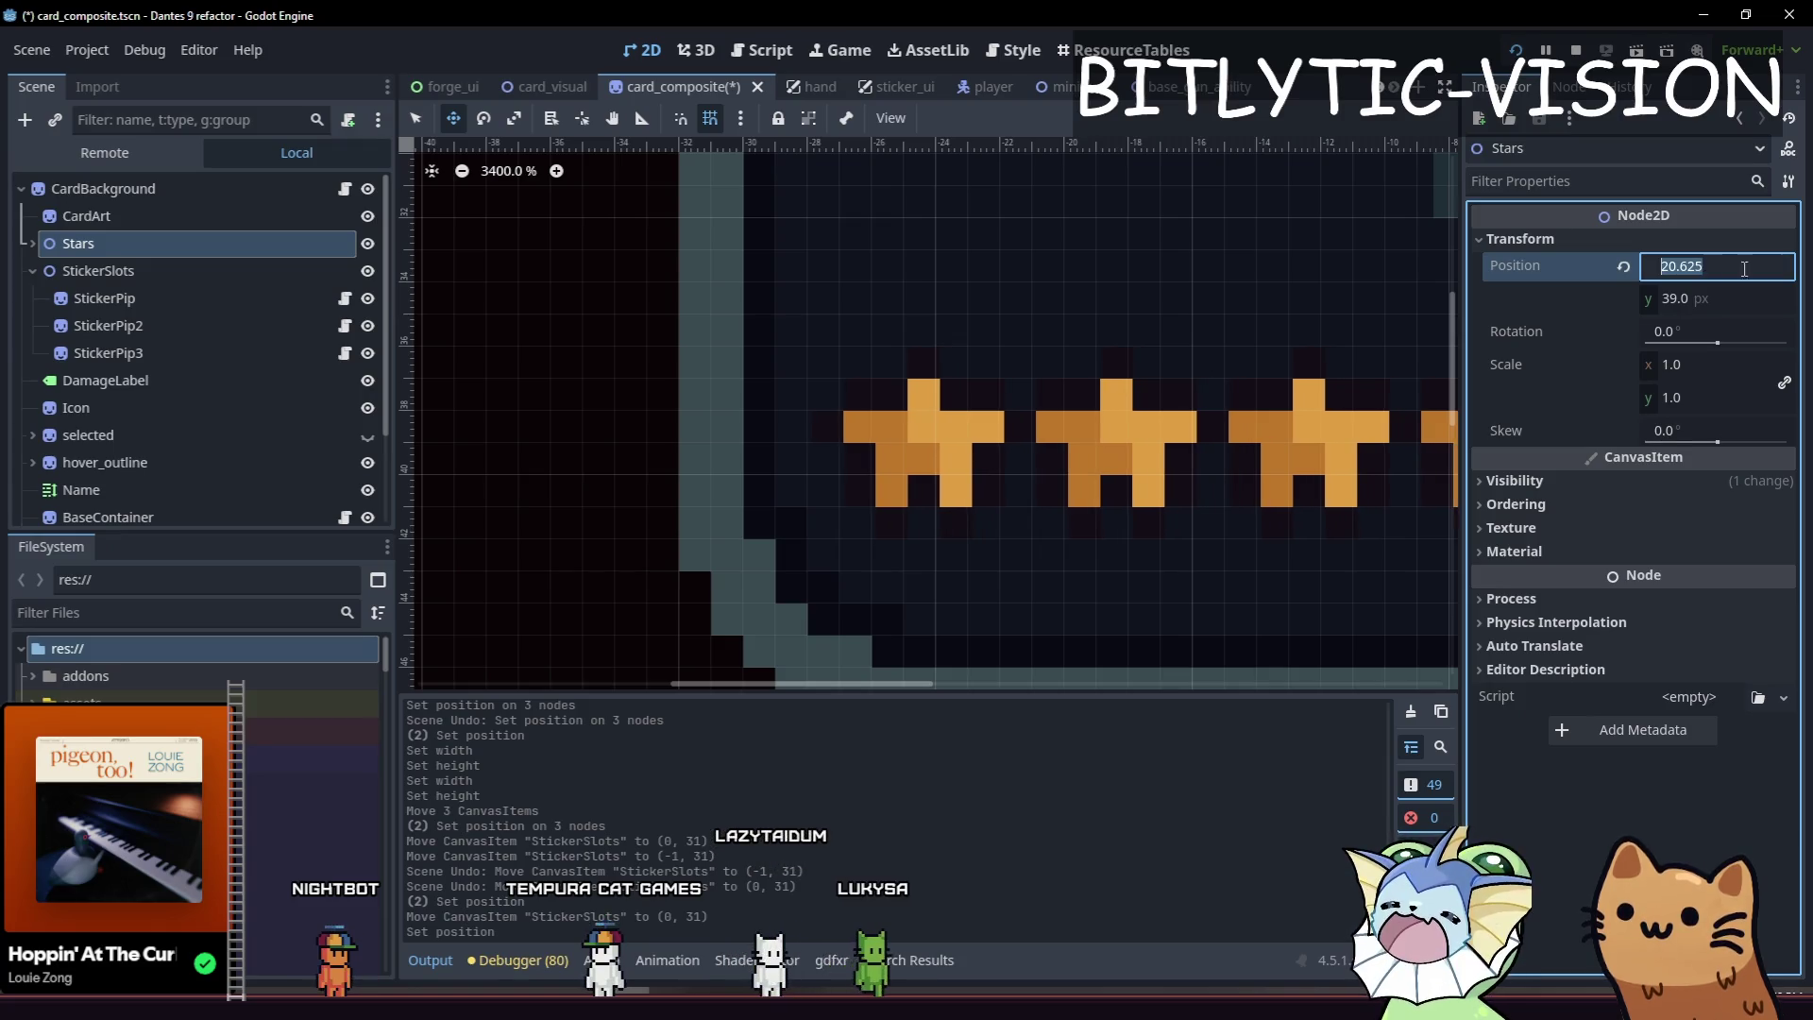
text(24)
key(BackSpace)
text(1.5)
key(Return)
Undo and redo the Stars change to compare x 21 against 21.5.
scroll(1004, 348, right, 5)
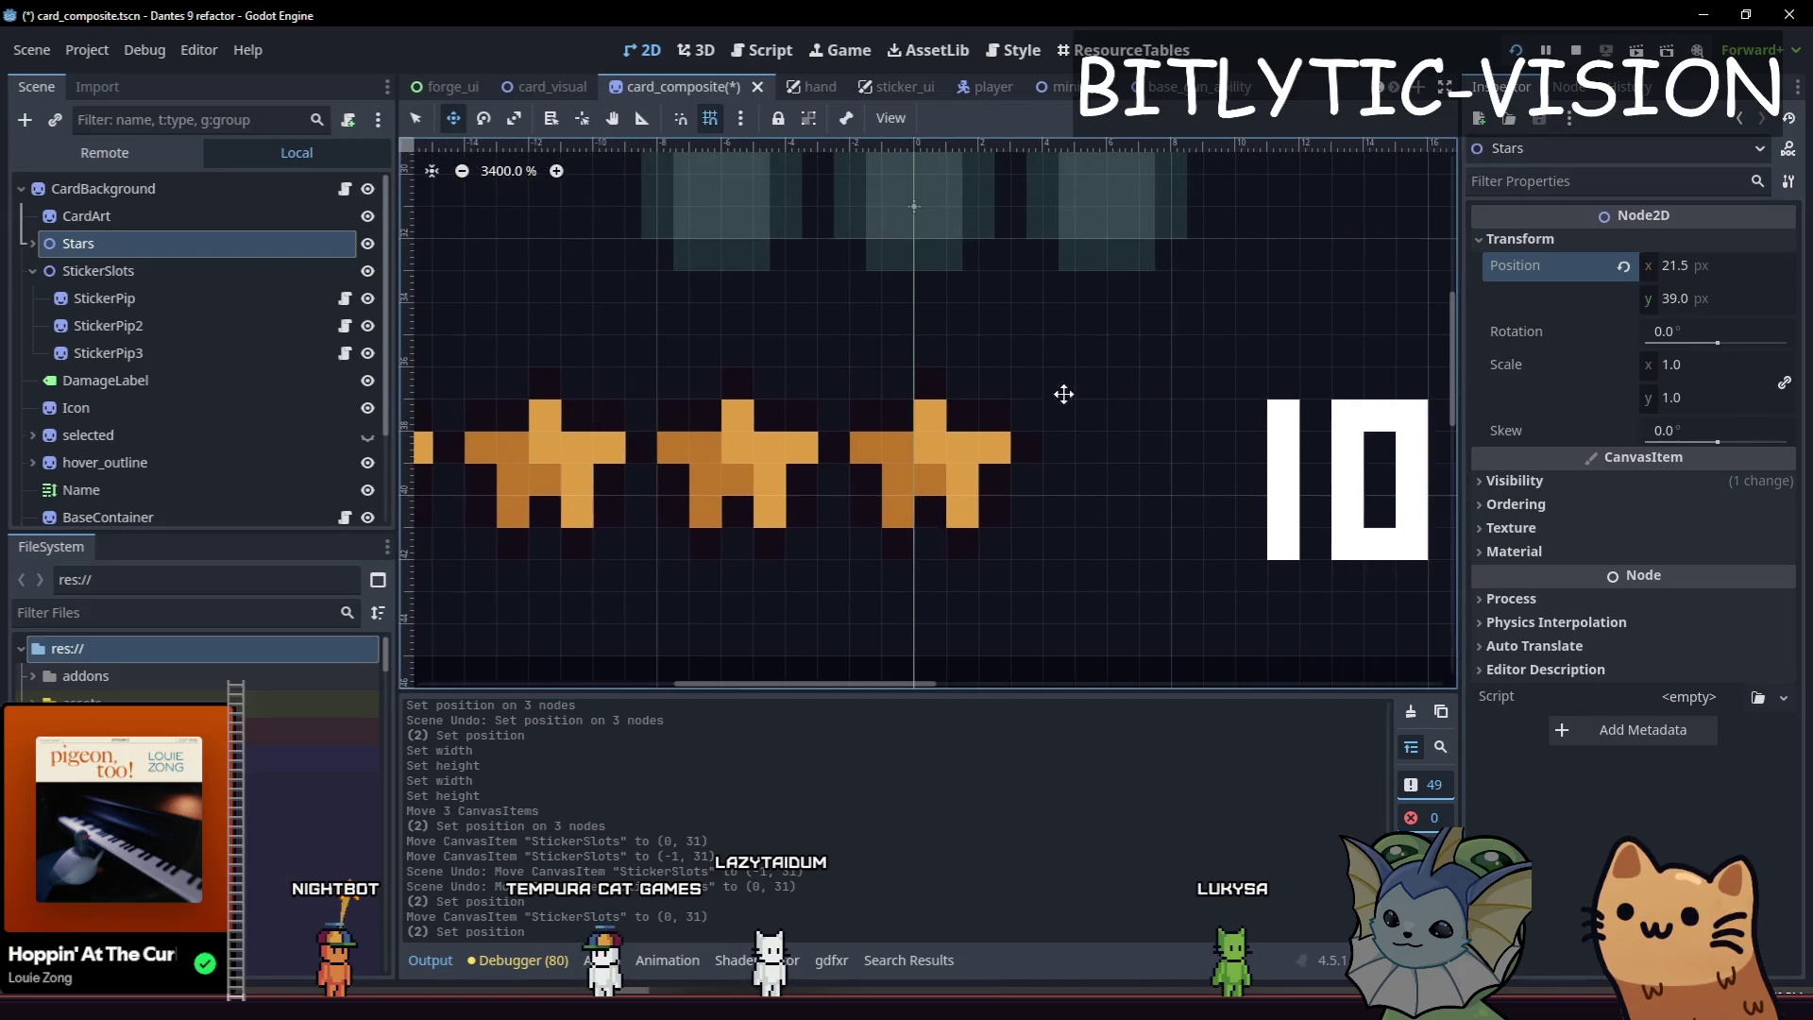
scroll(1059, 394, down, 5)
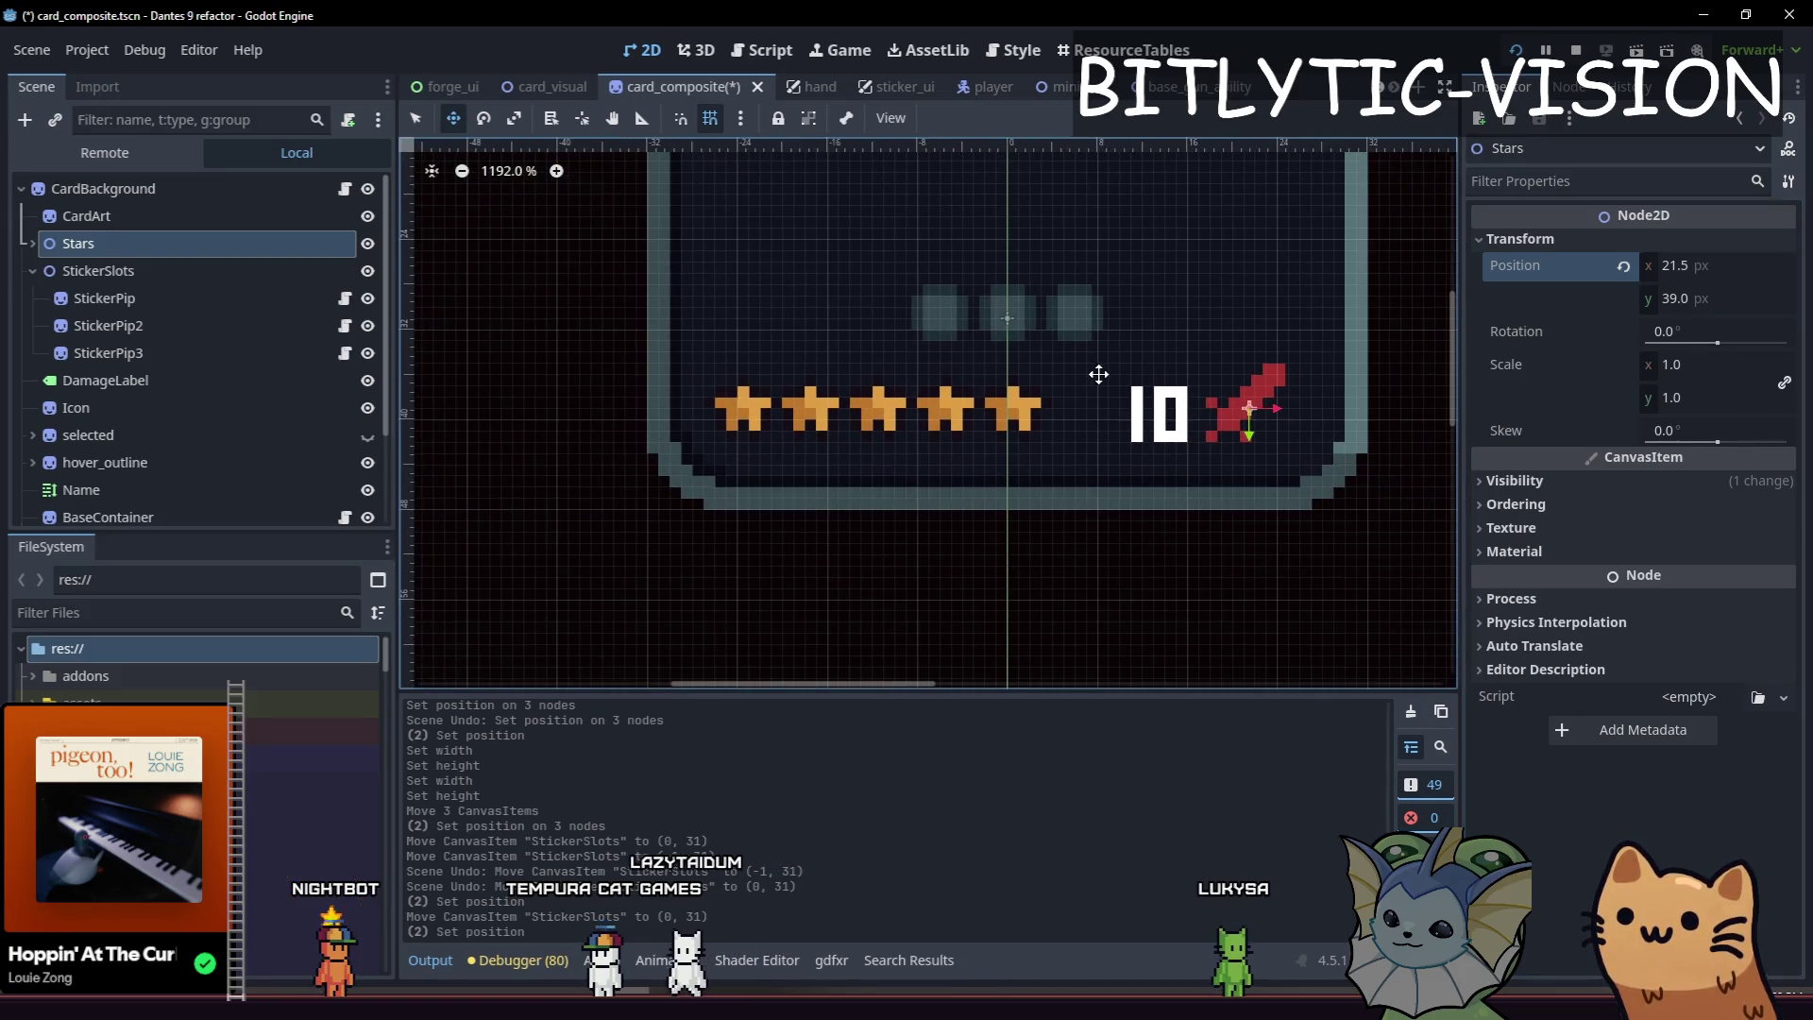
scroll(1038, 406, up, 5)
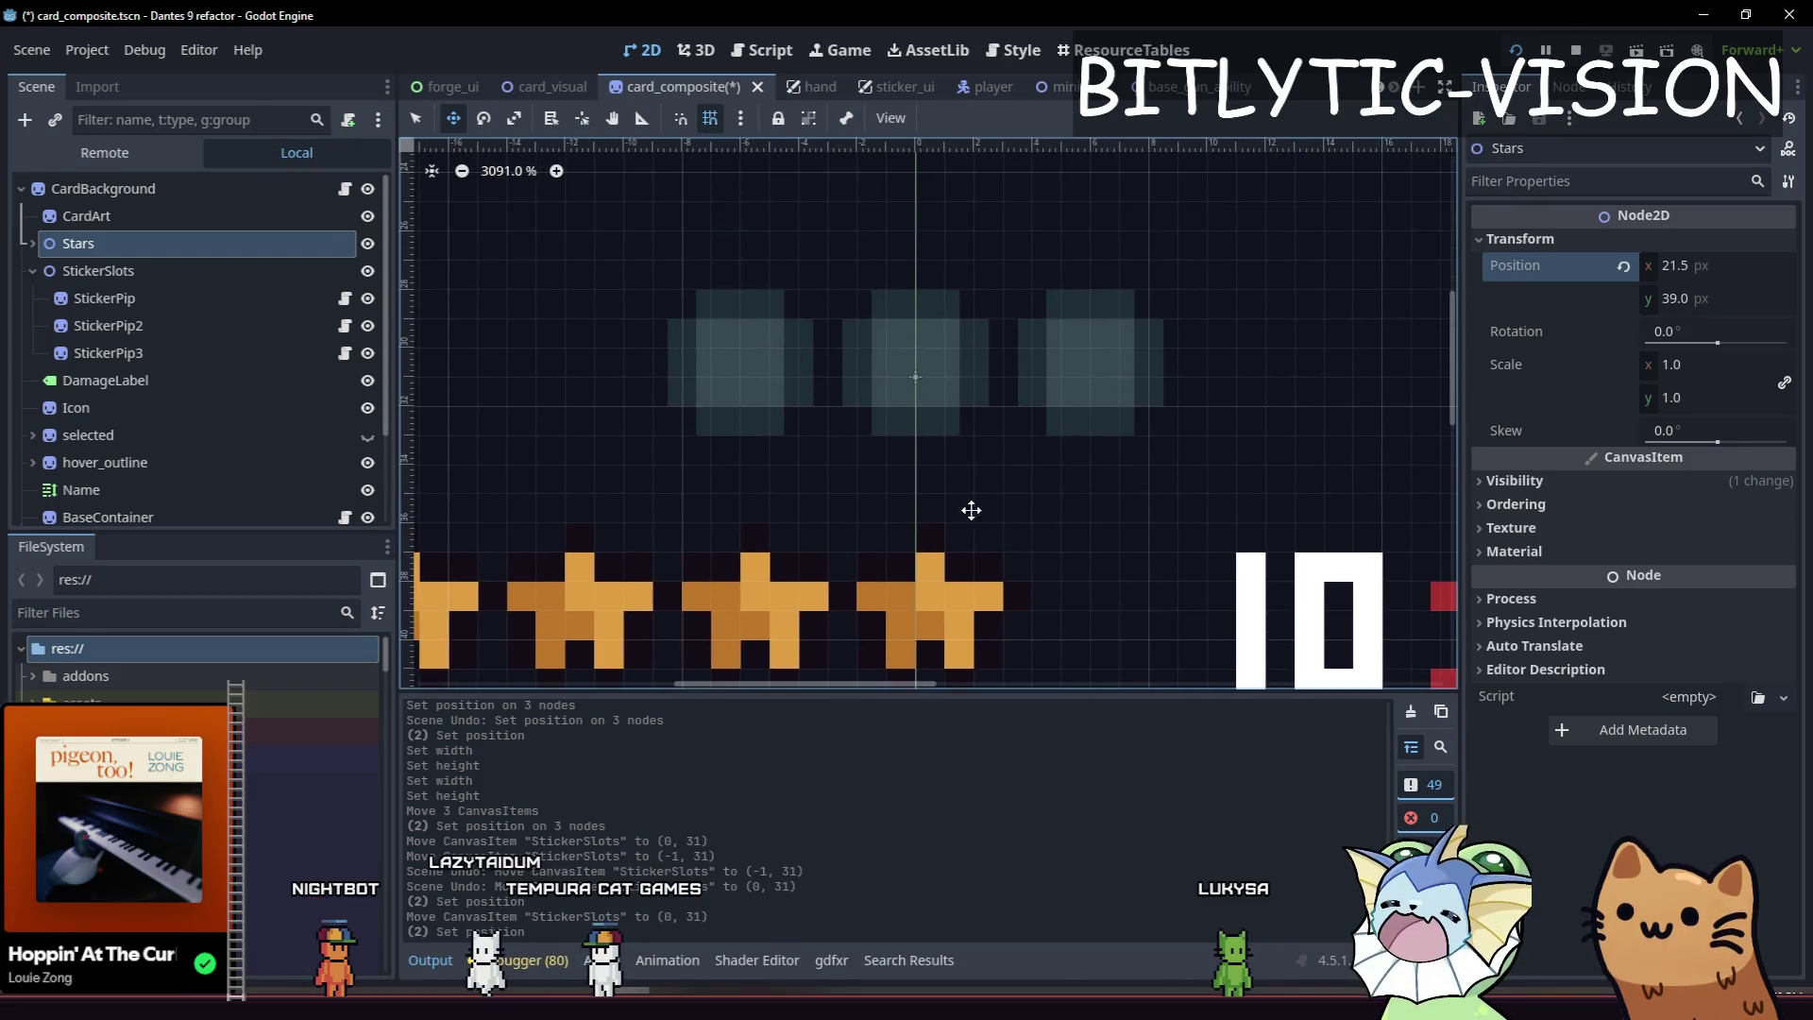
scroll(862, 535, up, 2)
scroll(838, 547, down, 2)
scroll(1397, 456, left, 3)
scroll(1398, 455, up, 1)
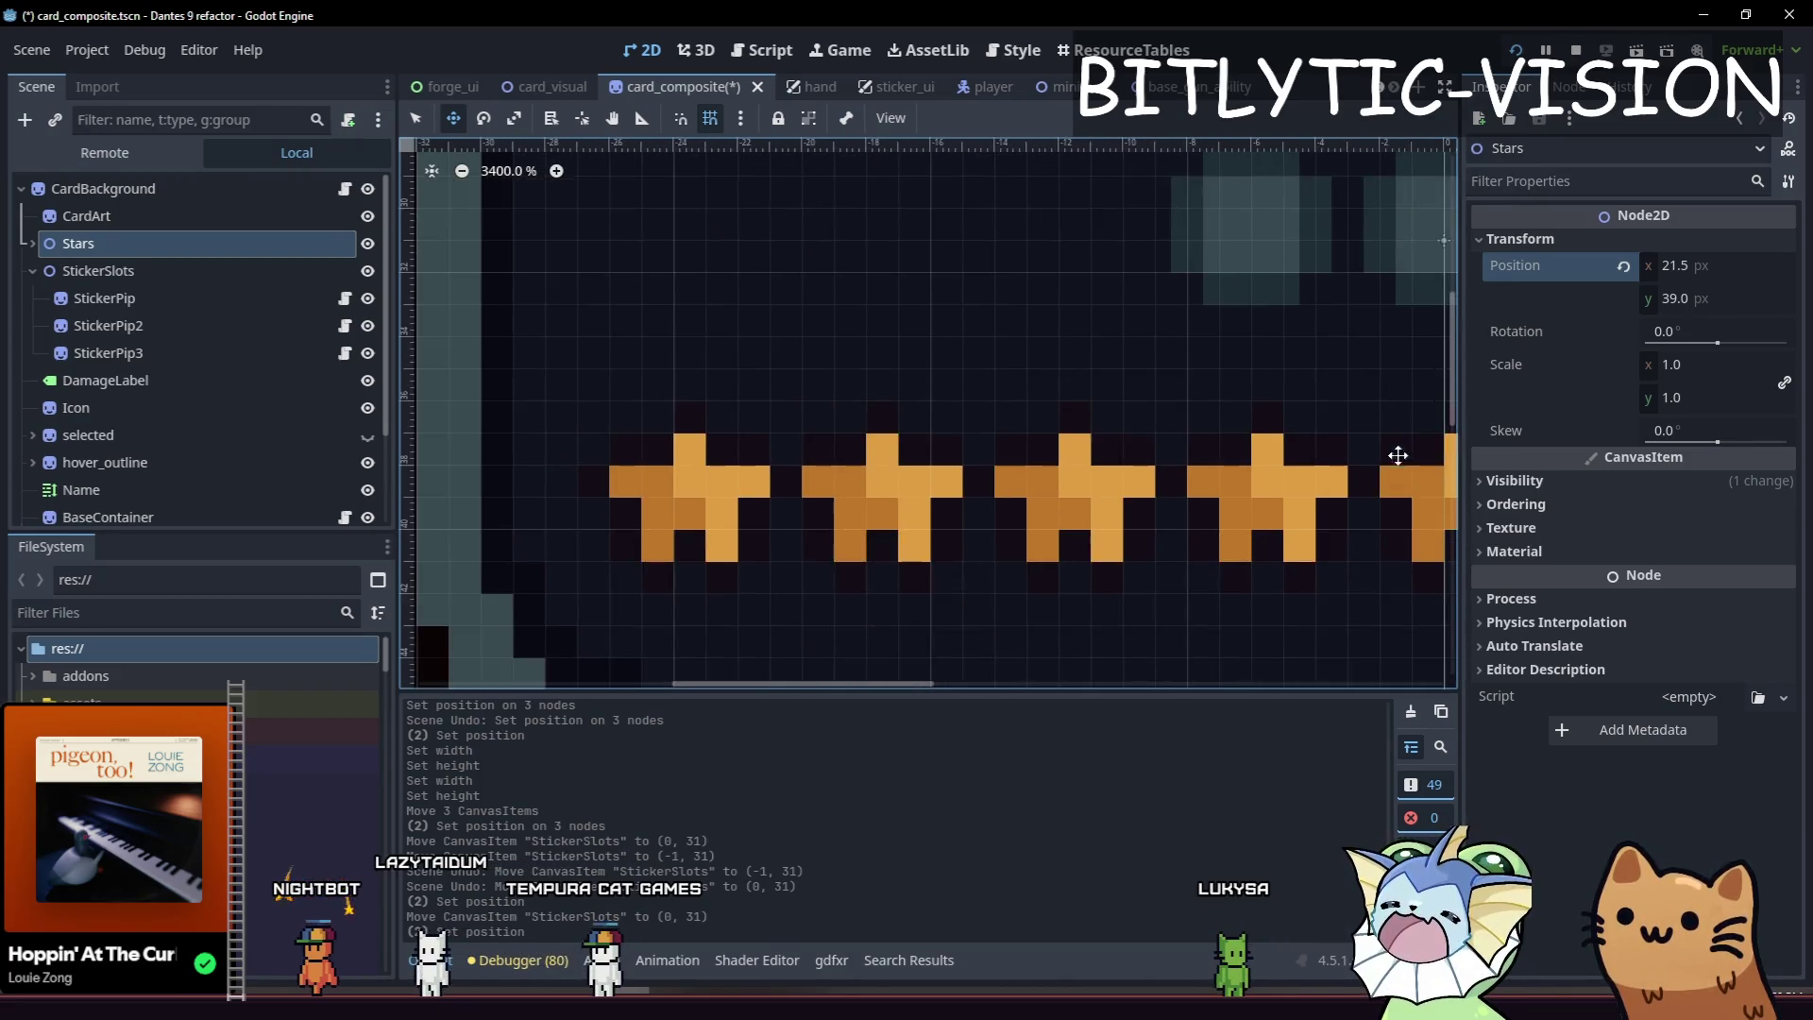
scroll(1398, 455, down, 2)
scroll(580, 488, right, 3)
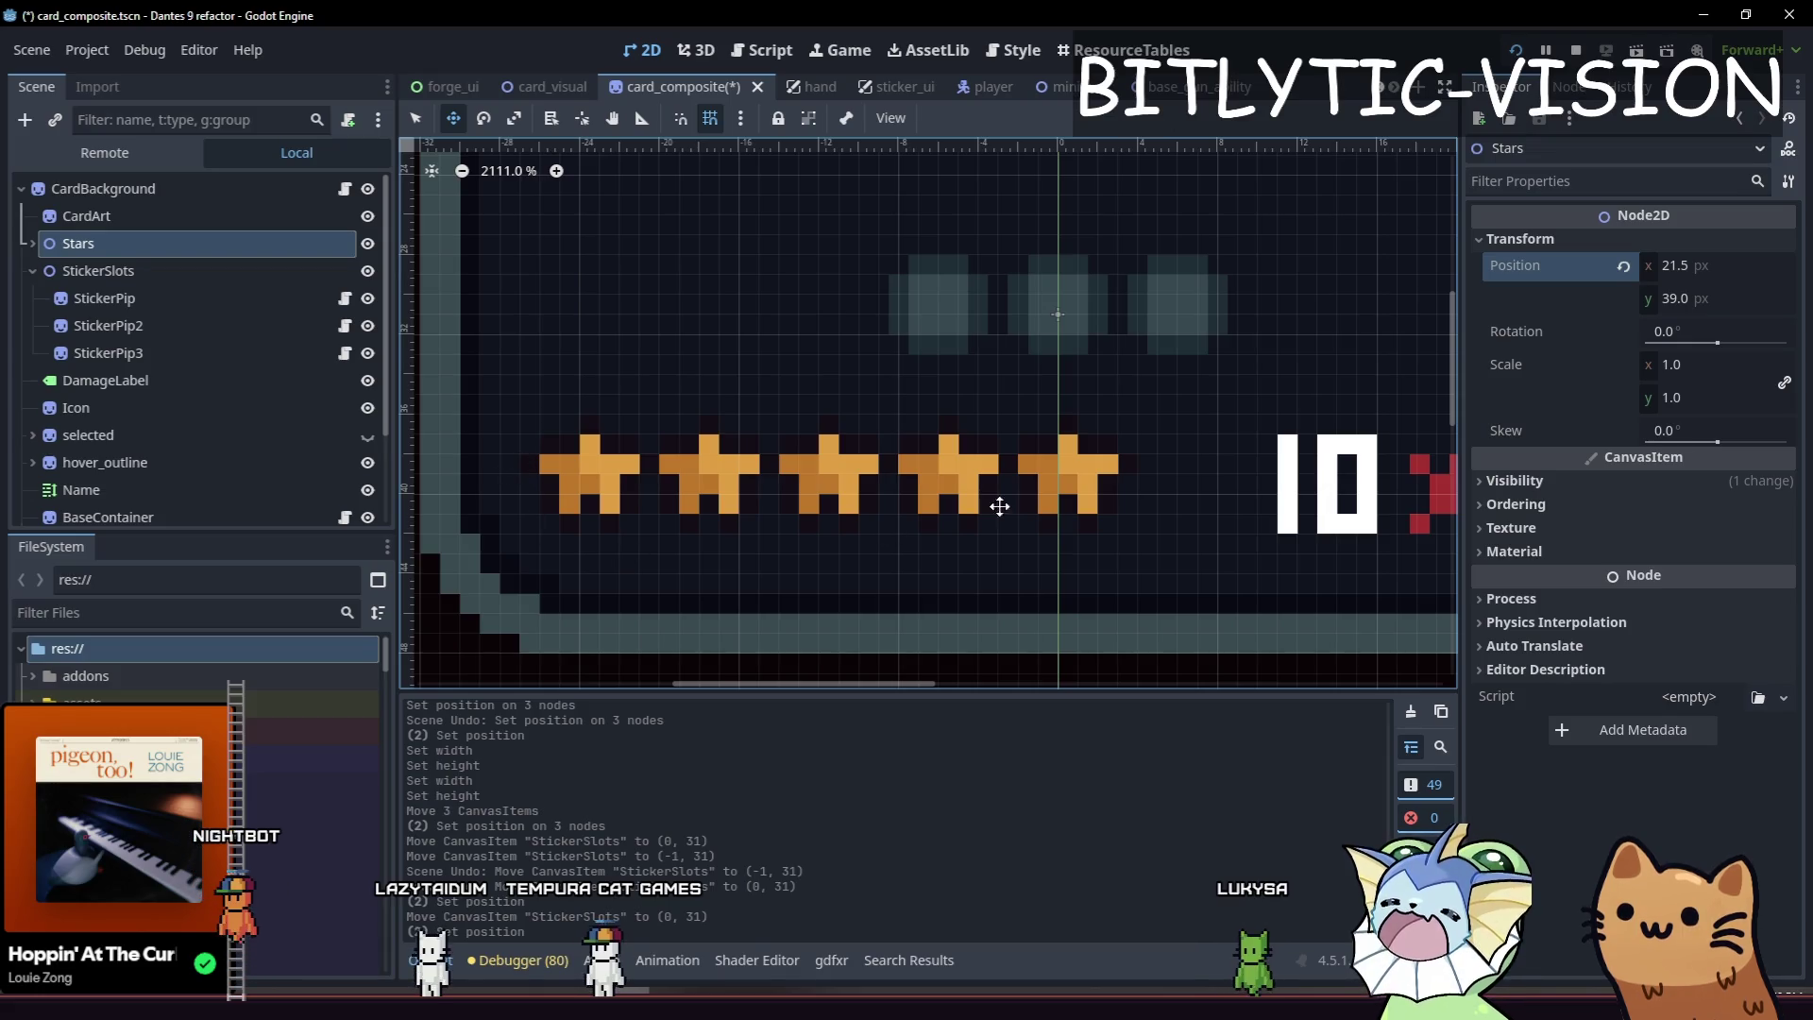
key(ctrl+z)
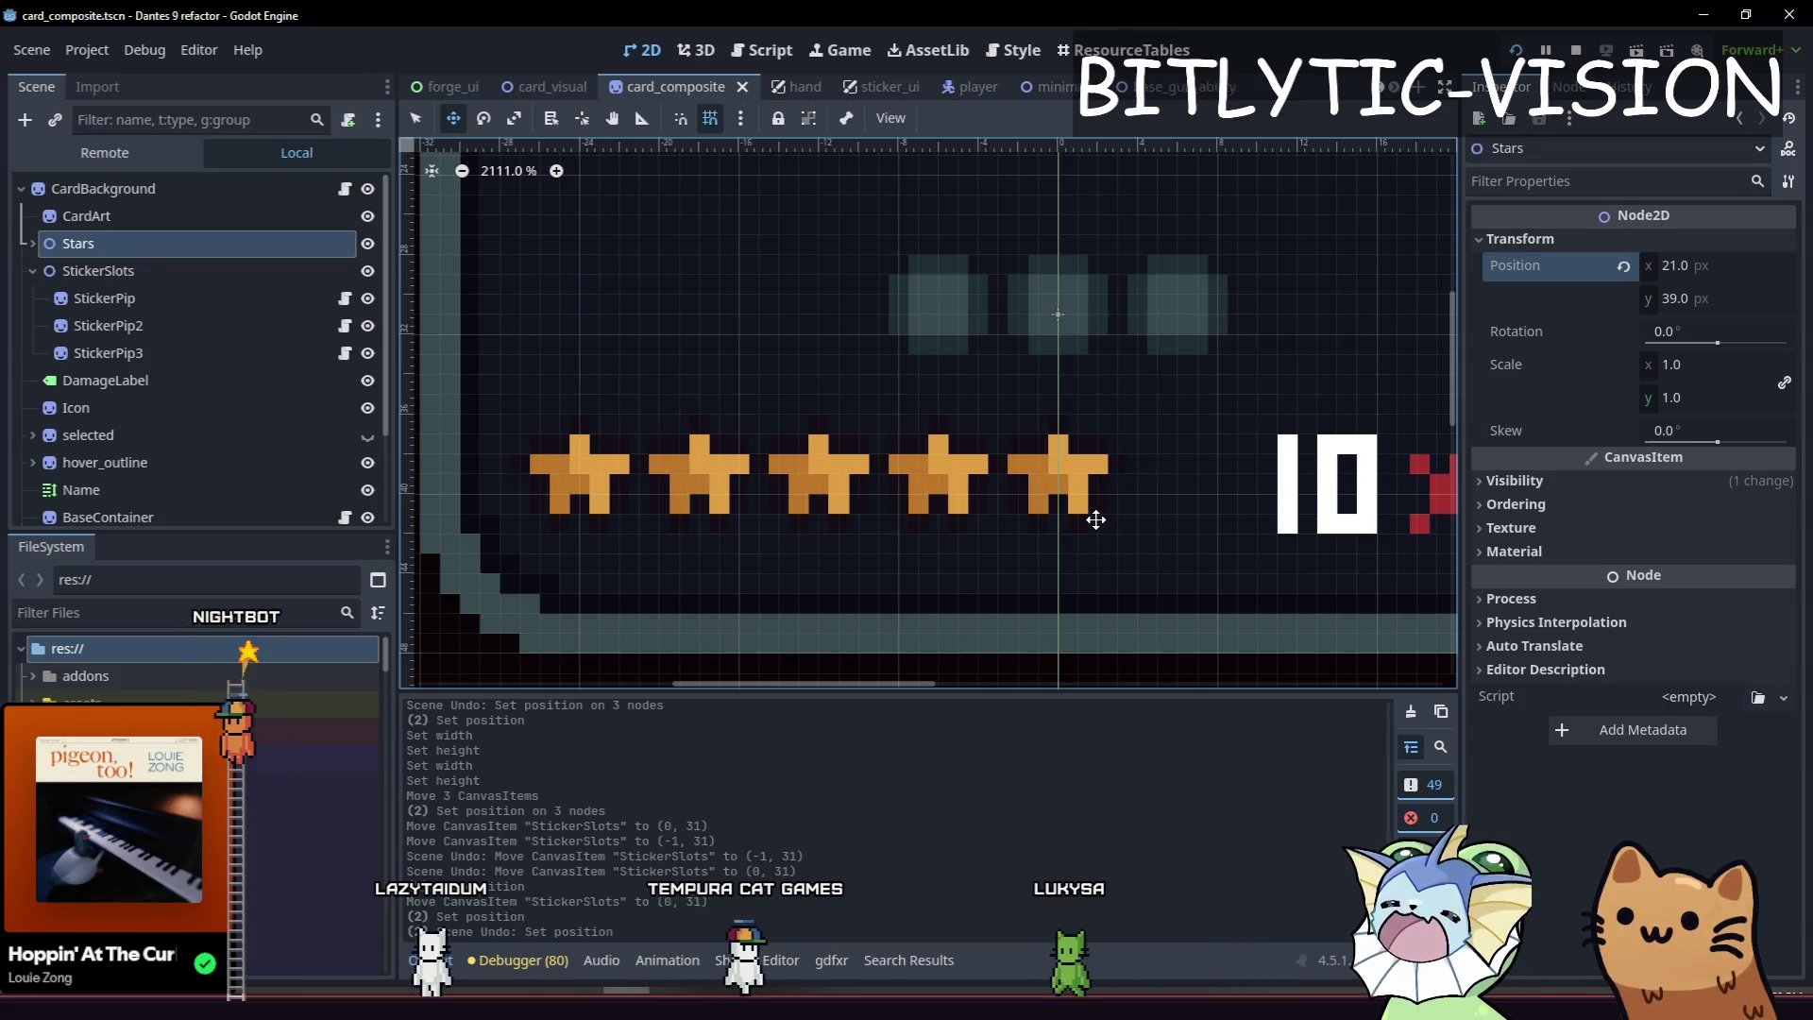
key(ctrl+shift+z)
scroll(1039, 378, up, 2)
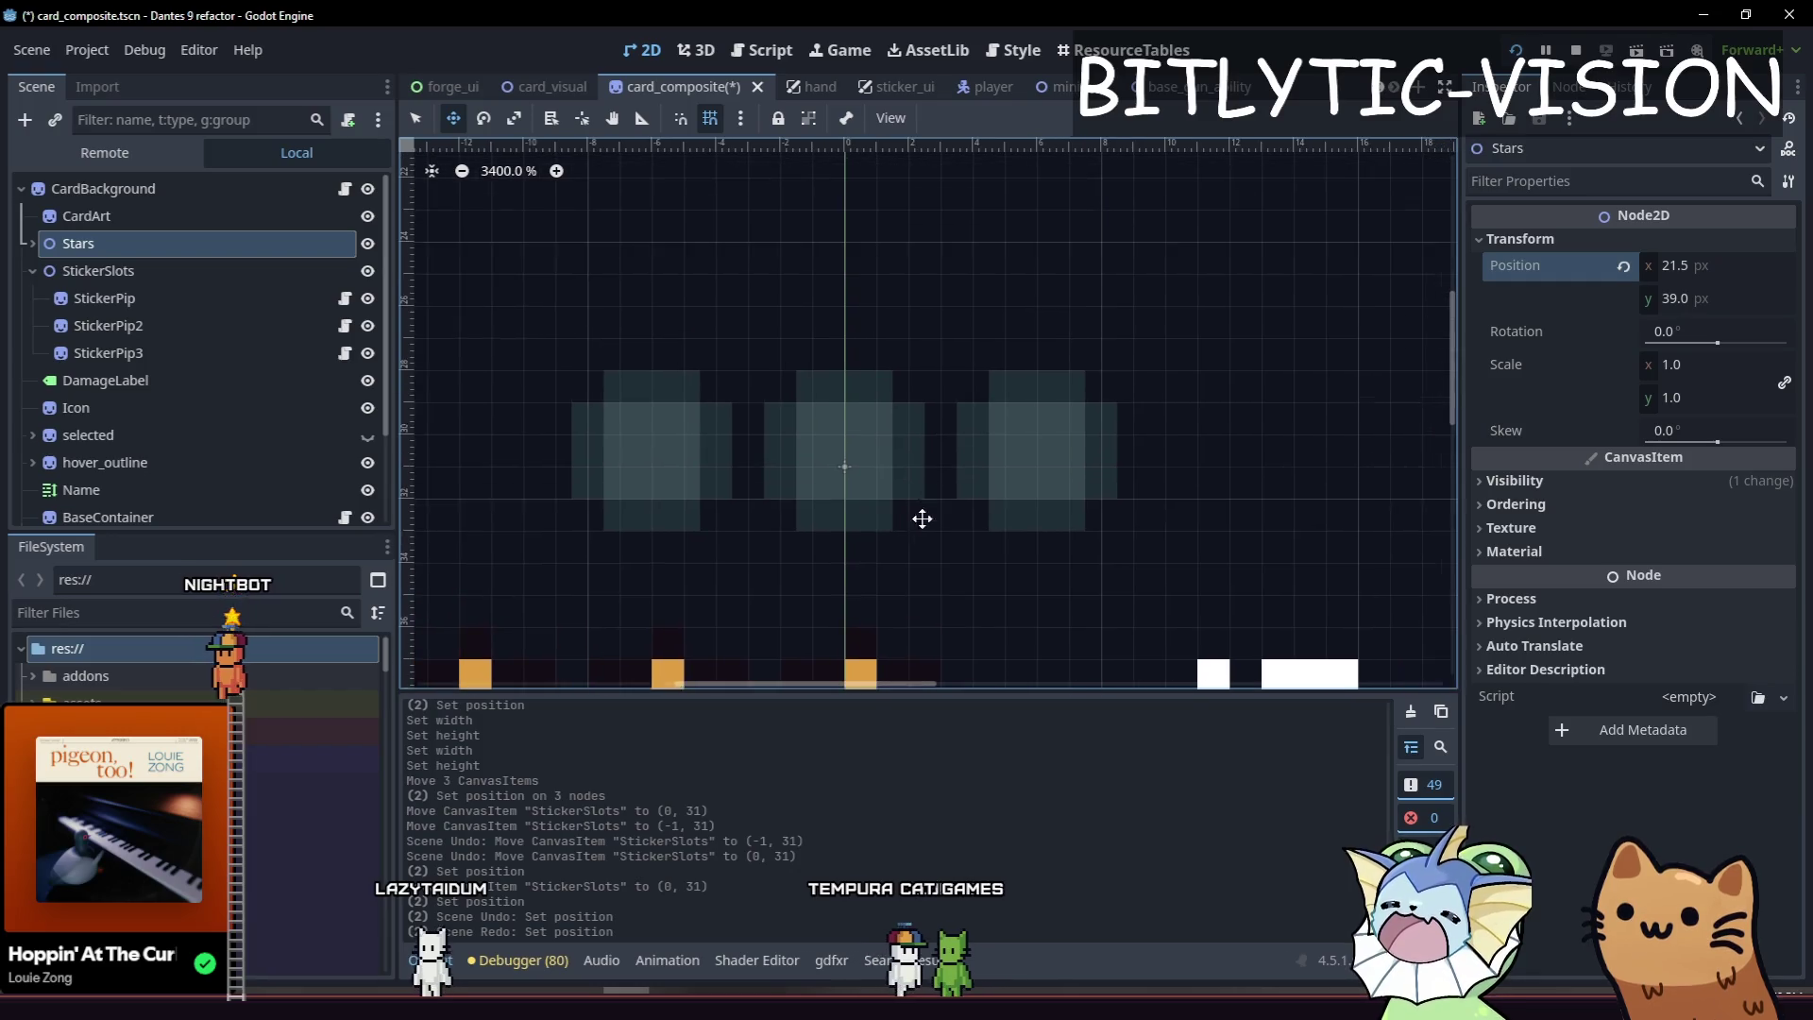
scroll(944, 496, down, 3)
scroll(952, 579, up, 3)
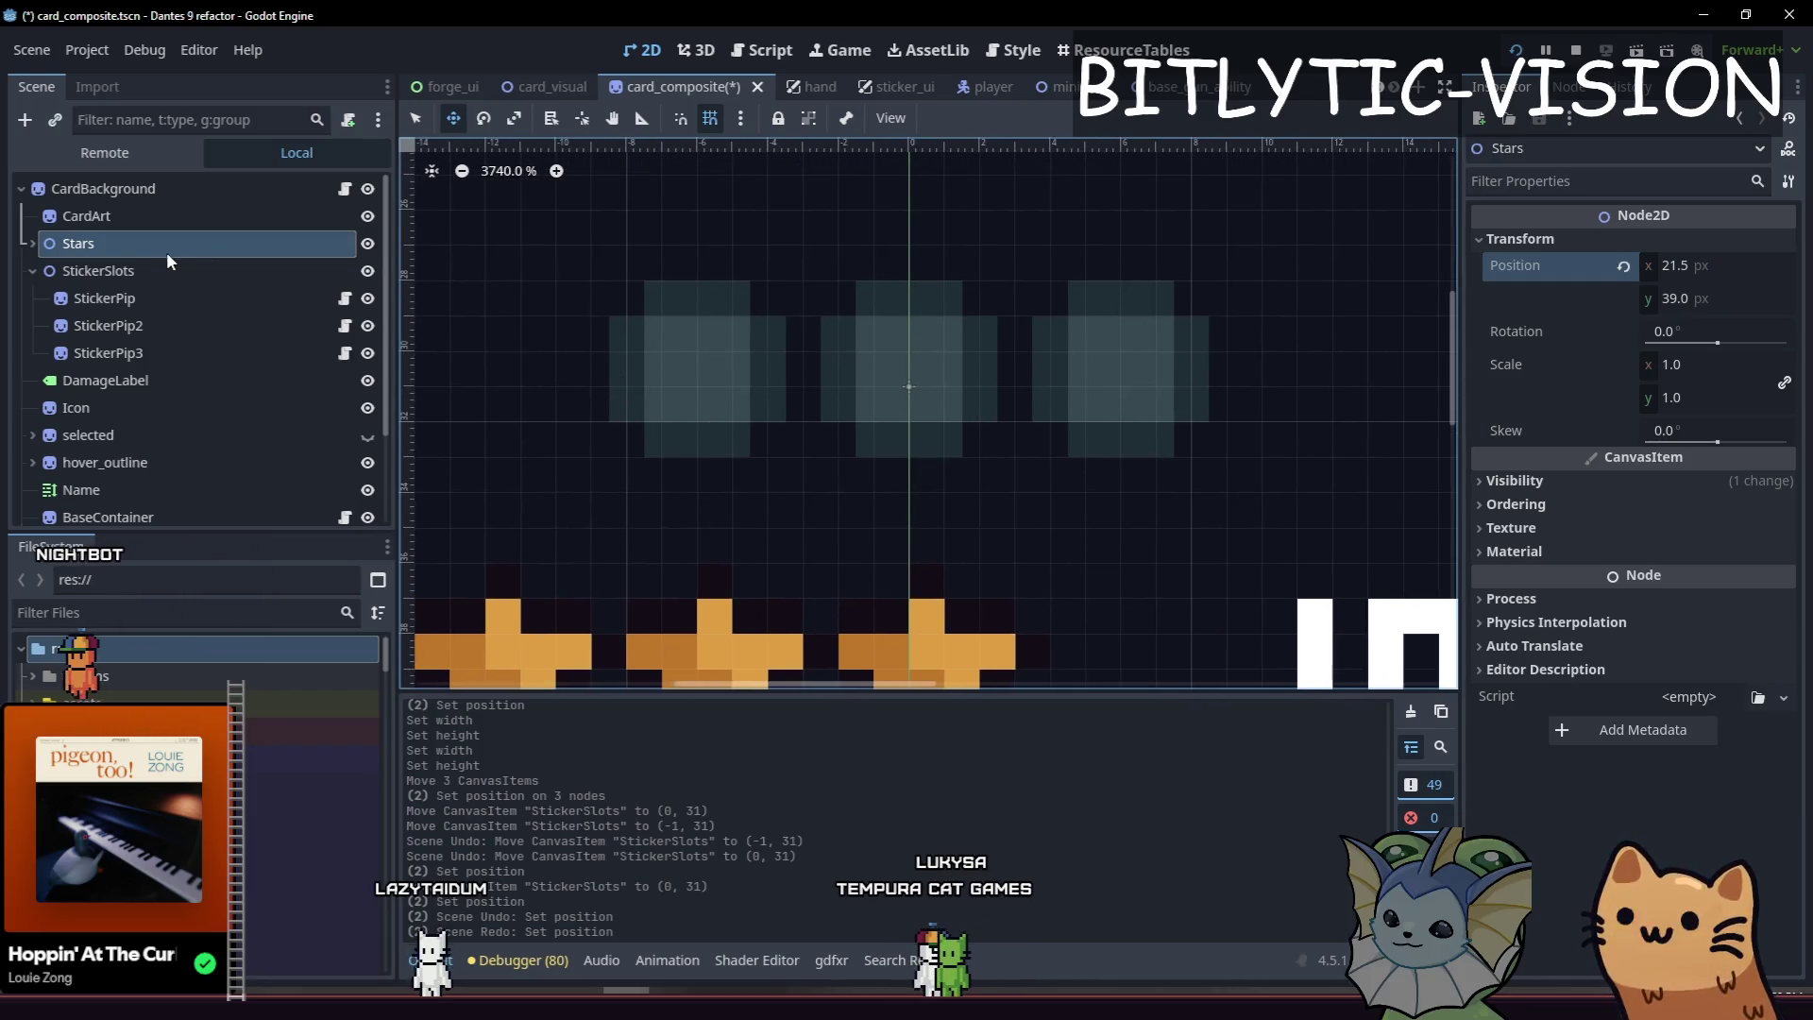
click(171, 272)
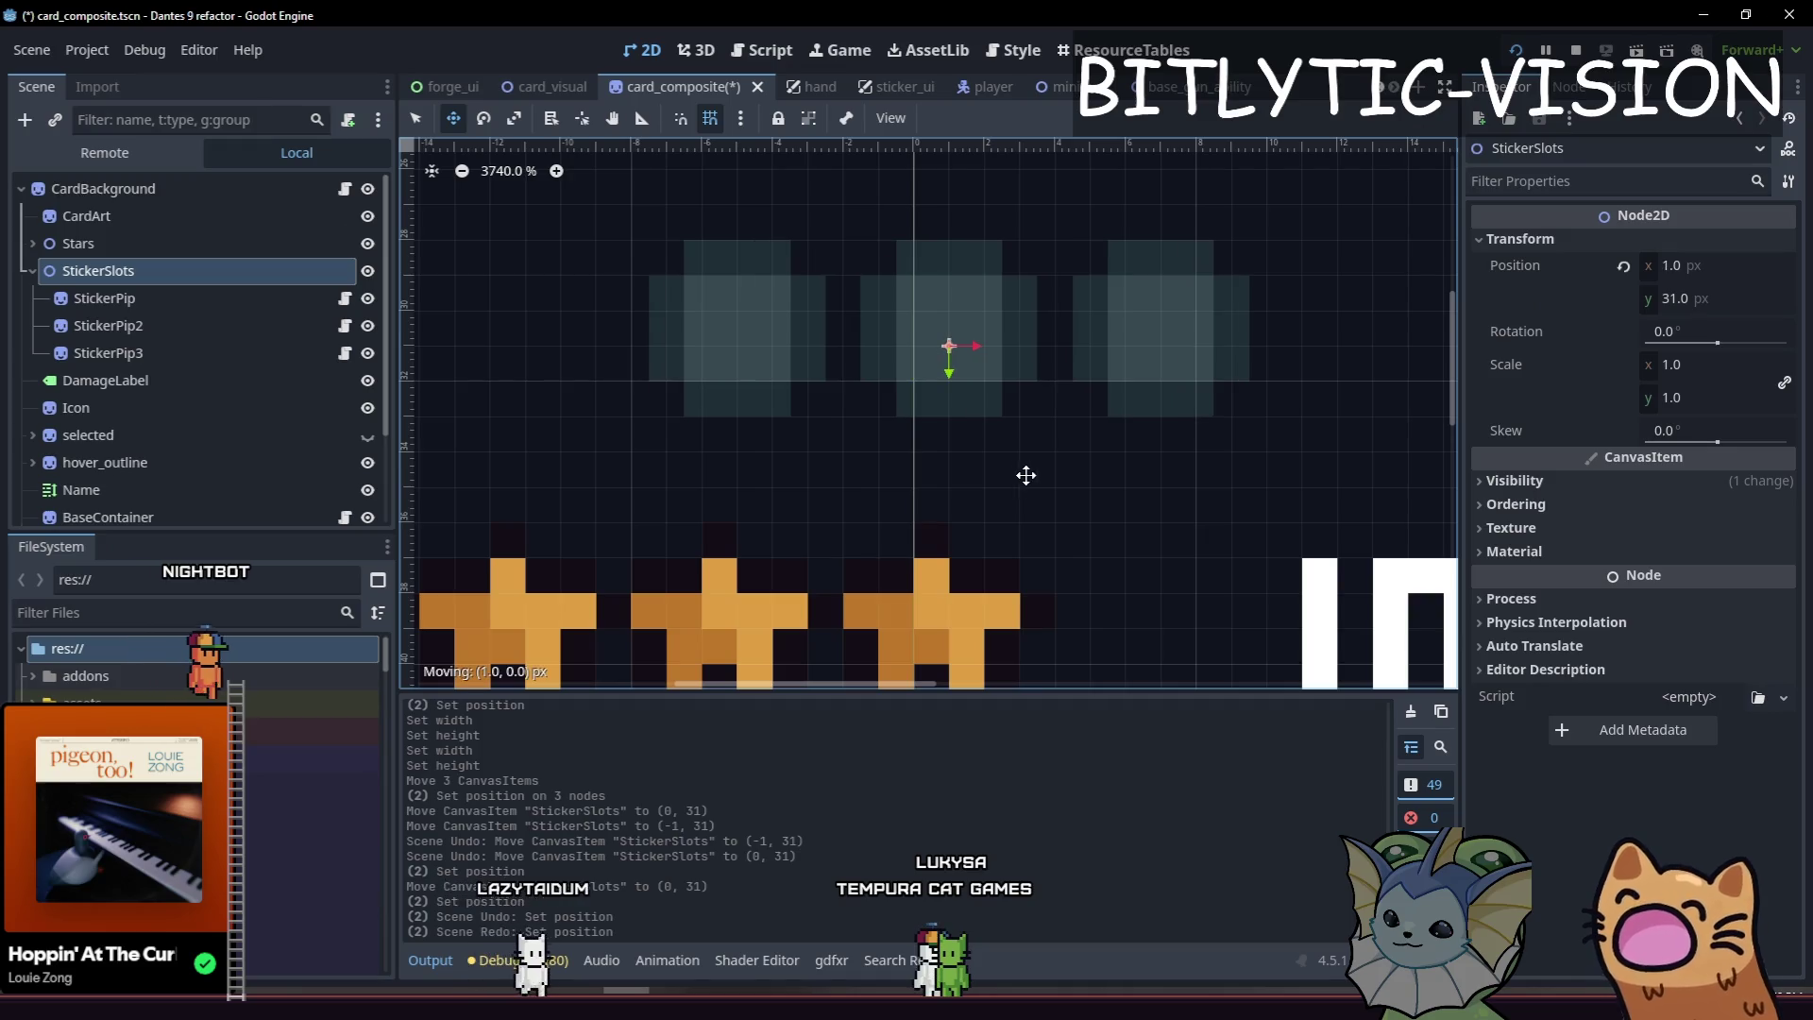
Select all three sticker pips, turn off grid snapping, and move them one pixel left.
click(127, 296)
shift+click(147, 354)
click(699, 119)
drag(903, 425, 910, 426)
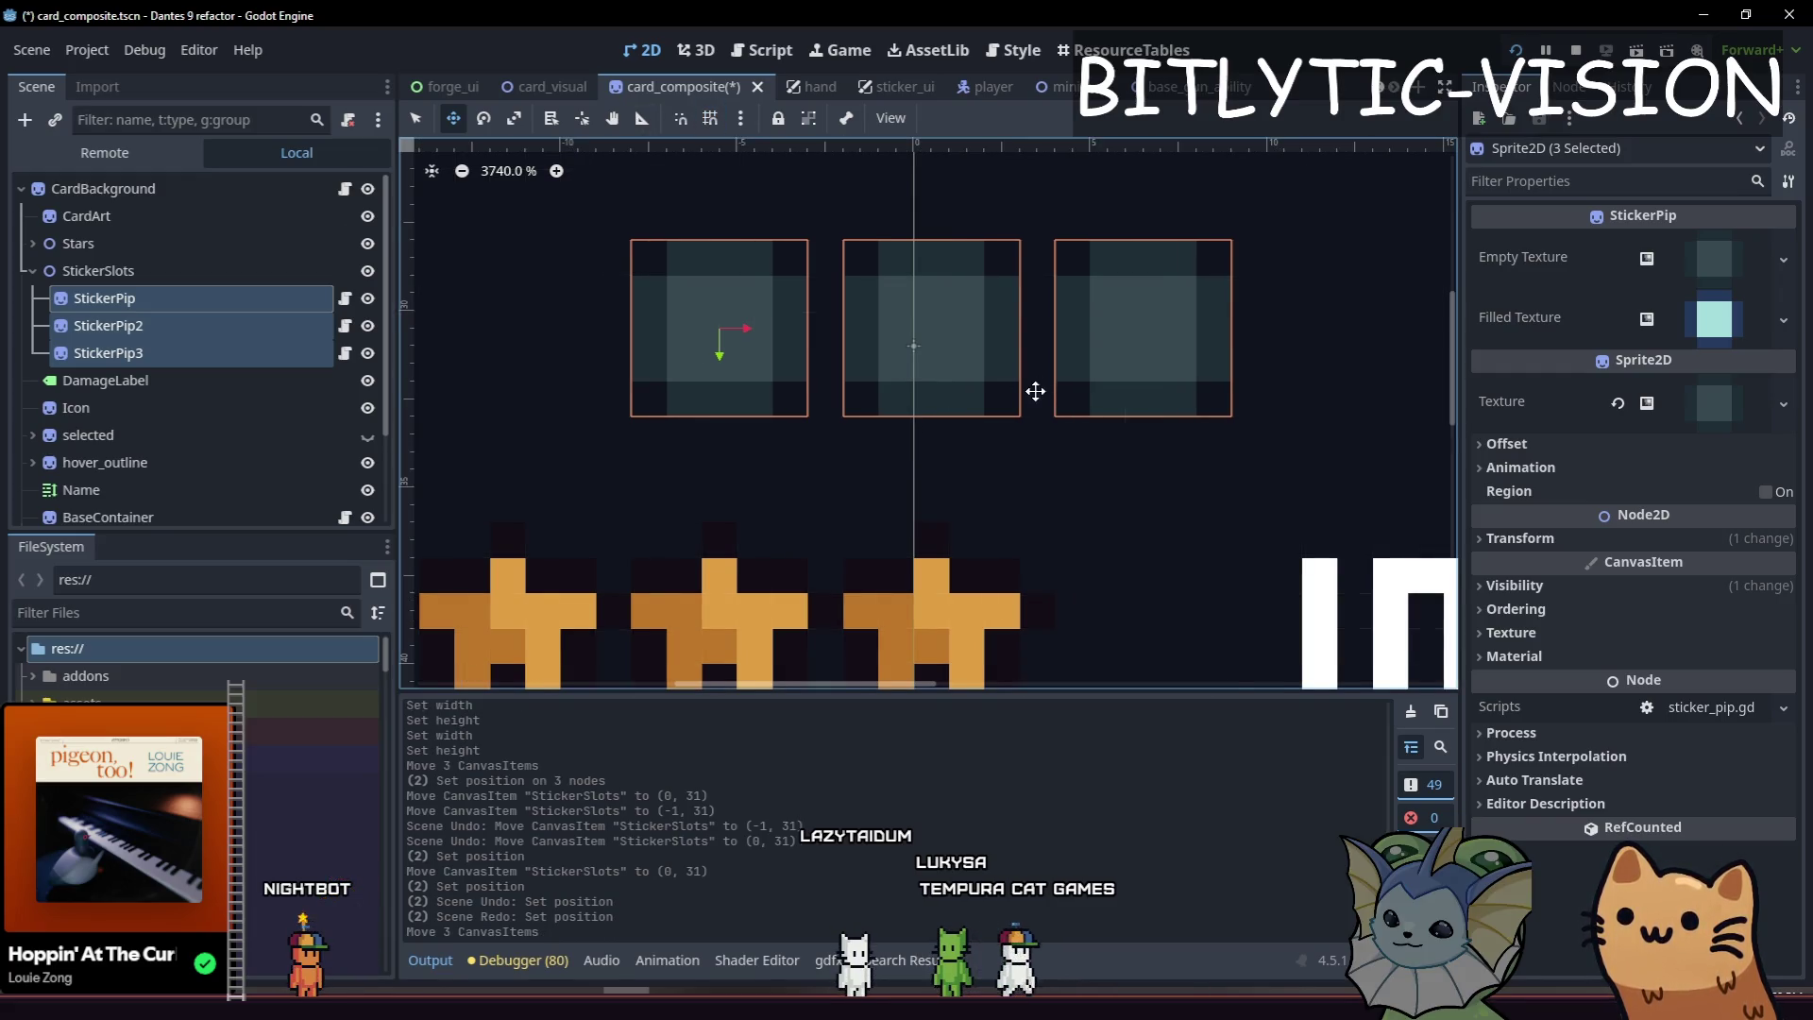
scroll(908, 430, down, 4)
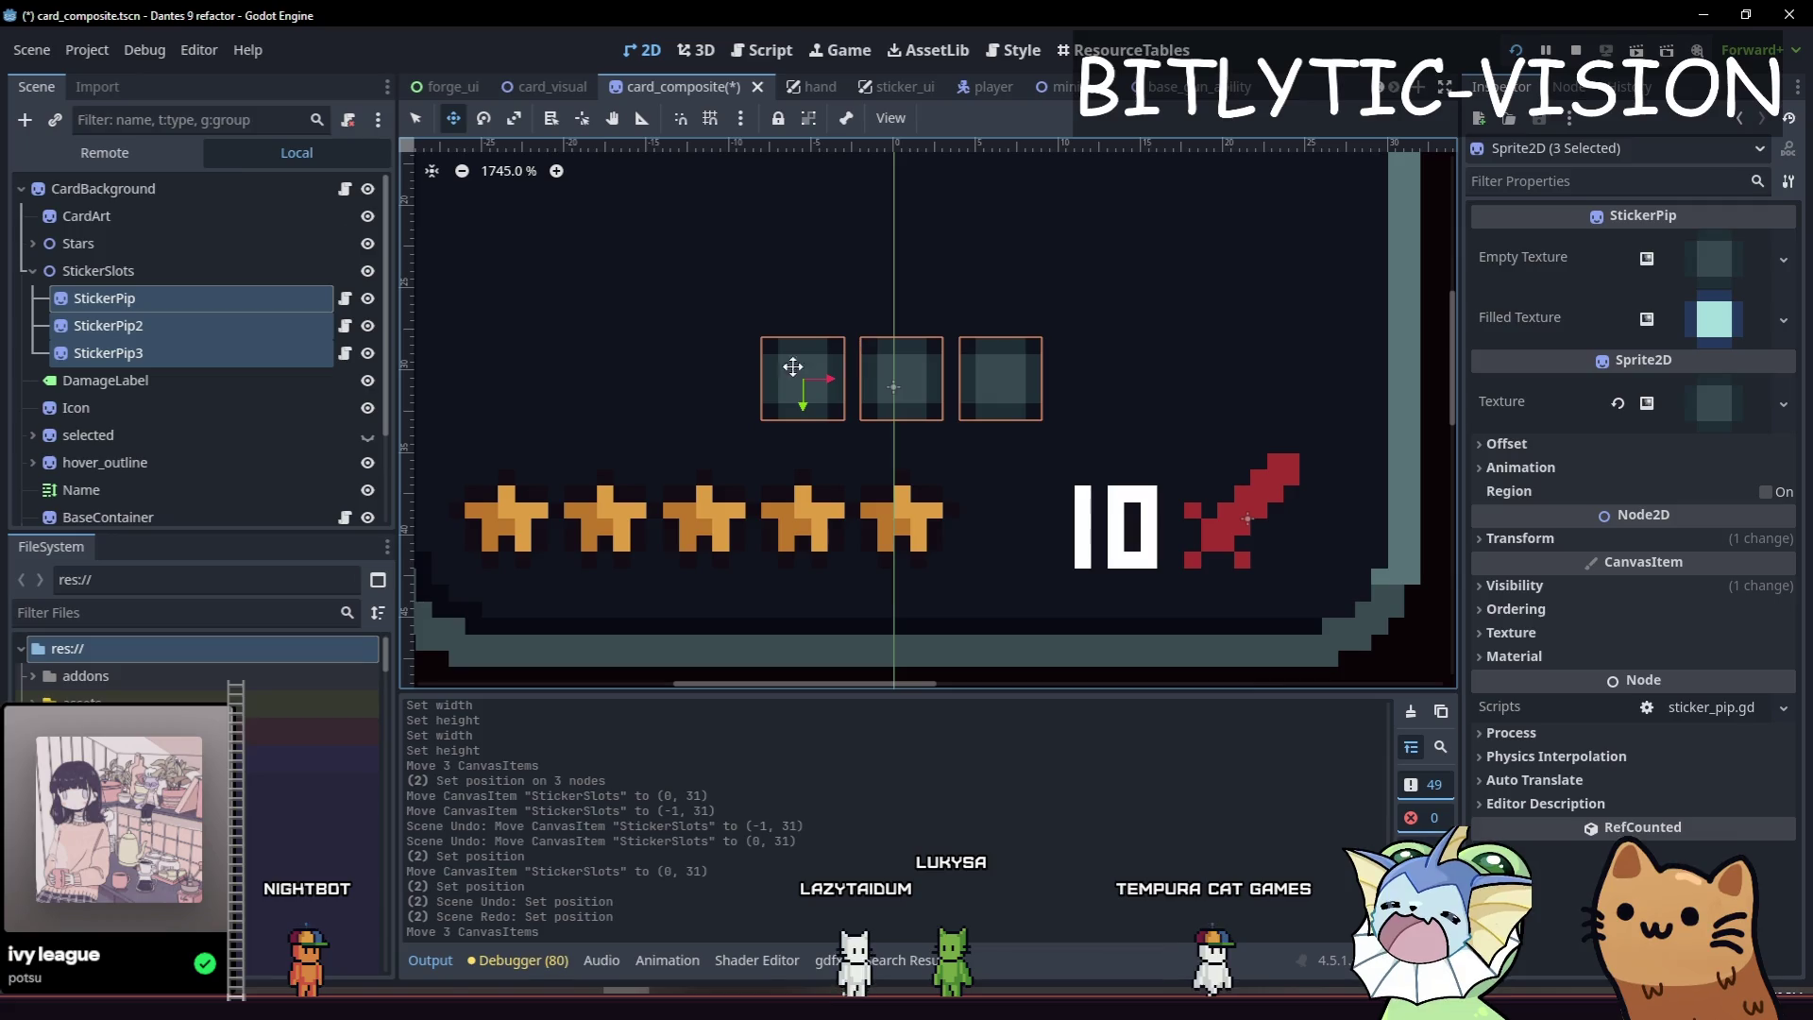
scroll(988, 397, up, 6)
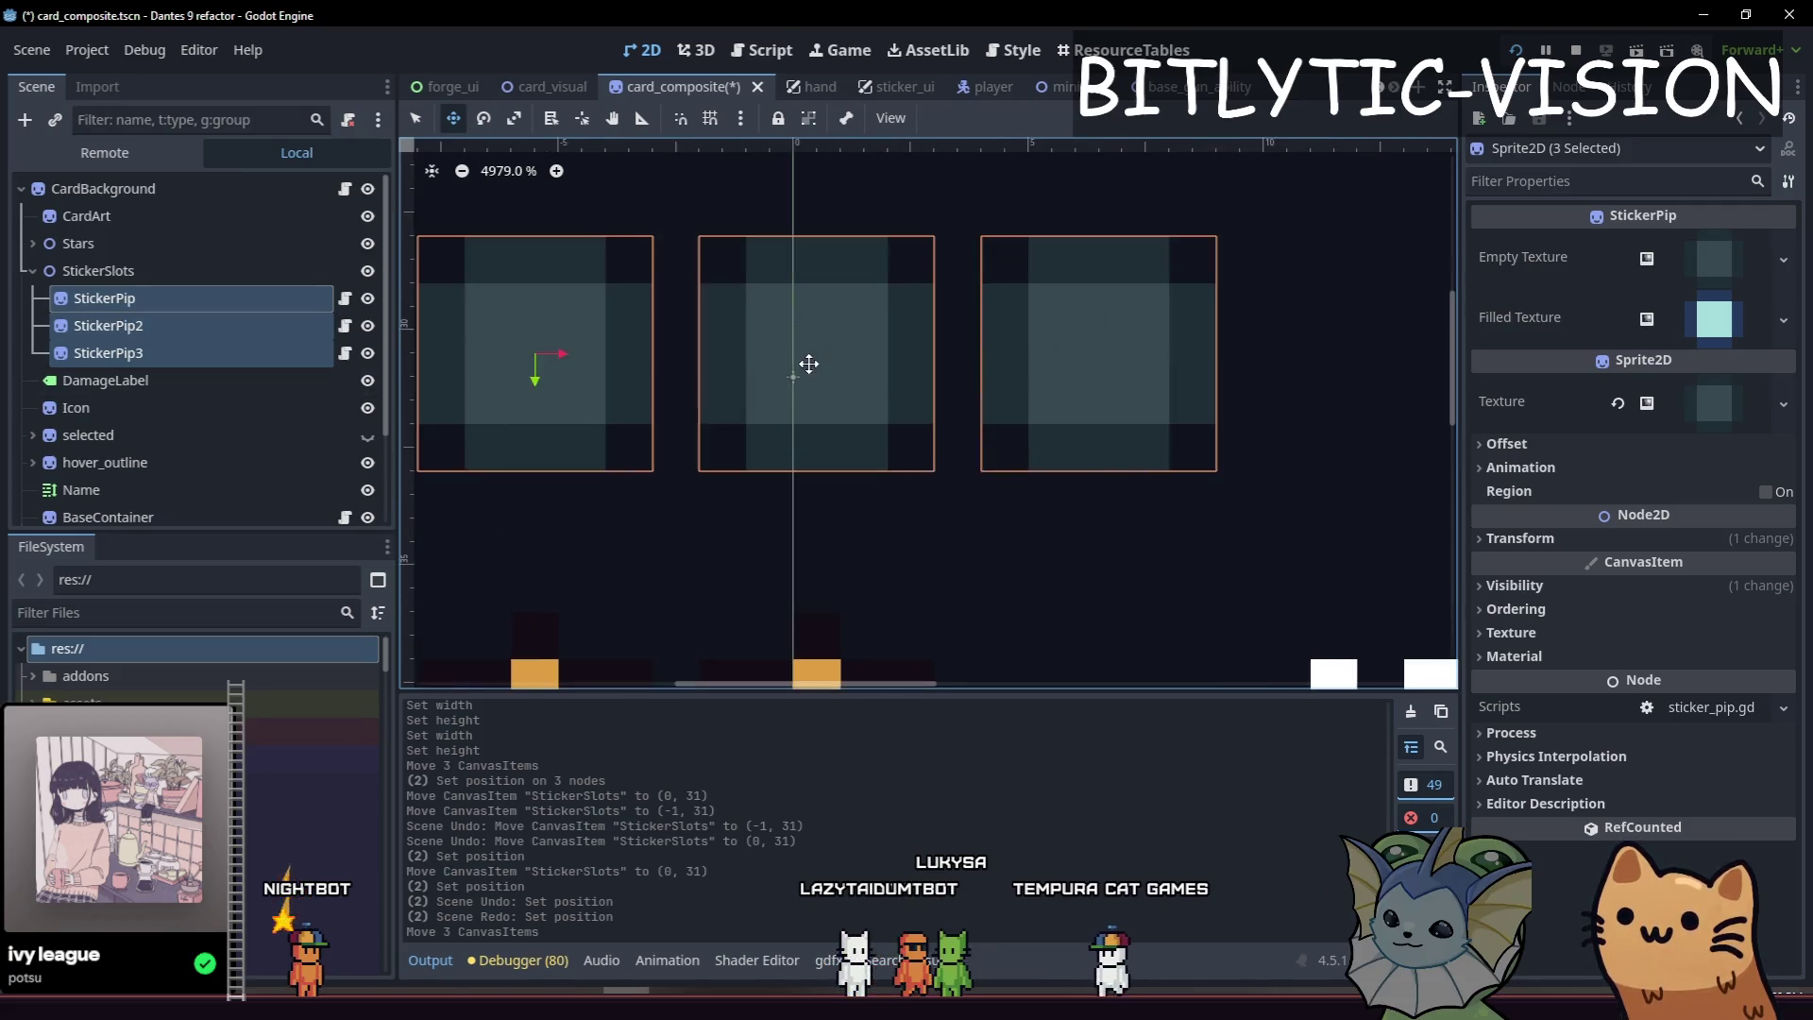
mouse_move(1140, 407)
mouse_down()
mouse_move(1097, 403)
mouse_move(1141, 400)
mouse_up()
Save the card_composite scene and deselect the pips.
scroll(1140, 401, down, 6)
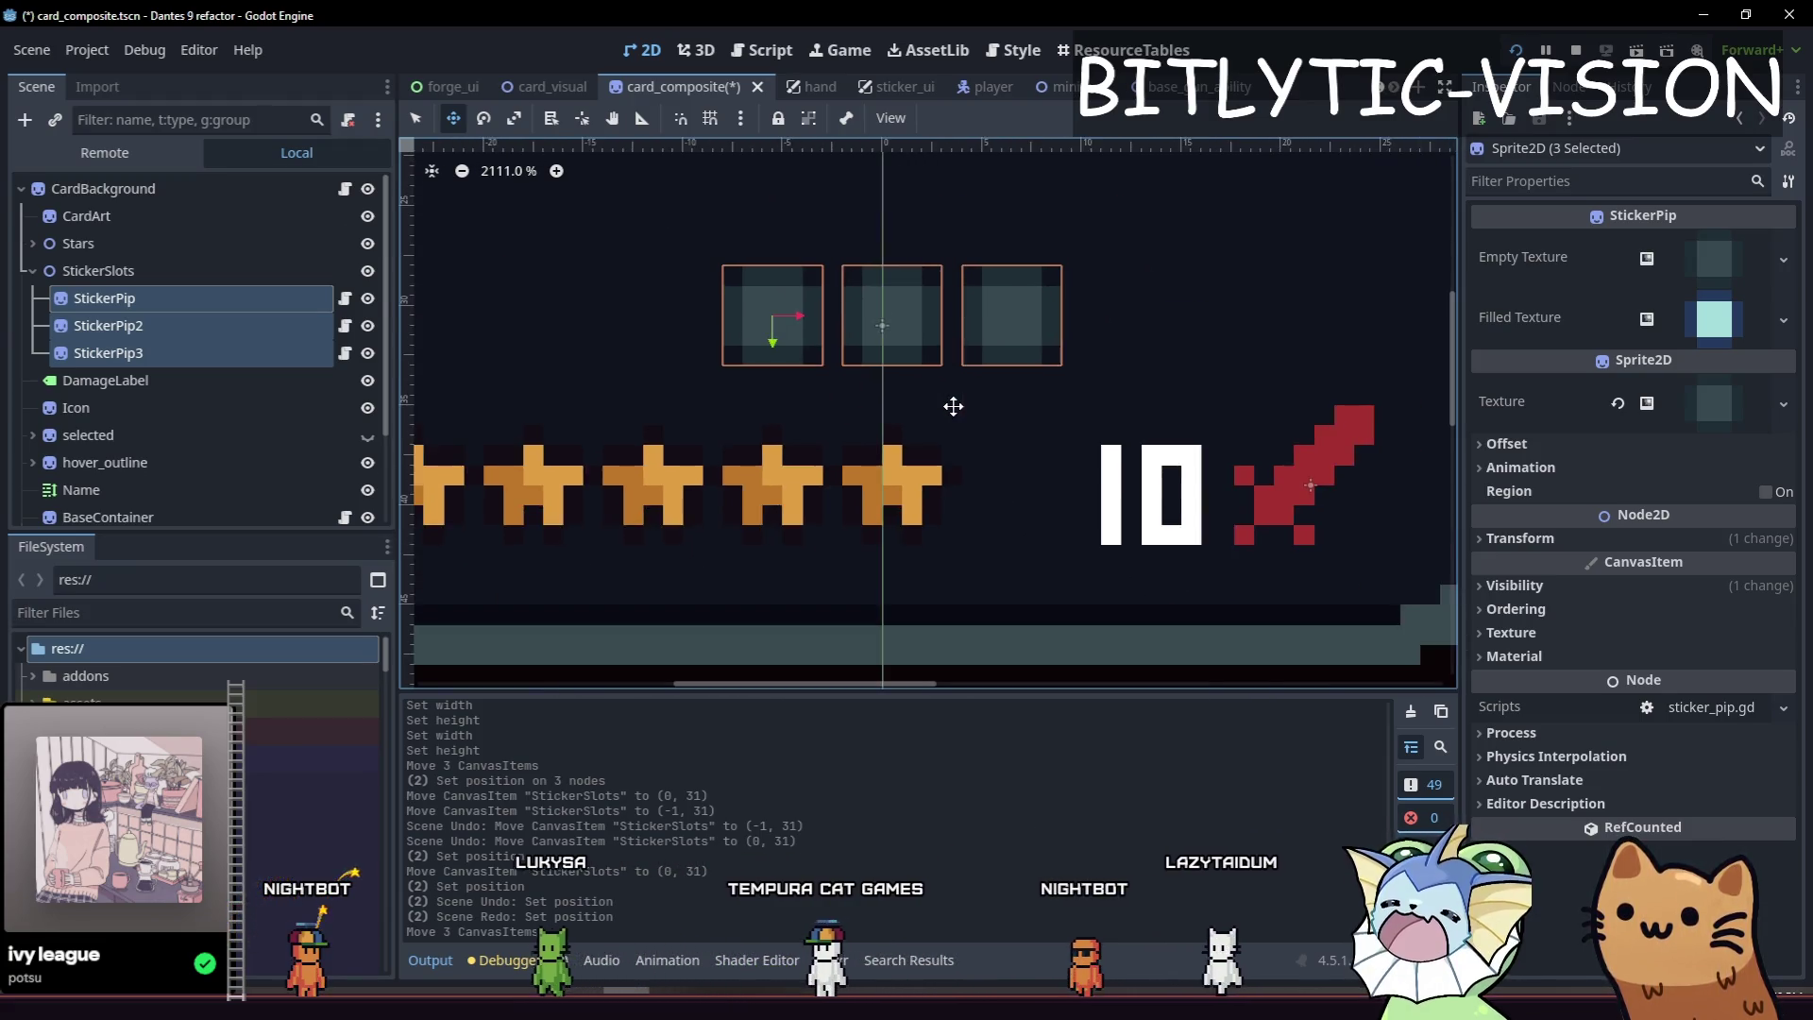
key(ctrl+s)
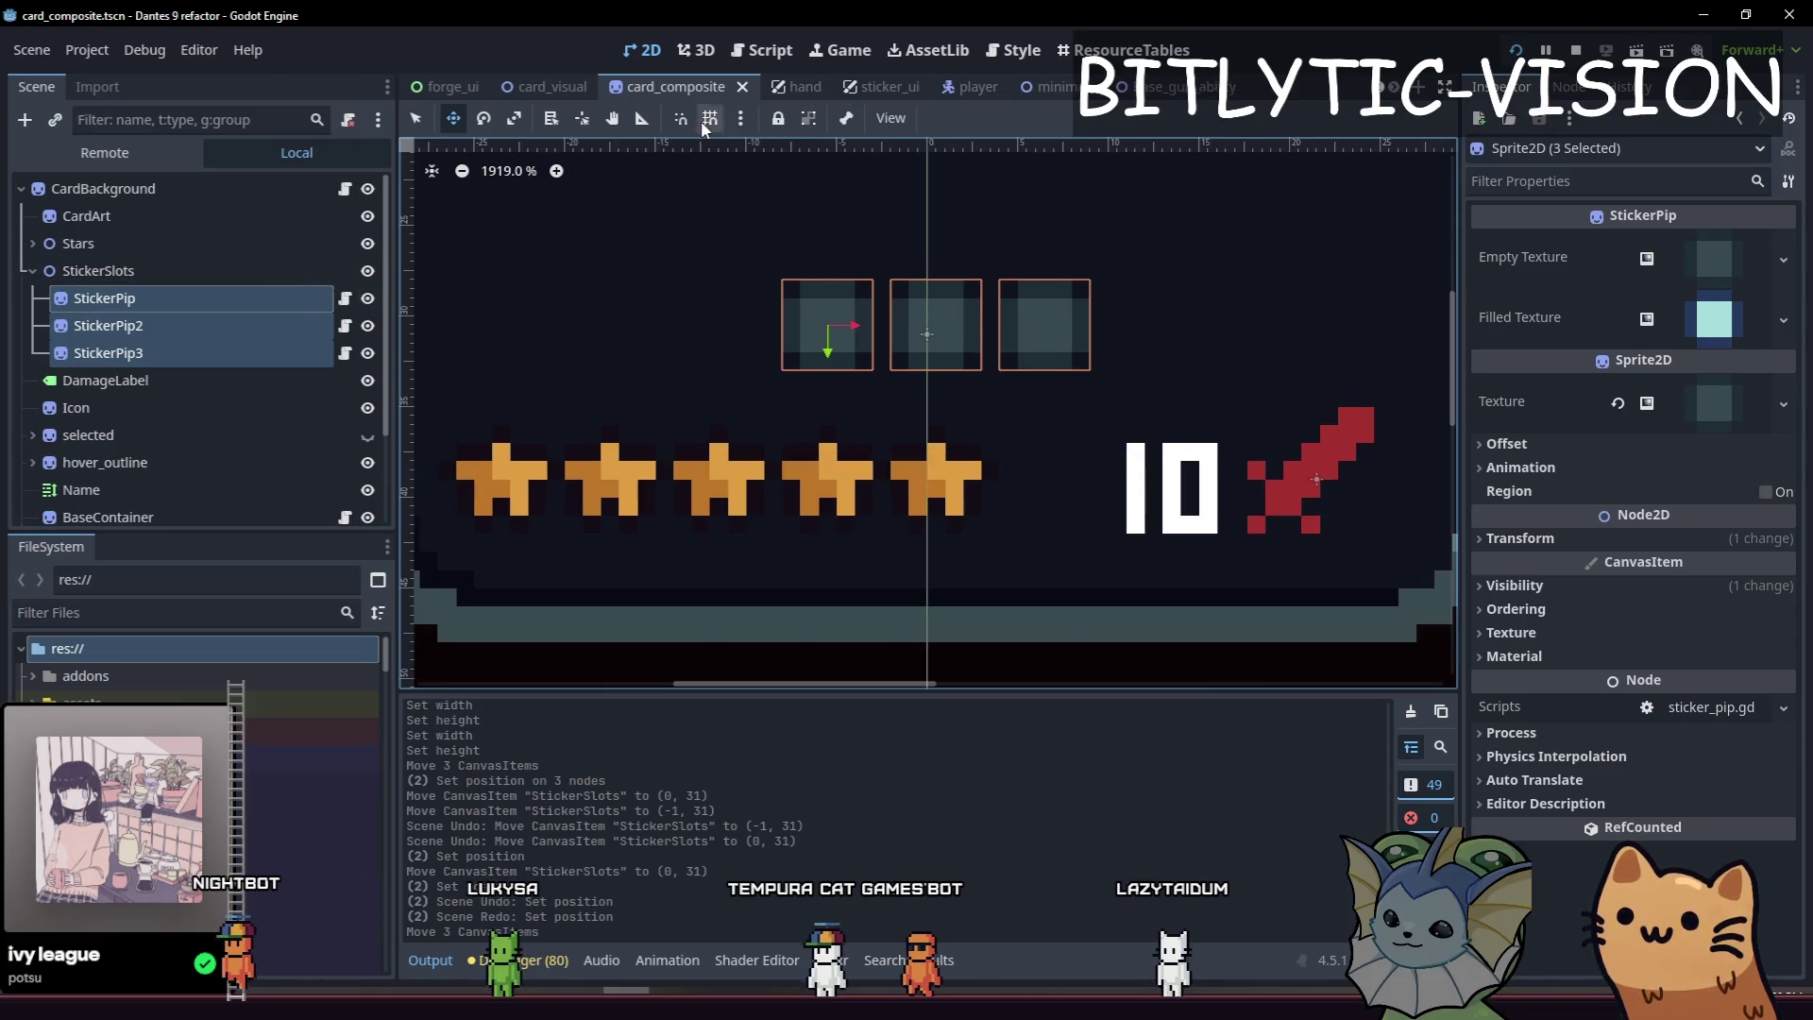
scroll(1195, 432, down, 6)
click(1284, 354)
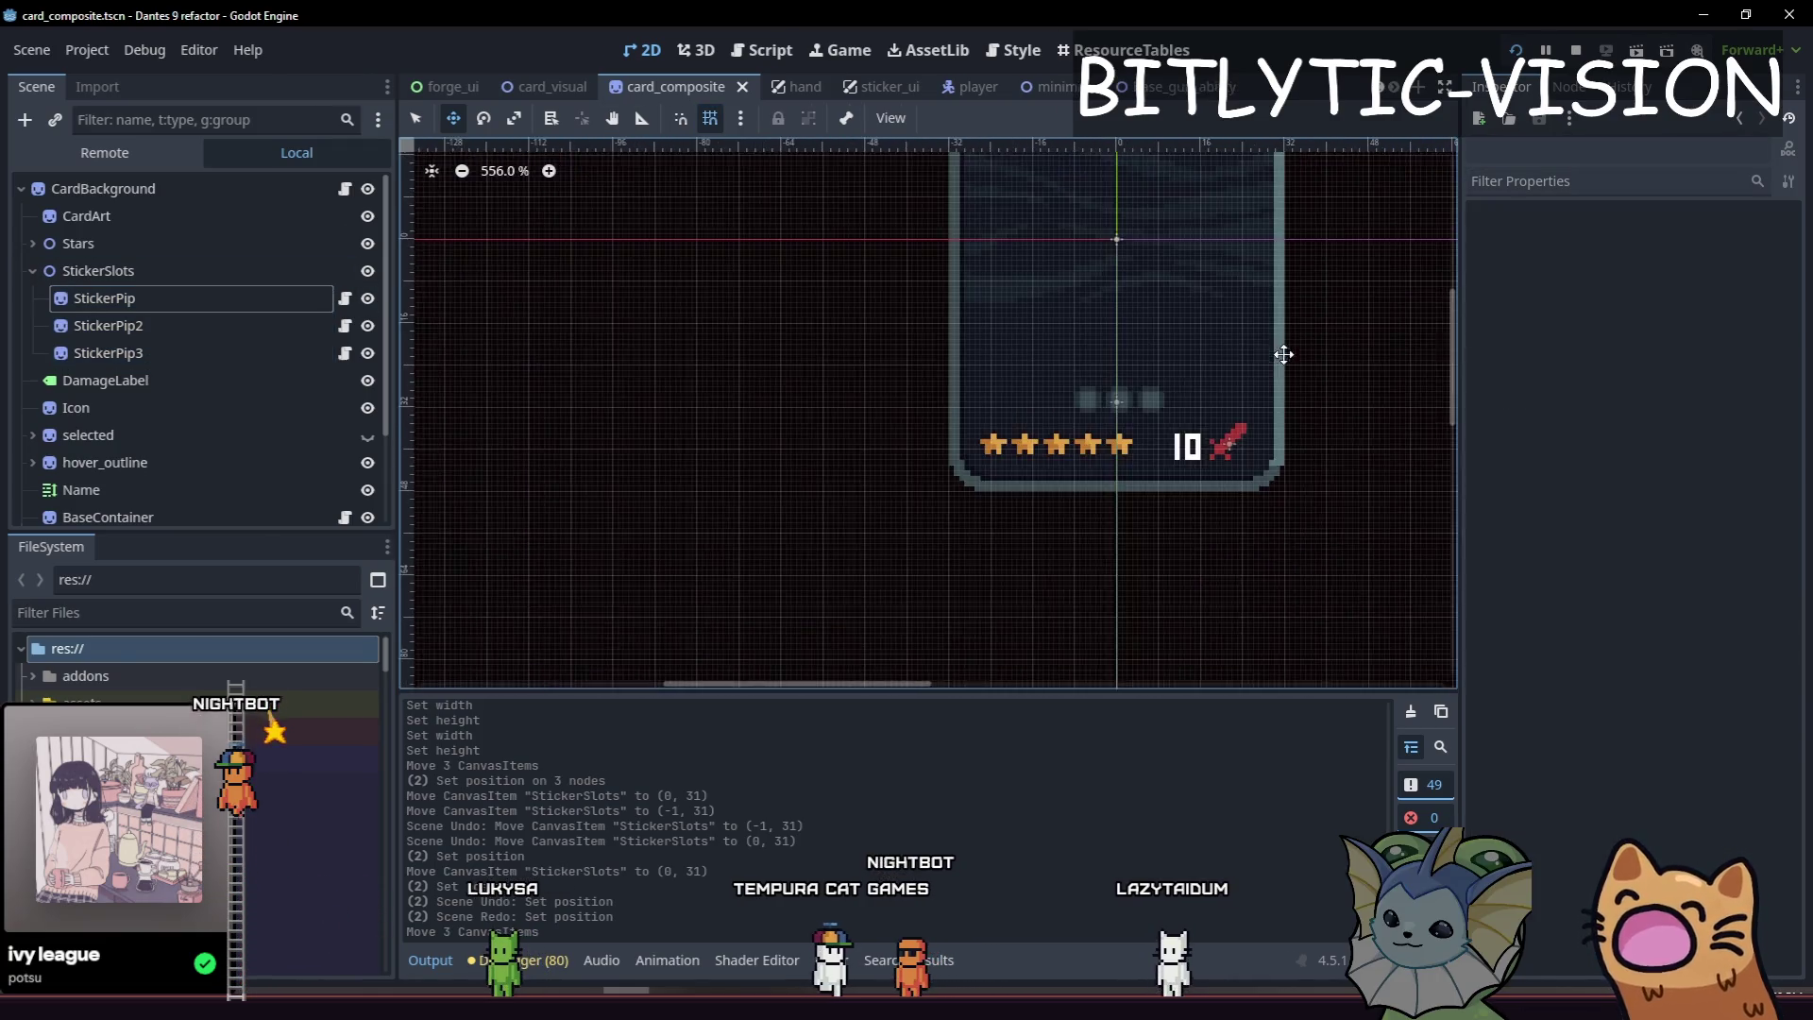
Shift StickerPip's Position x to -6.5 in the Inspector.
scroll(1077, 376, up, 2)
key(ctrl+s)
scroll(845, 489, up, 5)
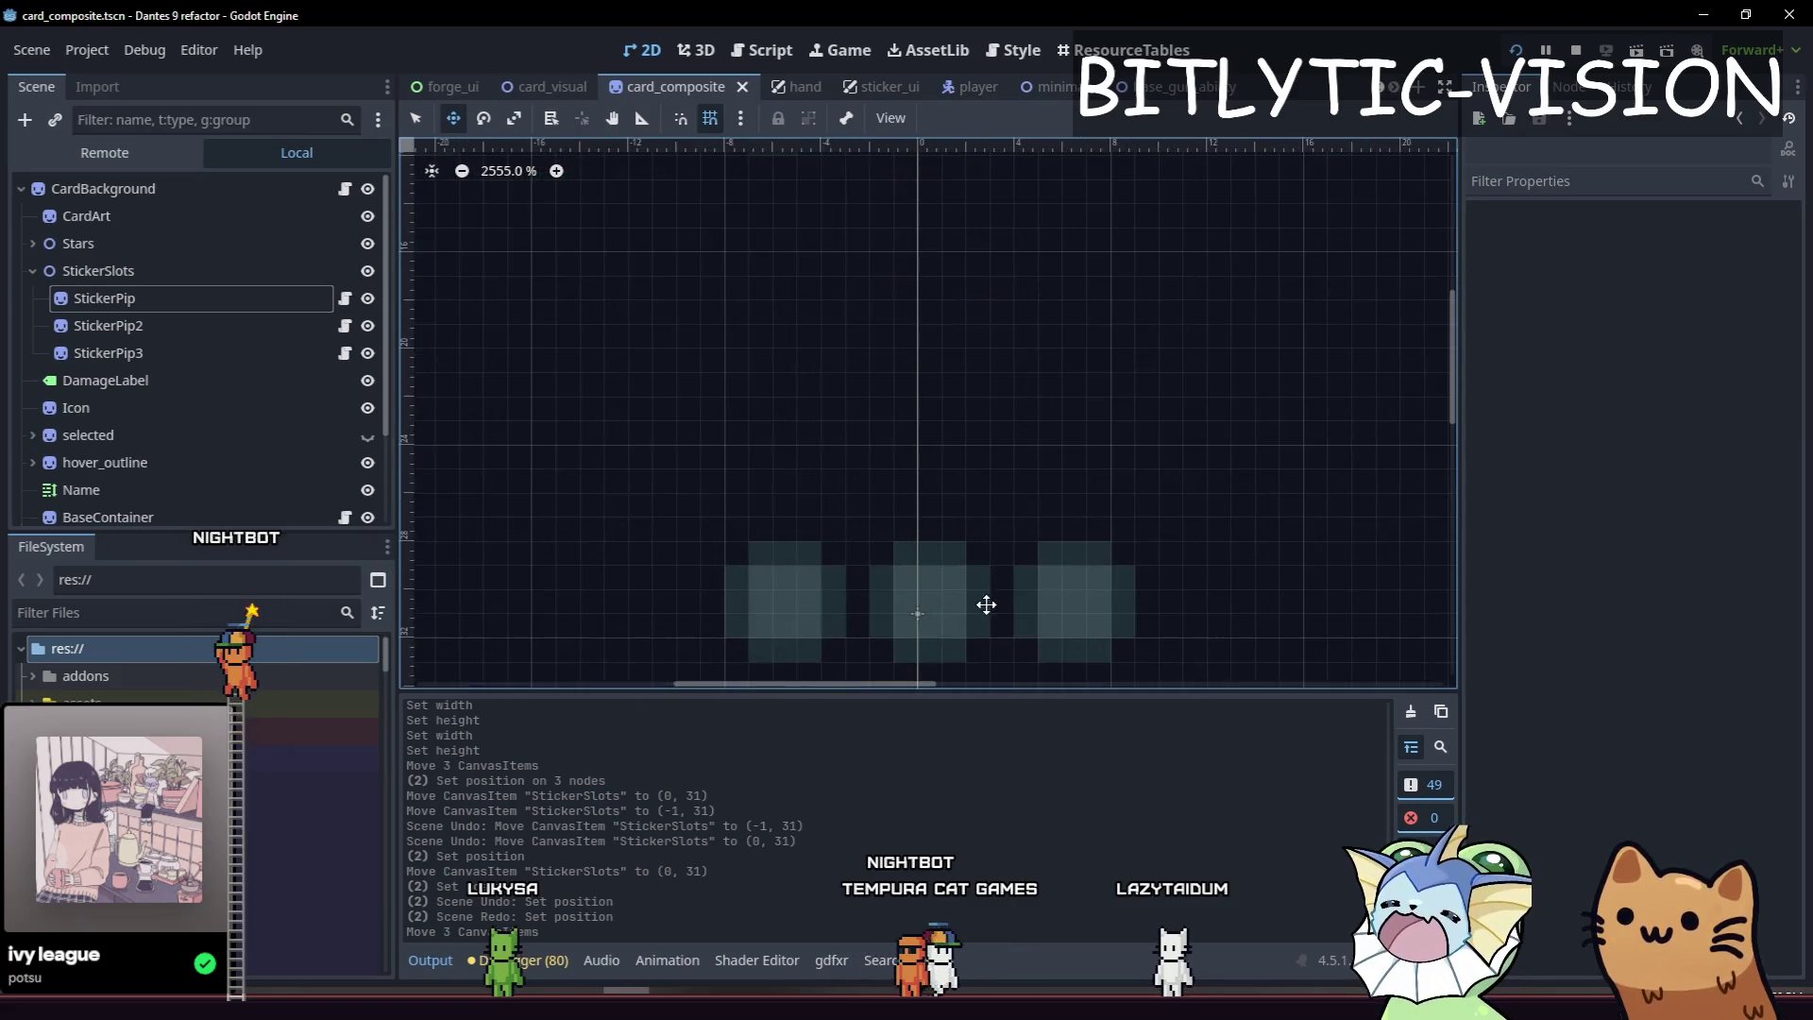
click(740, 446)
key(f)
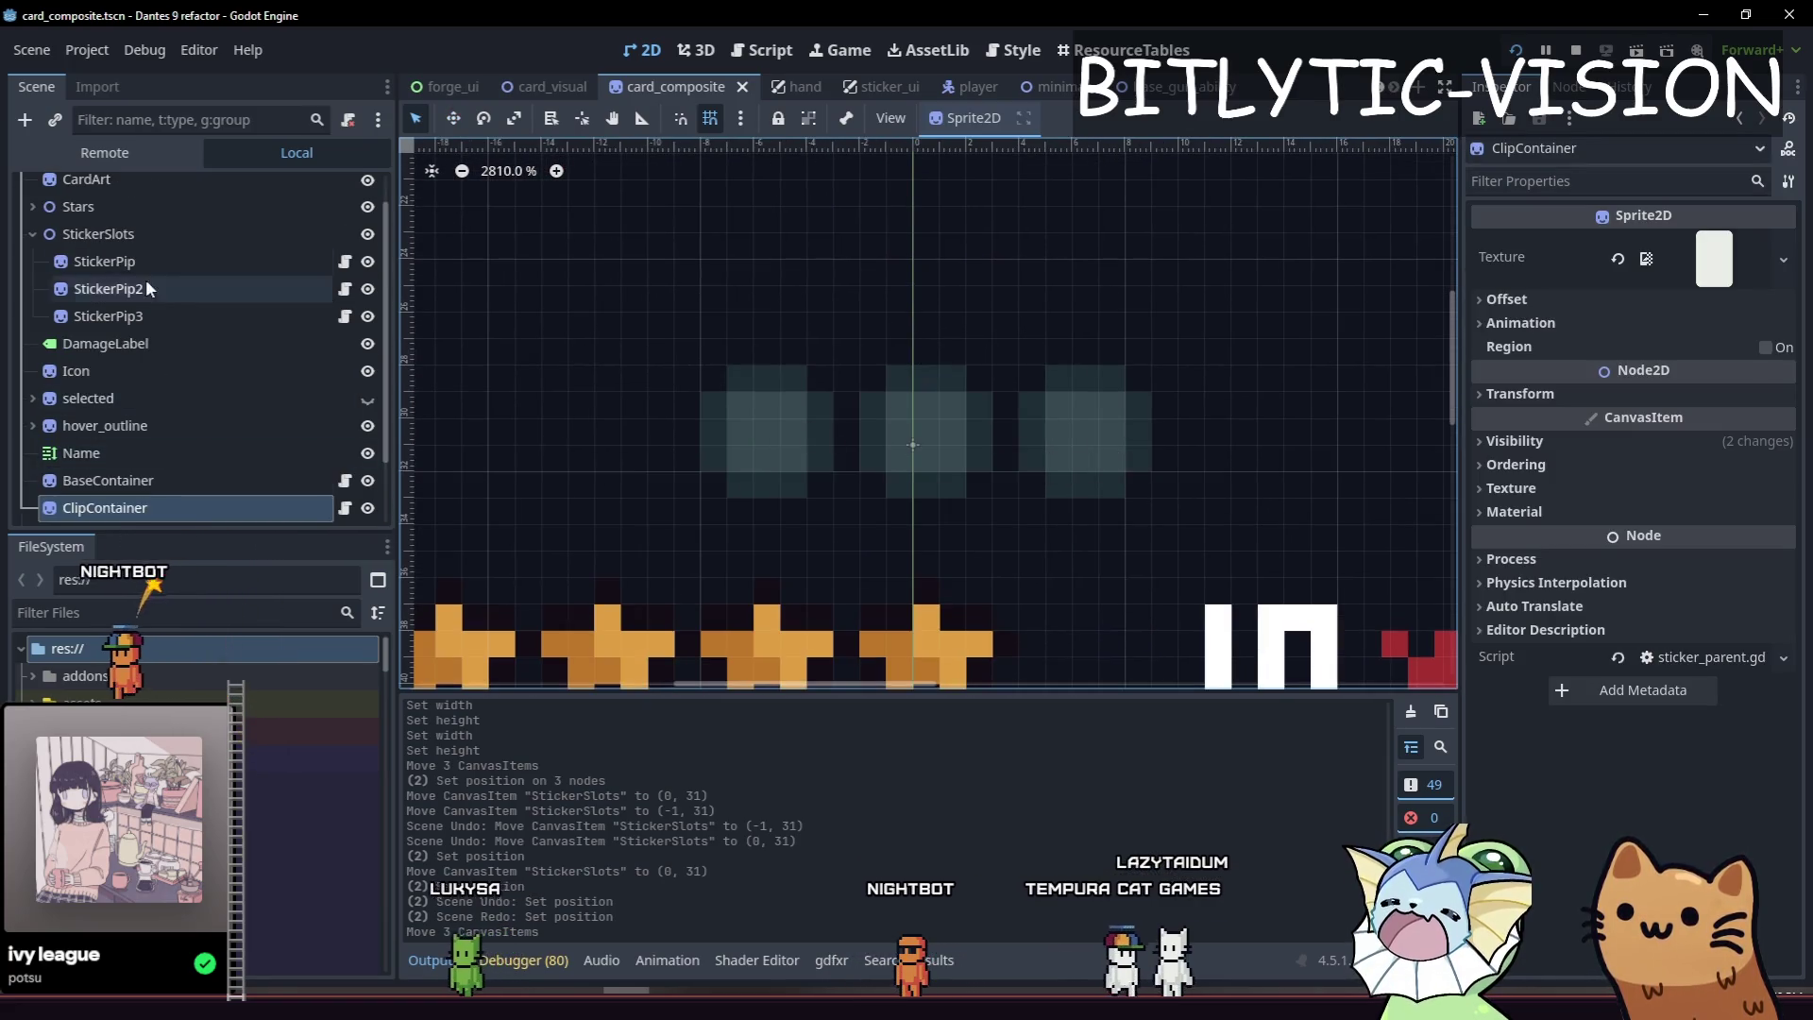
click(146, 288)
click(149, 316)
click(155, 263)
click(150, 293)
click(144, 264)
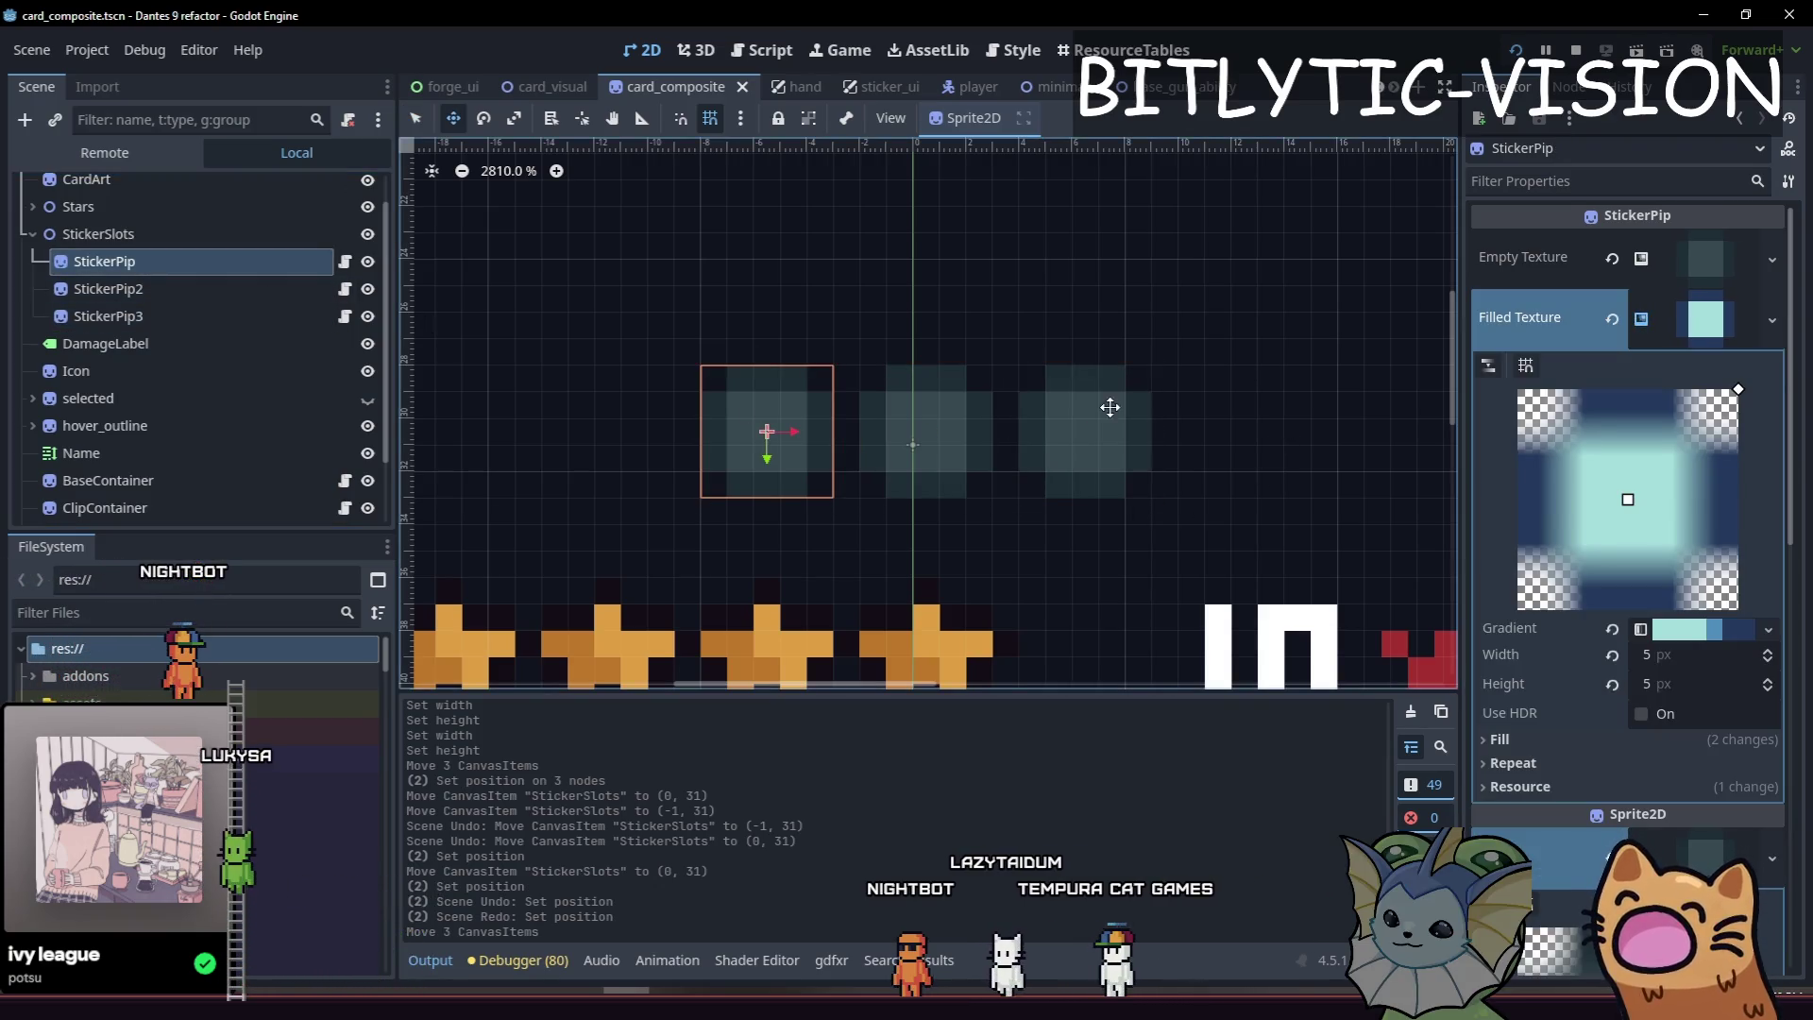
mouse_move(1175, 458)
mouse_down()
mouse_move(1145, 457)
mouse_move(1151, 476)
mouse_move(1186, 473)
mouse_move(1162, 483)
mouse_up()
key(ctrl+z)
key(ctrl+z)
key(ctrl+z)
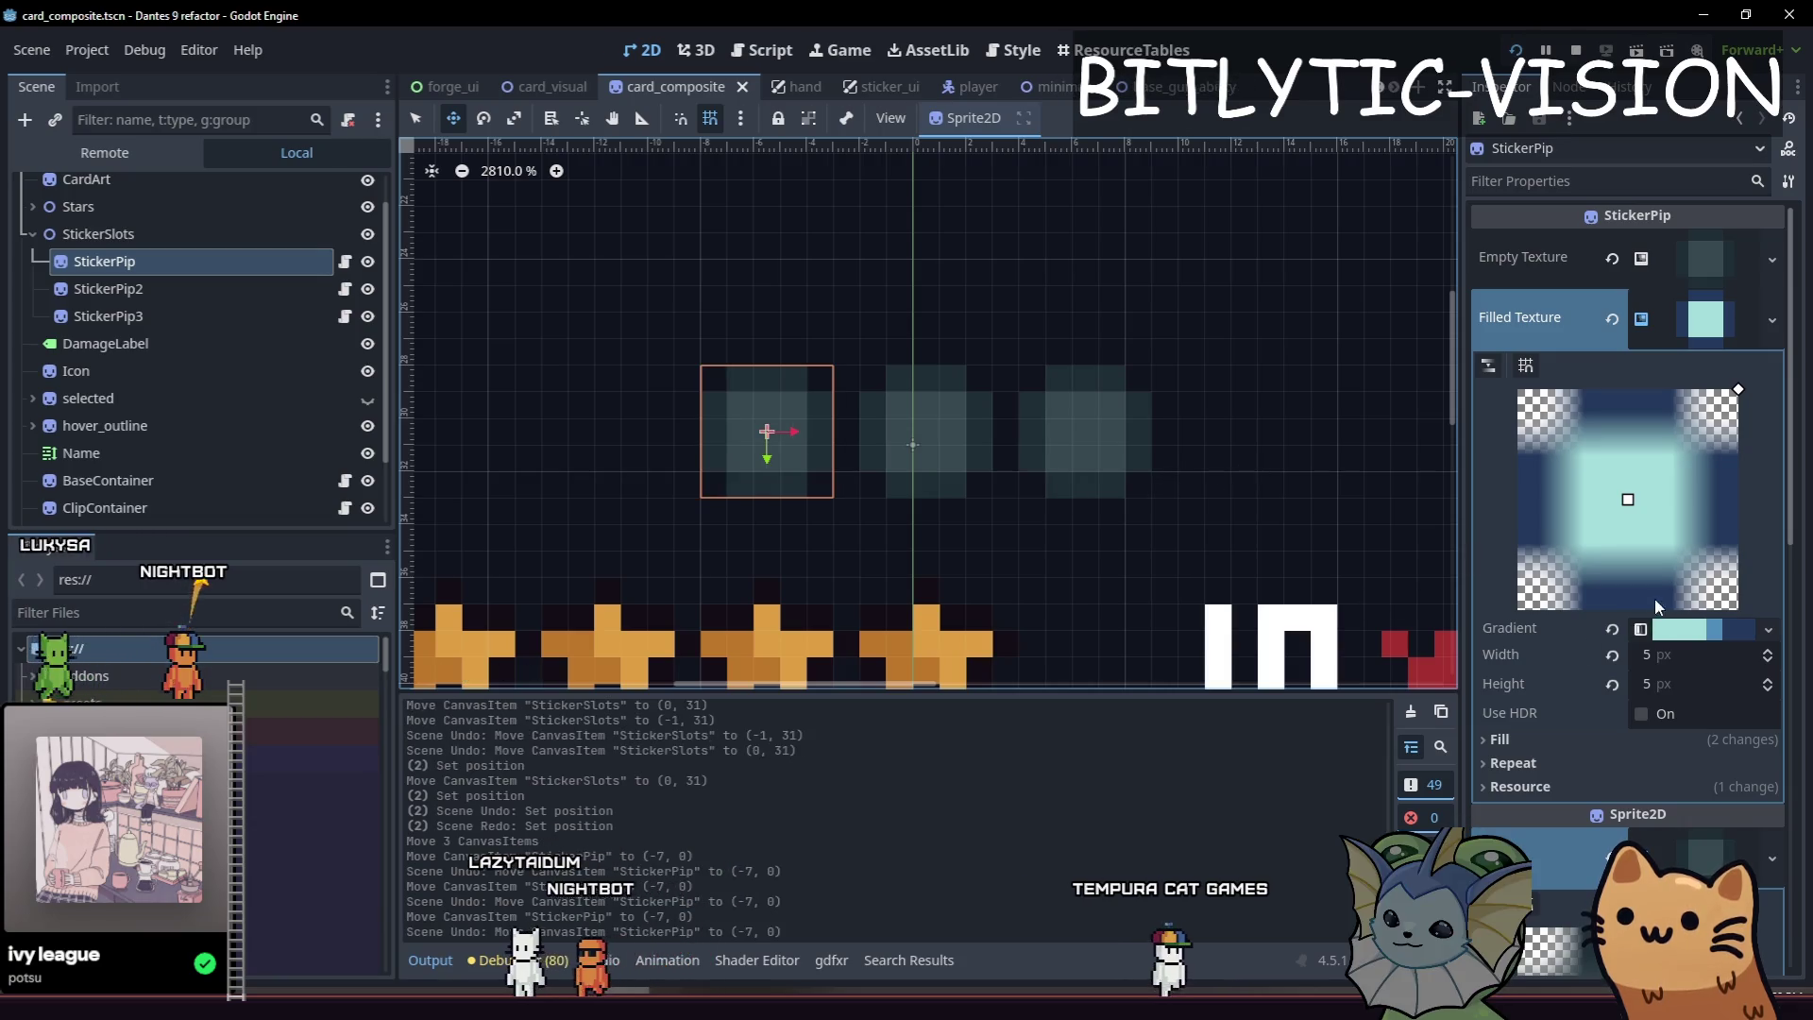
click(1686, 318)
click(1731, 426)
drag(1703, 566, 1661, 566)
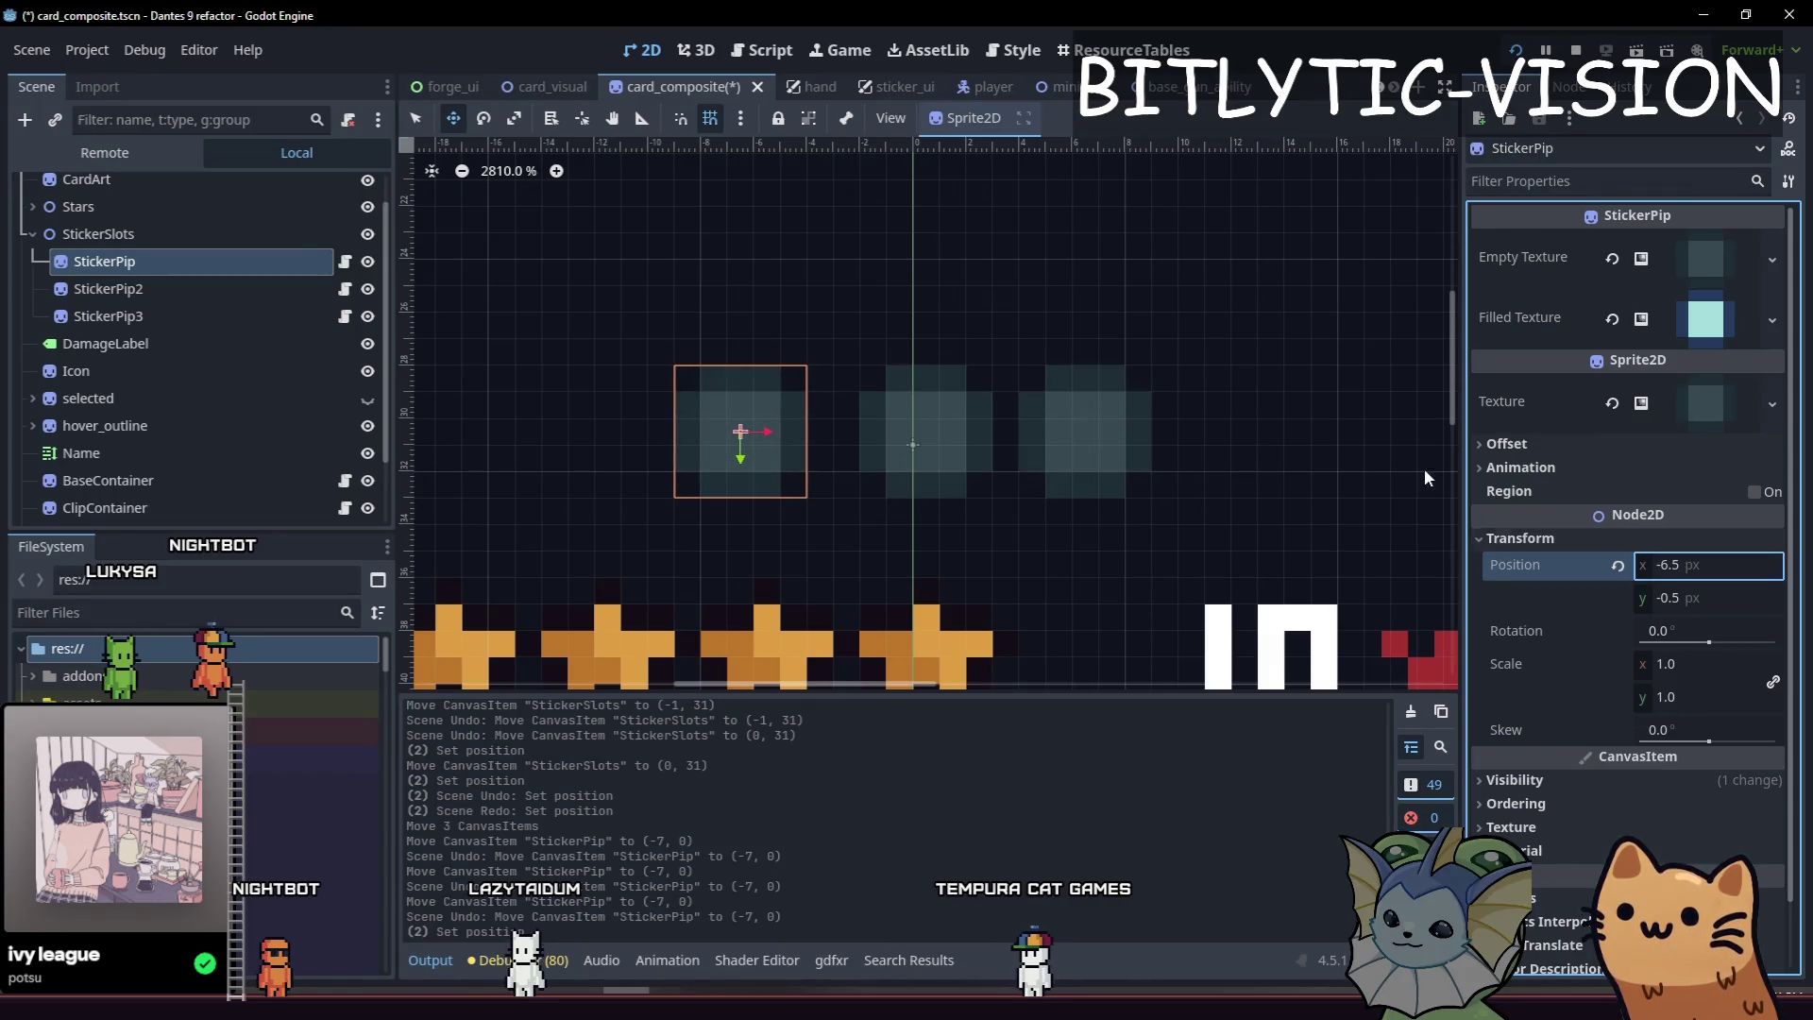
Set StickerPip3's Position x to 7.5, save the scene, and run the game with F5.
key(q)
click(1068, 448)
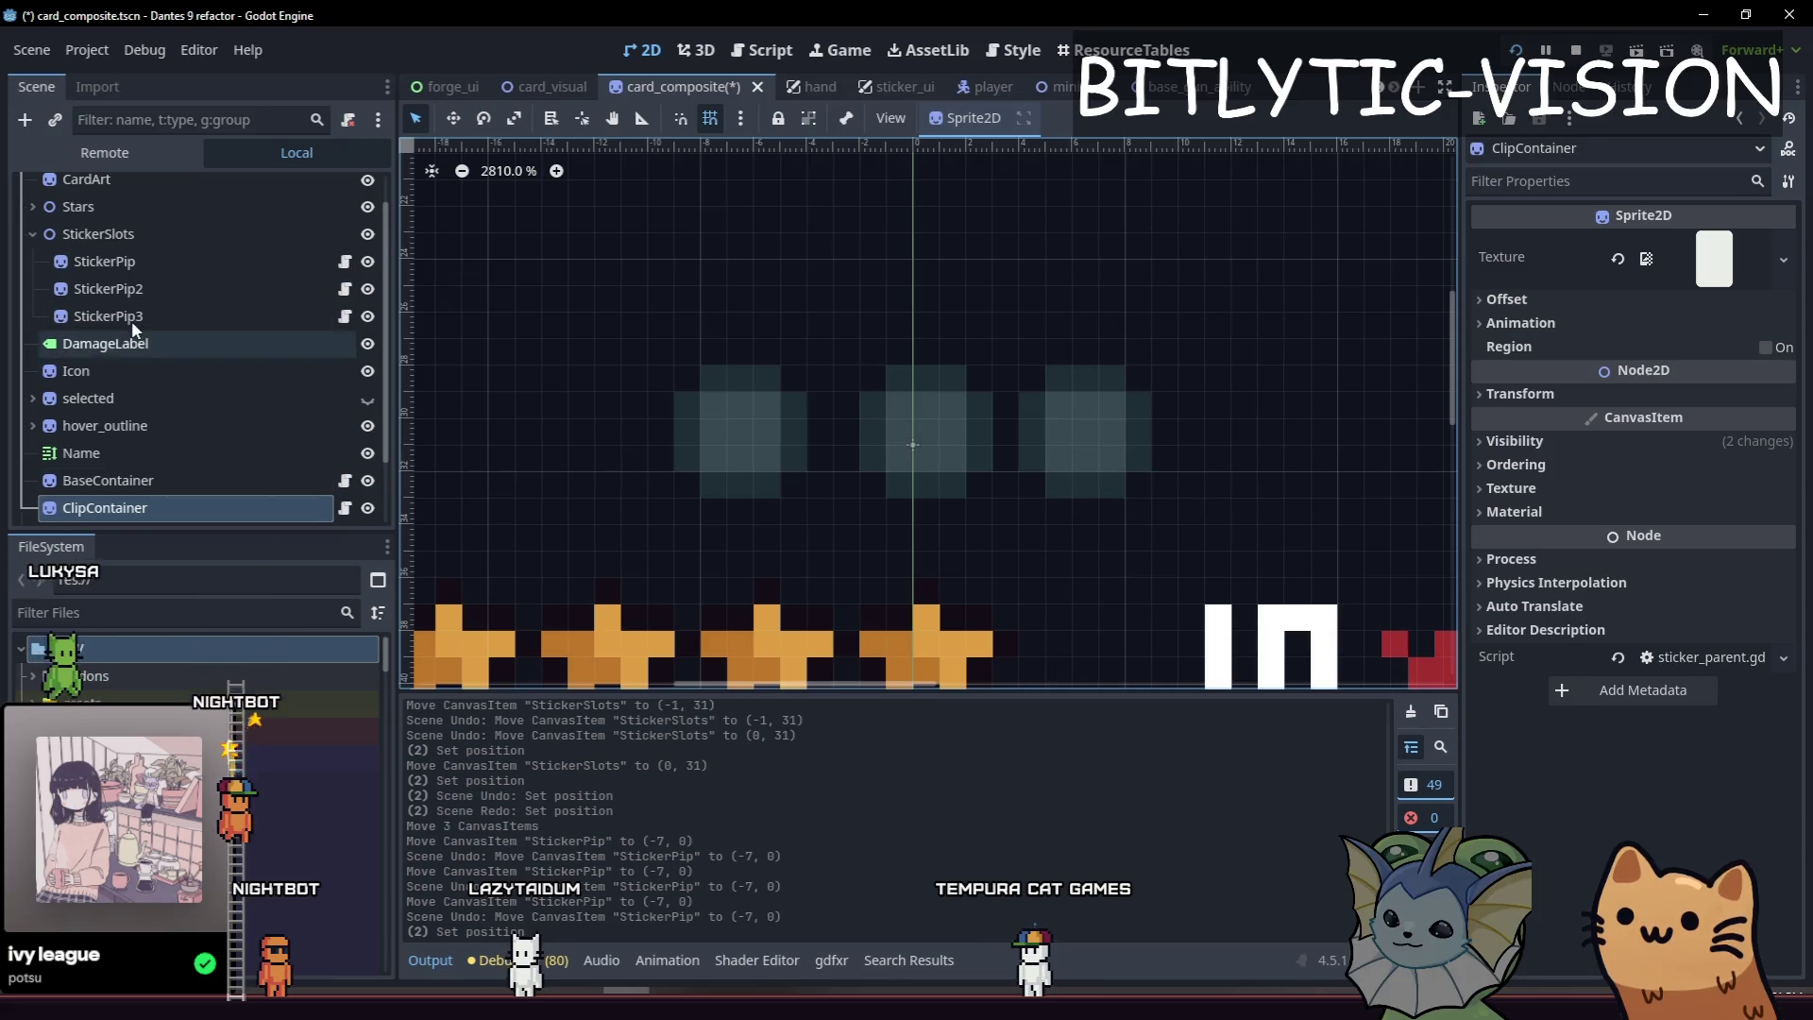
click(108, 316)
click(1605, 540)
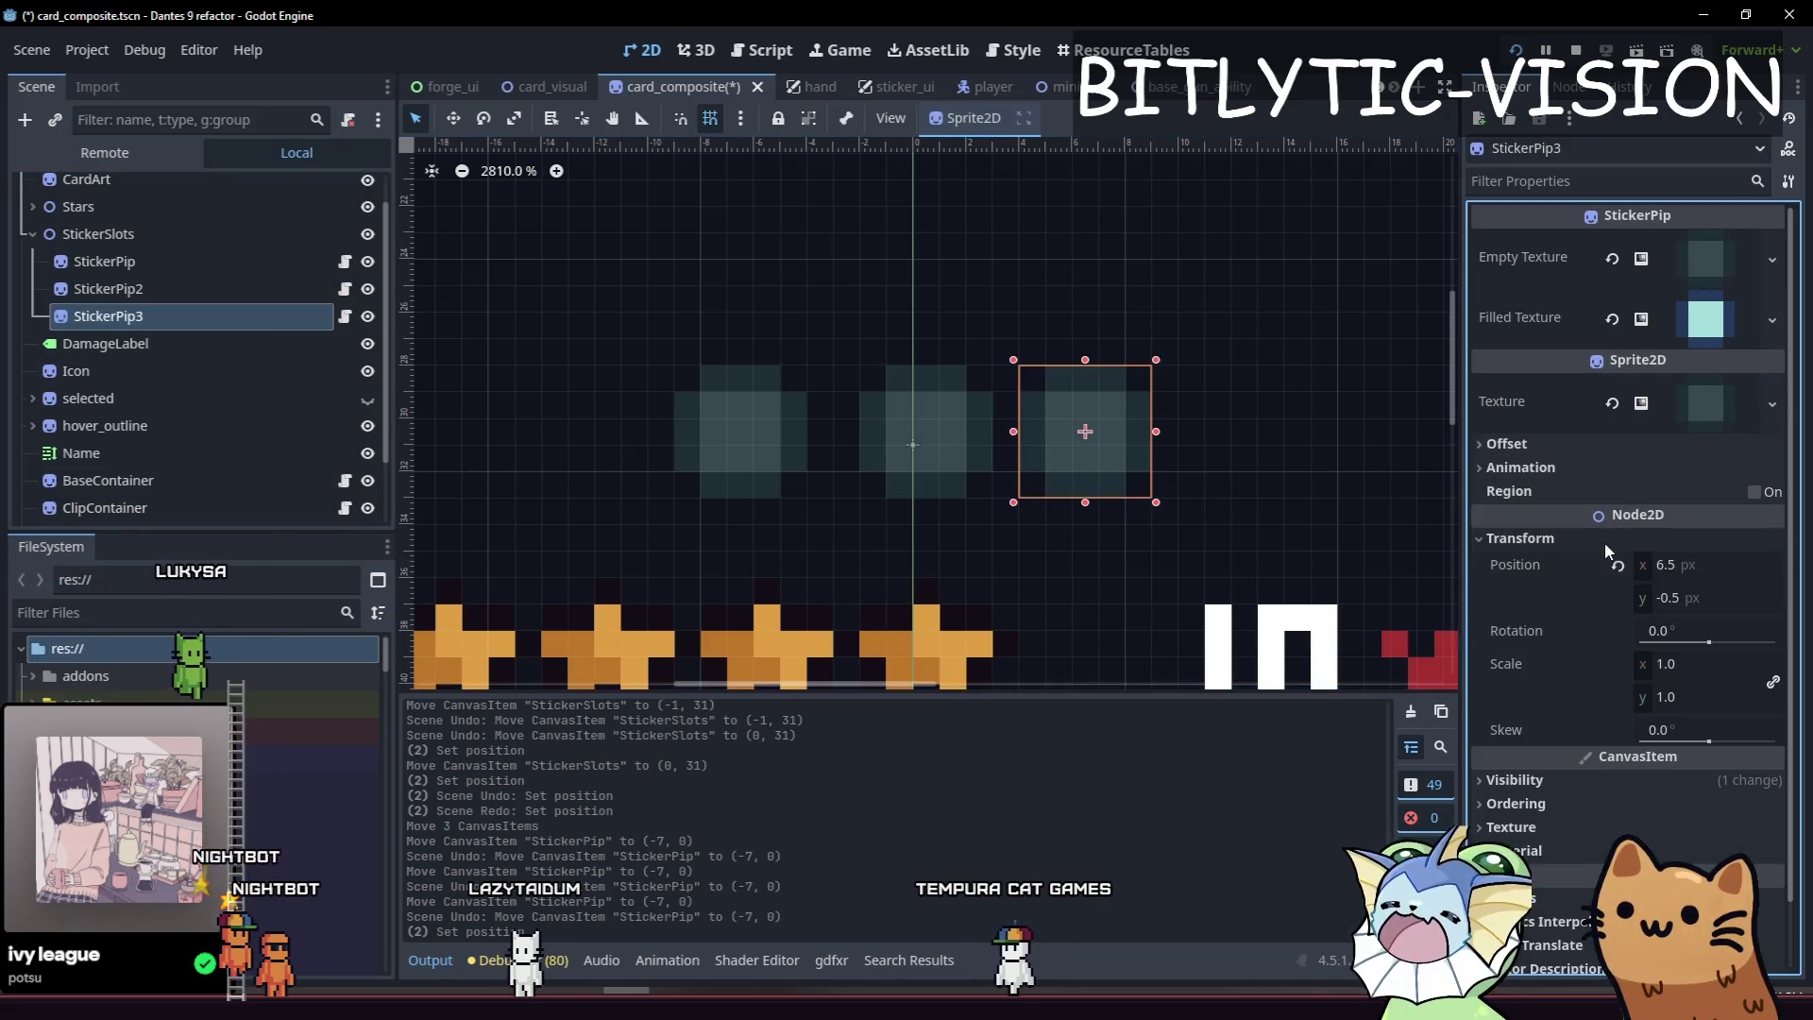
click(1690, 566)
text(5)
key(Return)
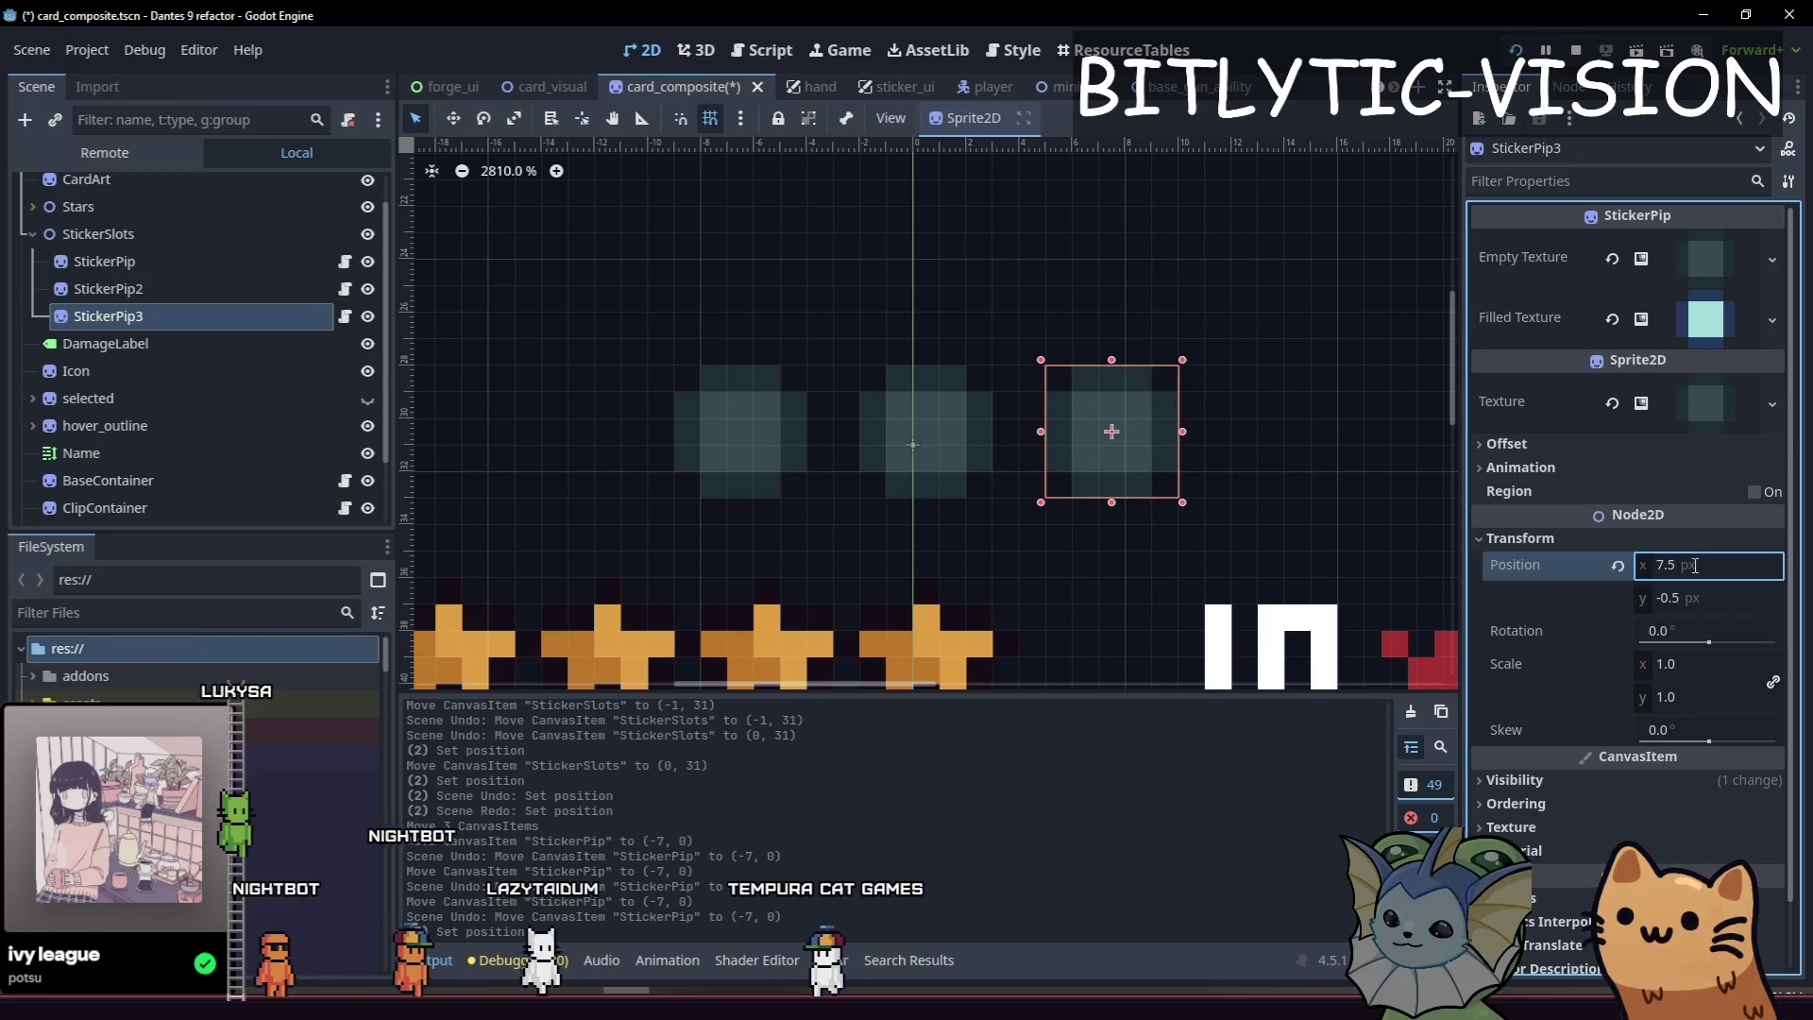
scroll(933, 422, down, 3)
key(ctrl+s)
key(F5)
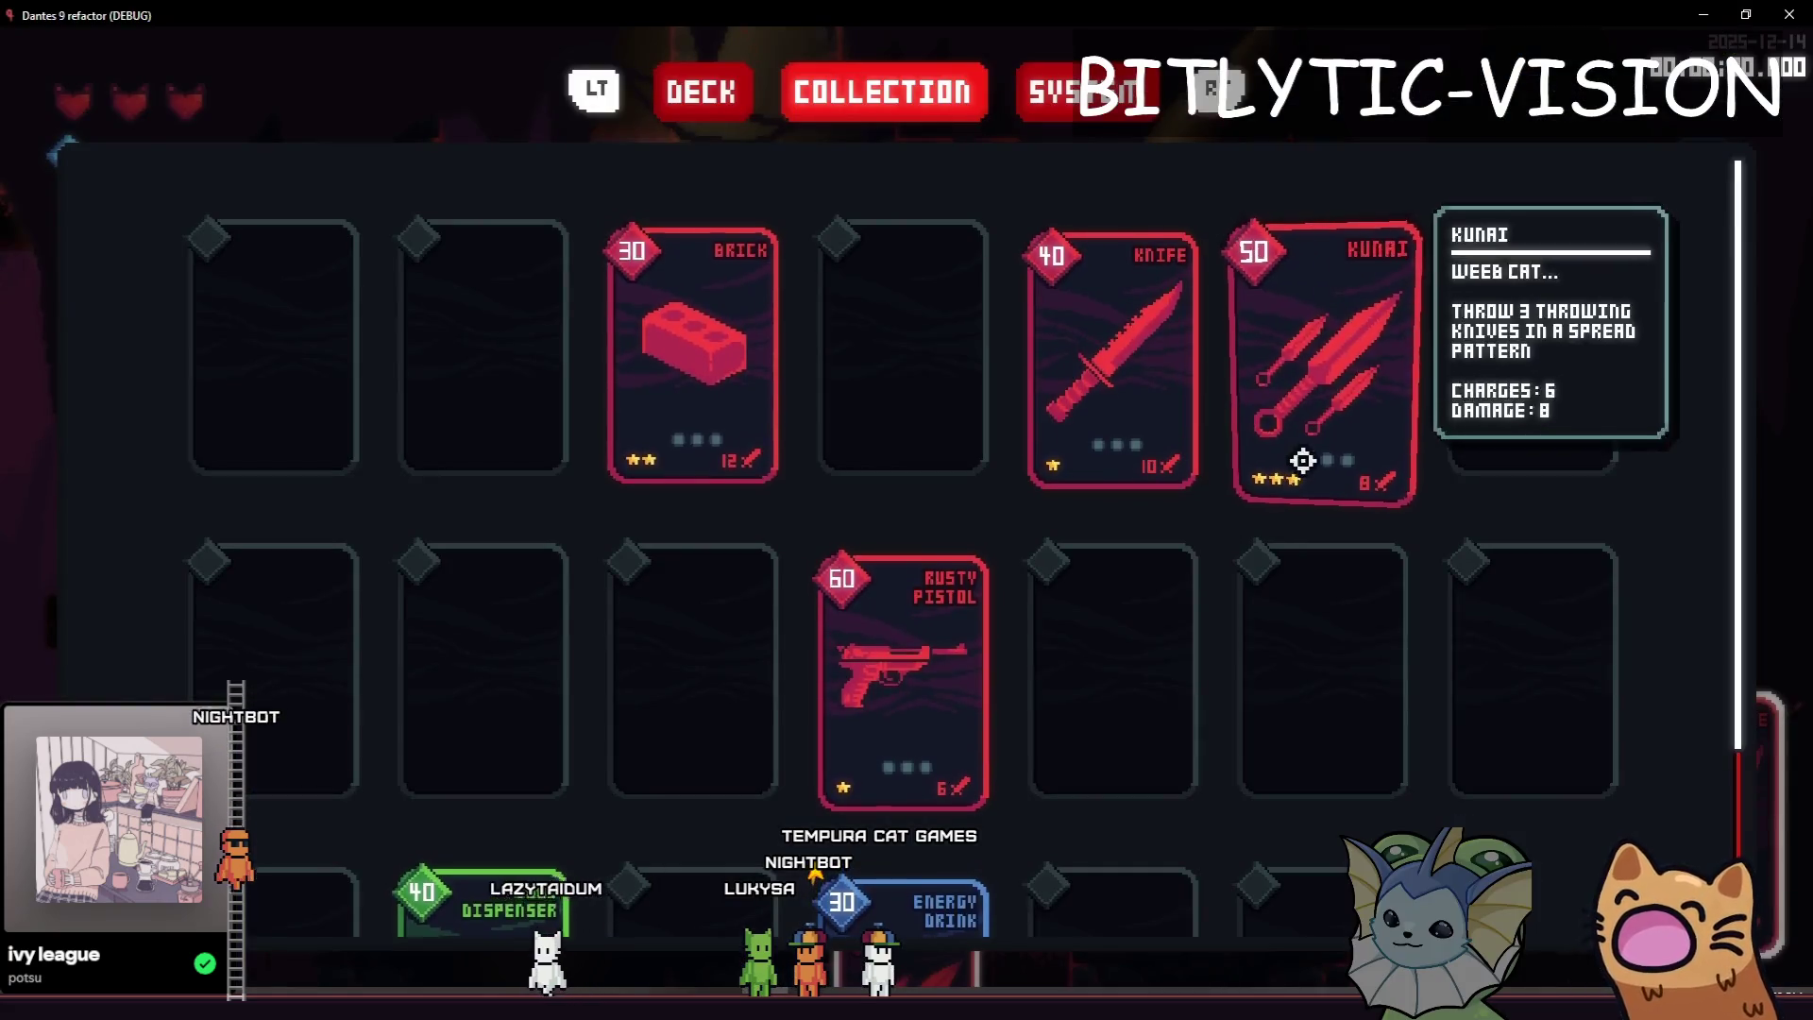
Check the sticker pips on the collection cards, then close the running game with F8.
mouse_move(1187, 553)
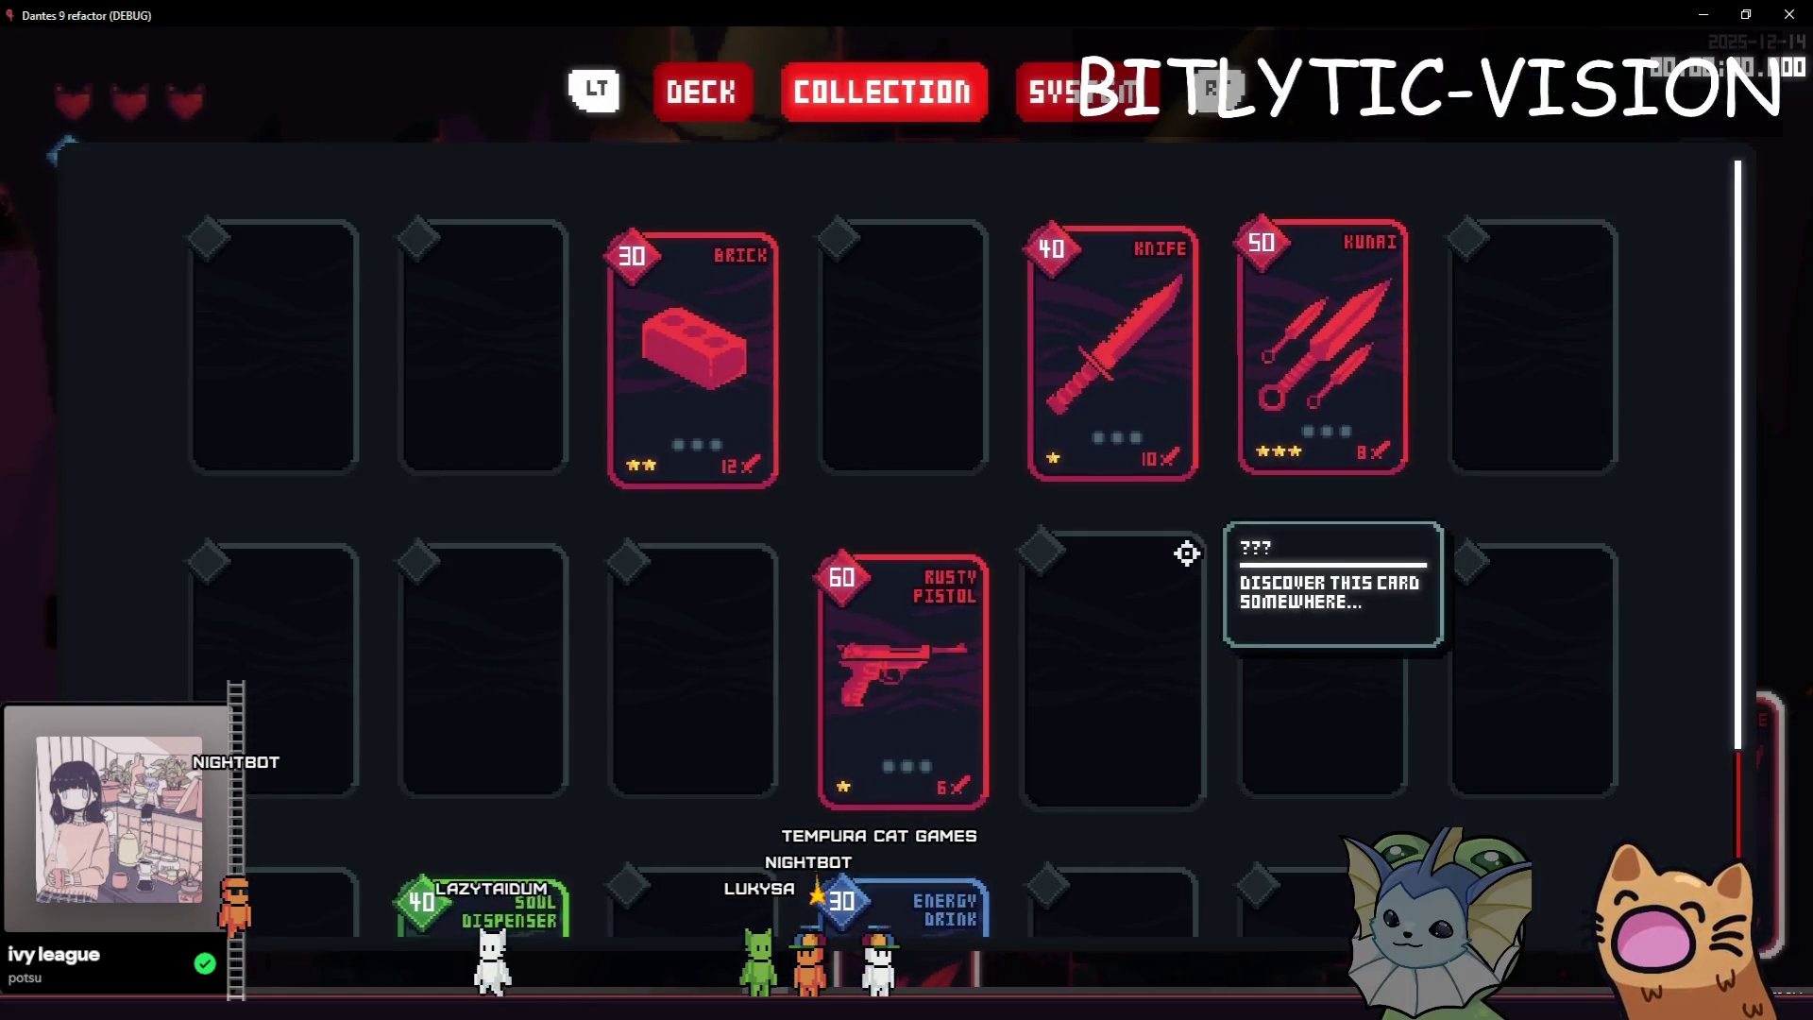
key(F8)
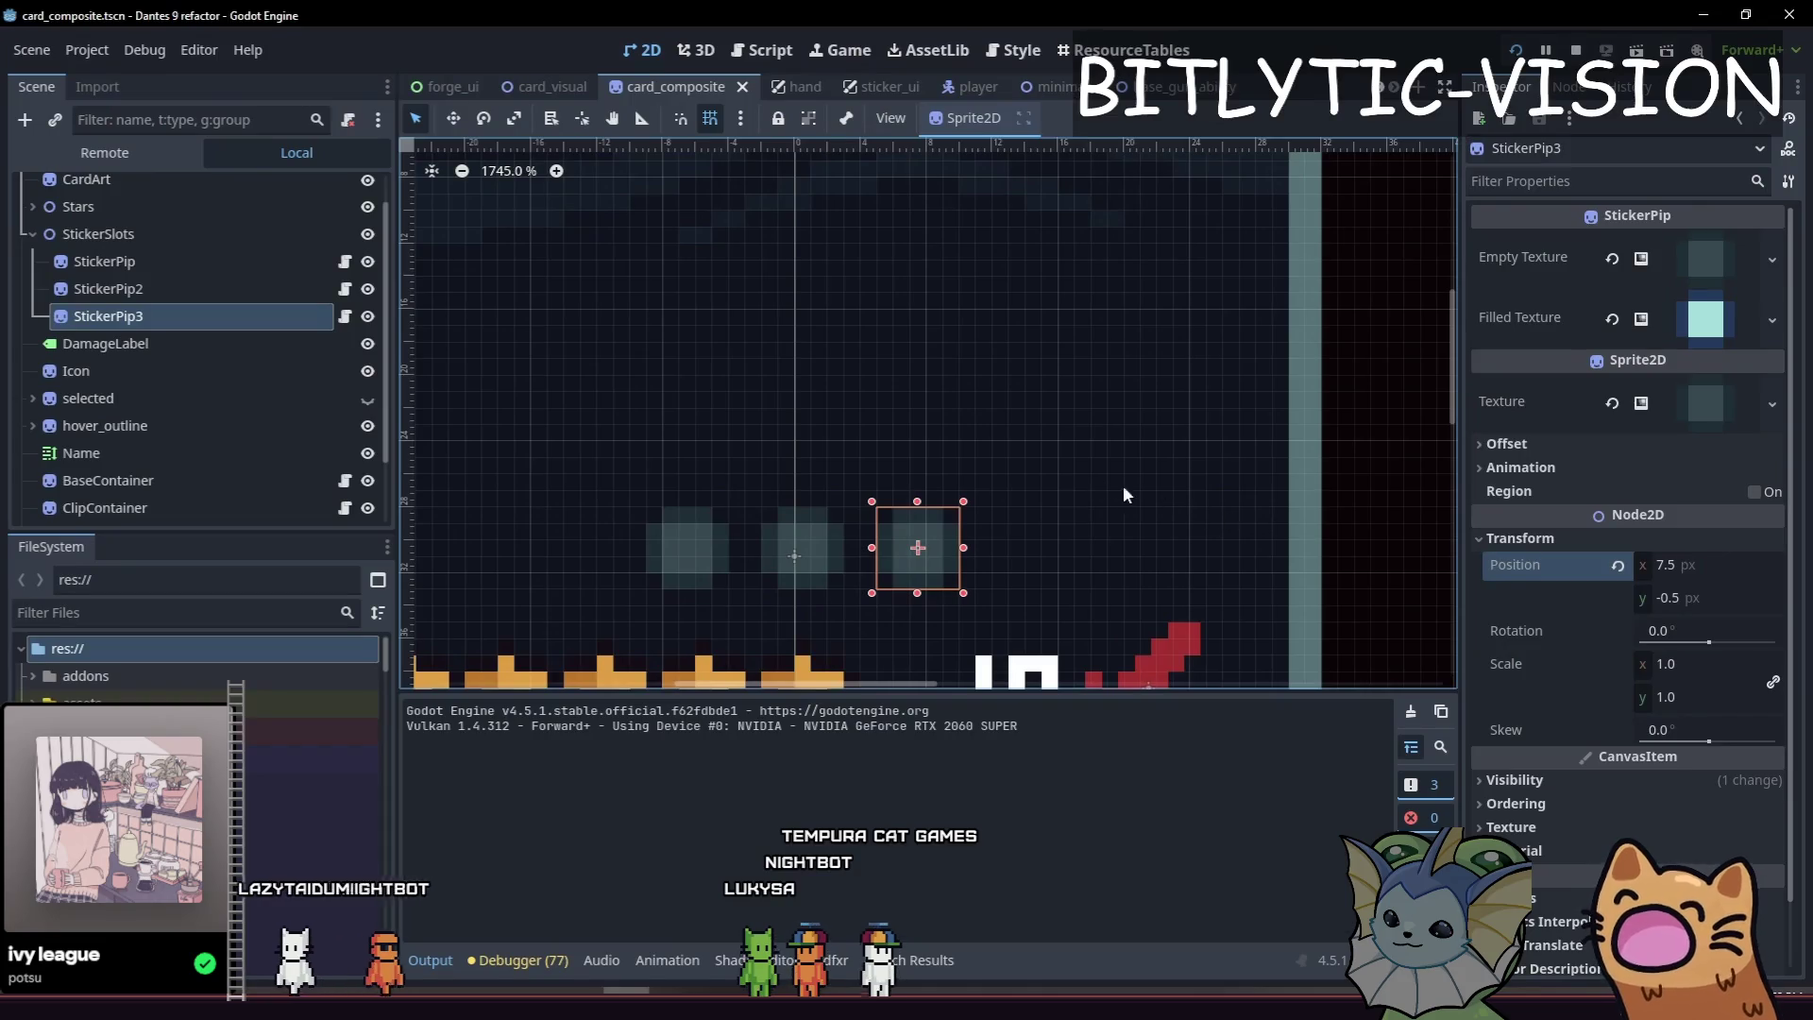
scroll(849, 448, down, 3)
scroll(1049, 534, up, 3)
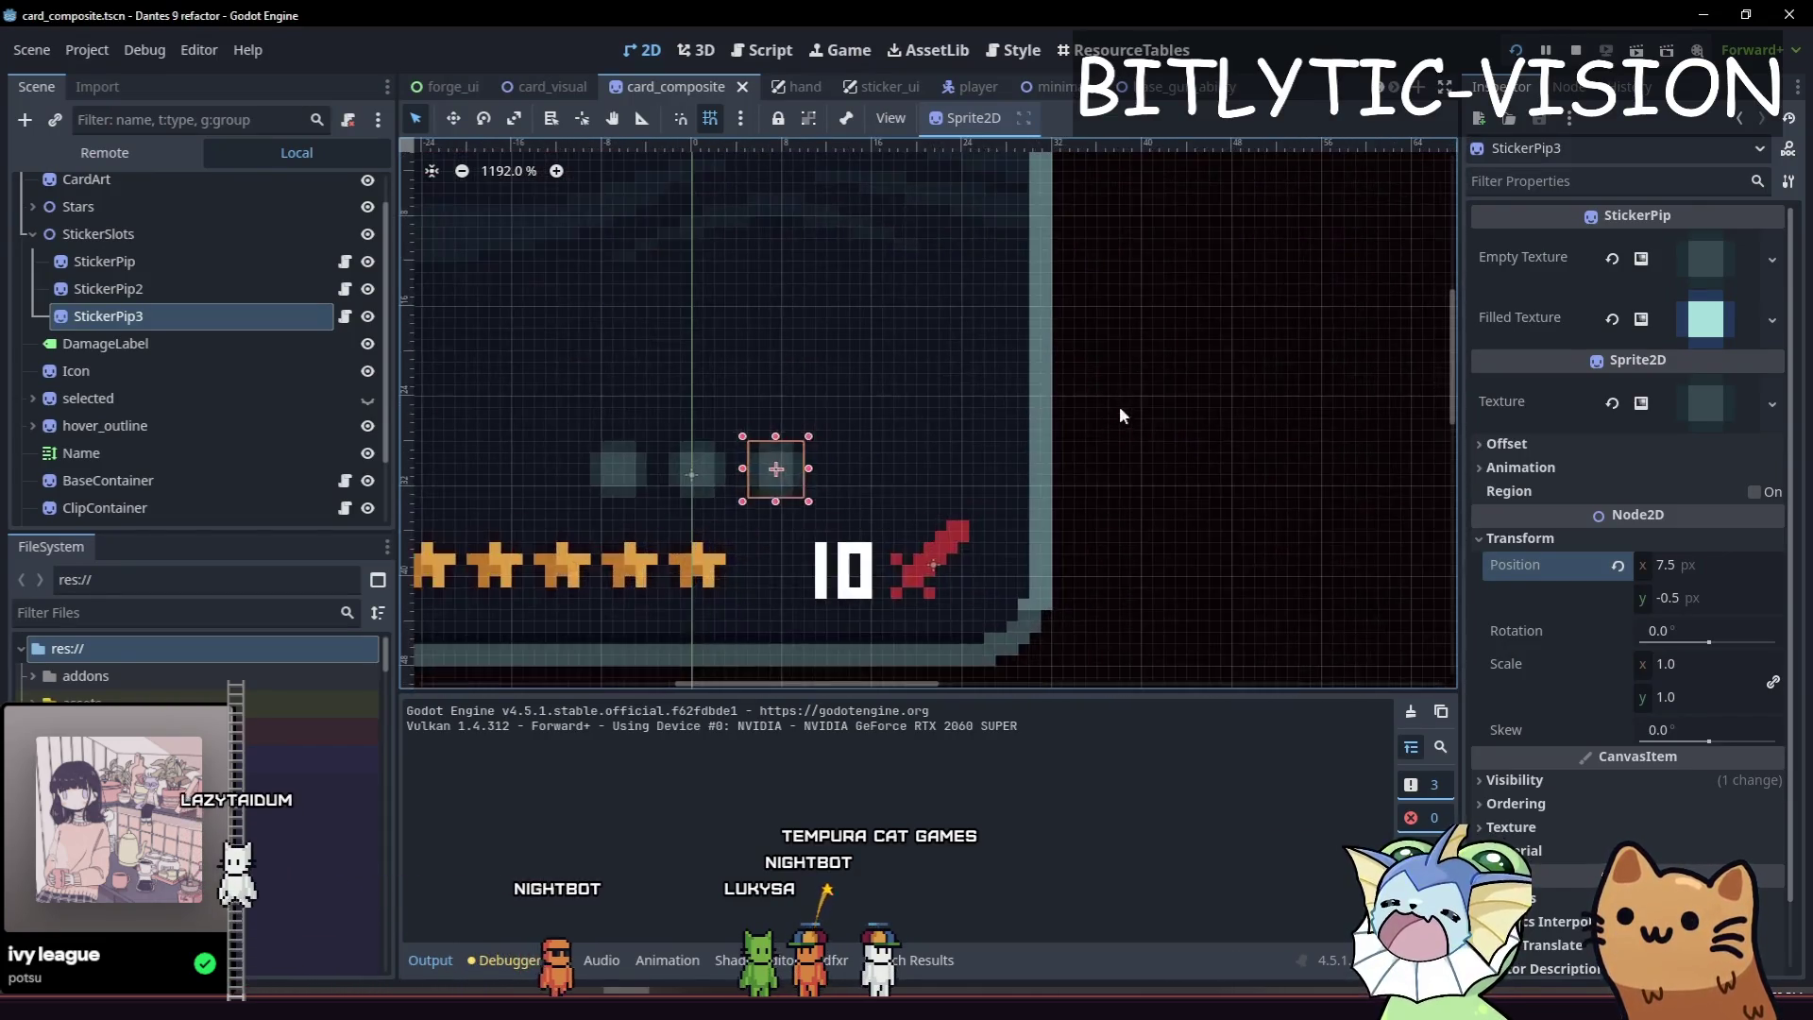
click(1118, 411)
scroll(1187, 442, up, 3)
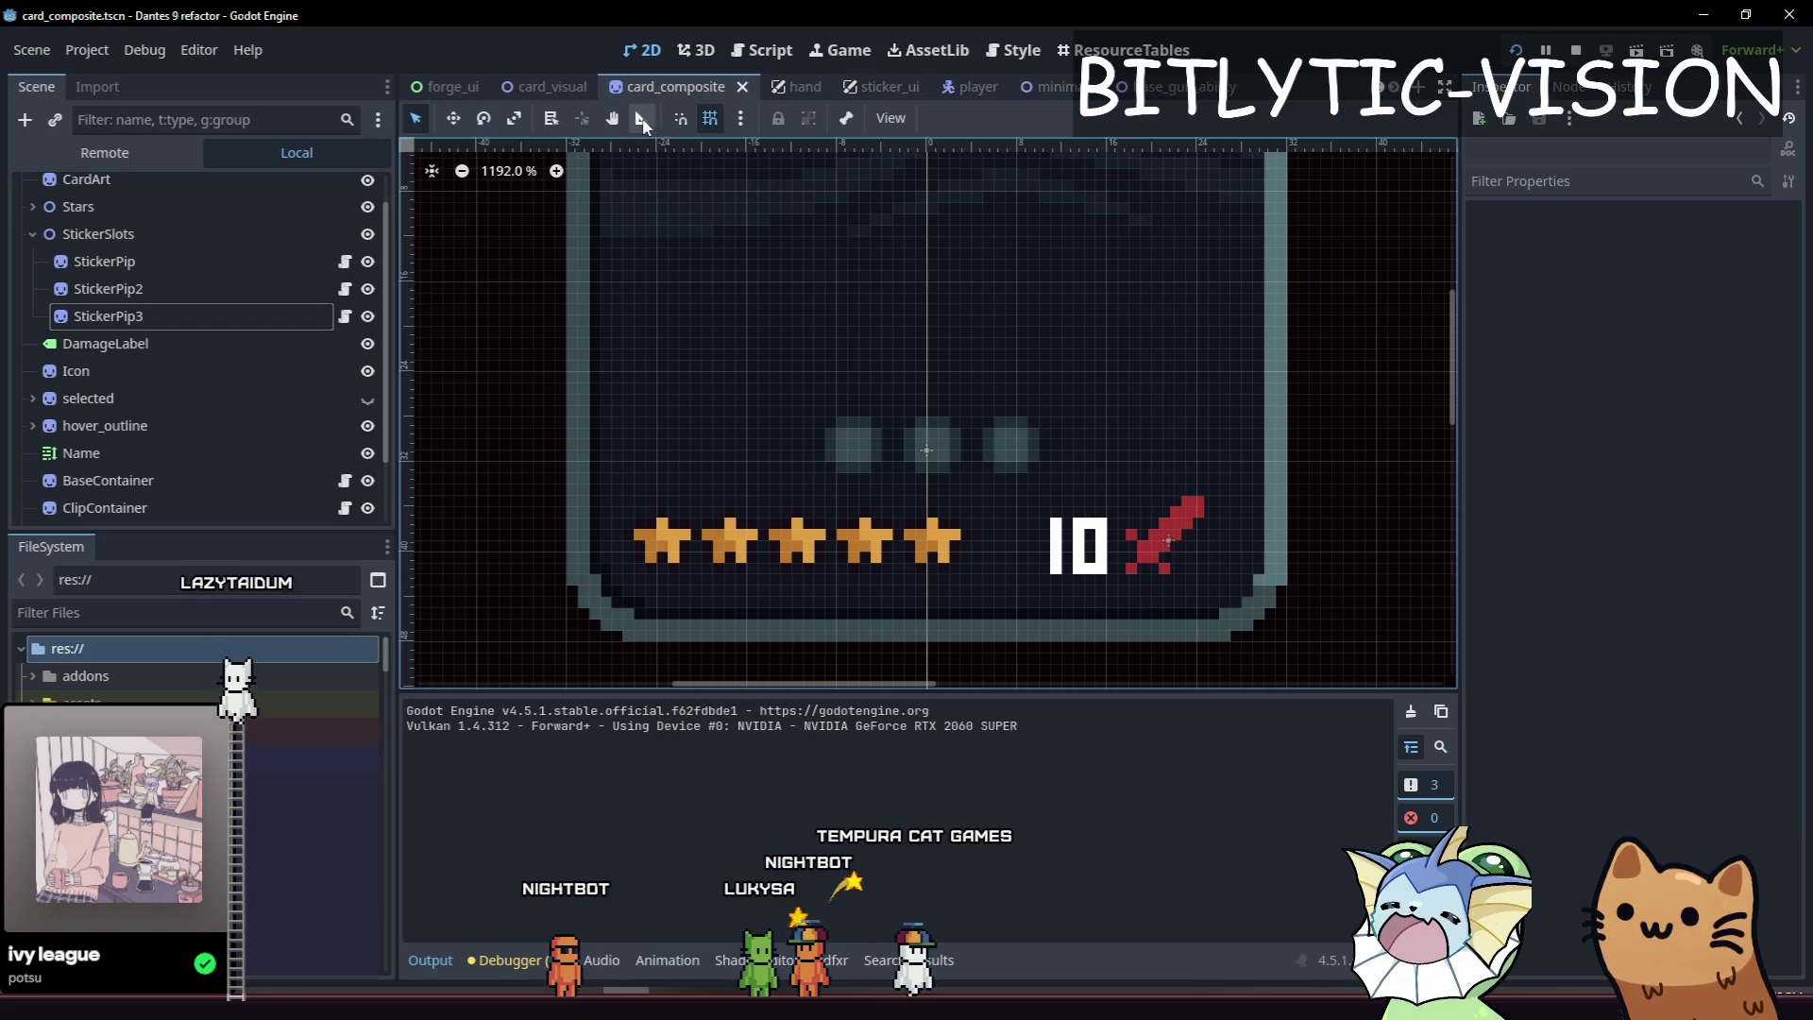
drag(636, 432, 588, 432)
drag(1039, 437, 1262, 437)
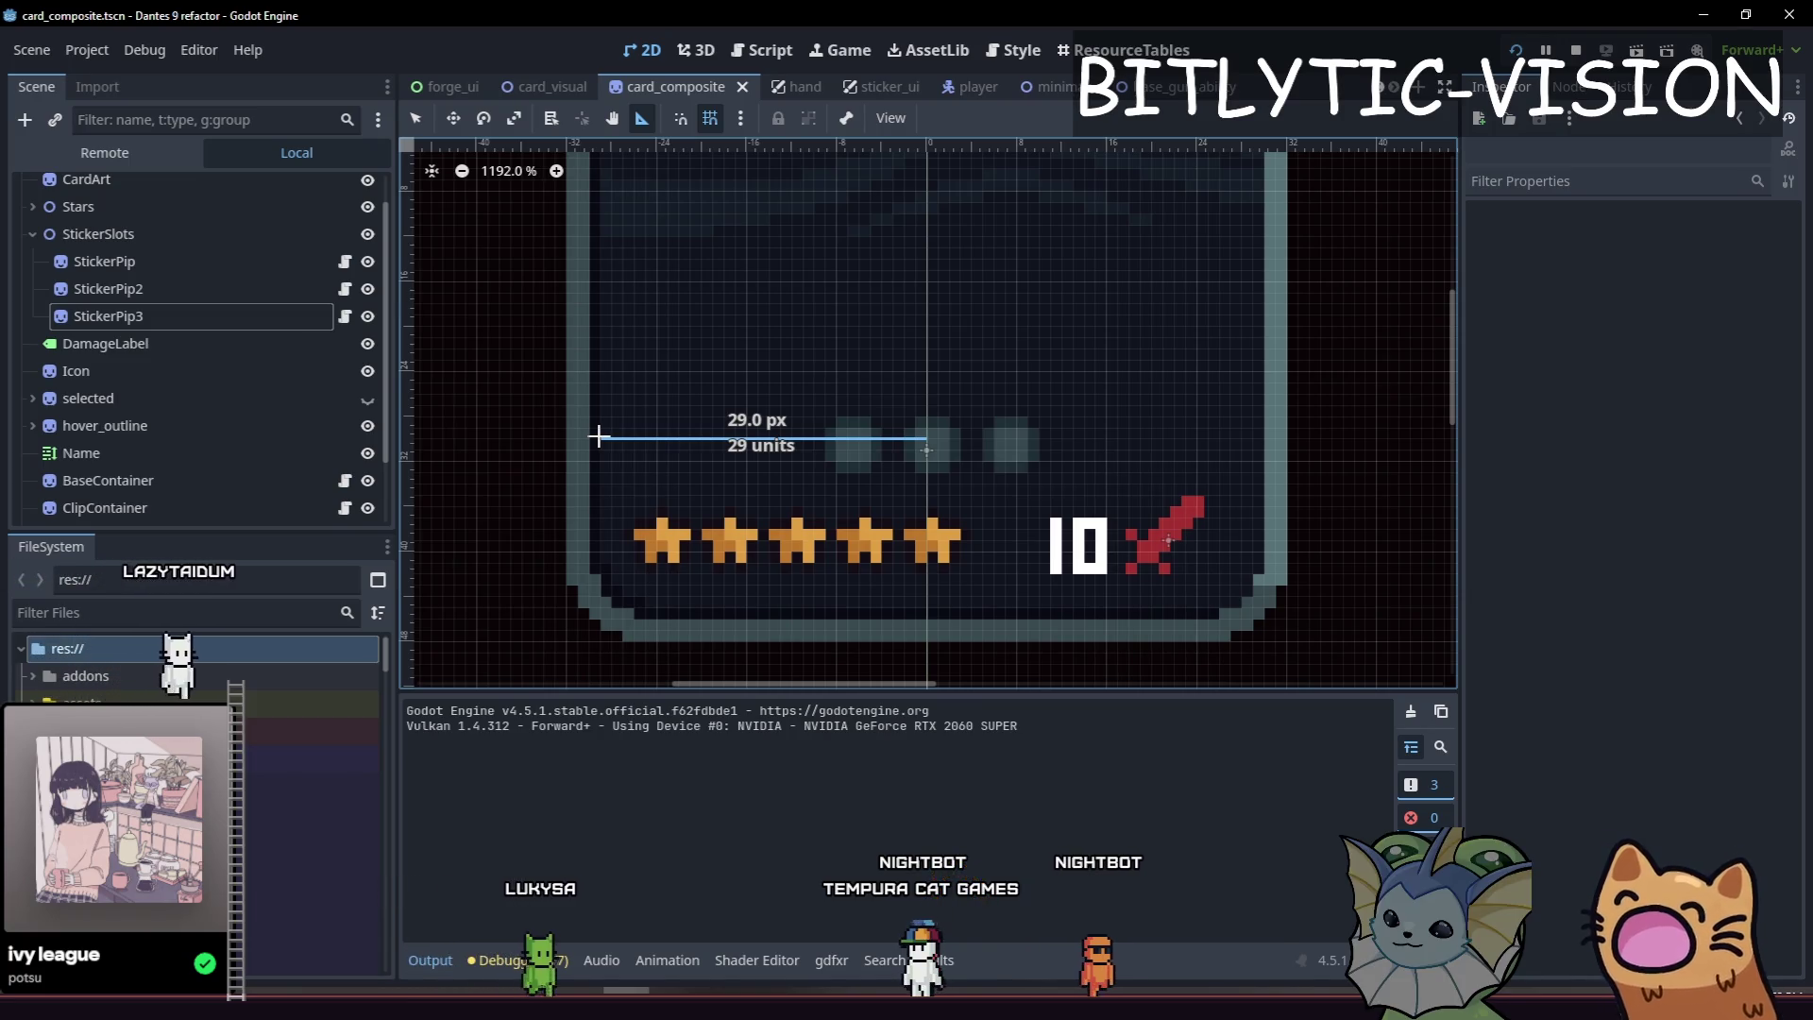
drag(599, 435, 602, 430)
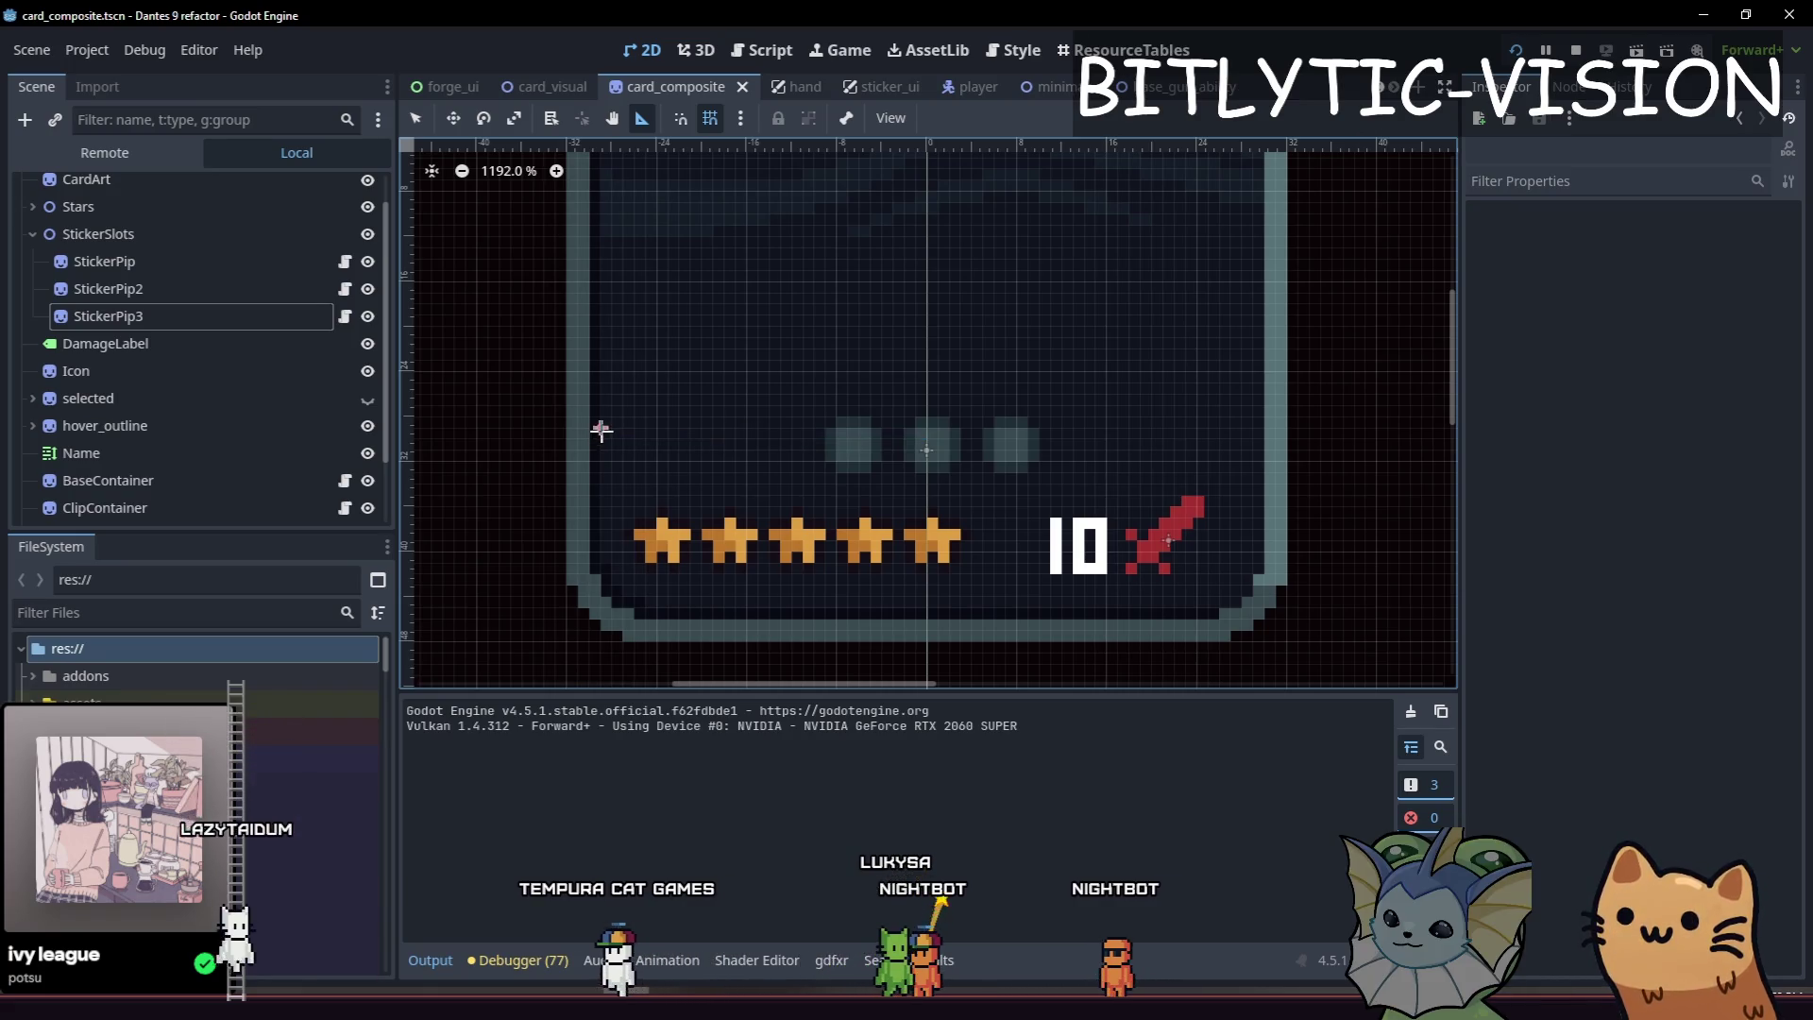
scroll(602, 431, up, 4)
scroll(988, 470, down, 5)
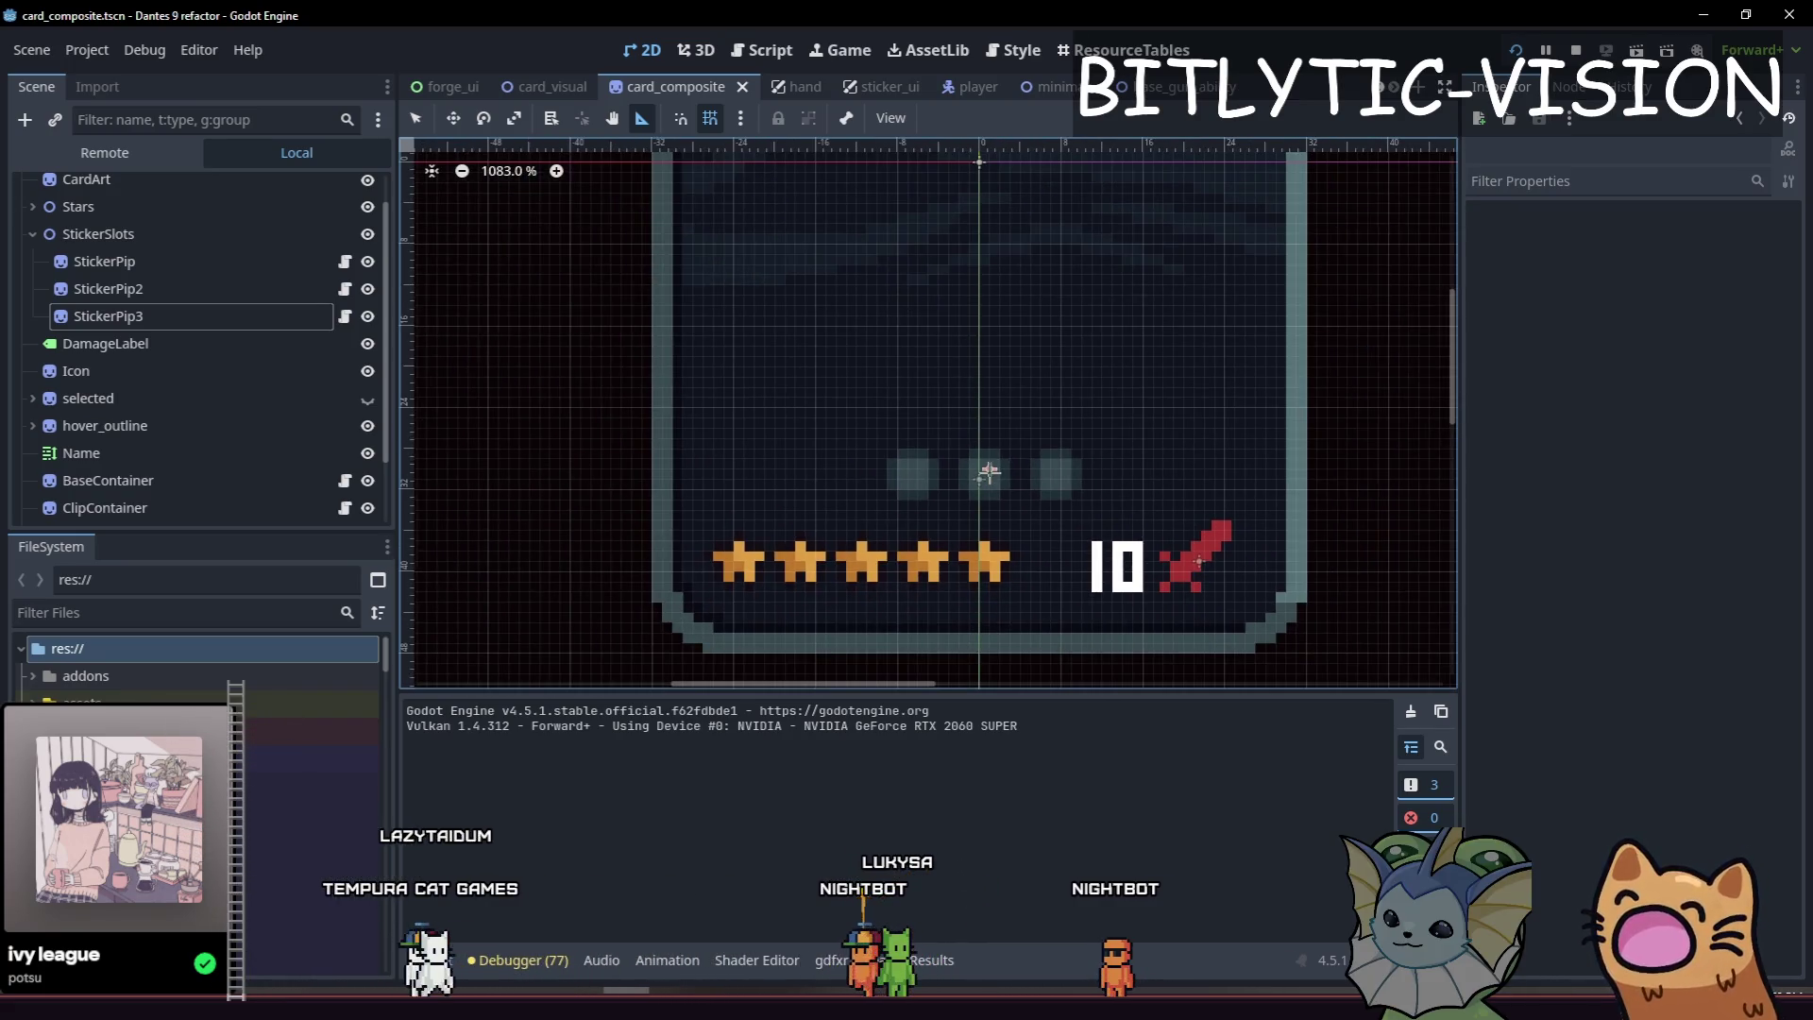
scroll(987, 471, up, 2)
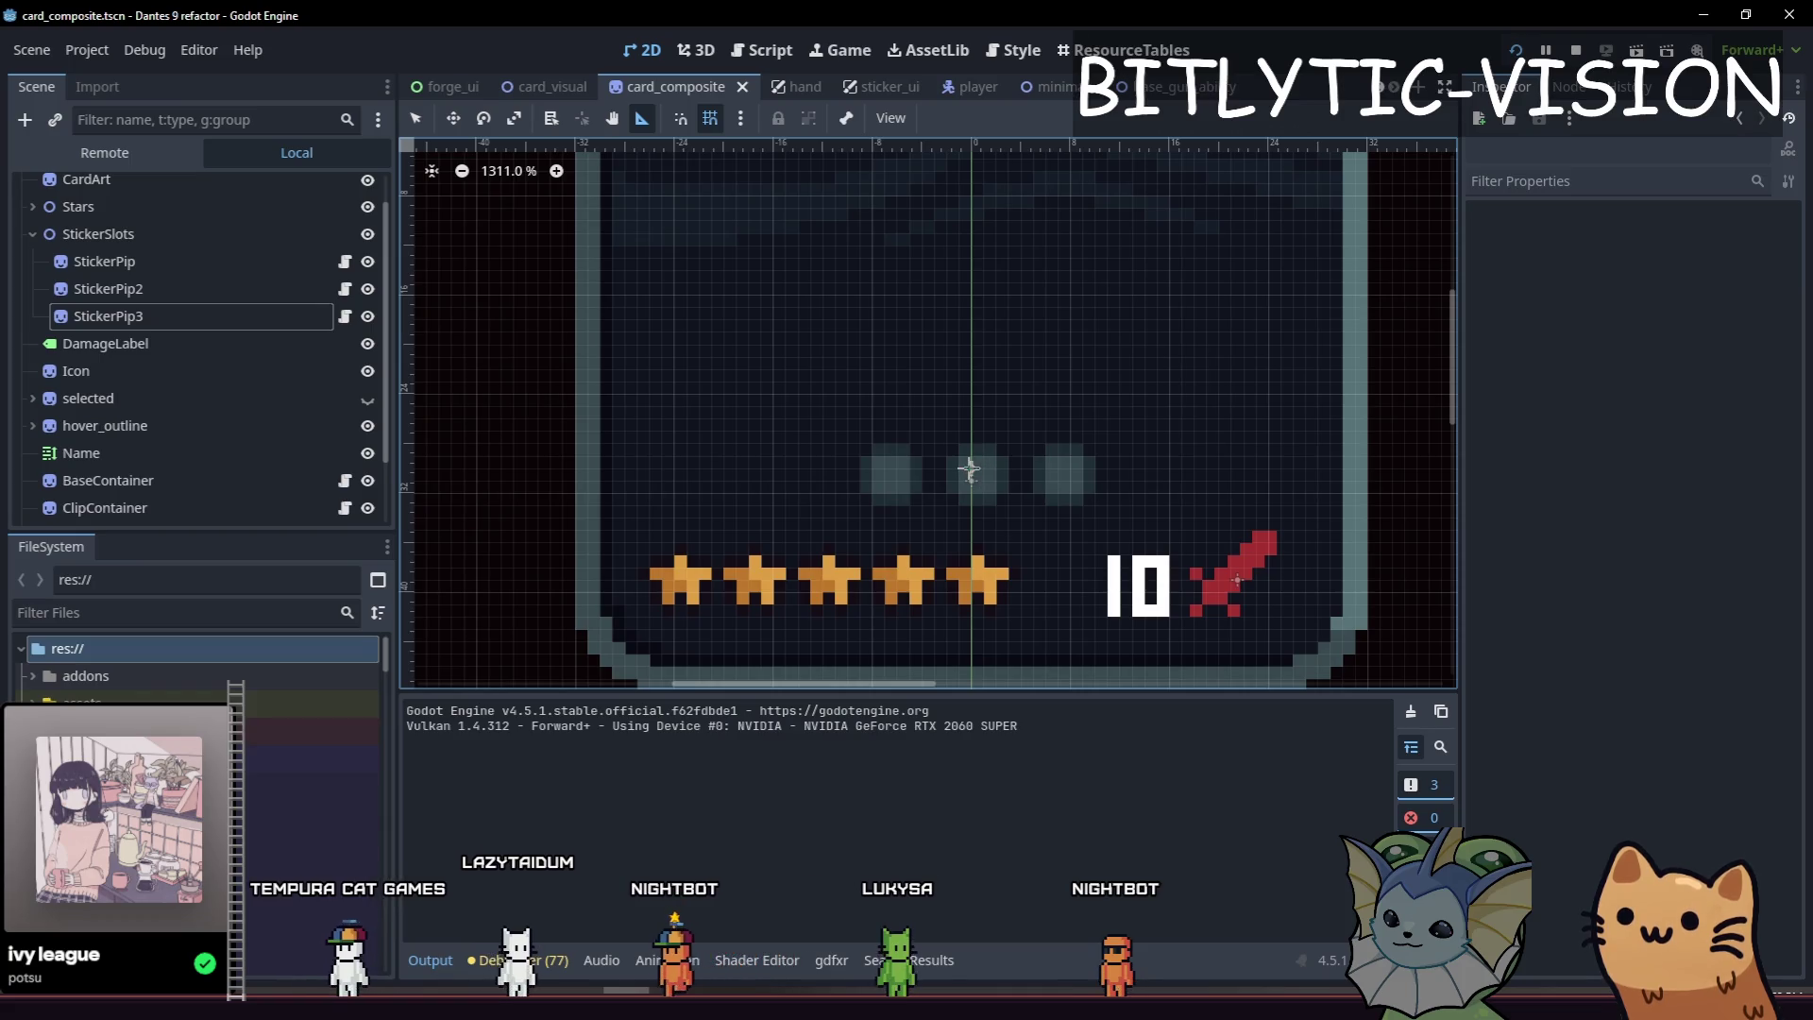
drag(587, 458, 573, 466)
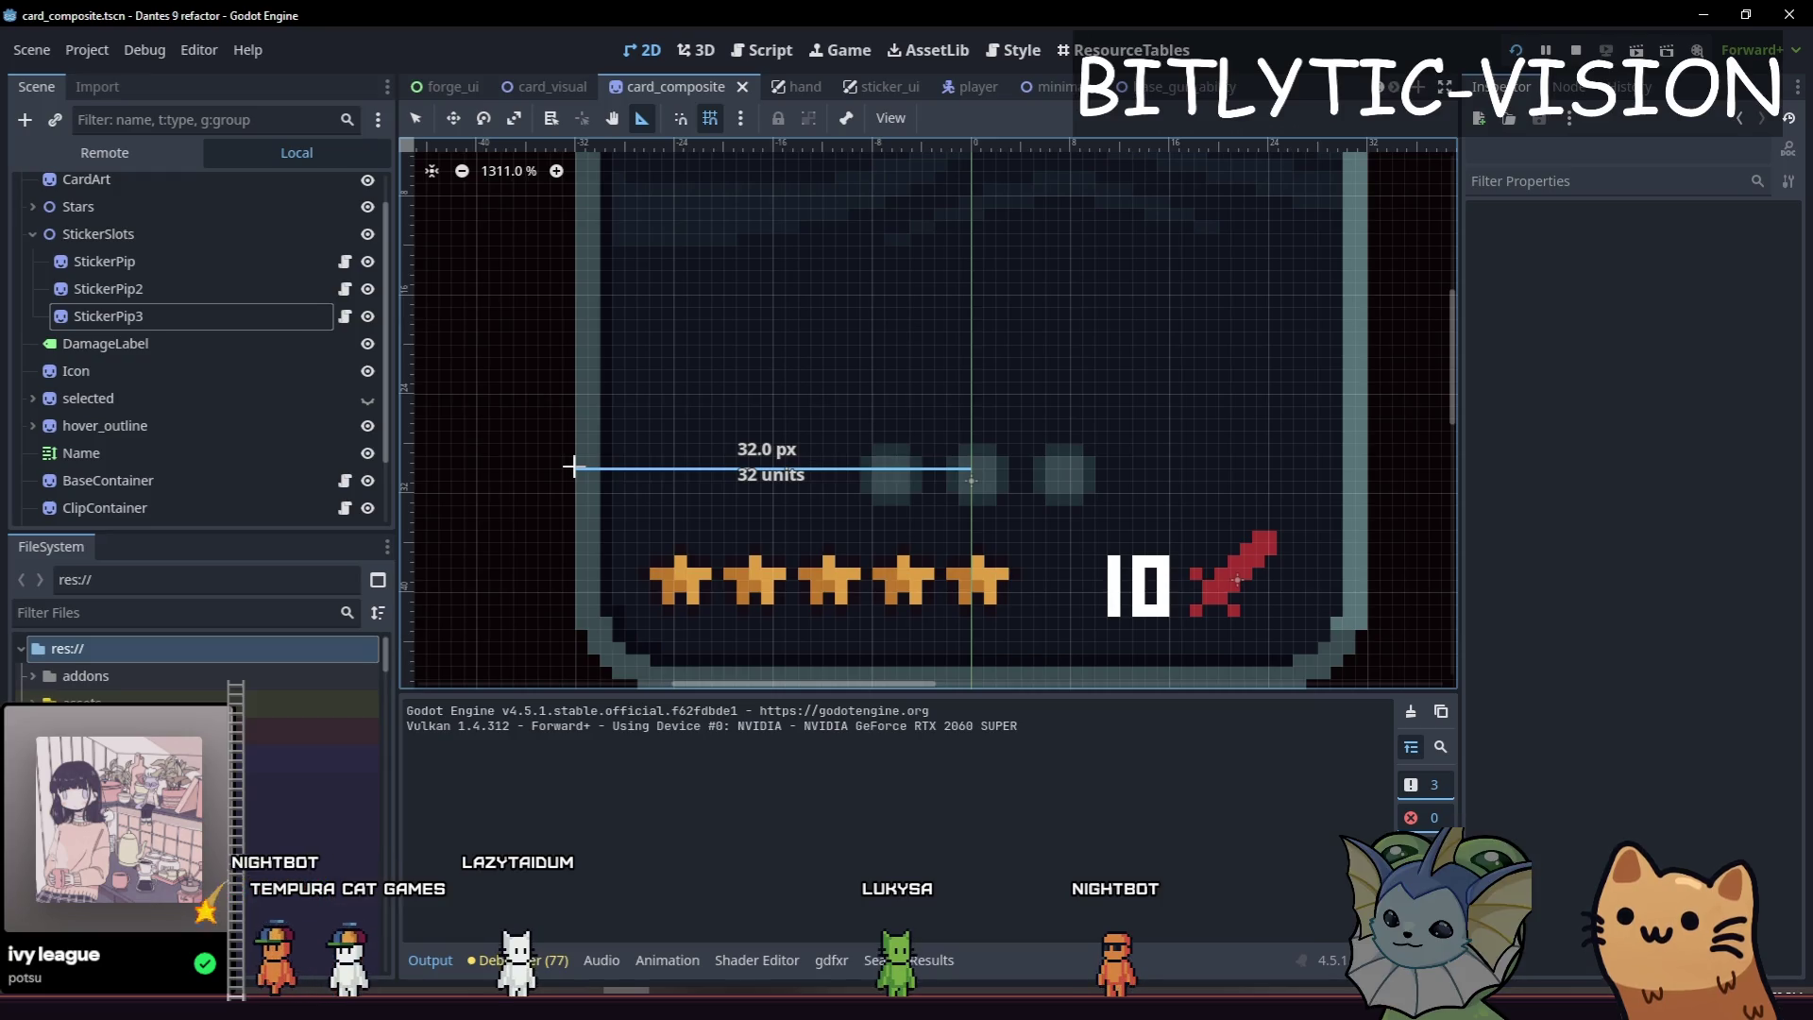
drag(1349, 481, 1372, 473)
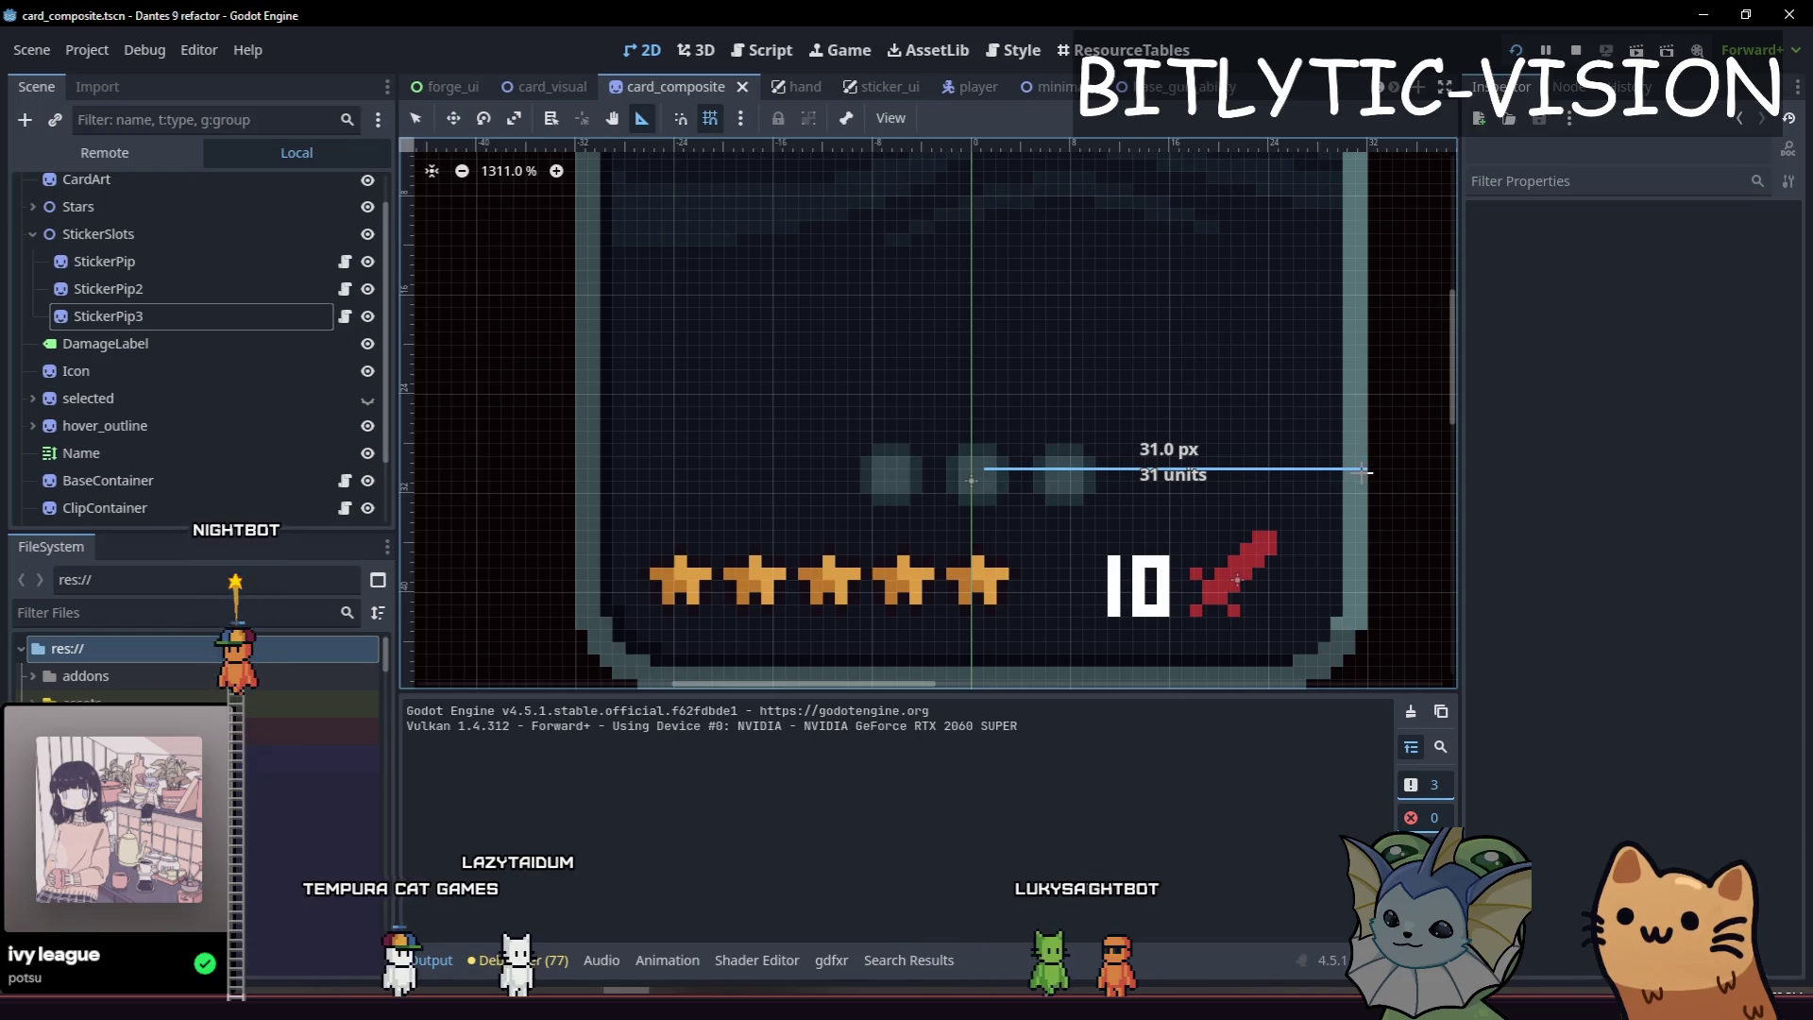
click(109, 315)
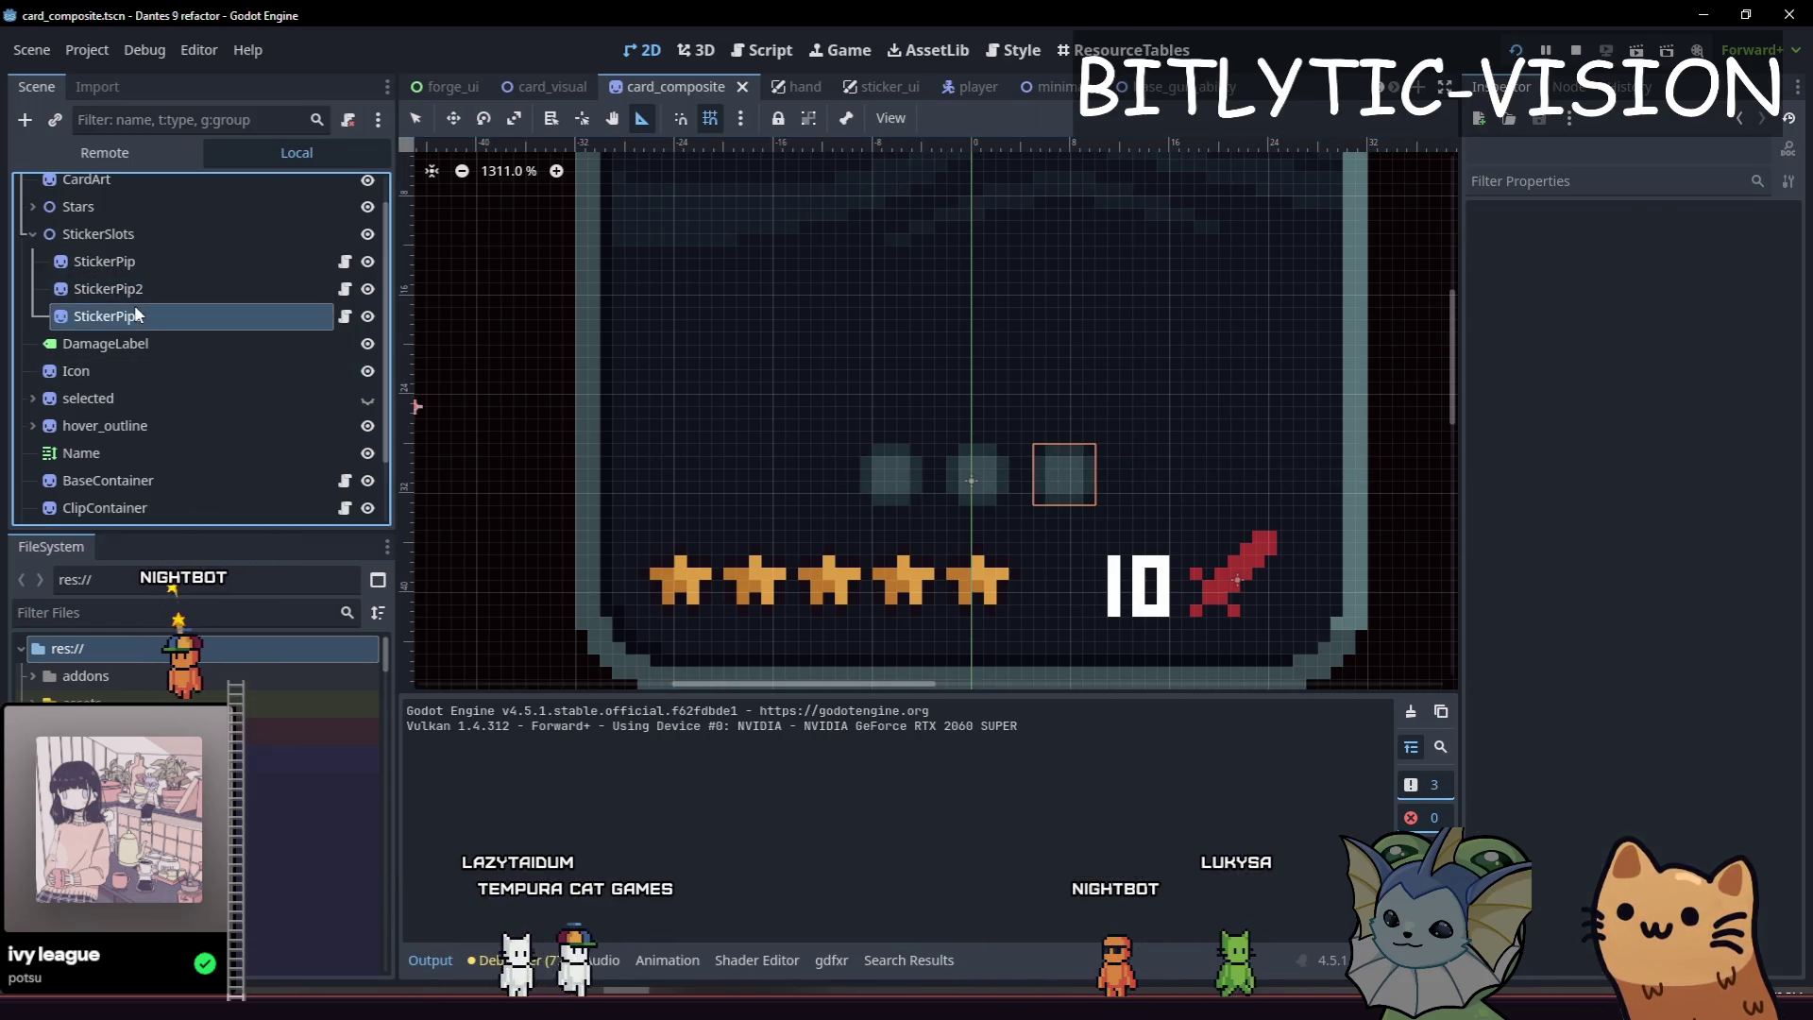
Set StickerPip's base texture width to 6 px in the Inspector.
scroll(940, 399, up, 2)
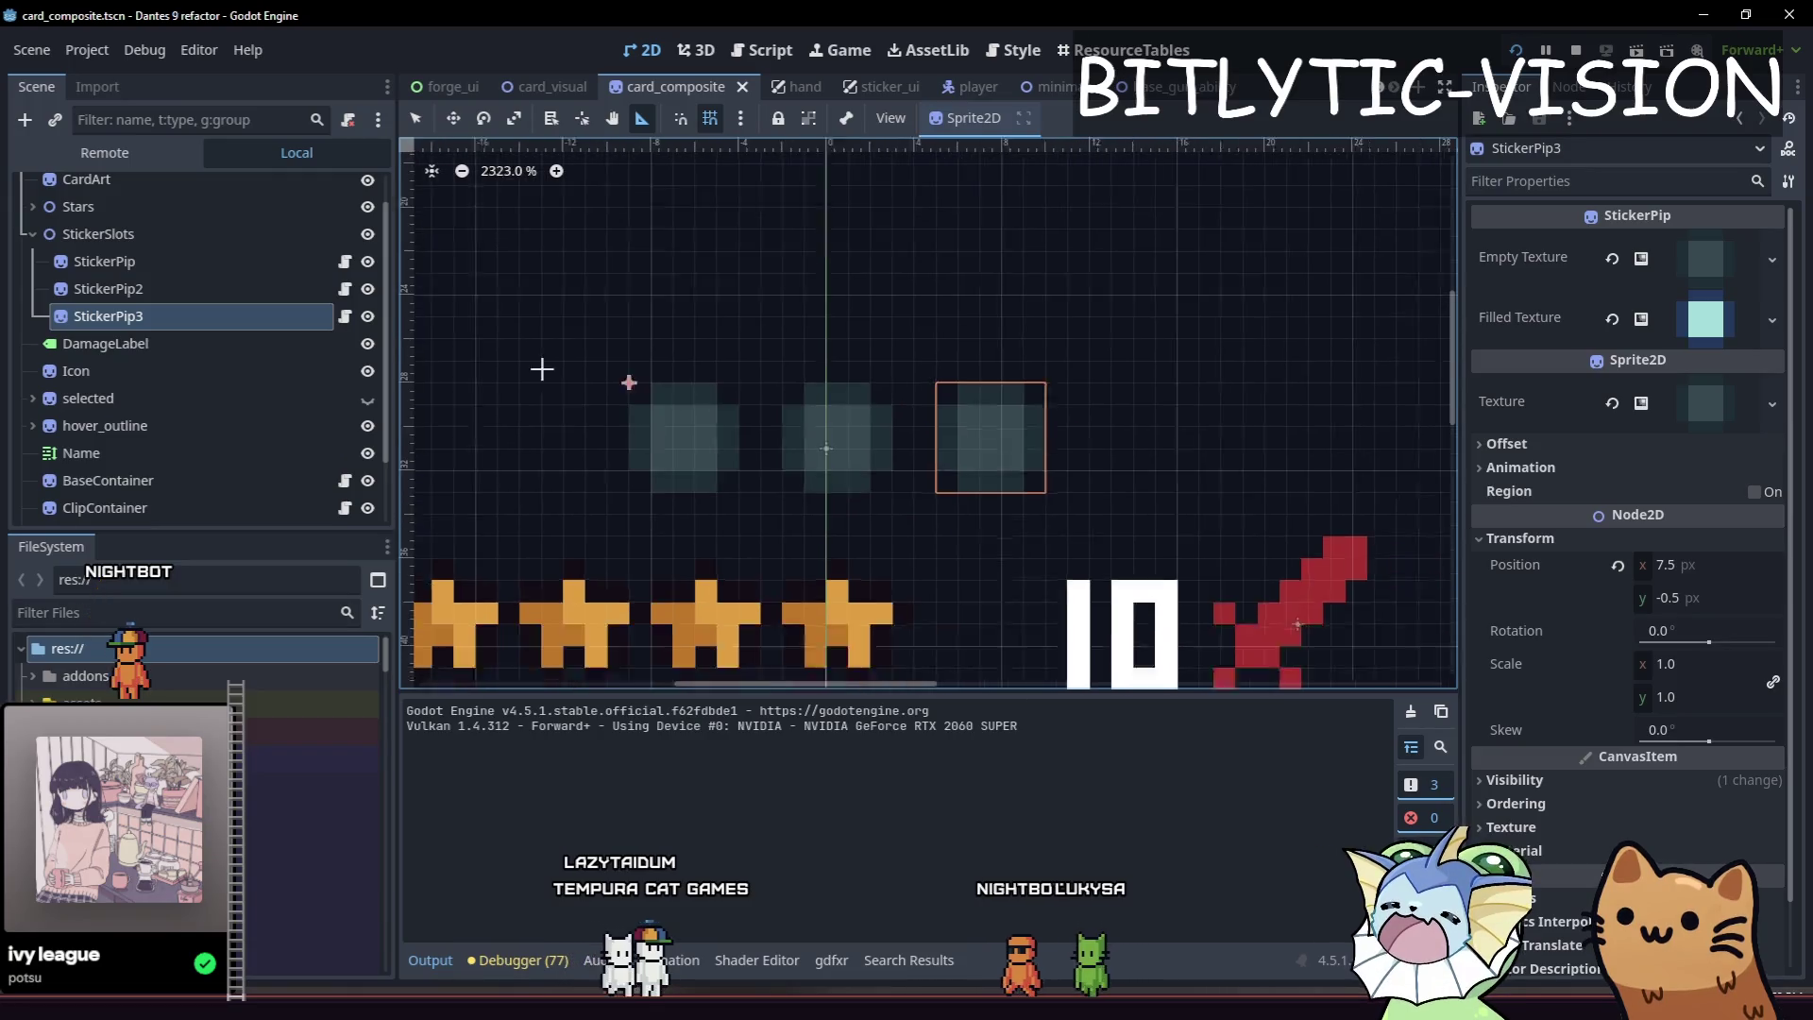
click(193, 264)
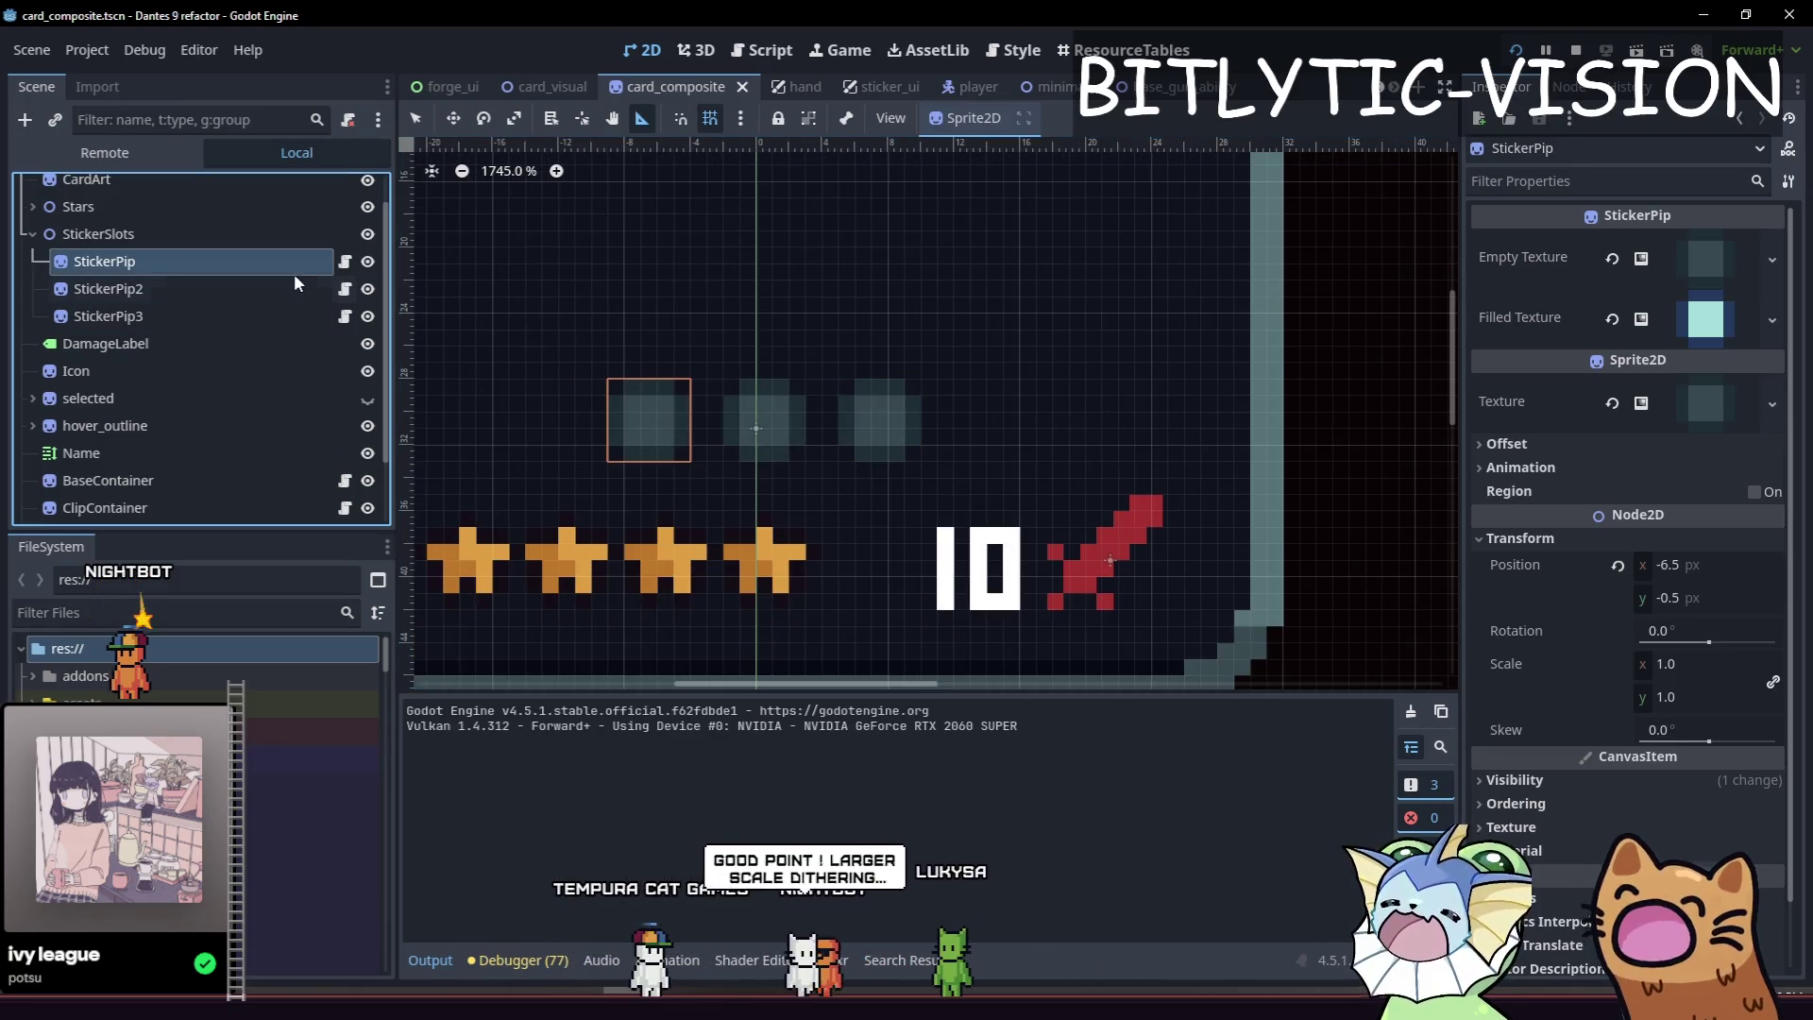
click(1709, 406)
click(1687, 741)
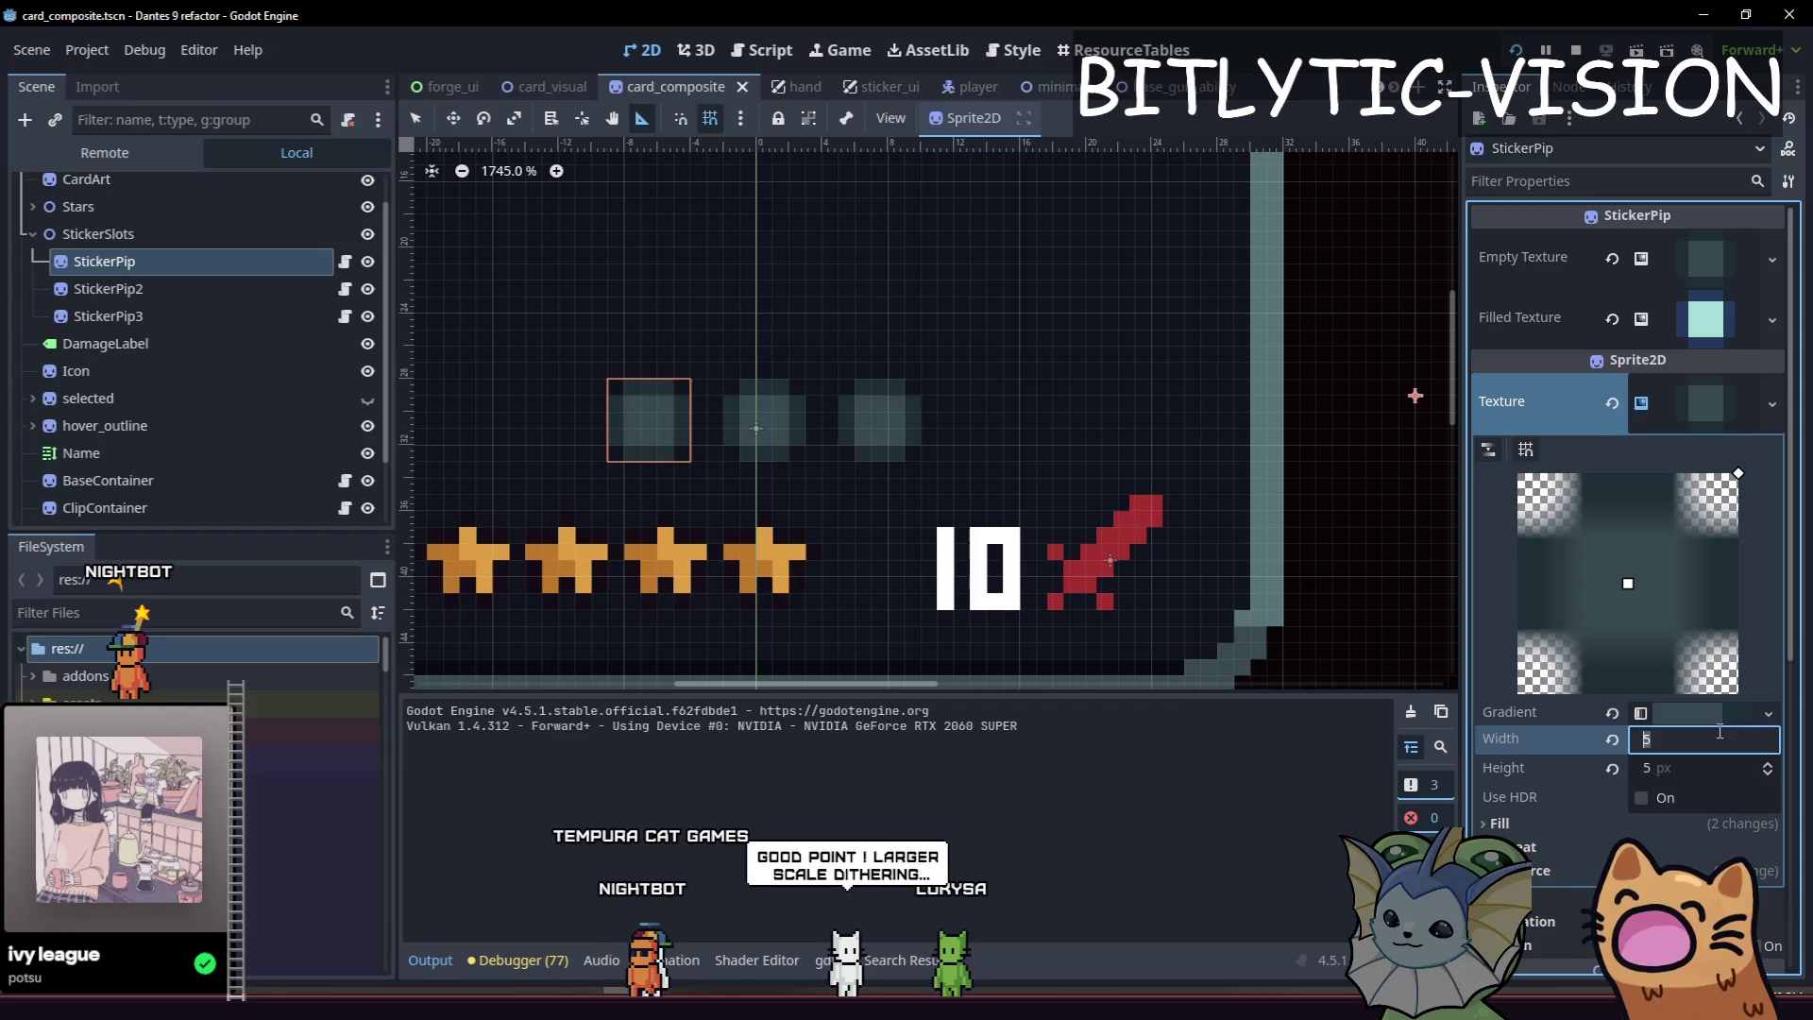
text(6)
key(Return)
click(1749, 346)
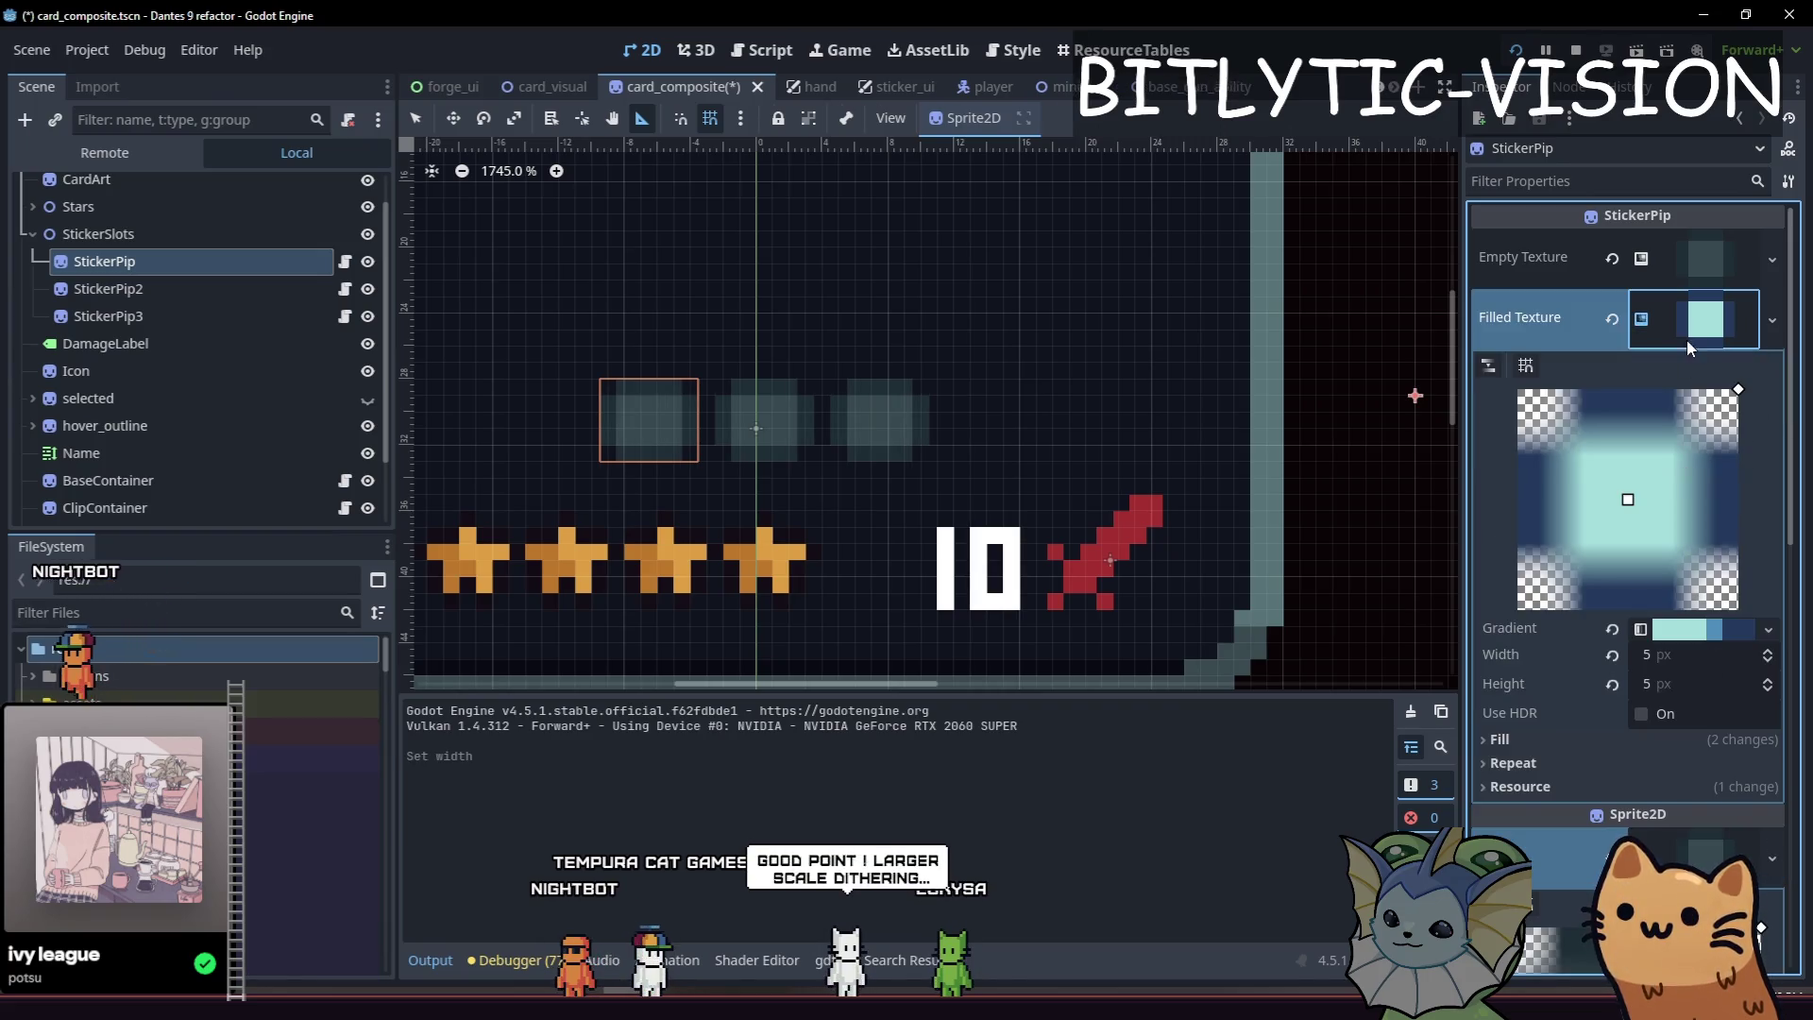
click(1696, 326)
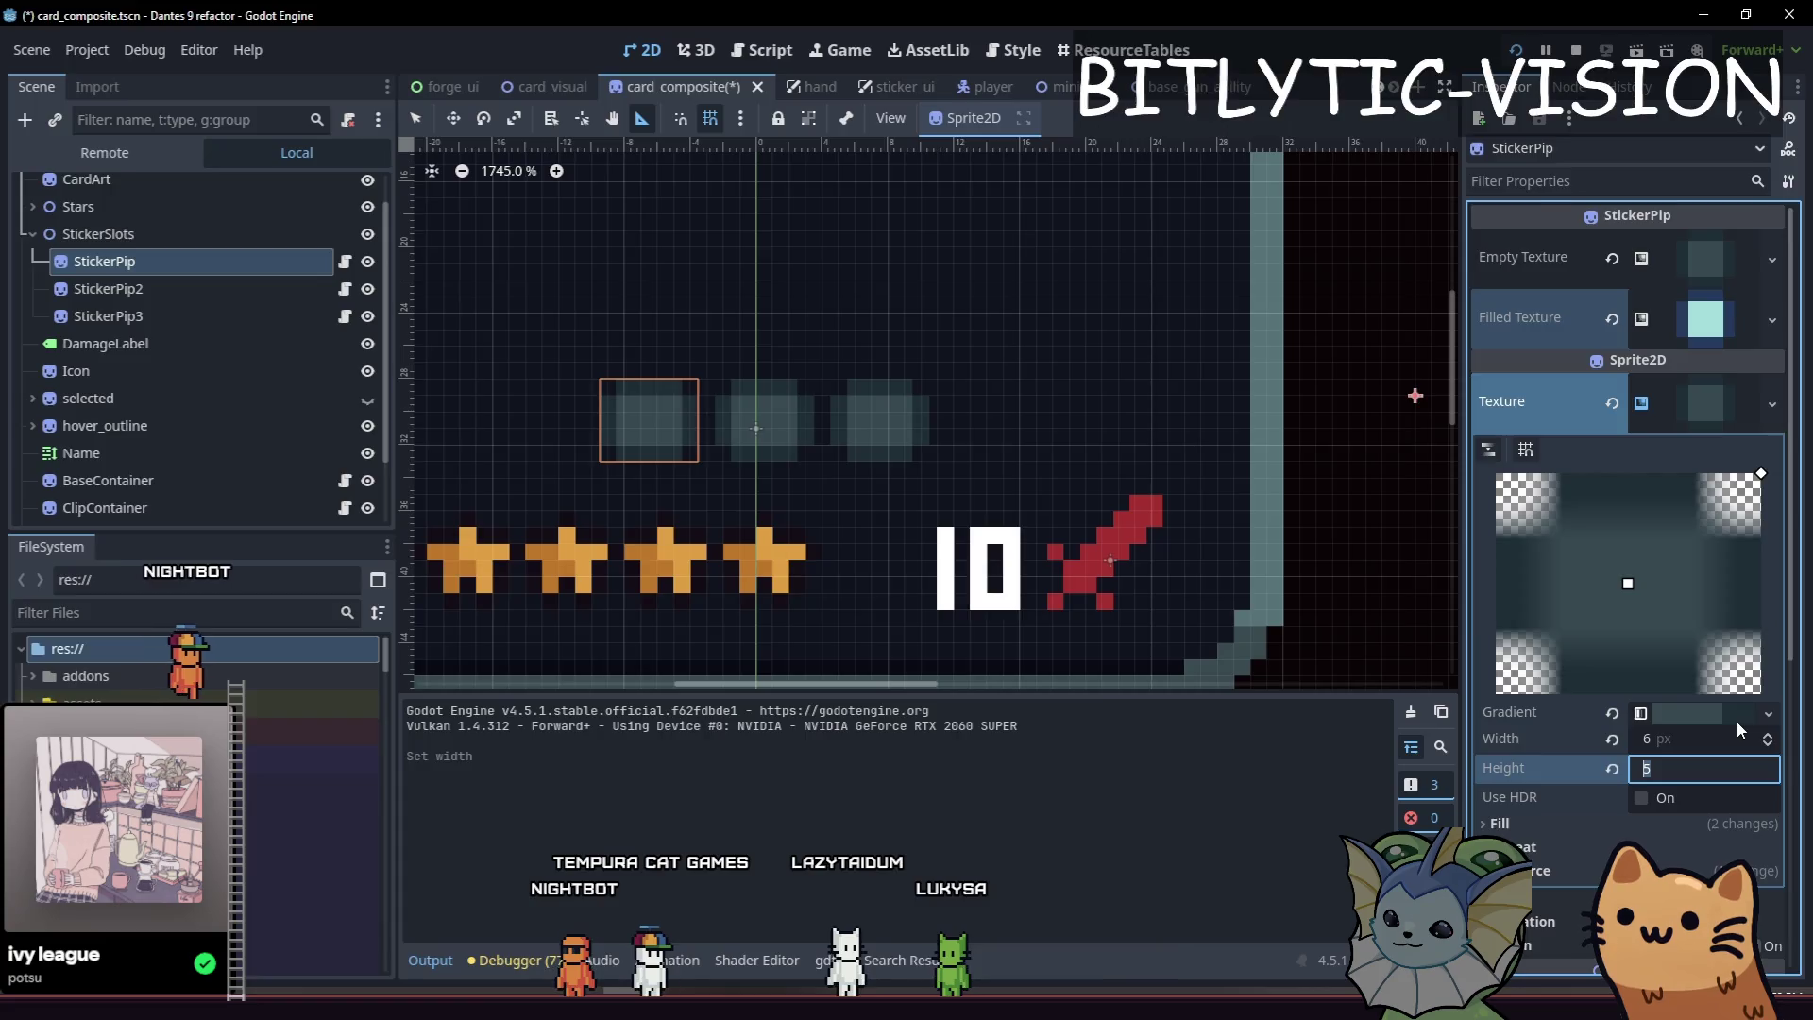
Switch to the reference-image board and pan through it.
key(alt+Tab)
drag(358, 397, 383, 597)
scroll(384, 596, down, 5)
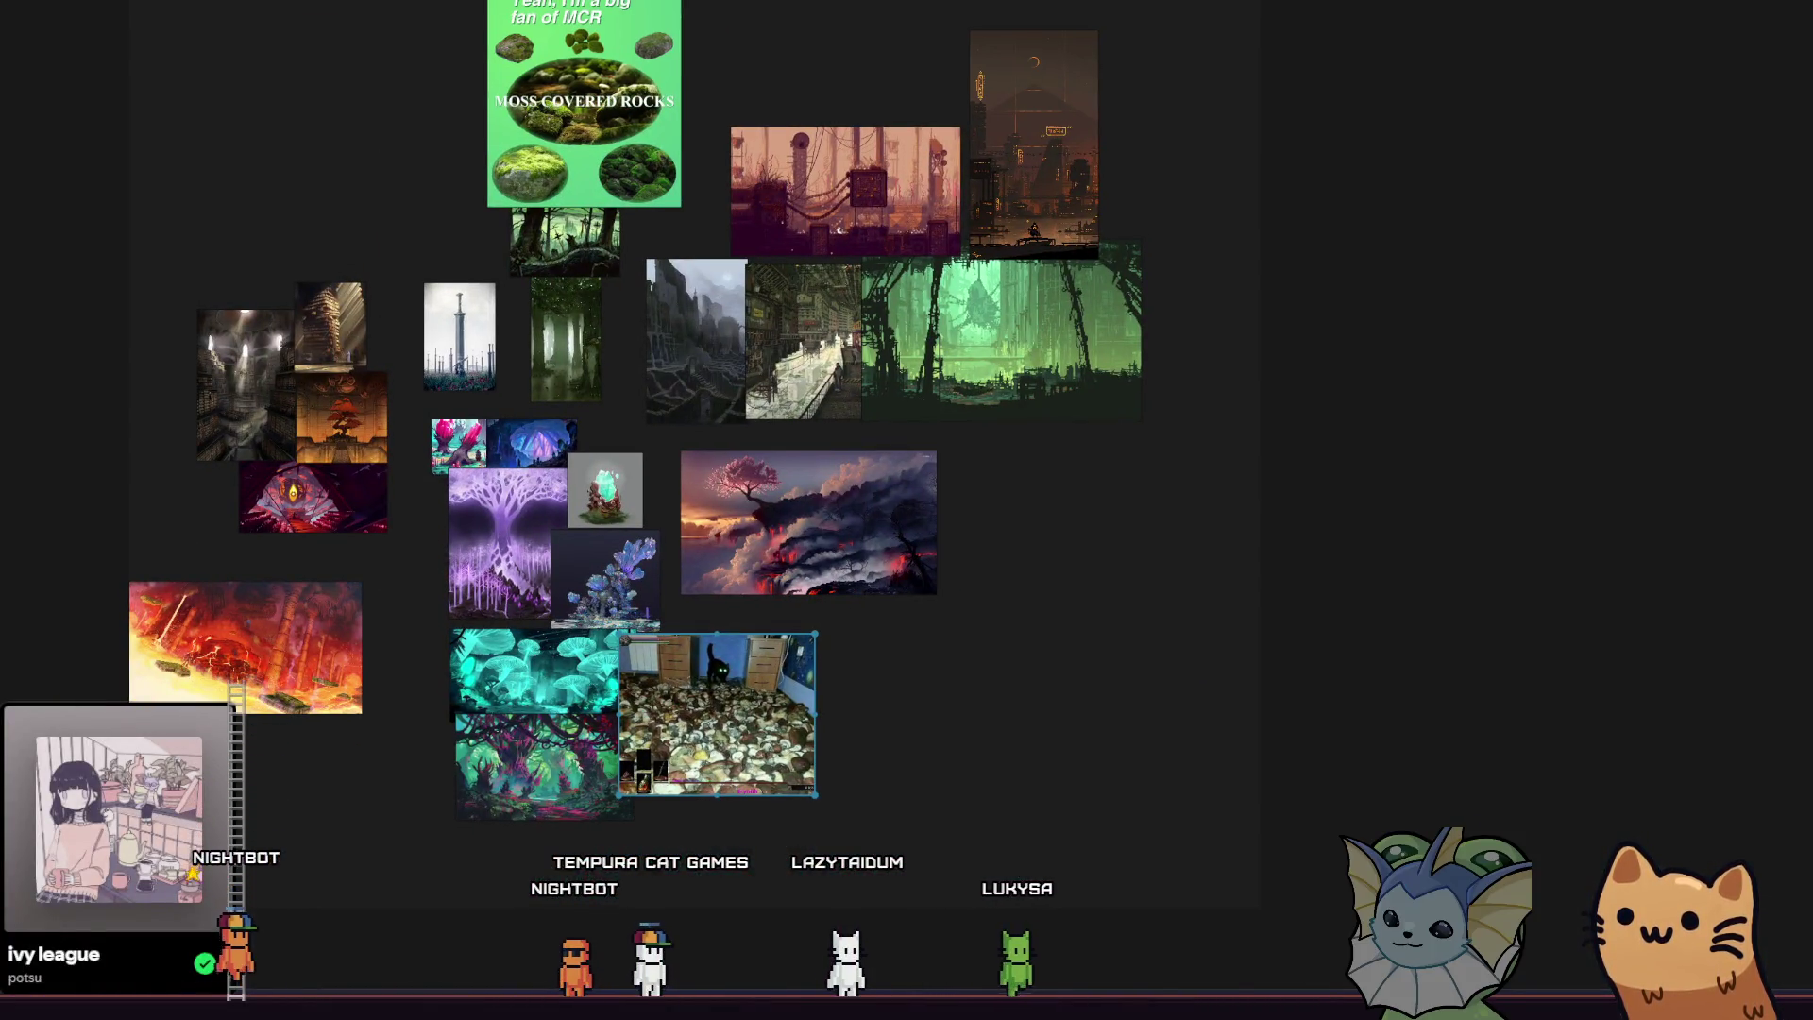
scroll(68, 192, up, 3)
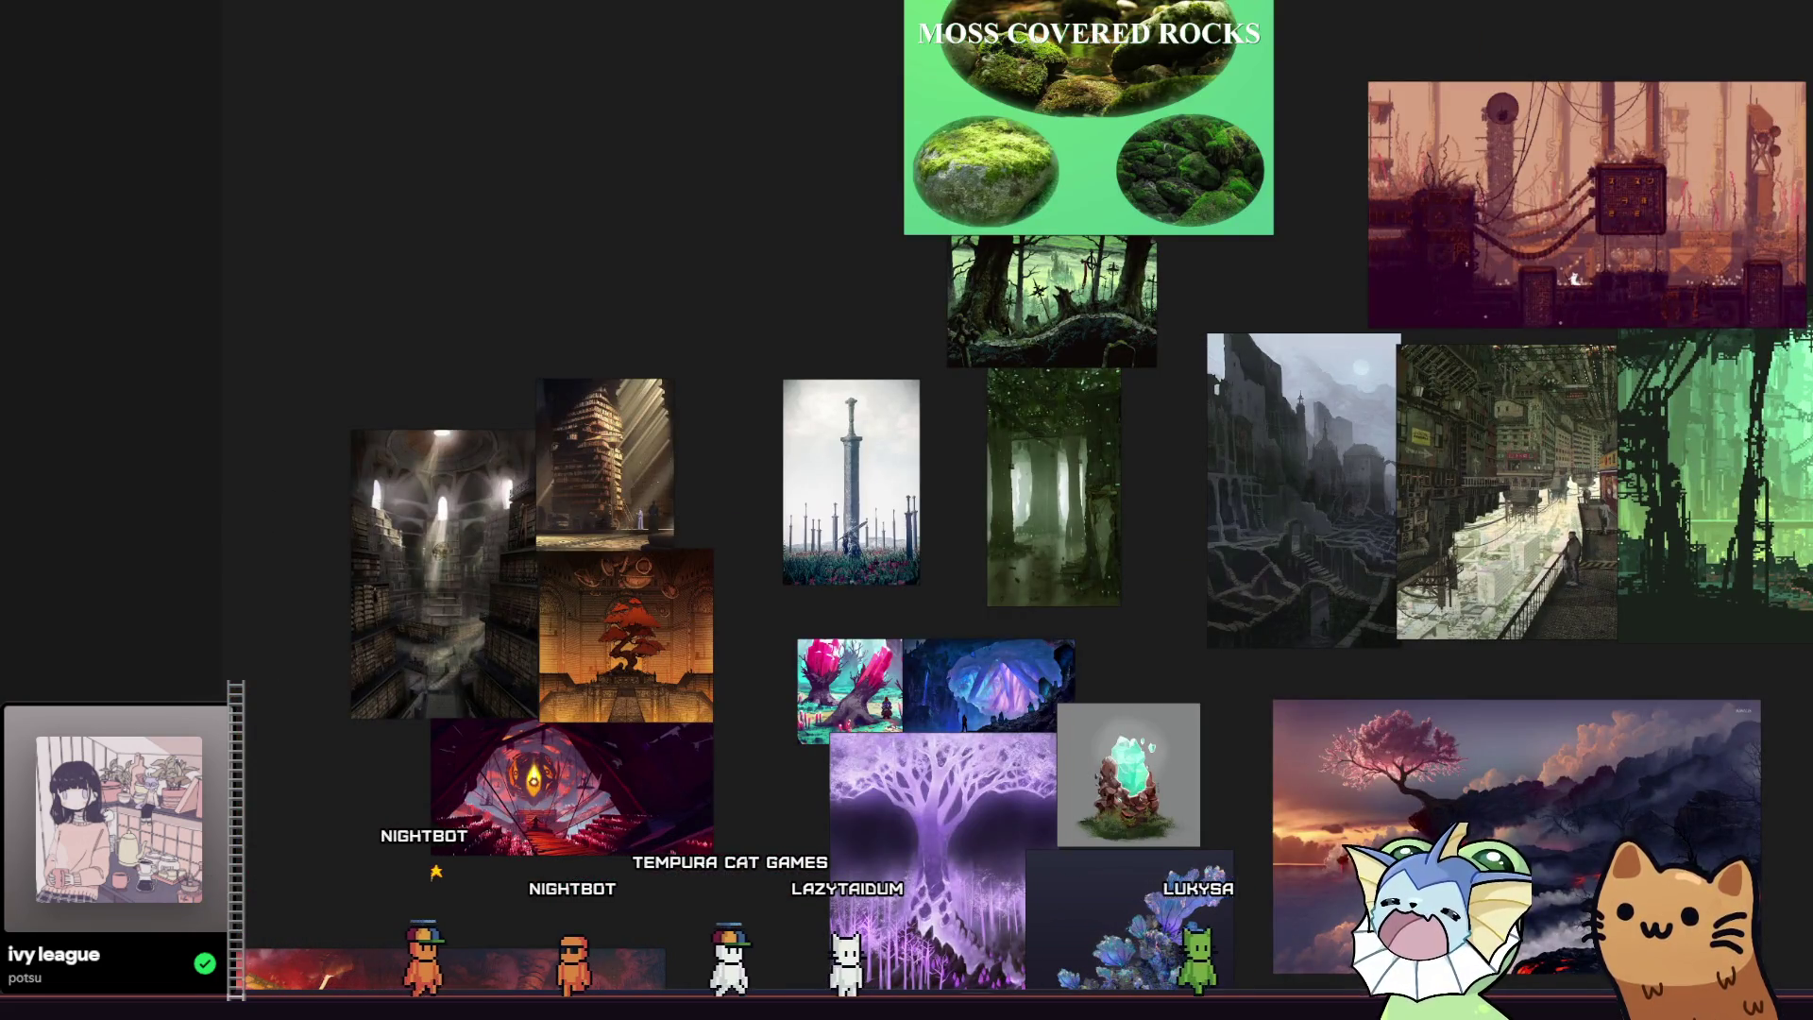
Back in Godot, move the middle sticker pip to 0, 0 with the Move tool.
key(alt+Tab)
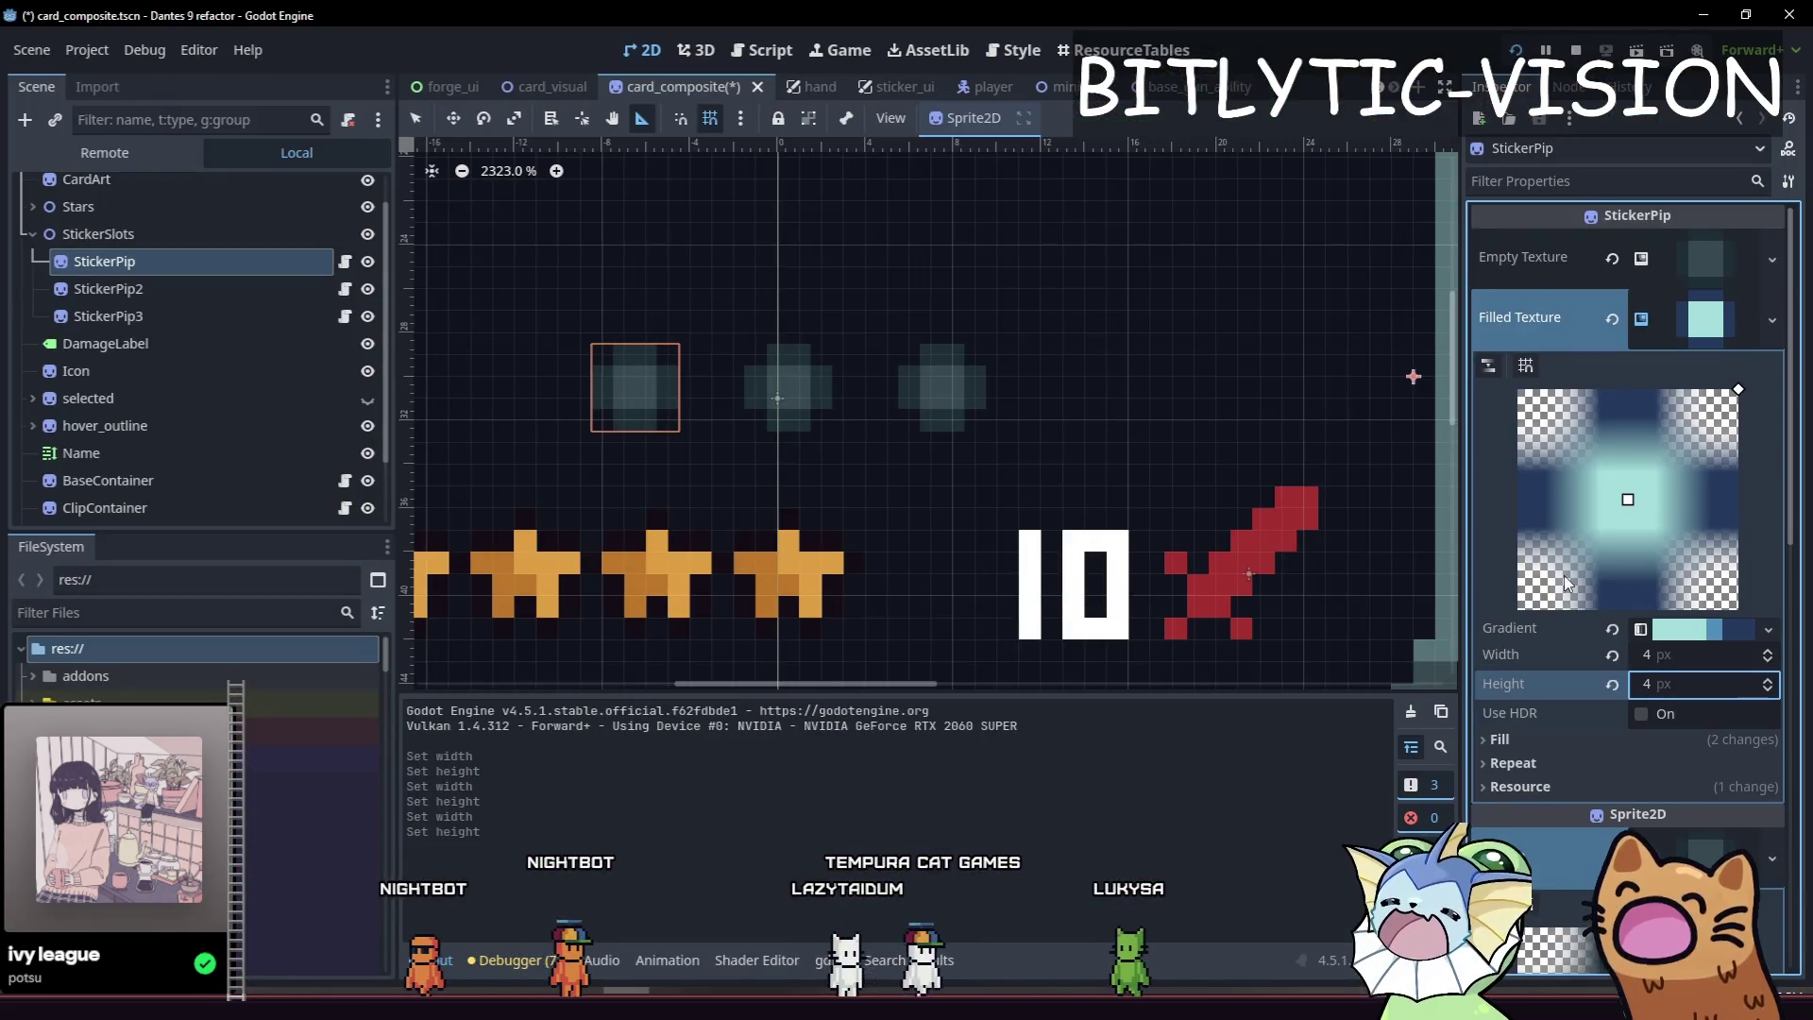
scroll(720, 404, up, 1)
click(106, 288)
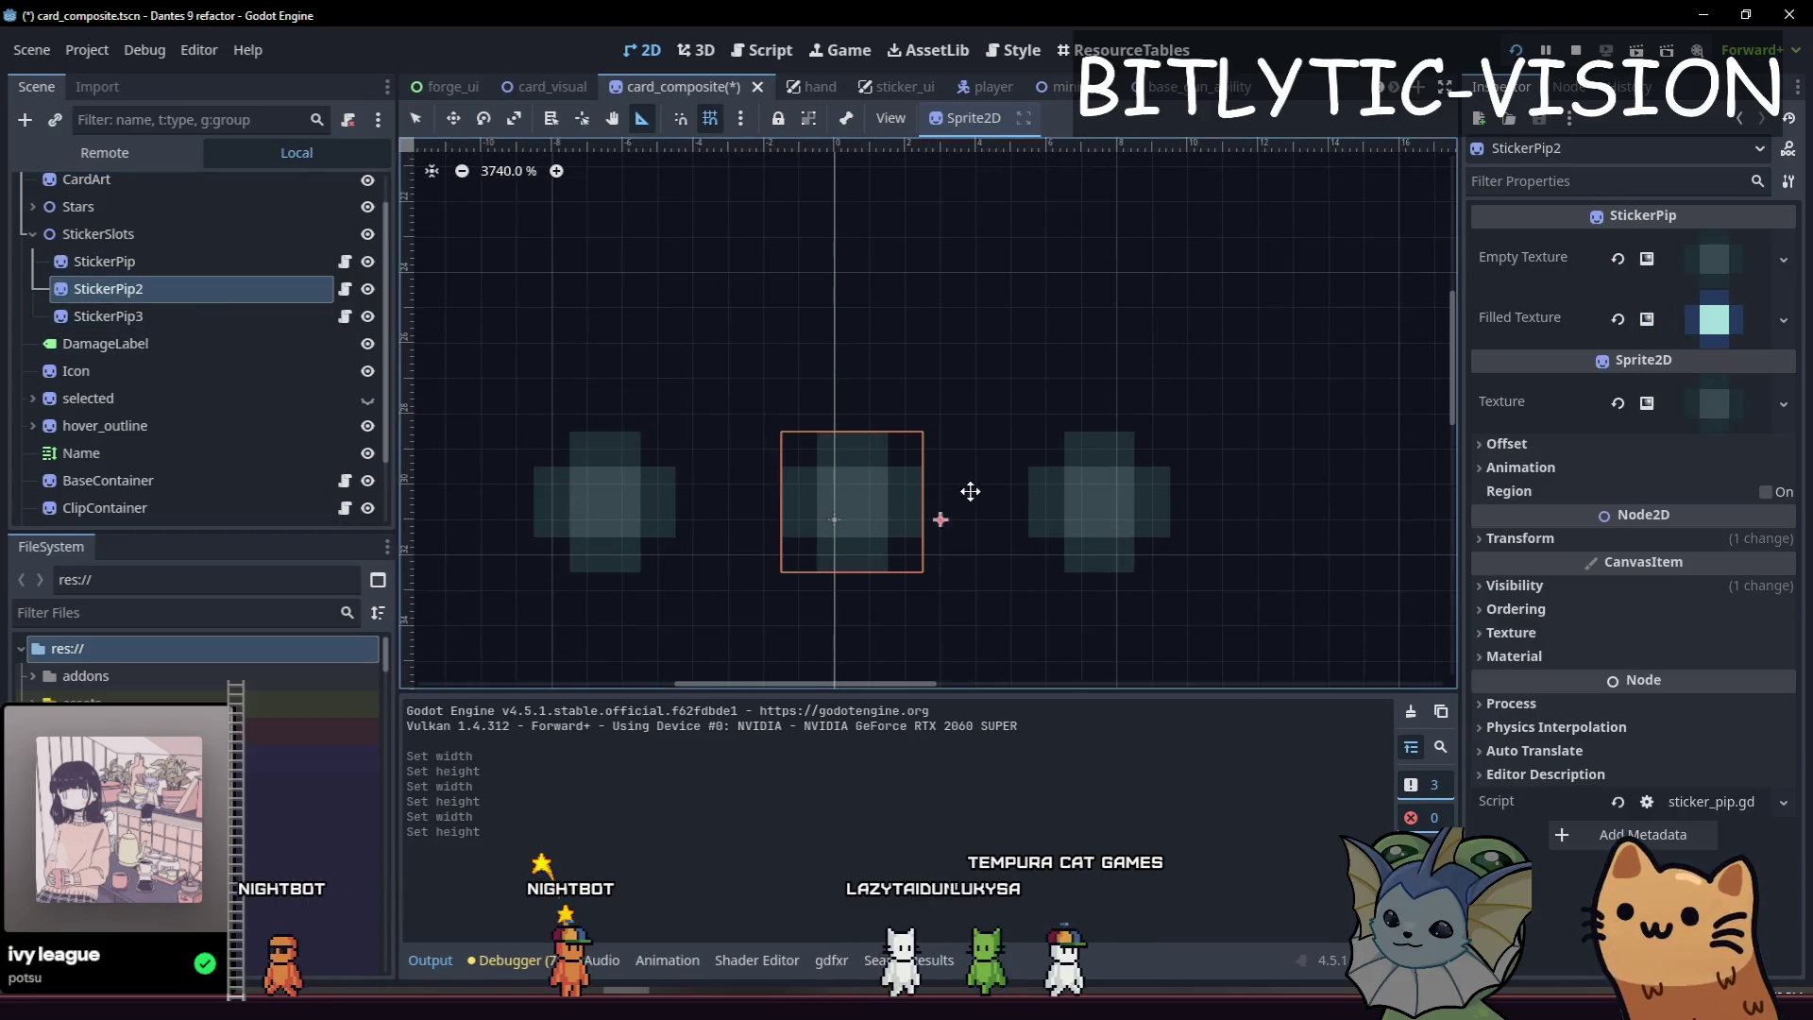
key(w)
mouse_move(964, 476)
mouse_down()
mouse_move(987, 497)
mouse_move(963, 497)
mouse_move(1016, 506)
mouse_up()
scroll(977, 499, down, 5)
scroll(1016, 506, up, 4)
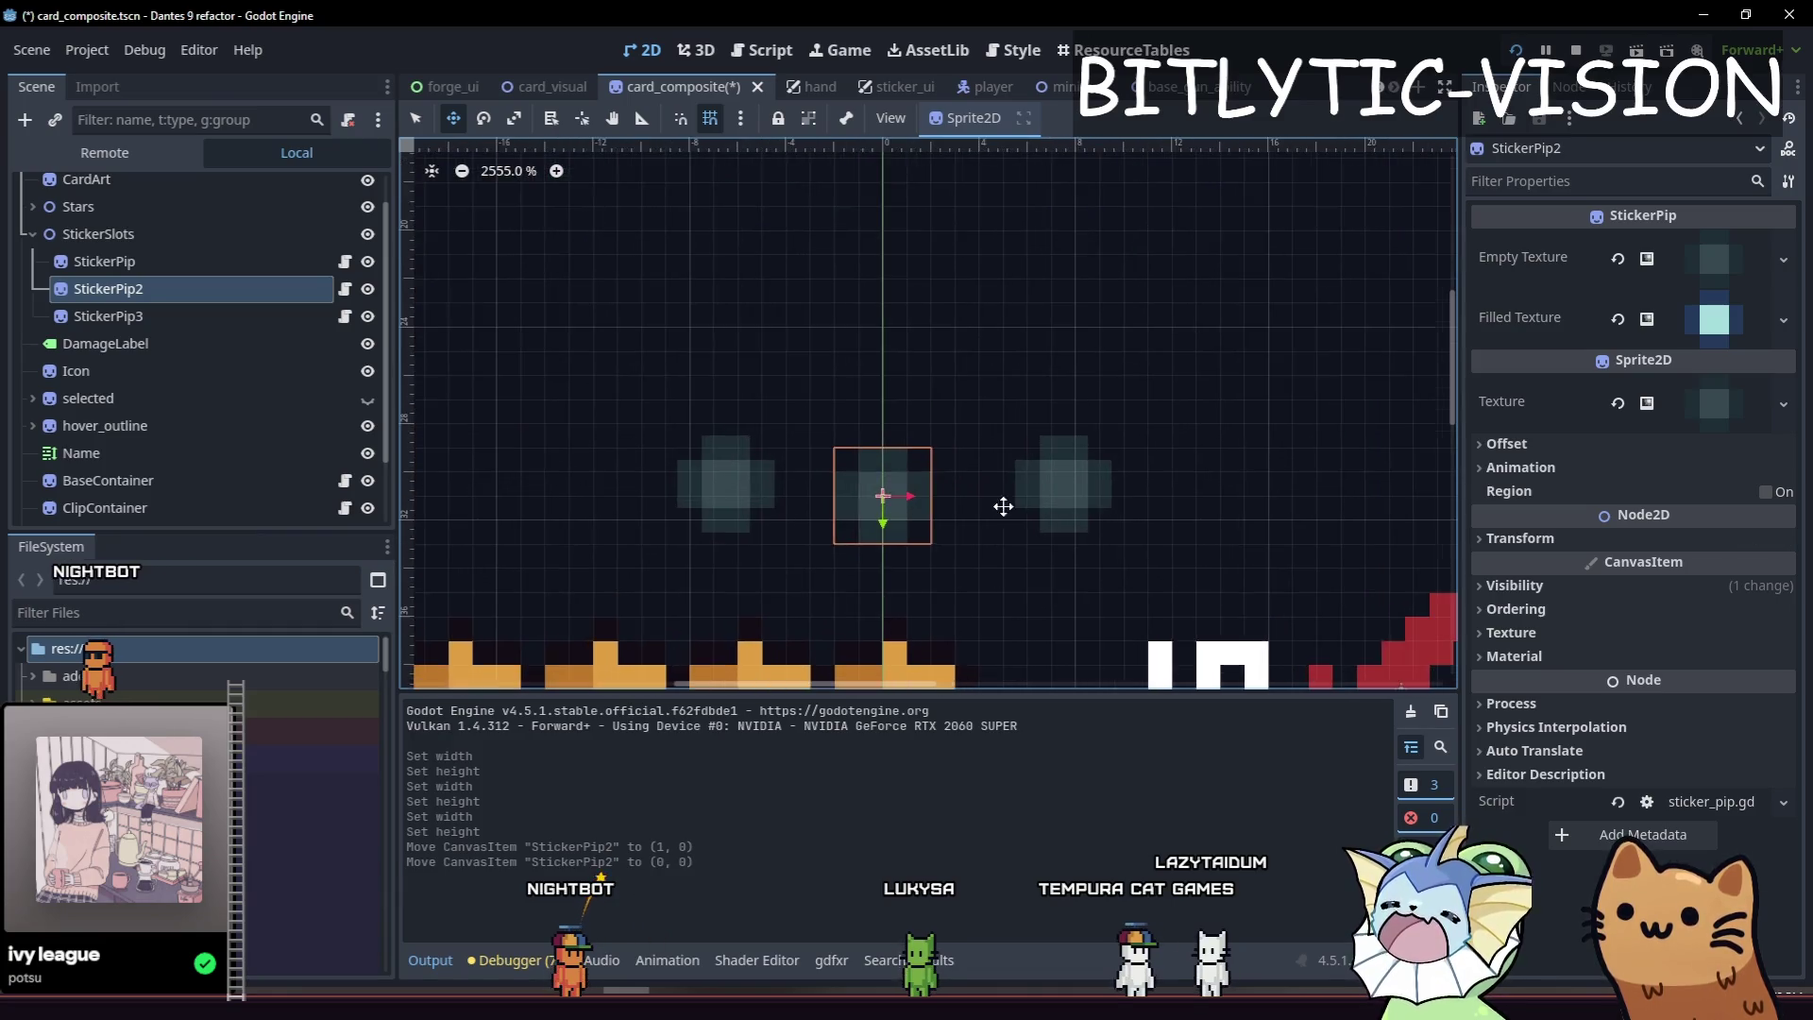
Move the first sticker pip to x -7 and the third to x 7, then save.
click(189, 269)
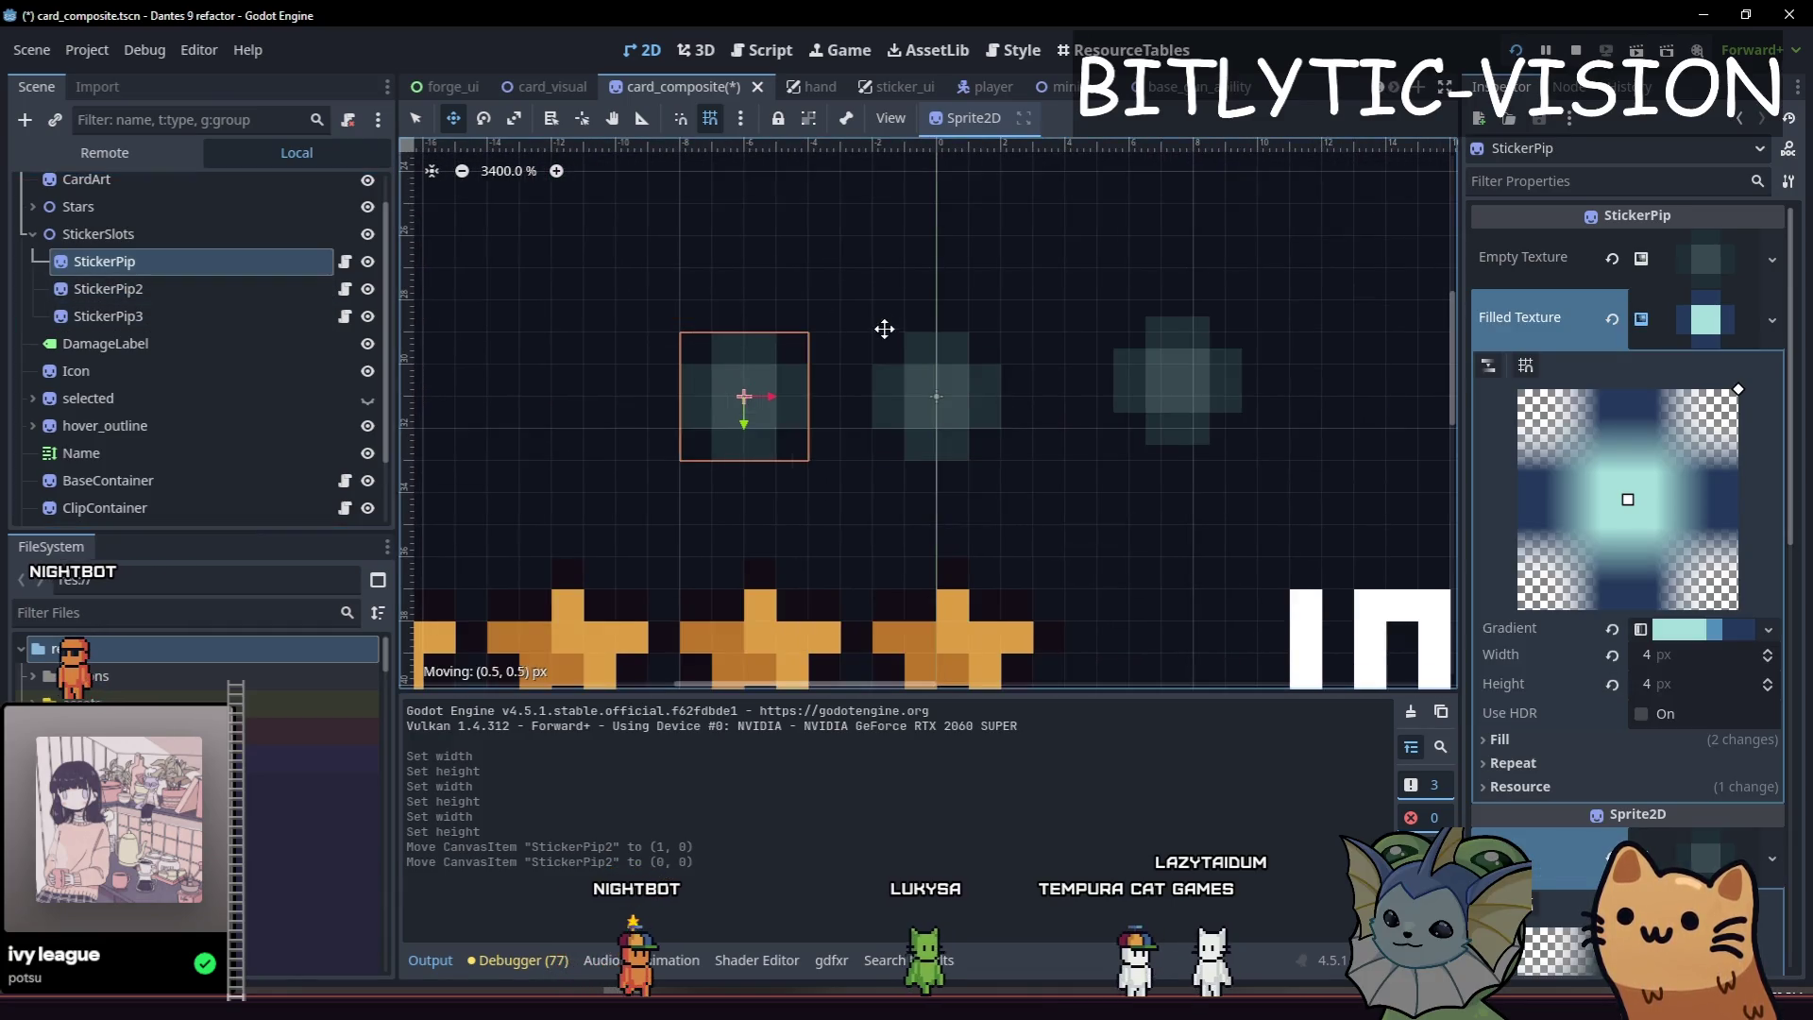
drag(882, 320, 860, 335)
drag(1175, 389, 1259, 408)
scroll(1180, 476, down, 10)
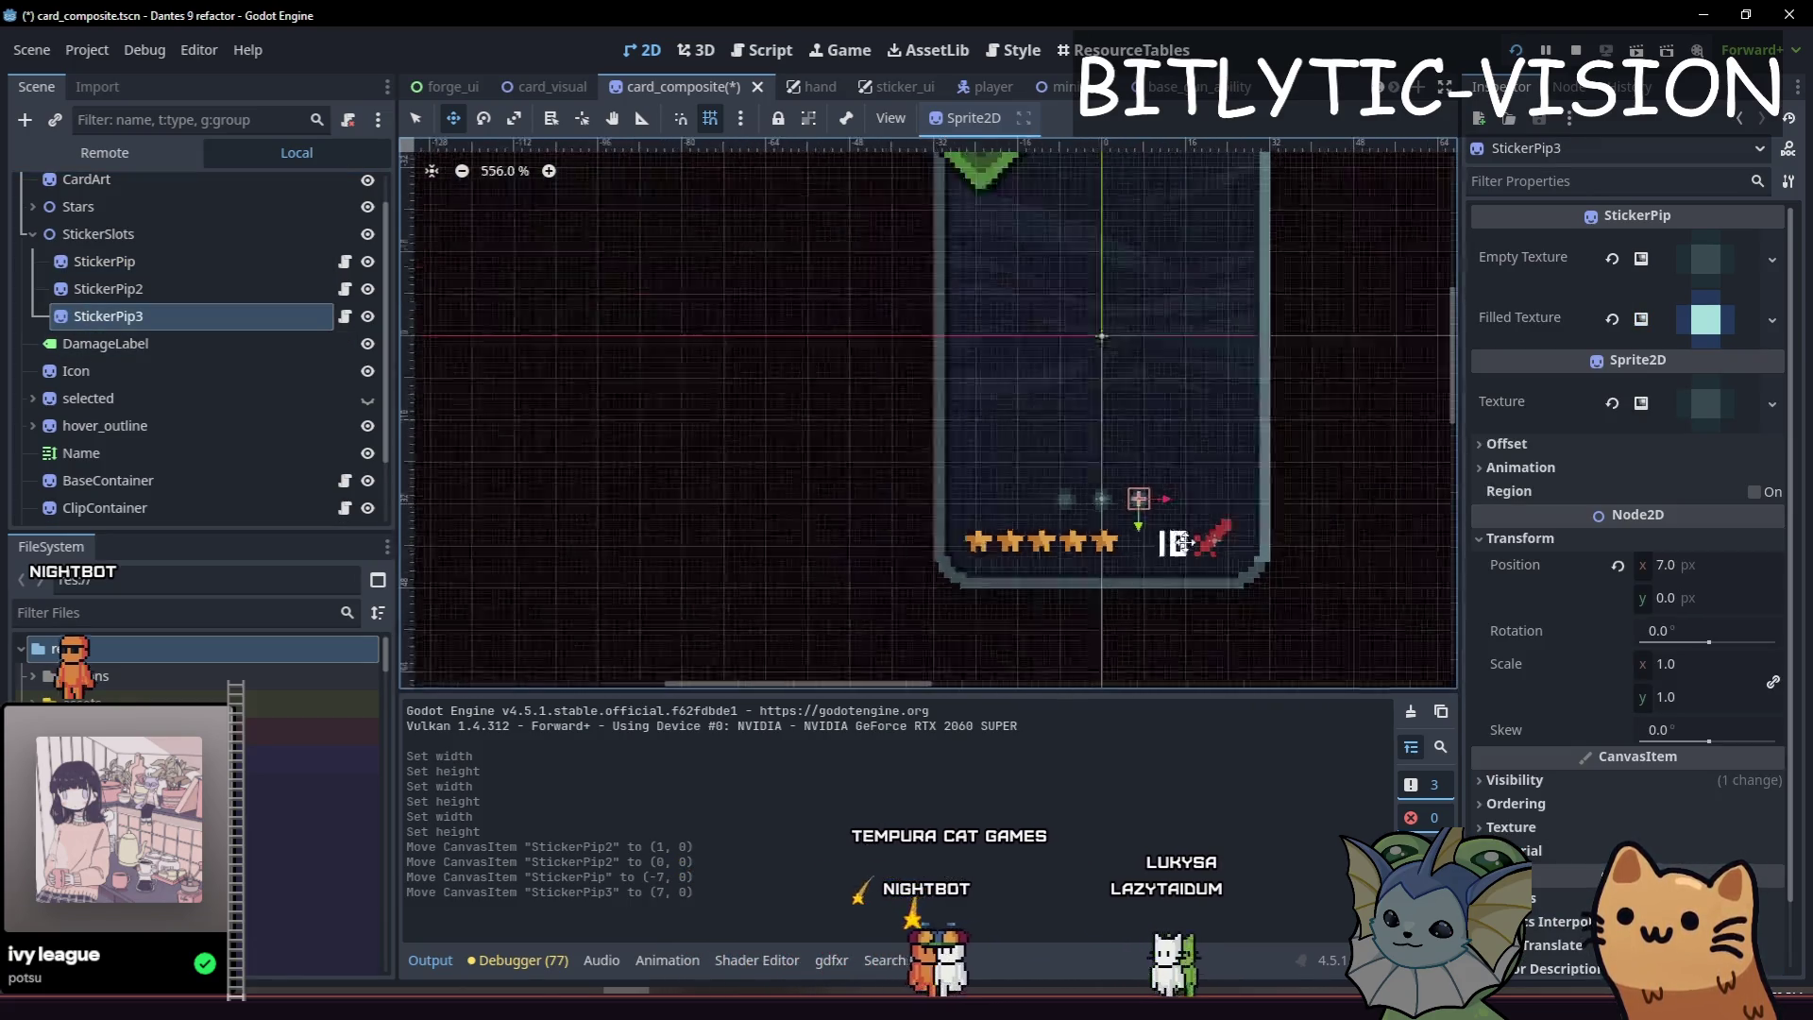
click(1235, 293)
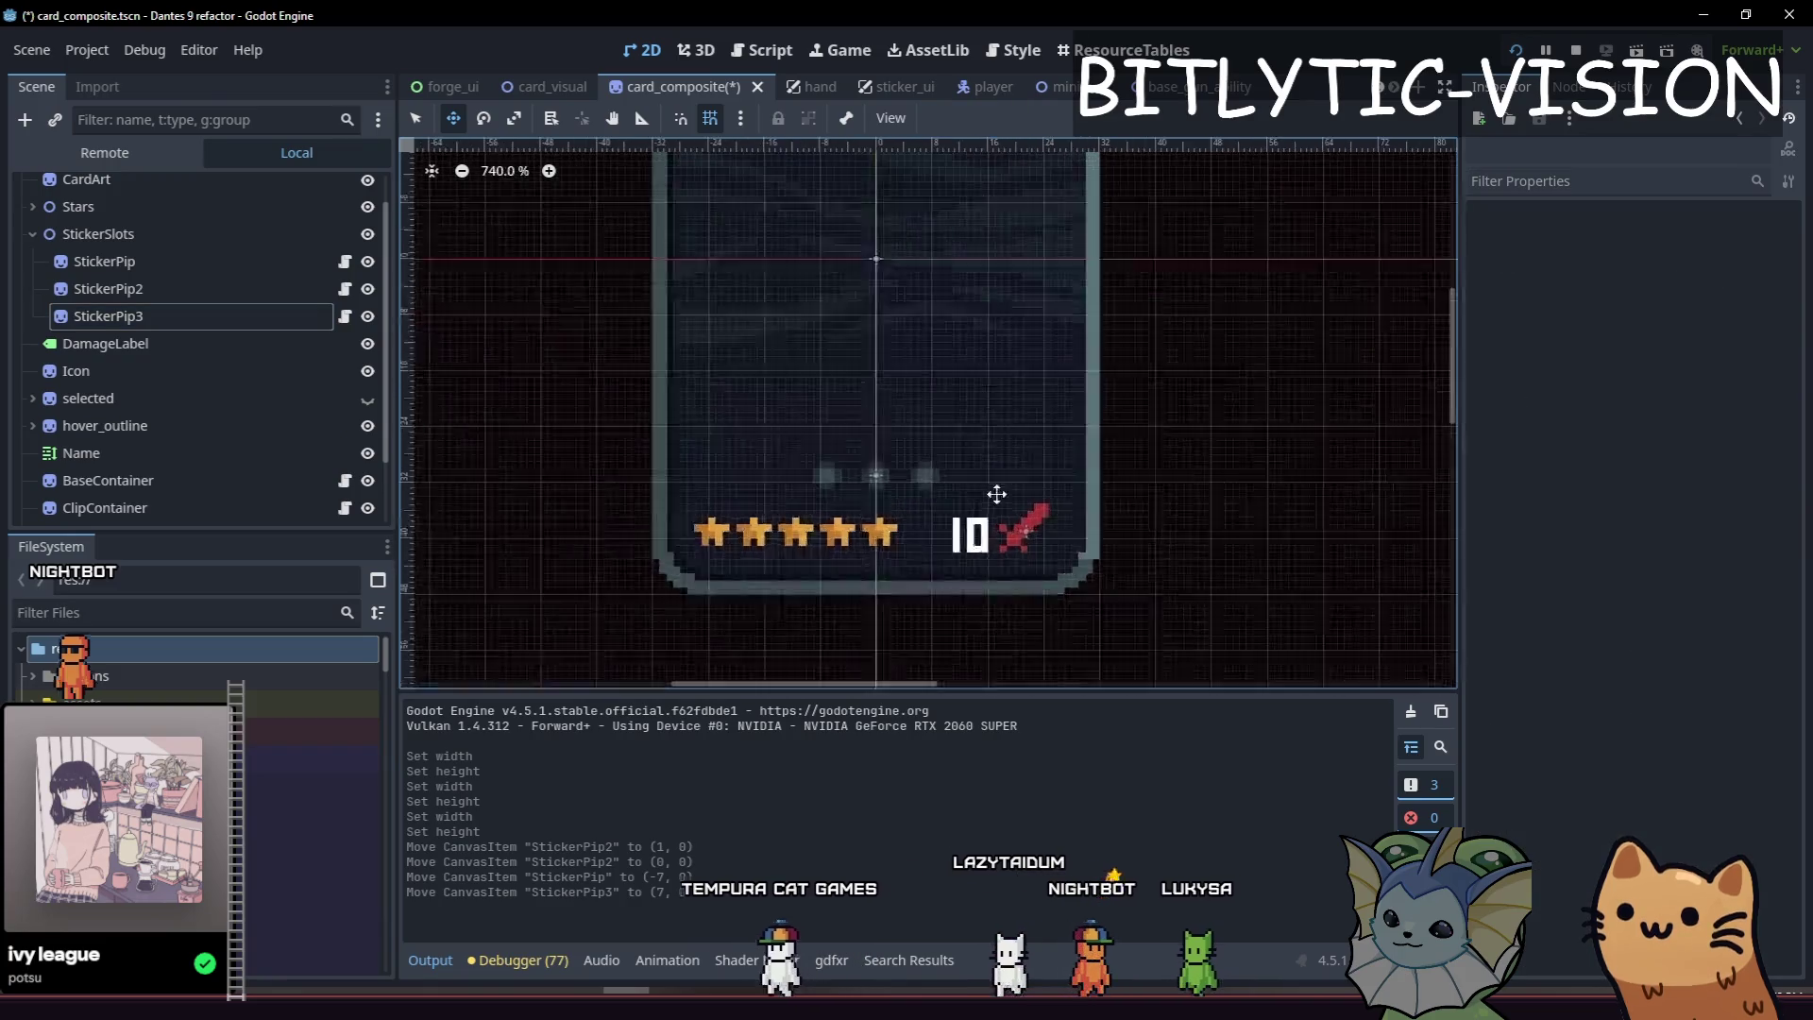
scroll(945, 481, up, 5)
key(ctrl+s)
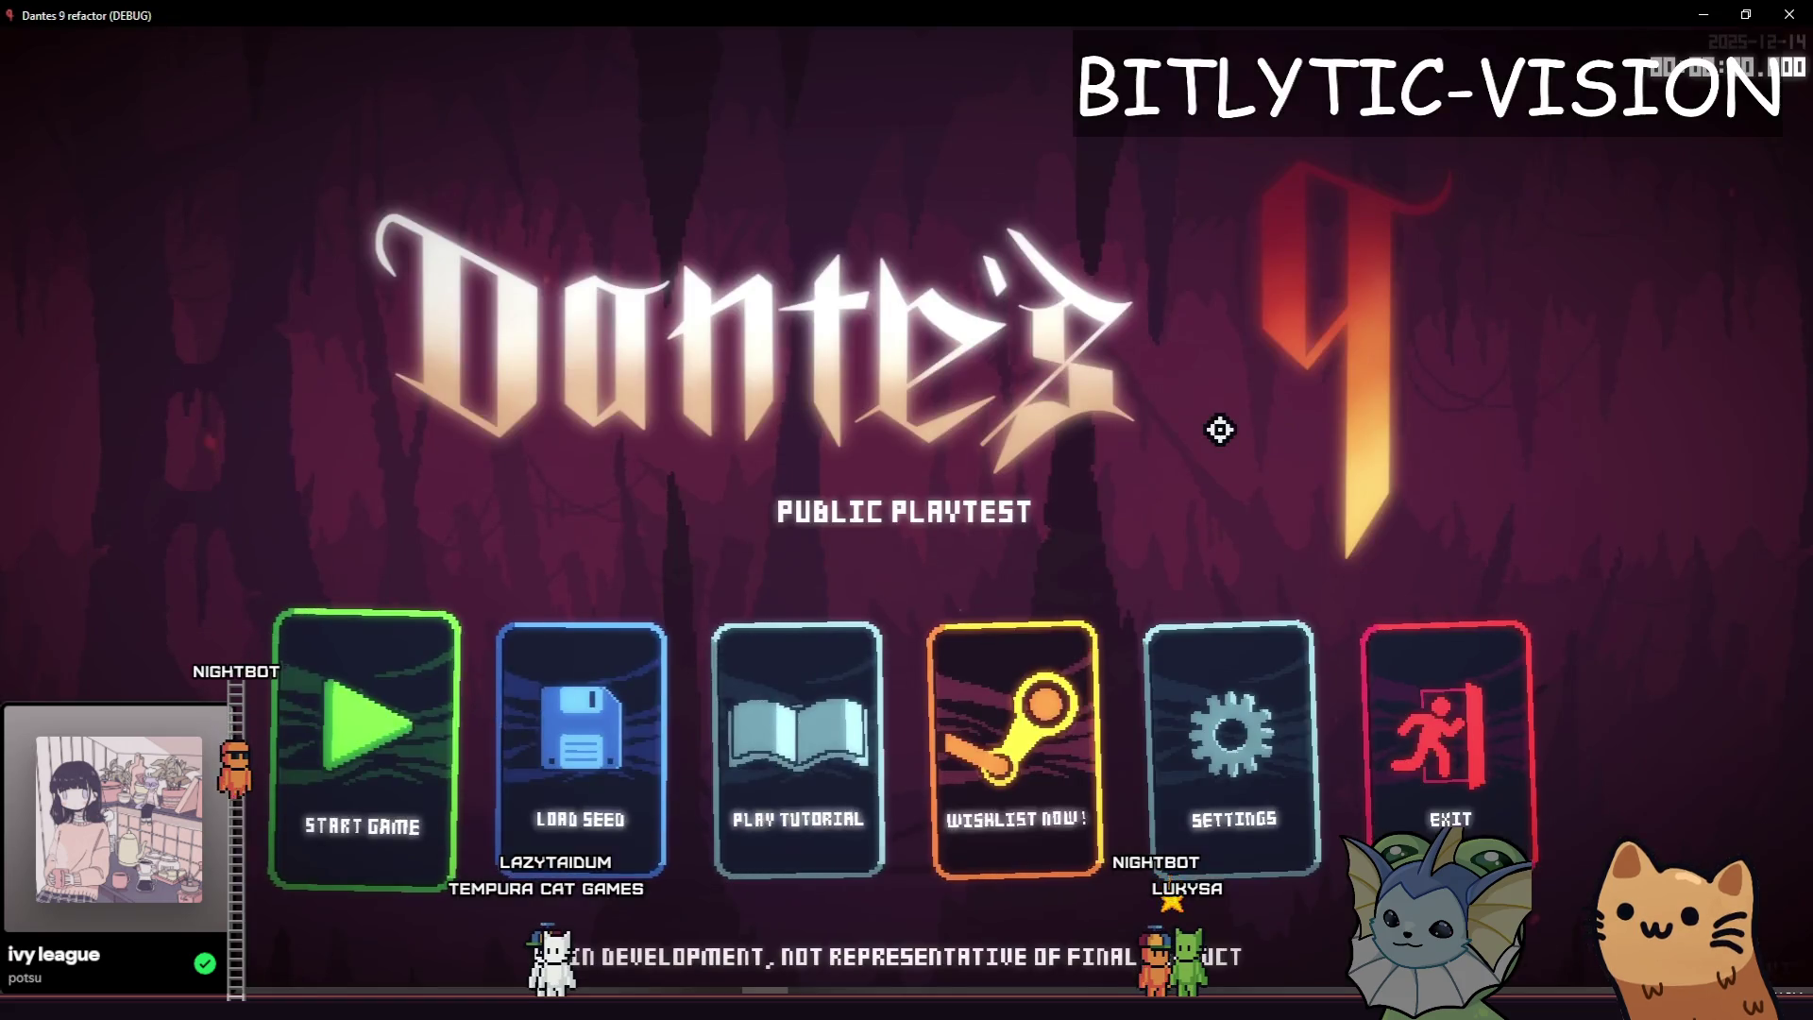
Start a run from the main menu, then open level.tscn via Quick Open.
key(Return)
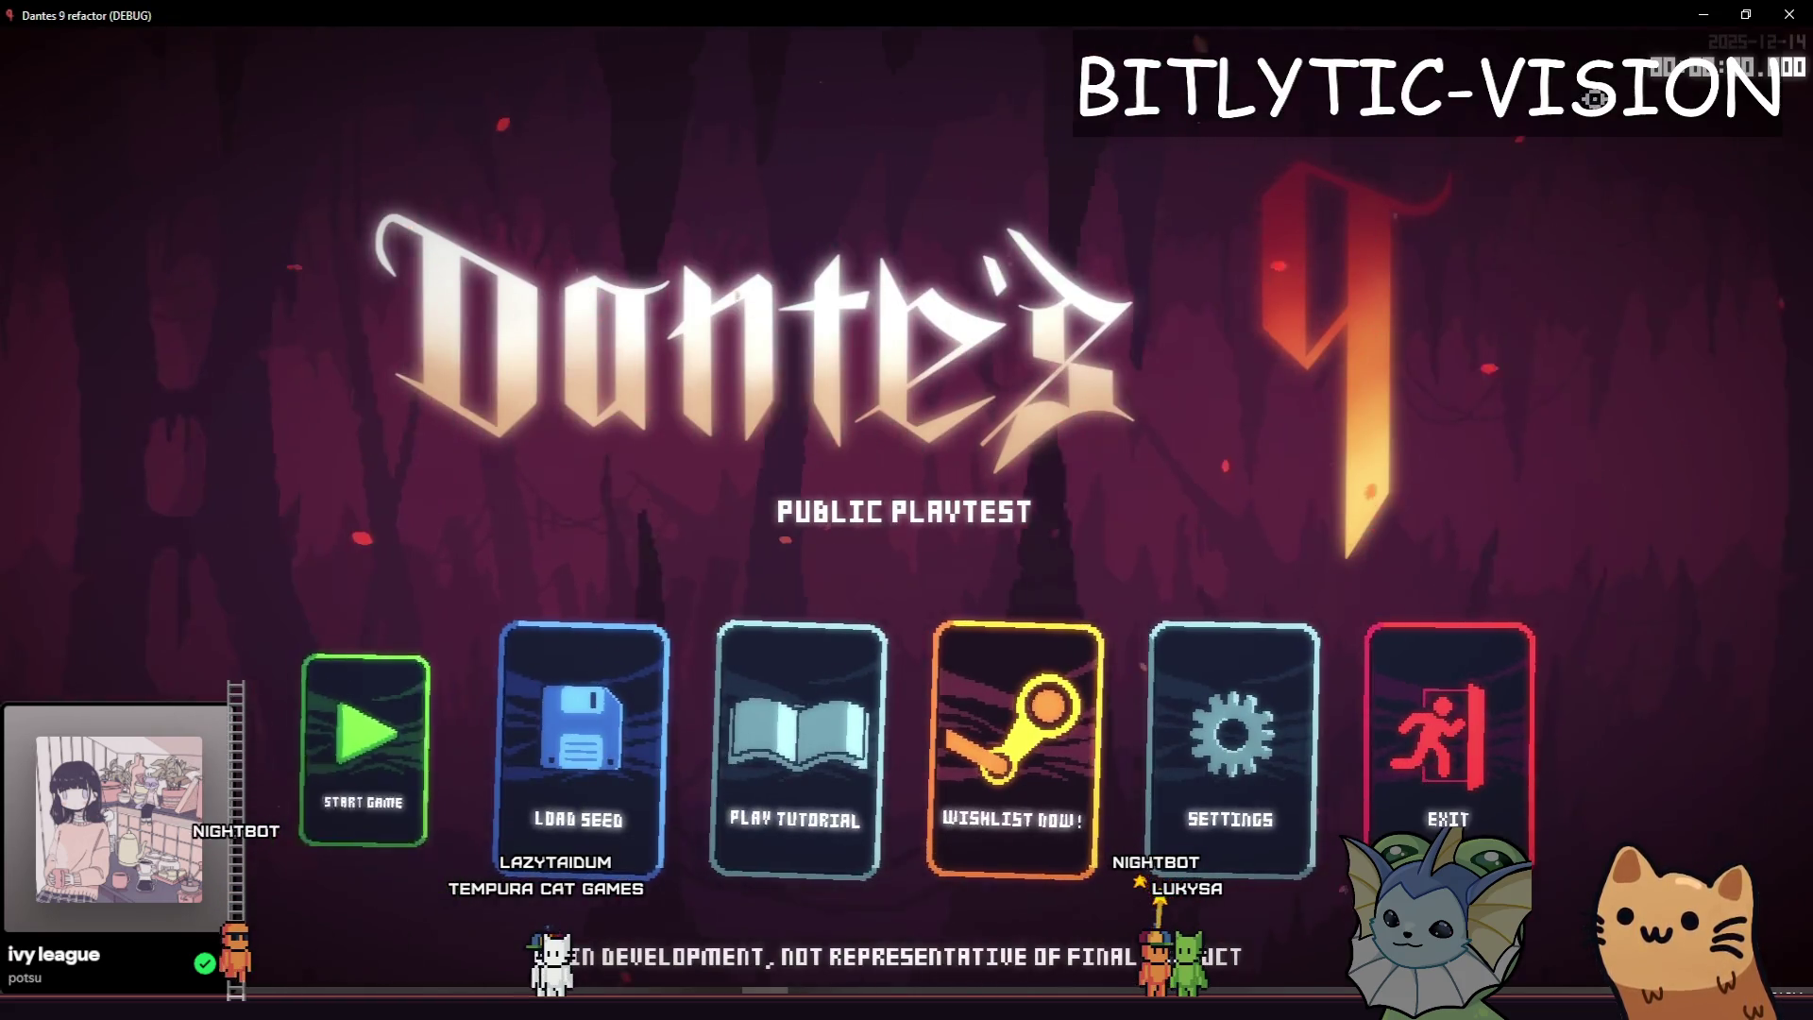
key(ctrl+shift+o)
text(level.tscn)
key(Return)
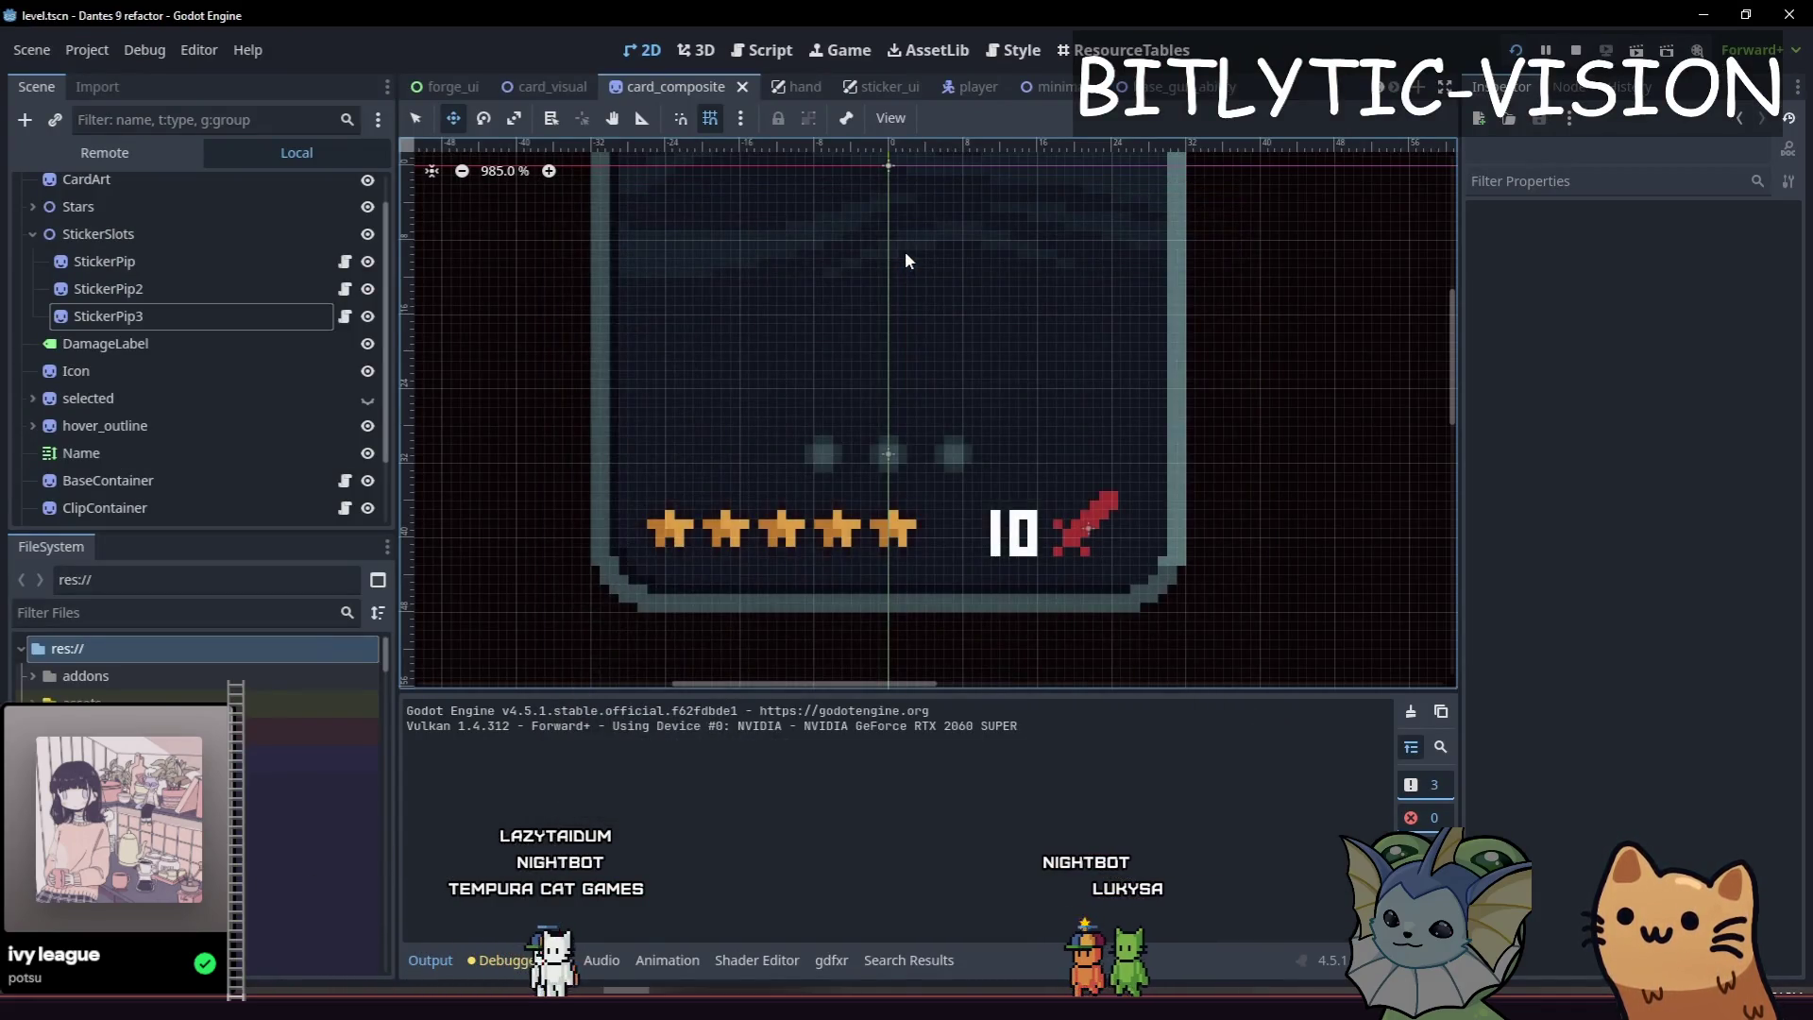
Set level.tscn as the main scene in the FileSystem and run the game.
right_click(1270, 90)
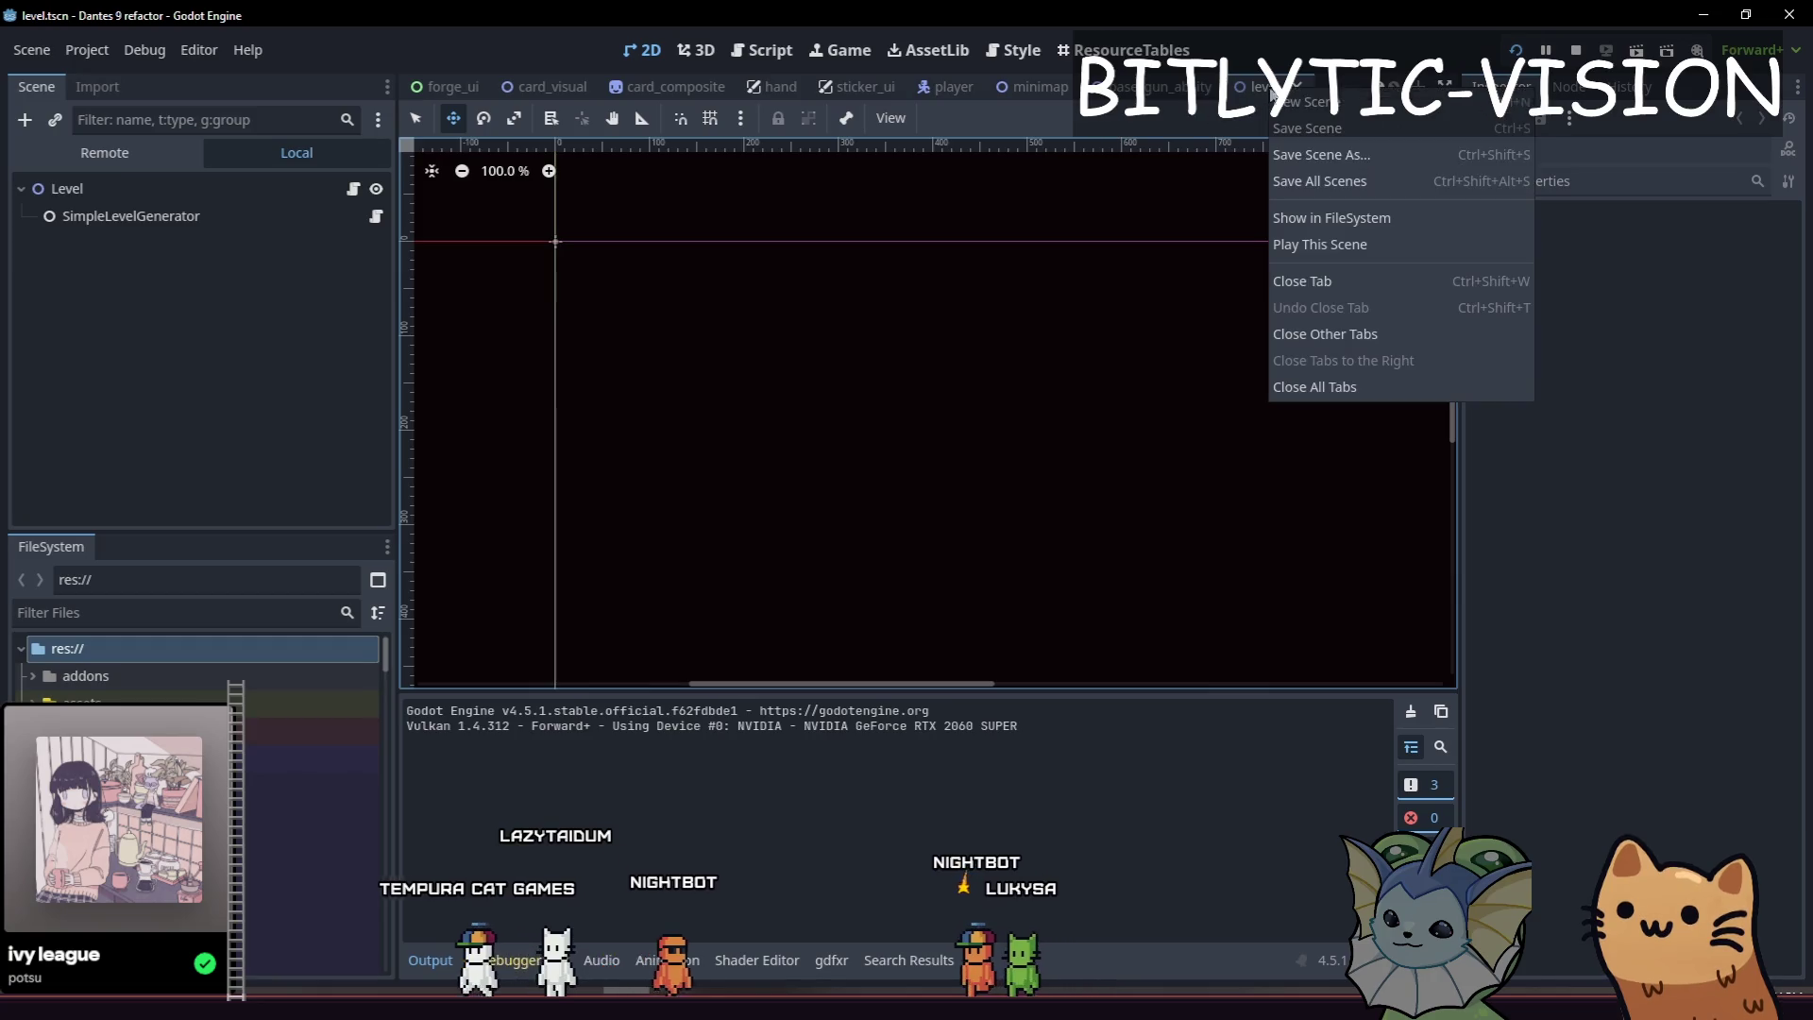
click(1326, 218)
right_click(147, 958)
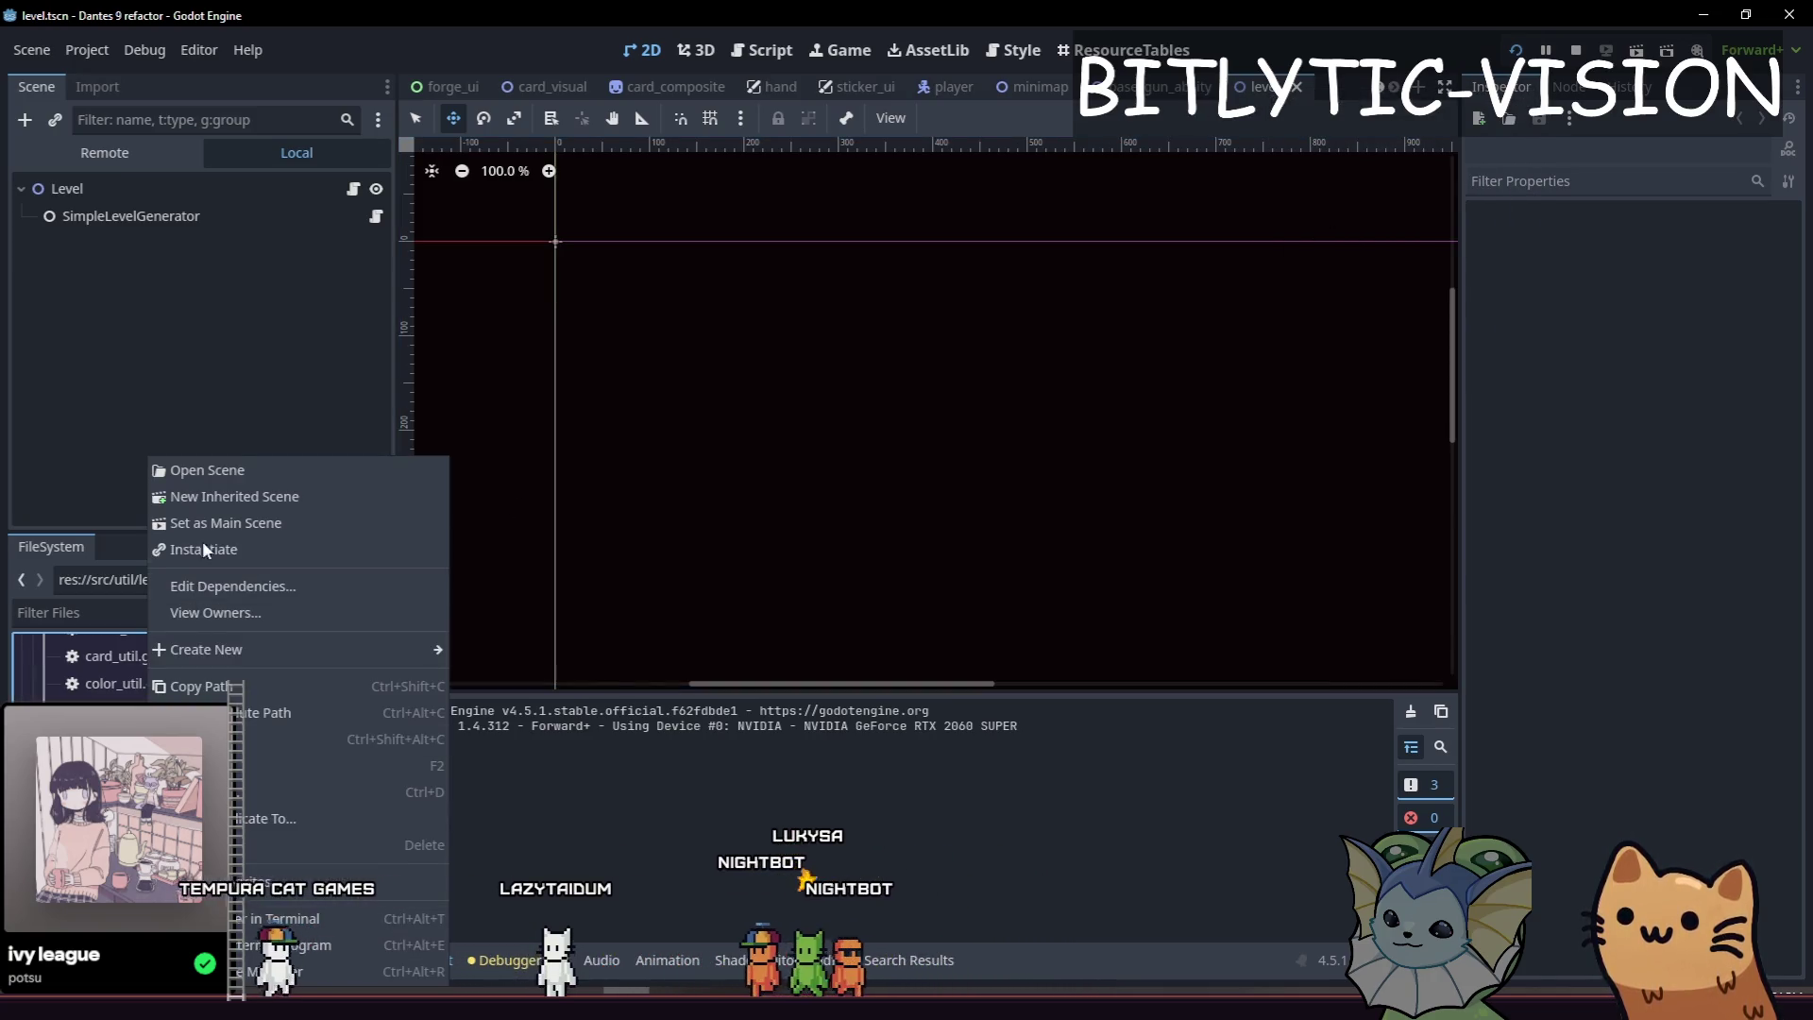
click(255, 524)
key(F5)
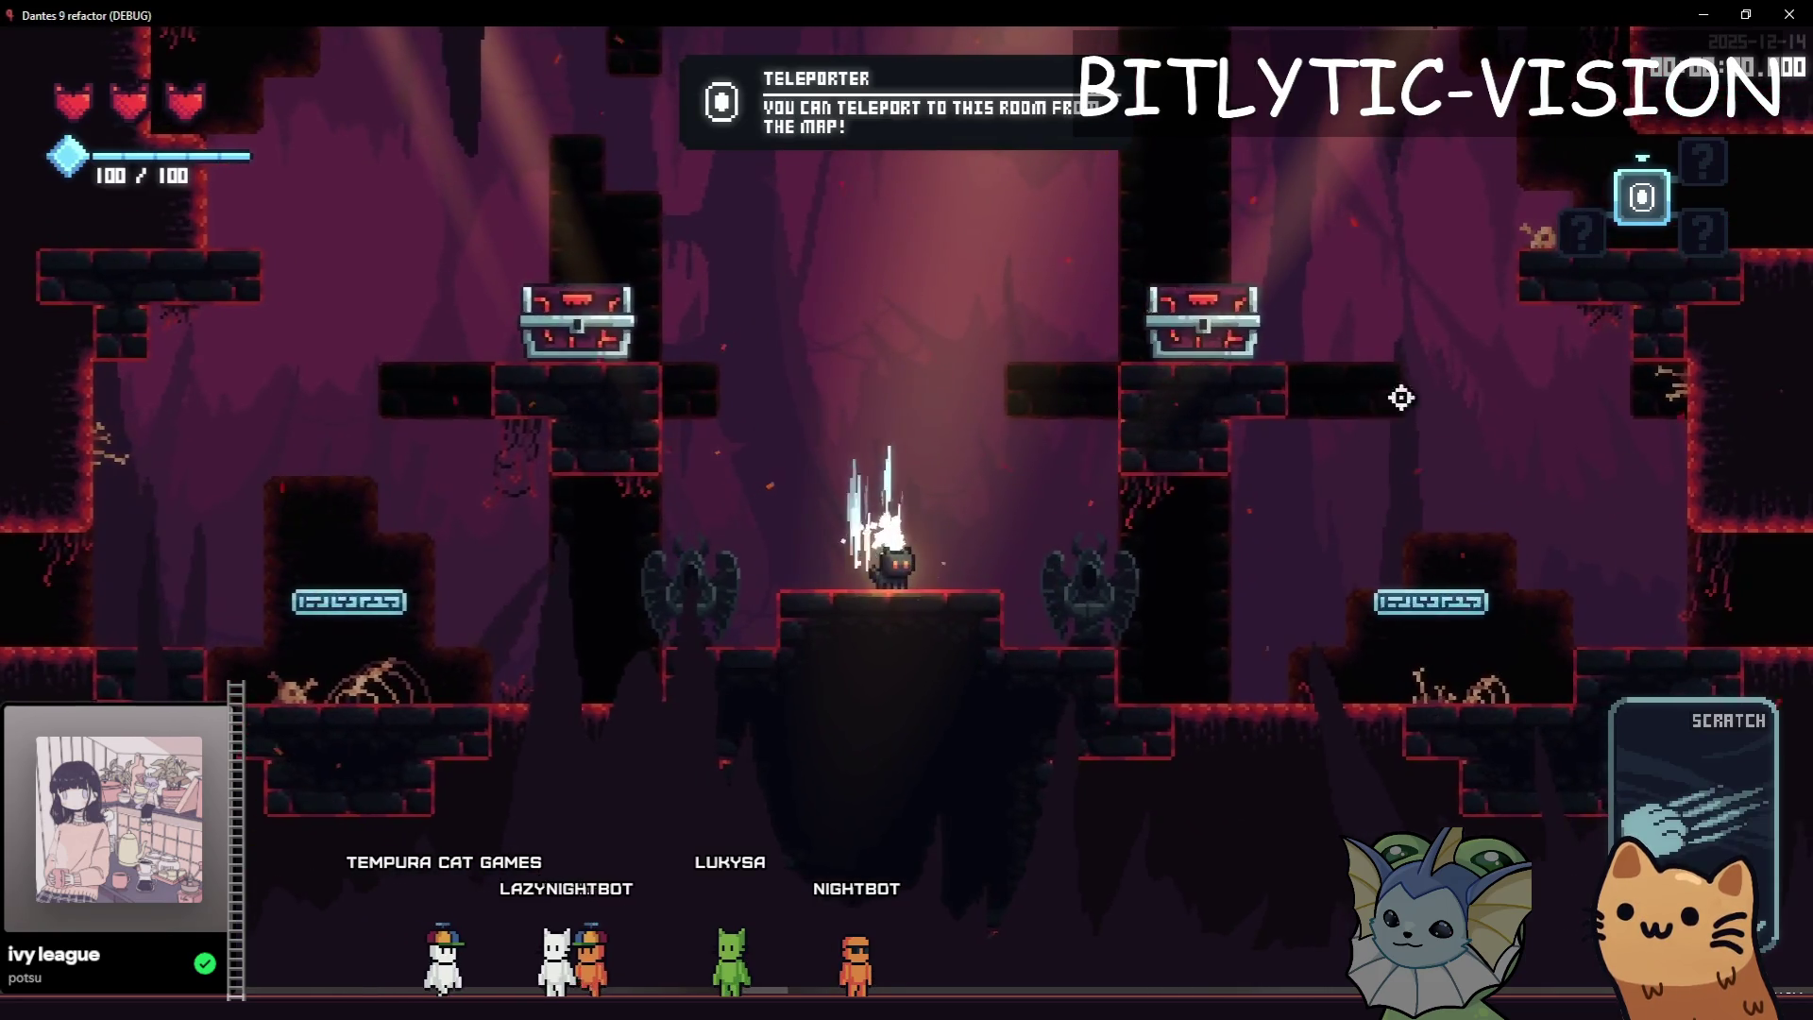
Add Knife and Kunai cards to the hand from the debug menu.
key(F1)
click(229, 244)
click(1416, 467)
click(1428, 512)
scroll(283, 425, down, 5)
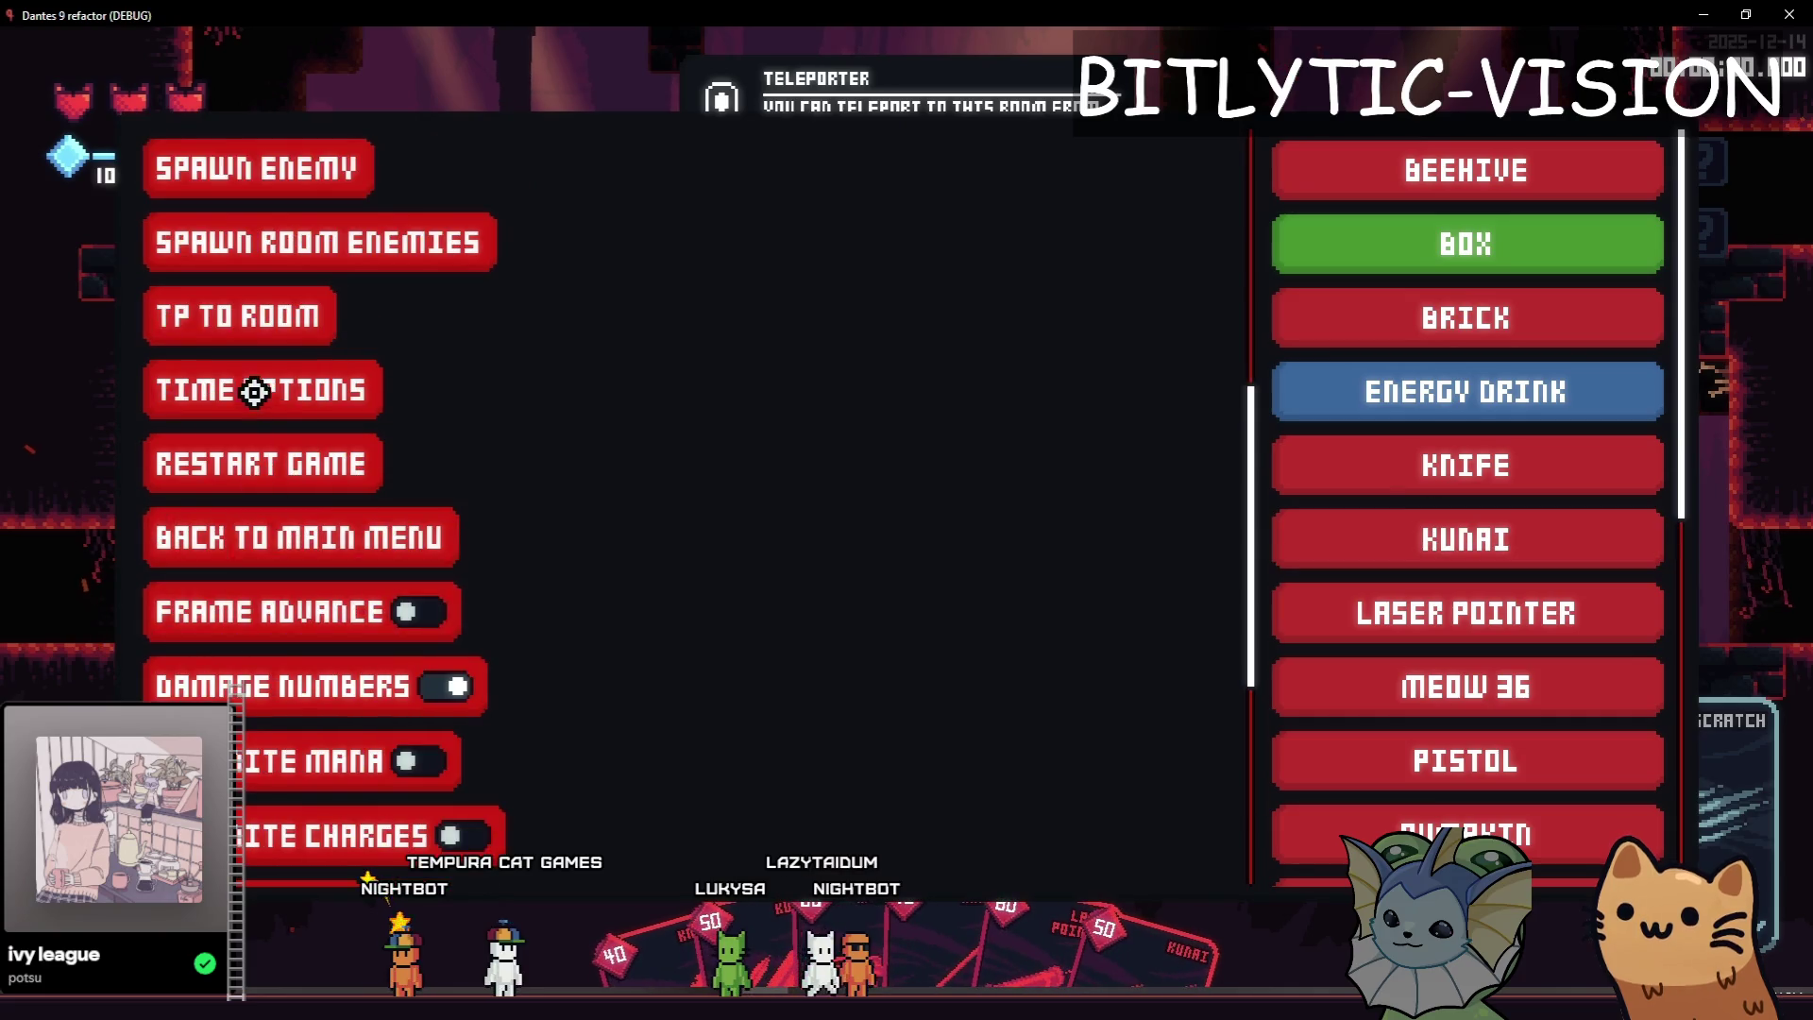
Teleport to the shop room, walk to the anvil, and open then close the Forge.
click(238, 315)
scroll(1363, 696, down, 1)
click(1357, 769)
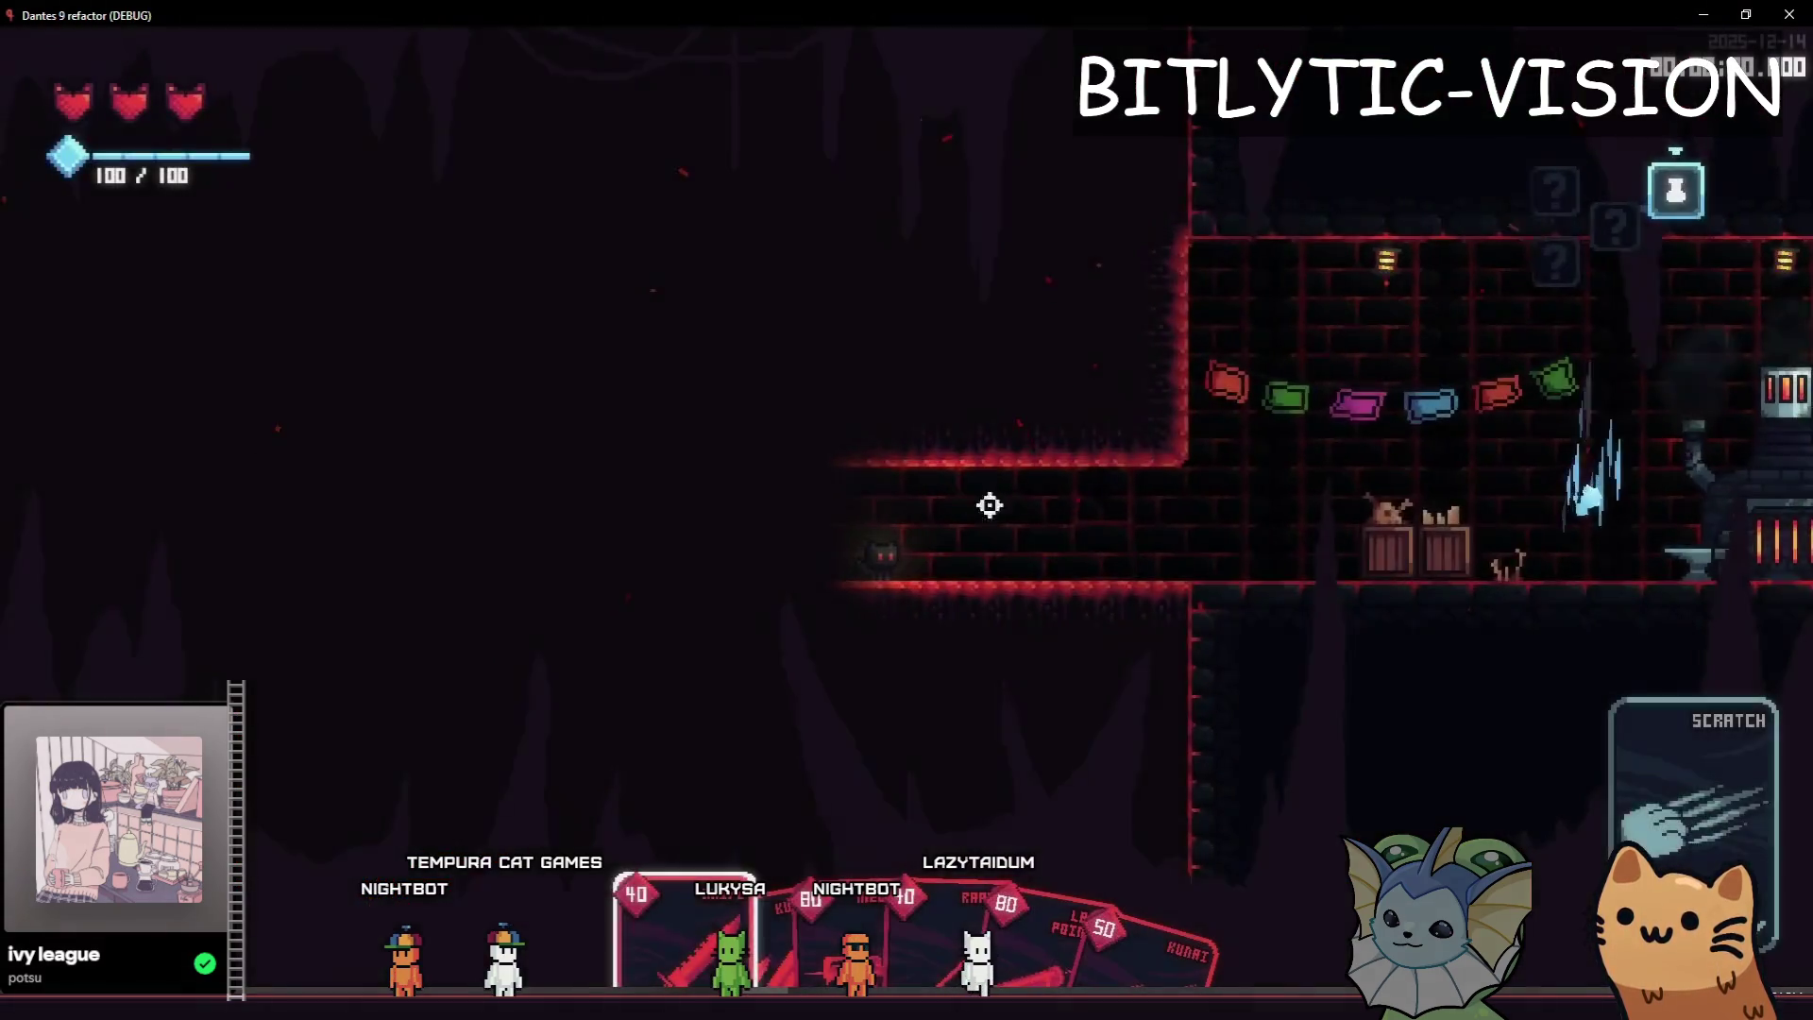
key(d)
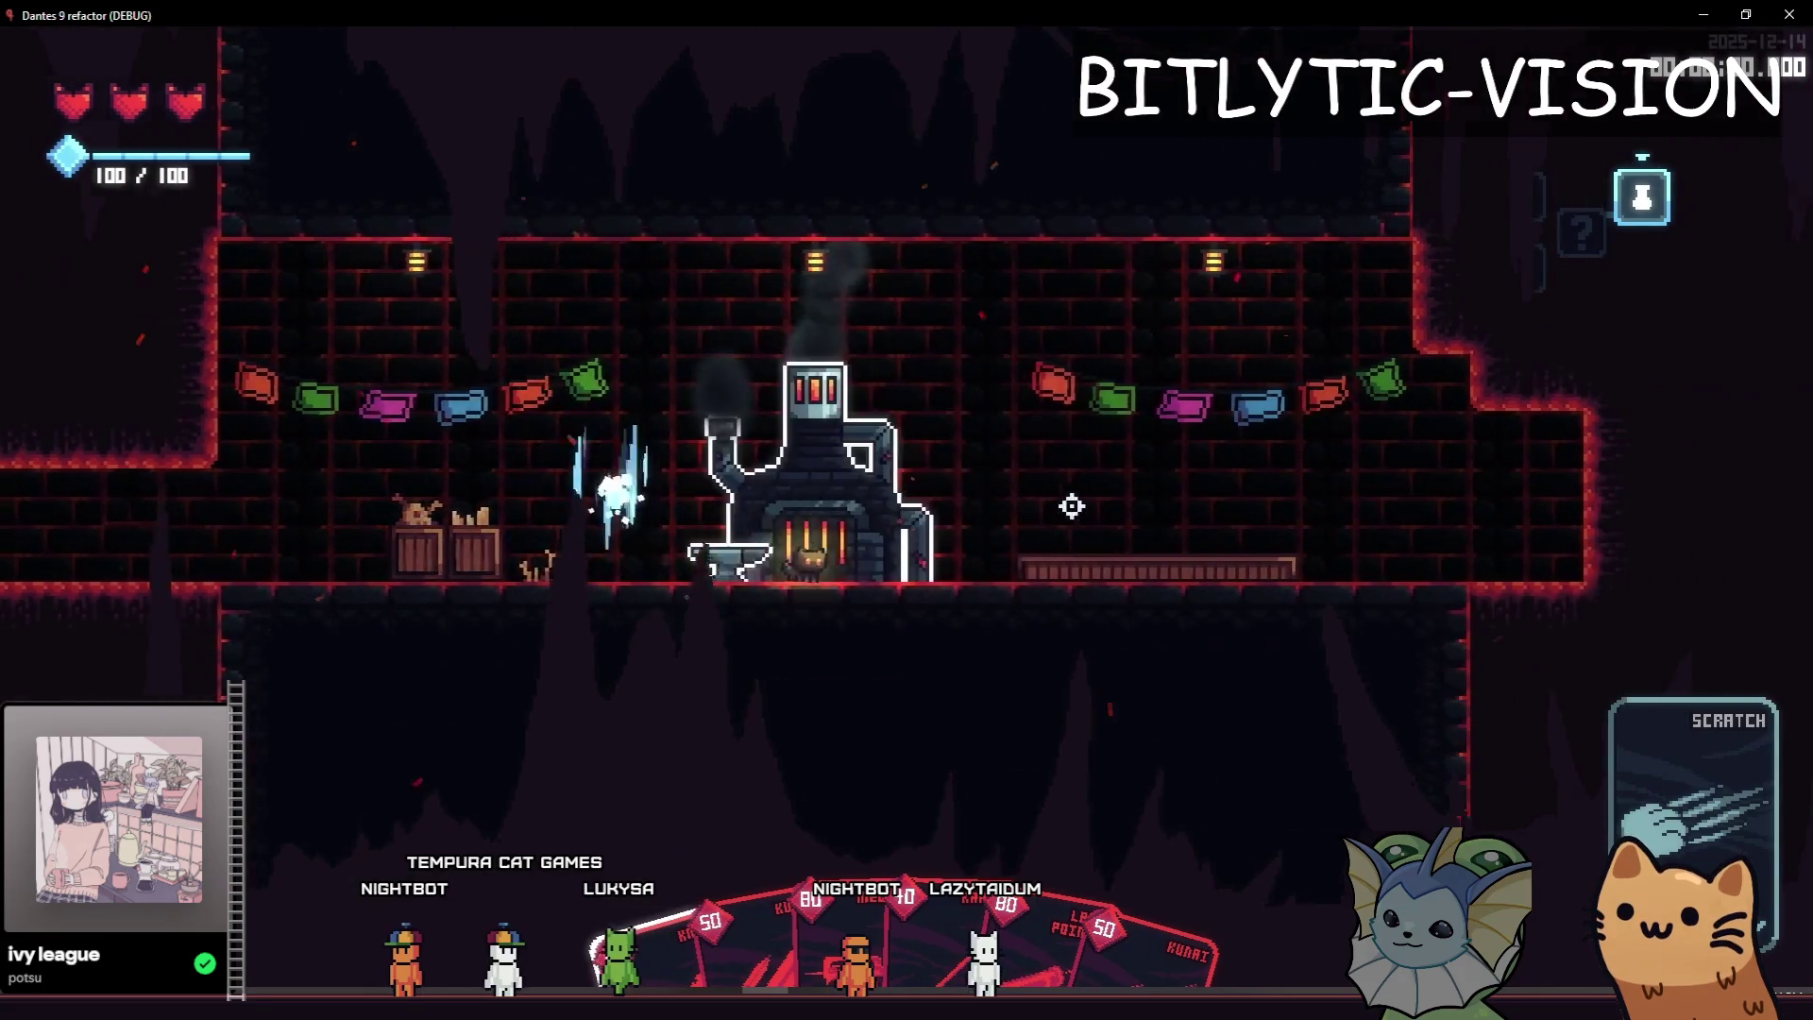
key(e)
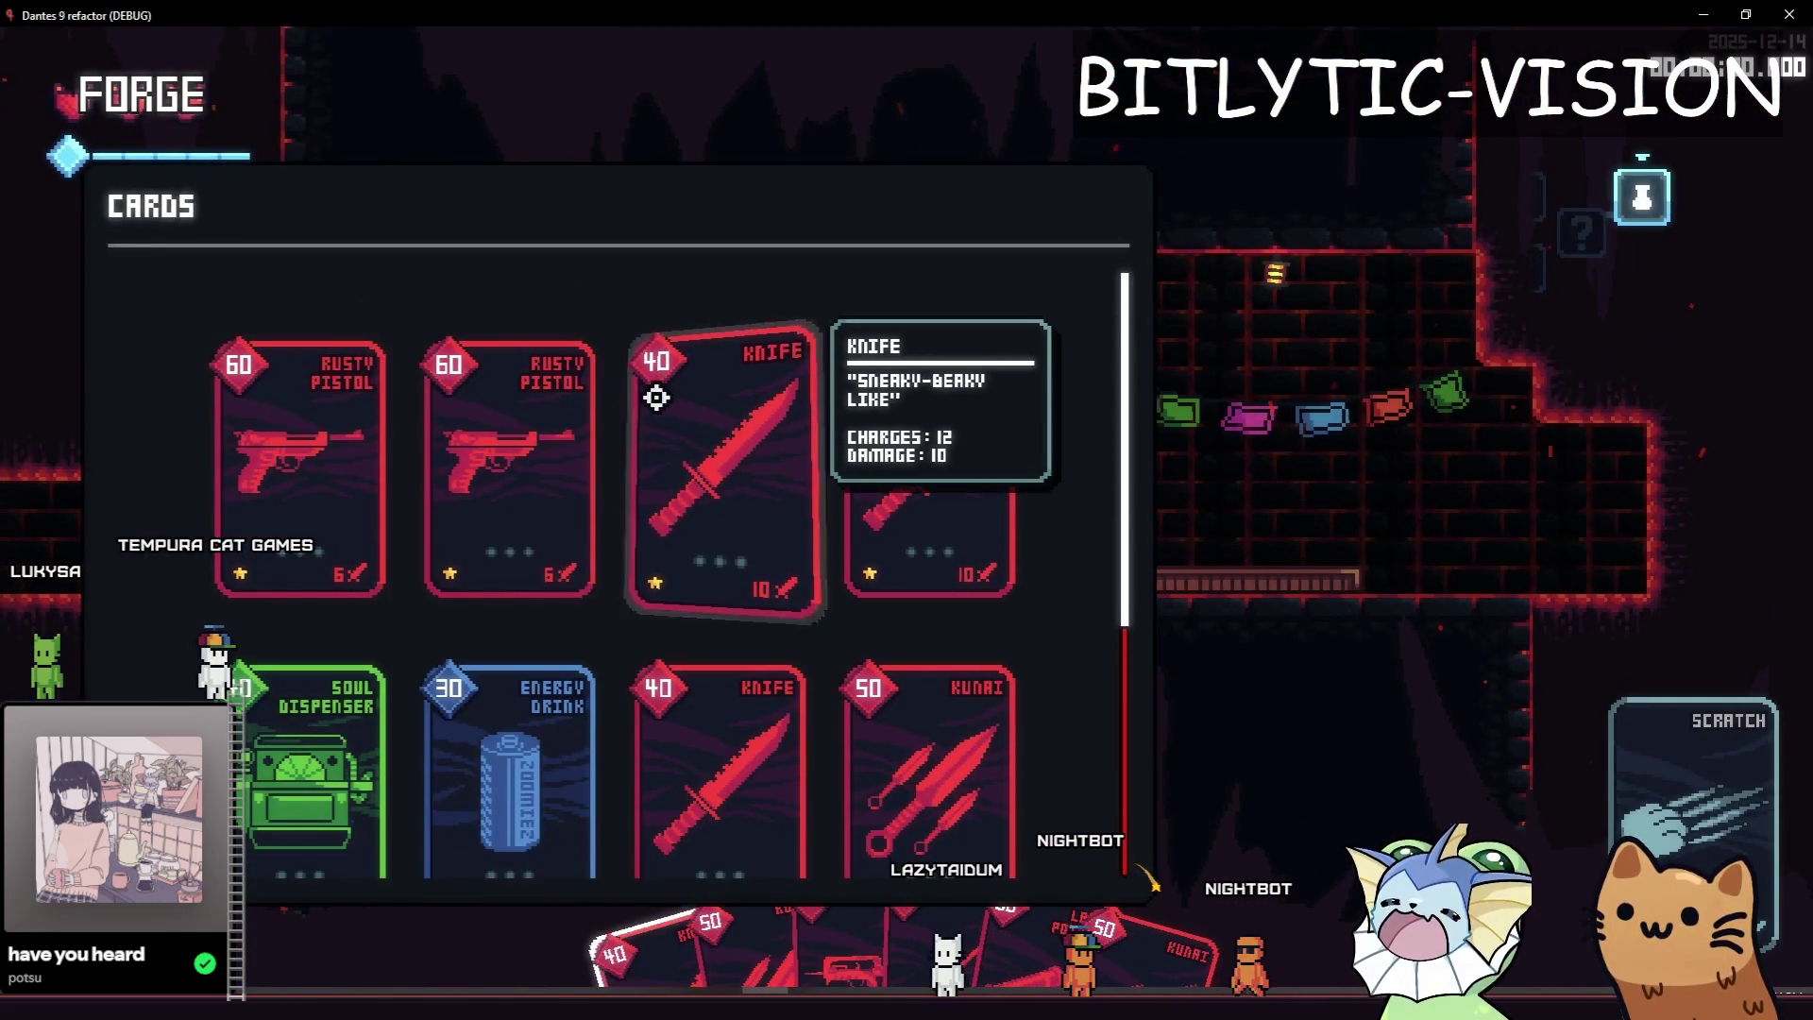
key(Escape)
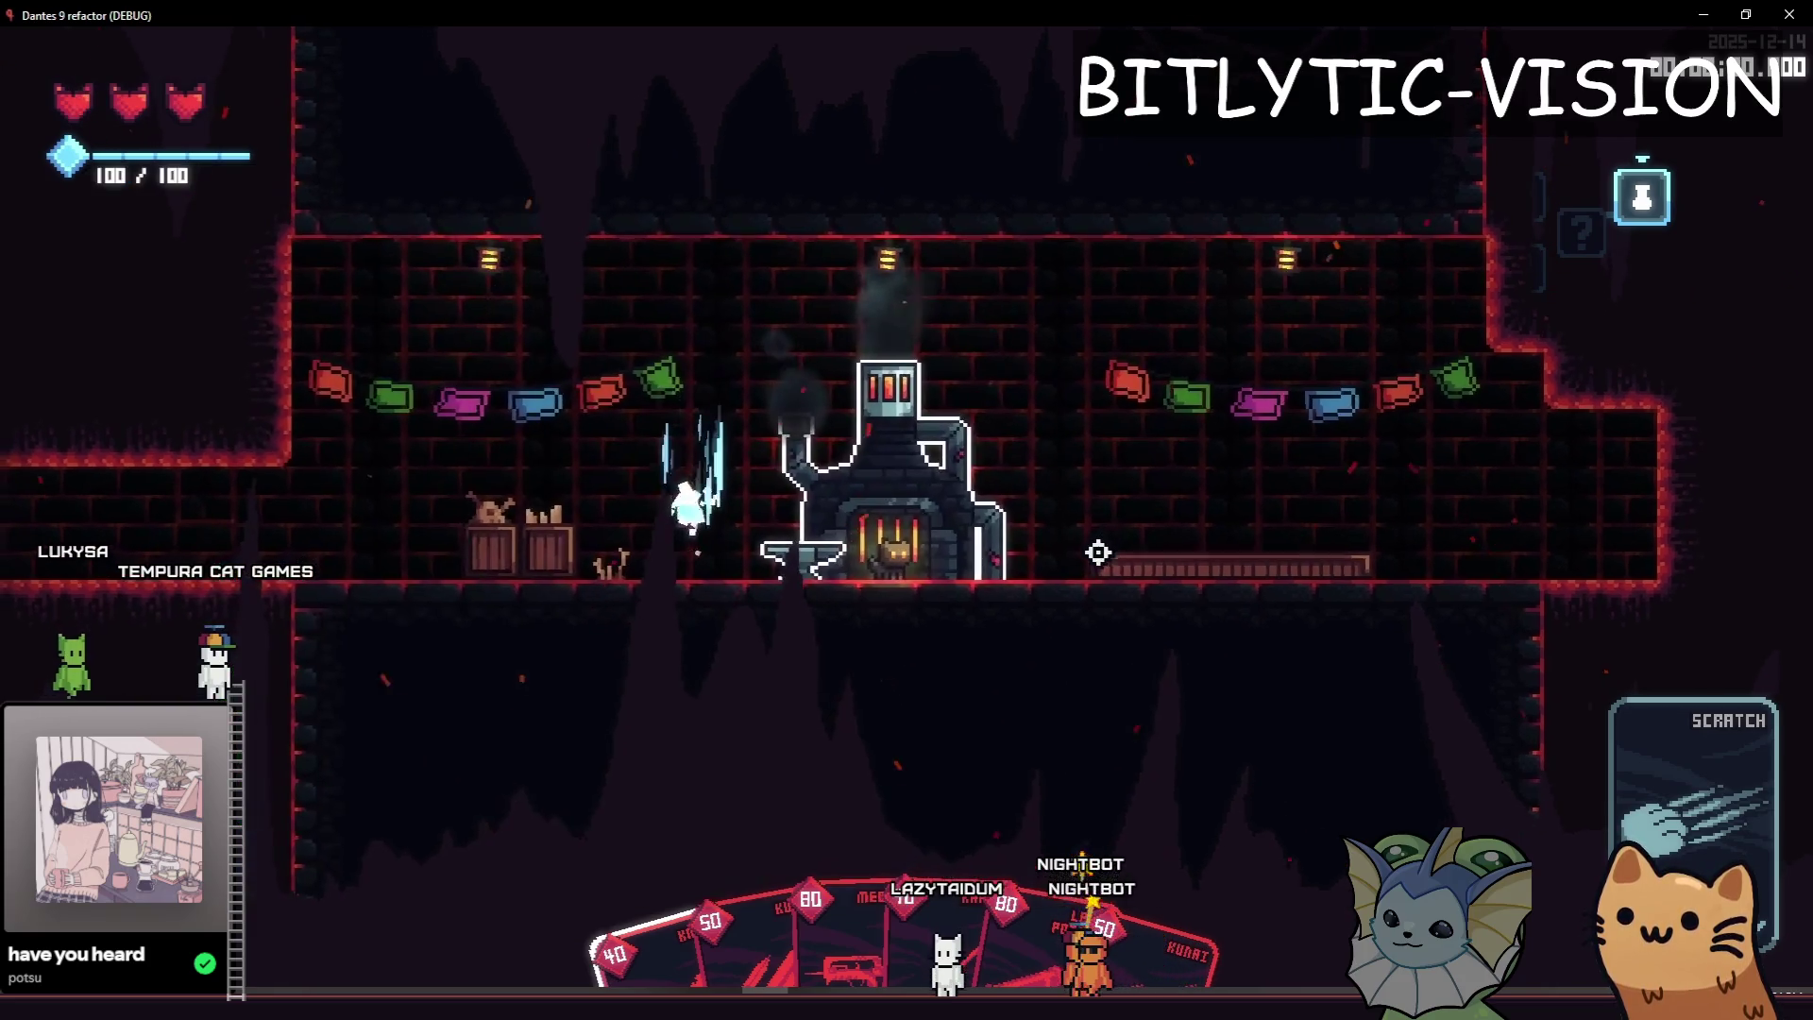
Add a sticker pack and place the Energy Drink sticker on the Knife card.
key(F1)
scroll(293, 489, up, 5)
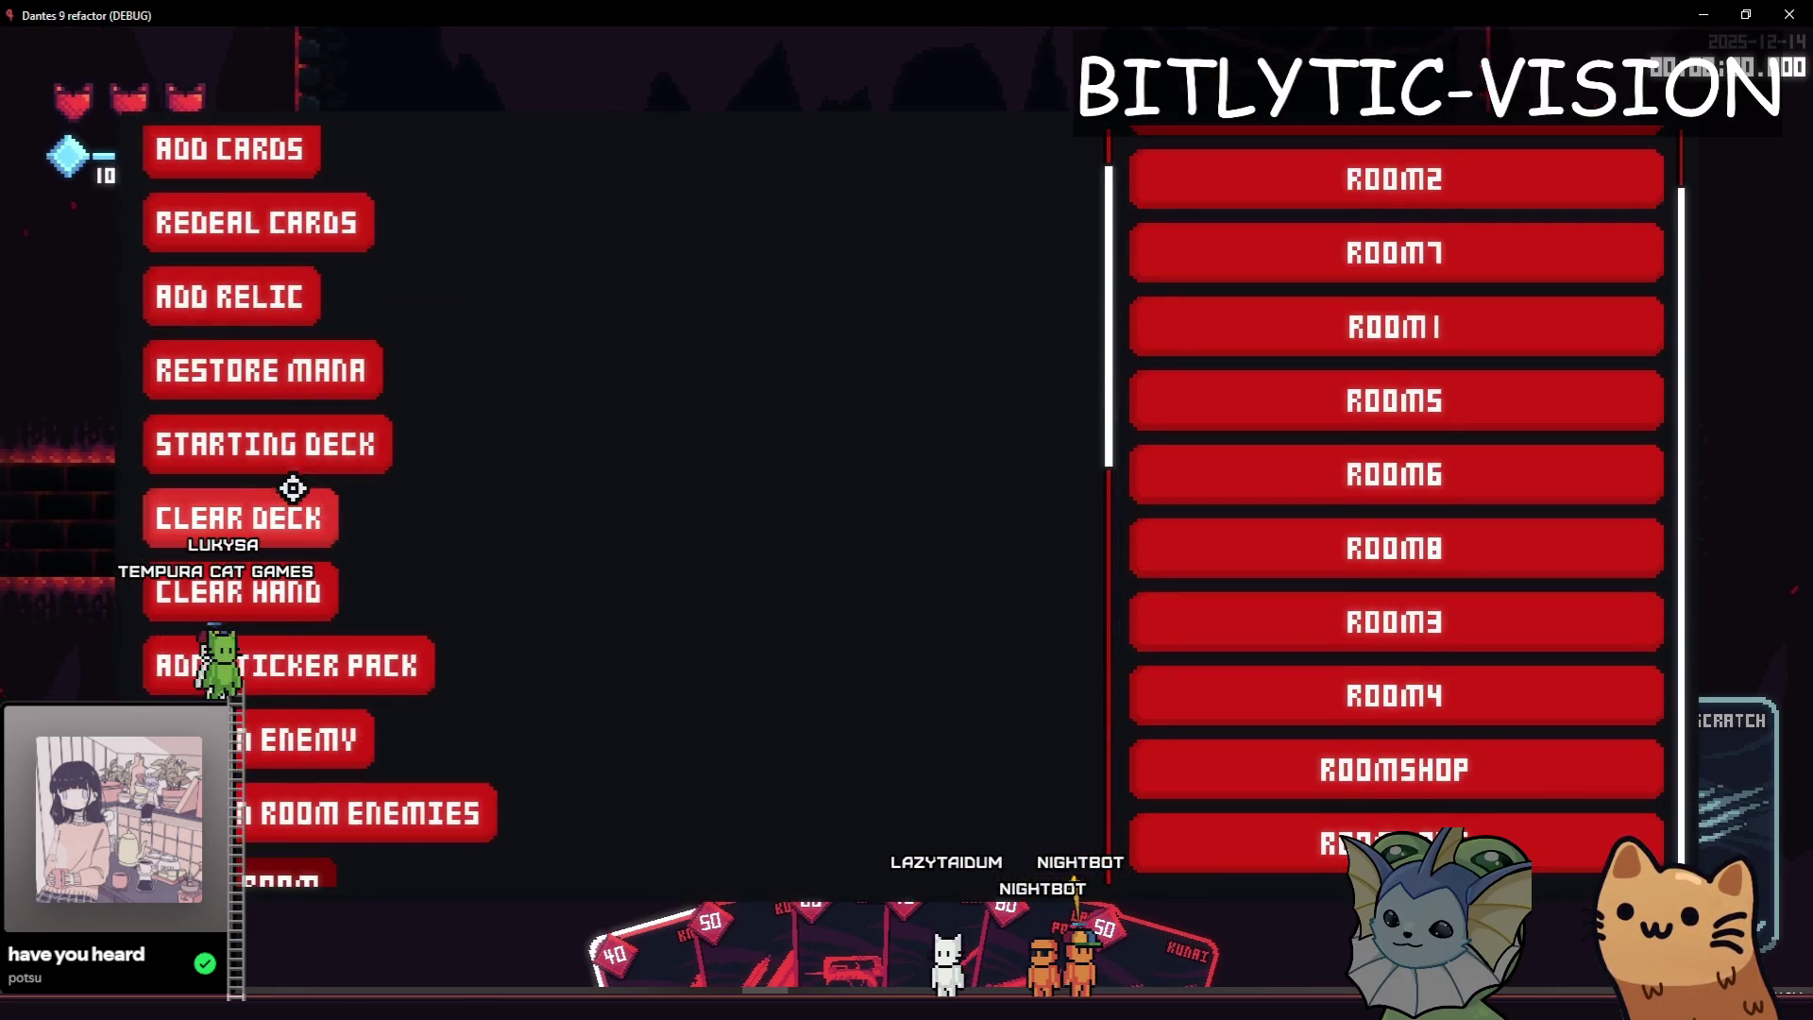
click(357, 665)
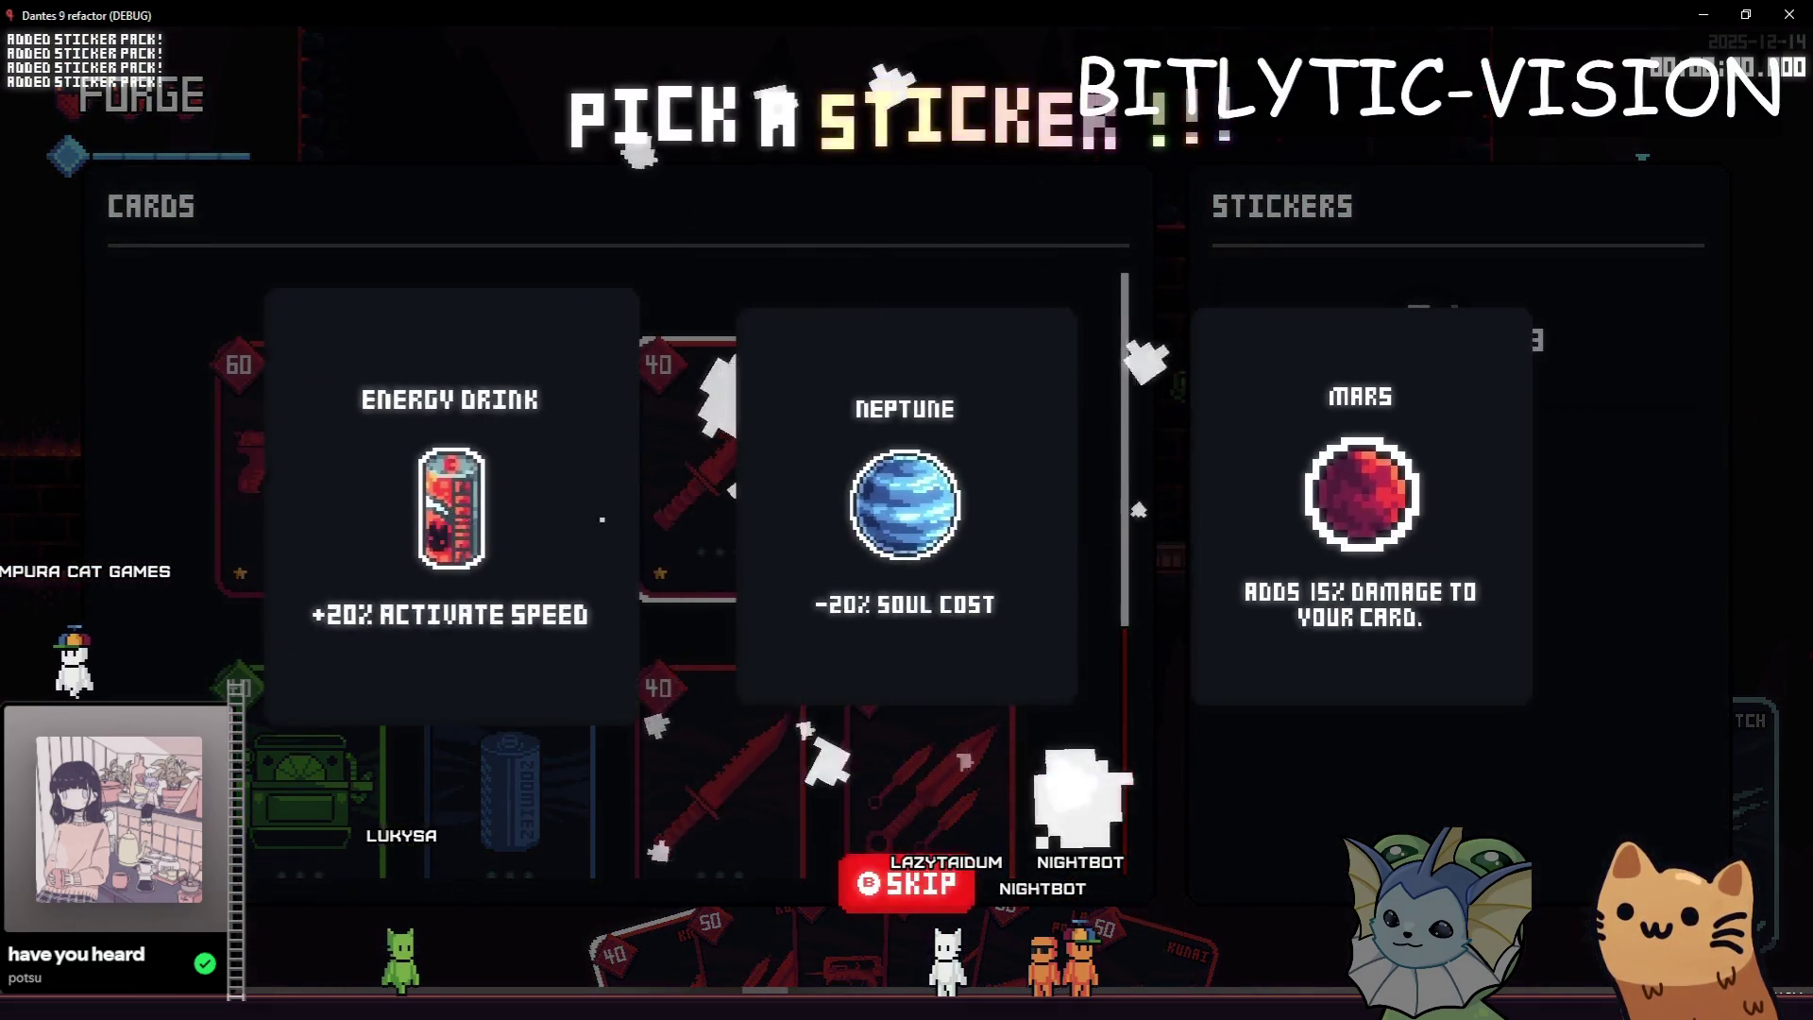
click(469, 518)
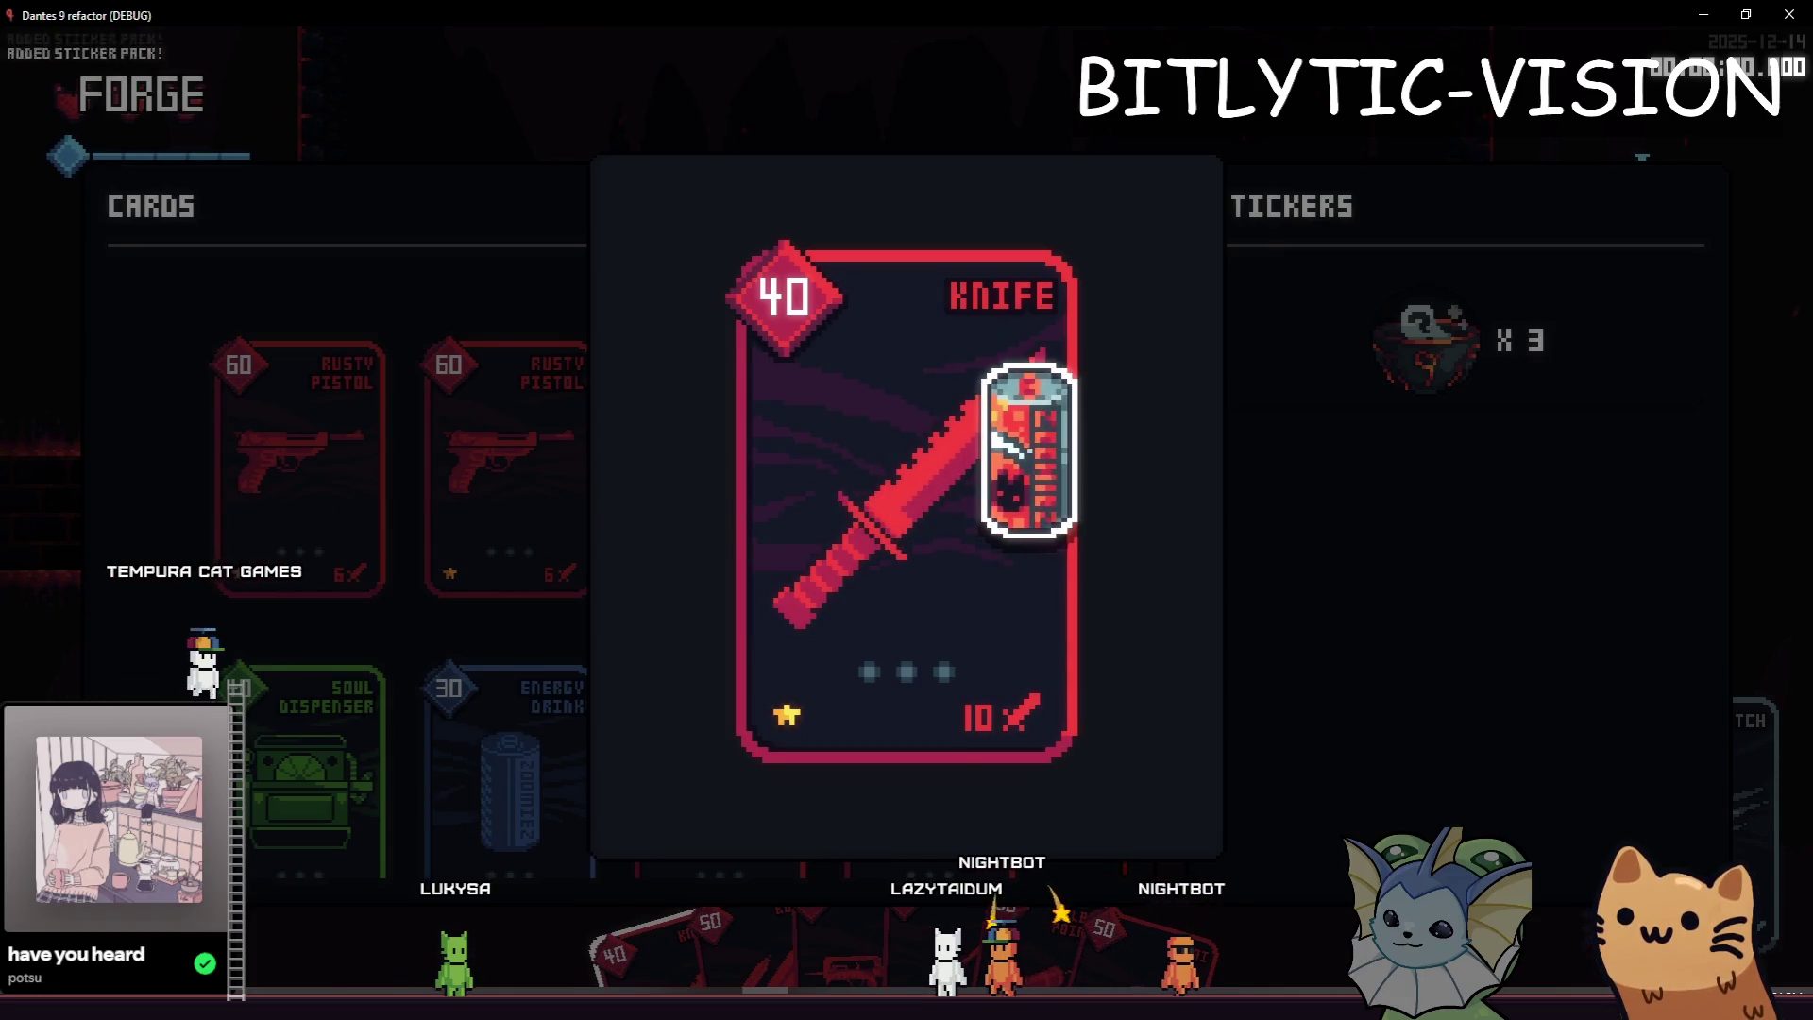
click(1029, 449)
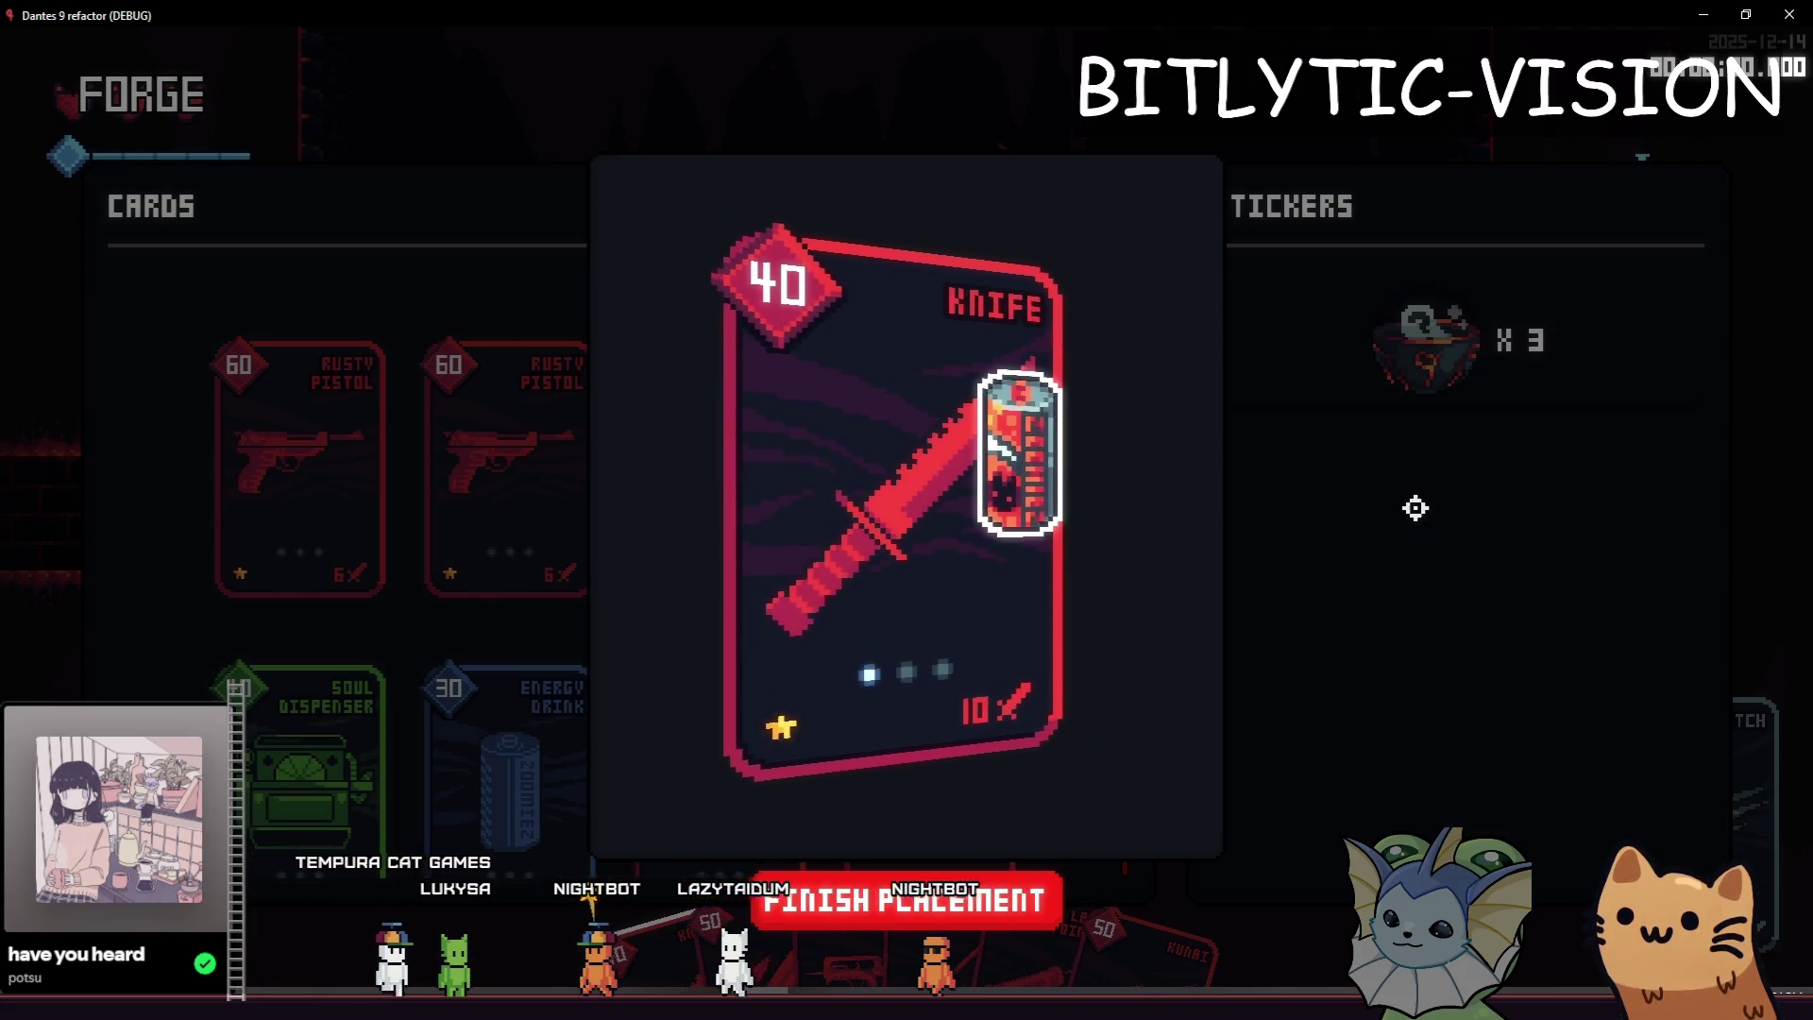
click(923, 893)
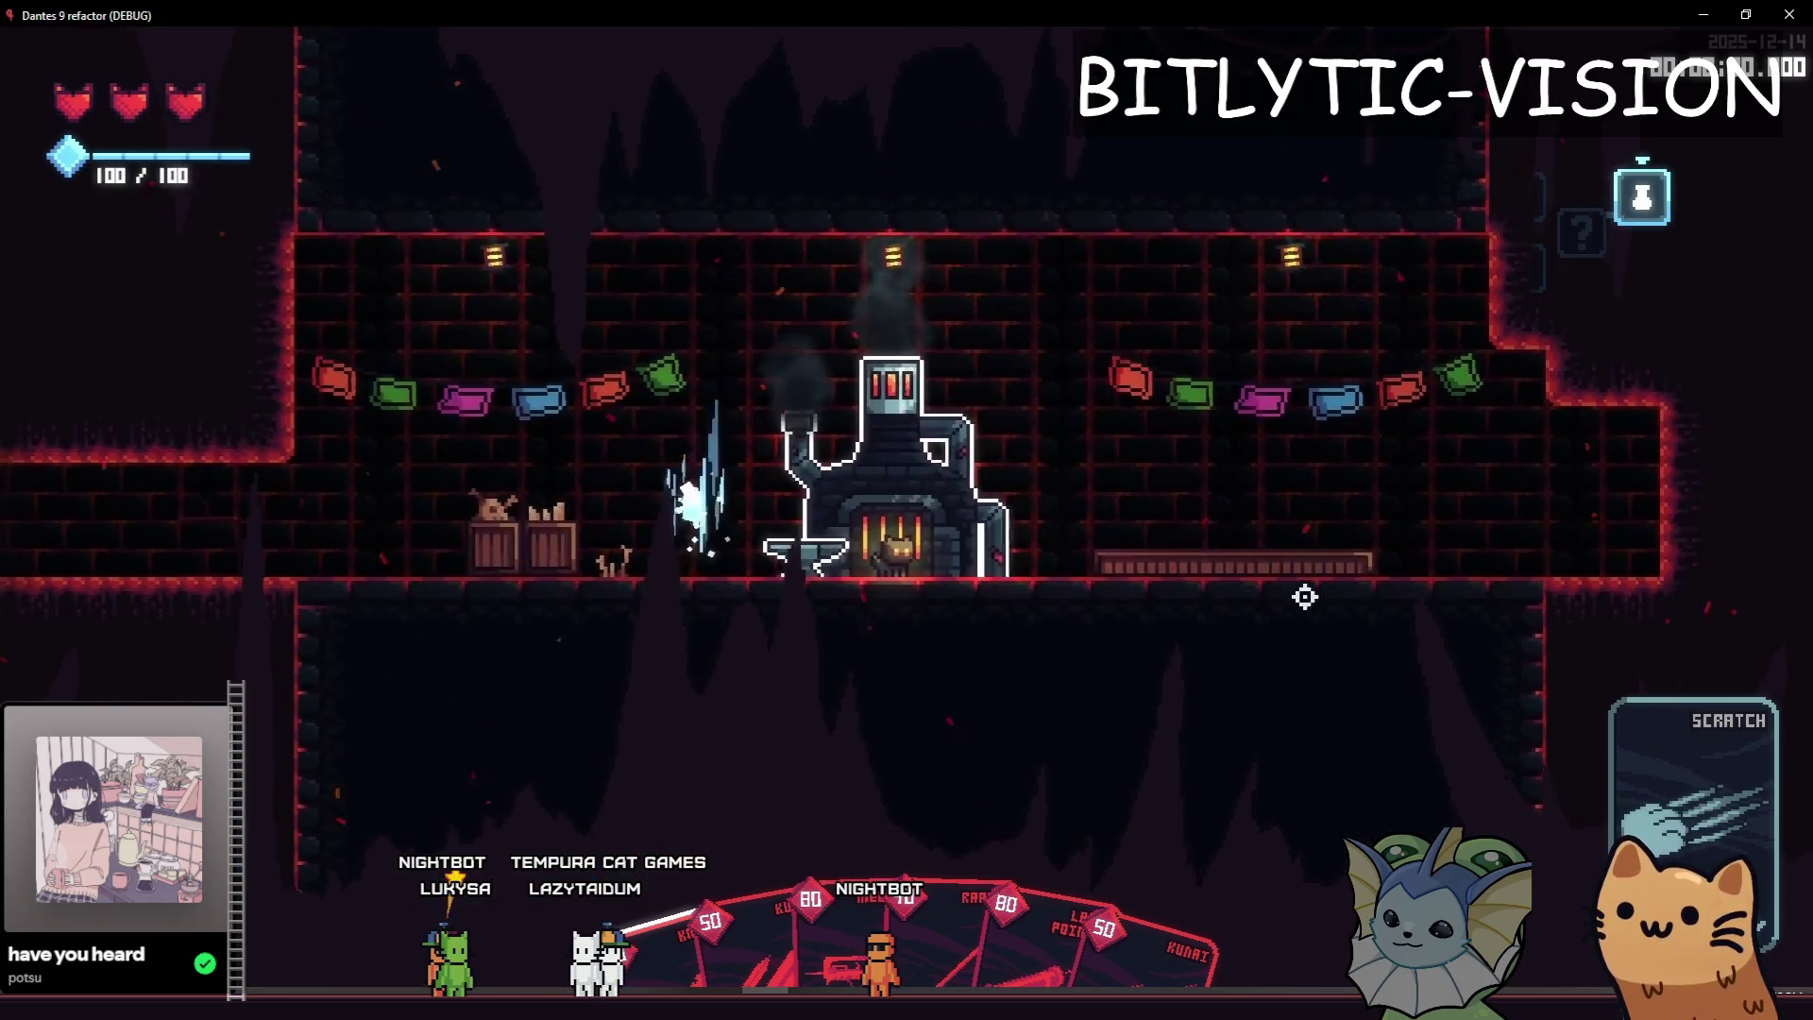
Set the game's display mode to Fullscreen in System > Video settings.
key(Tab)
click(1060, 94)
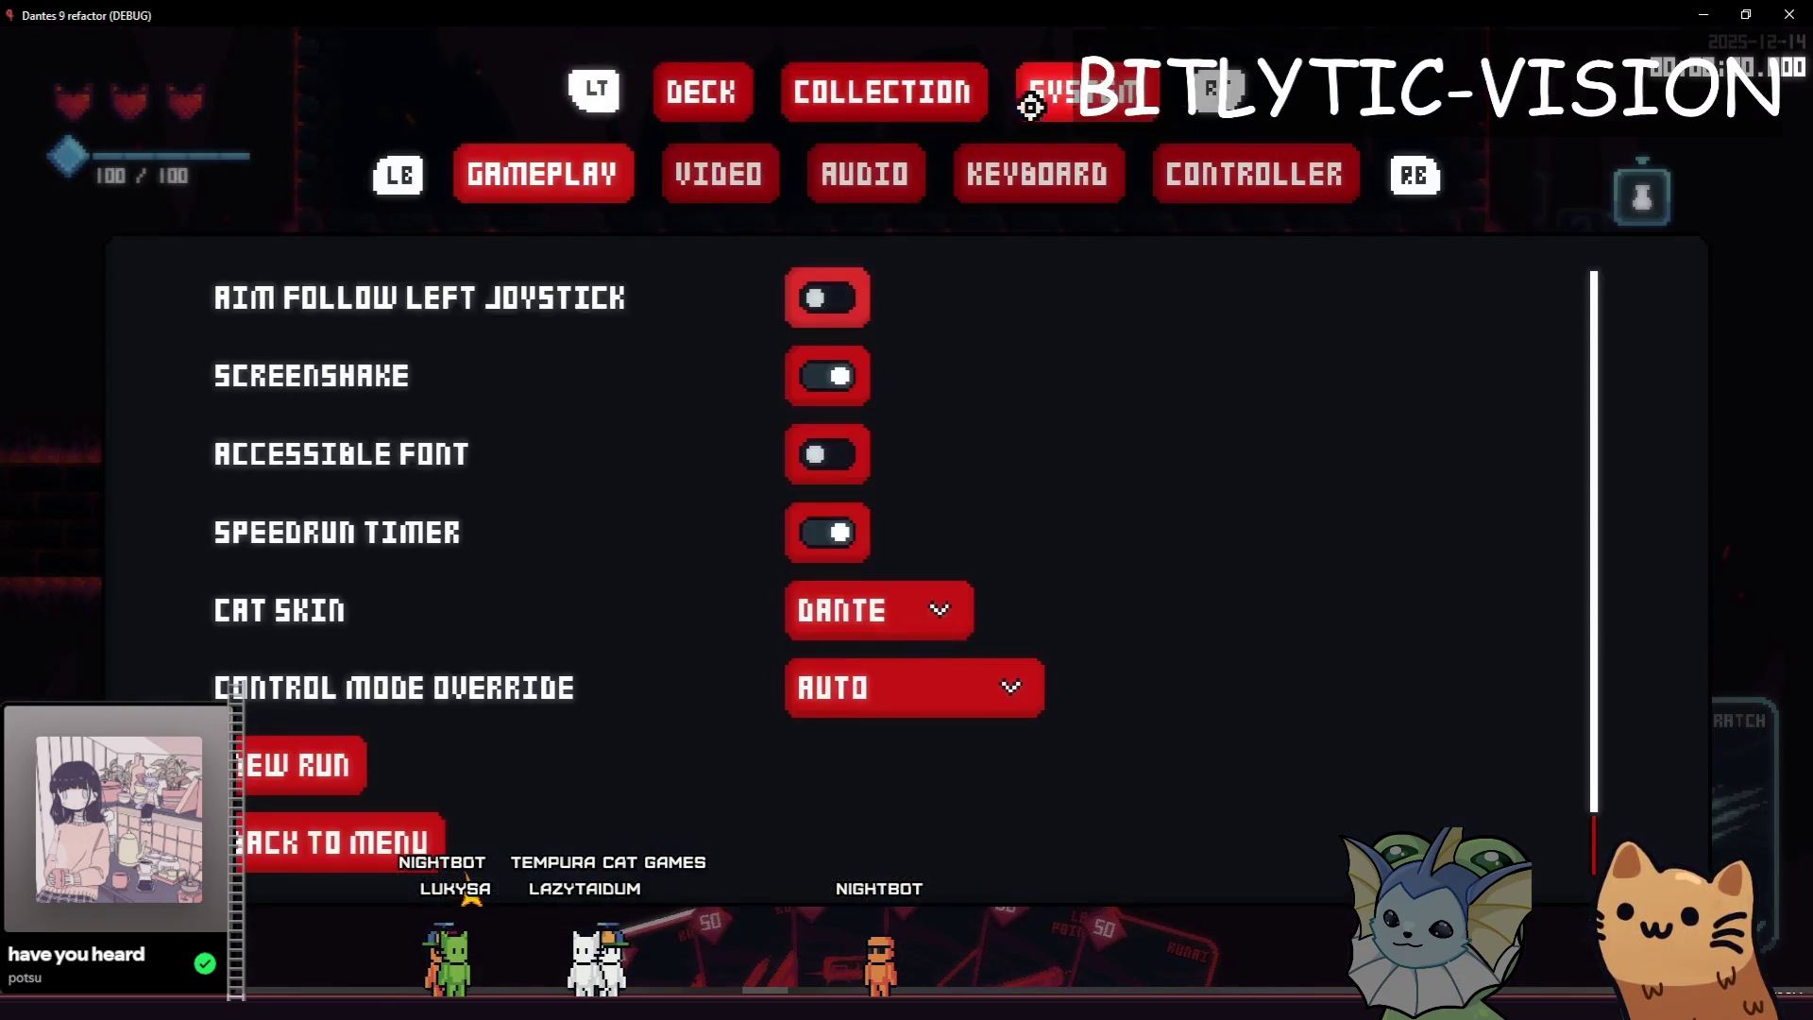
click(691, 173)
click(737, 387)
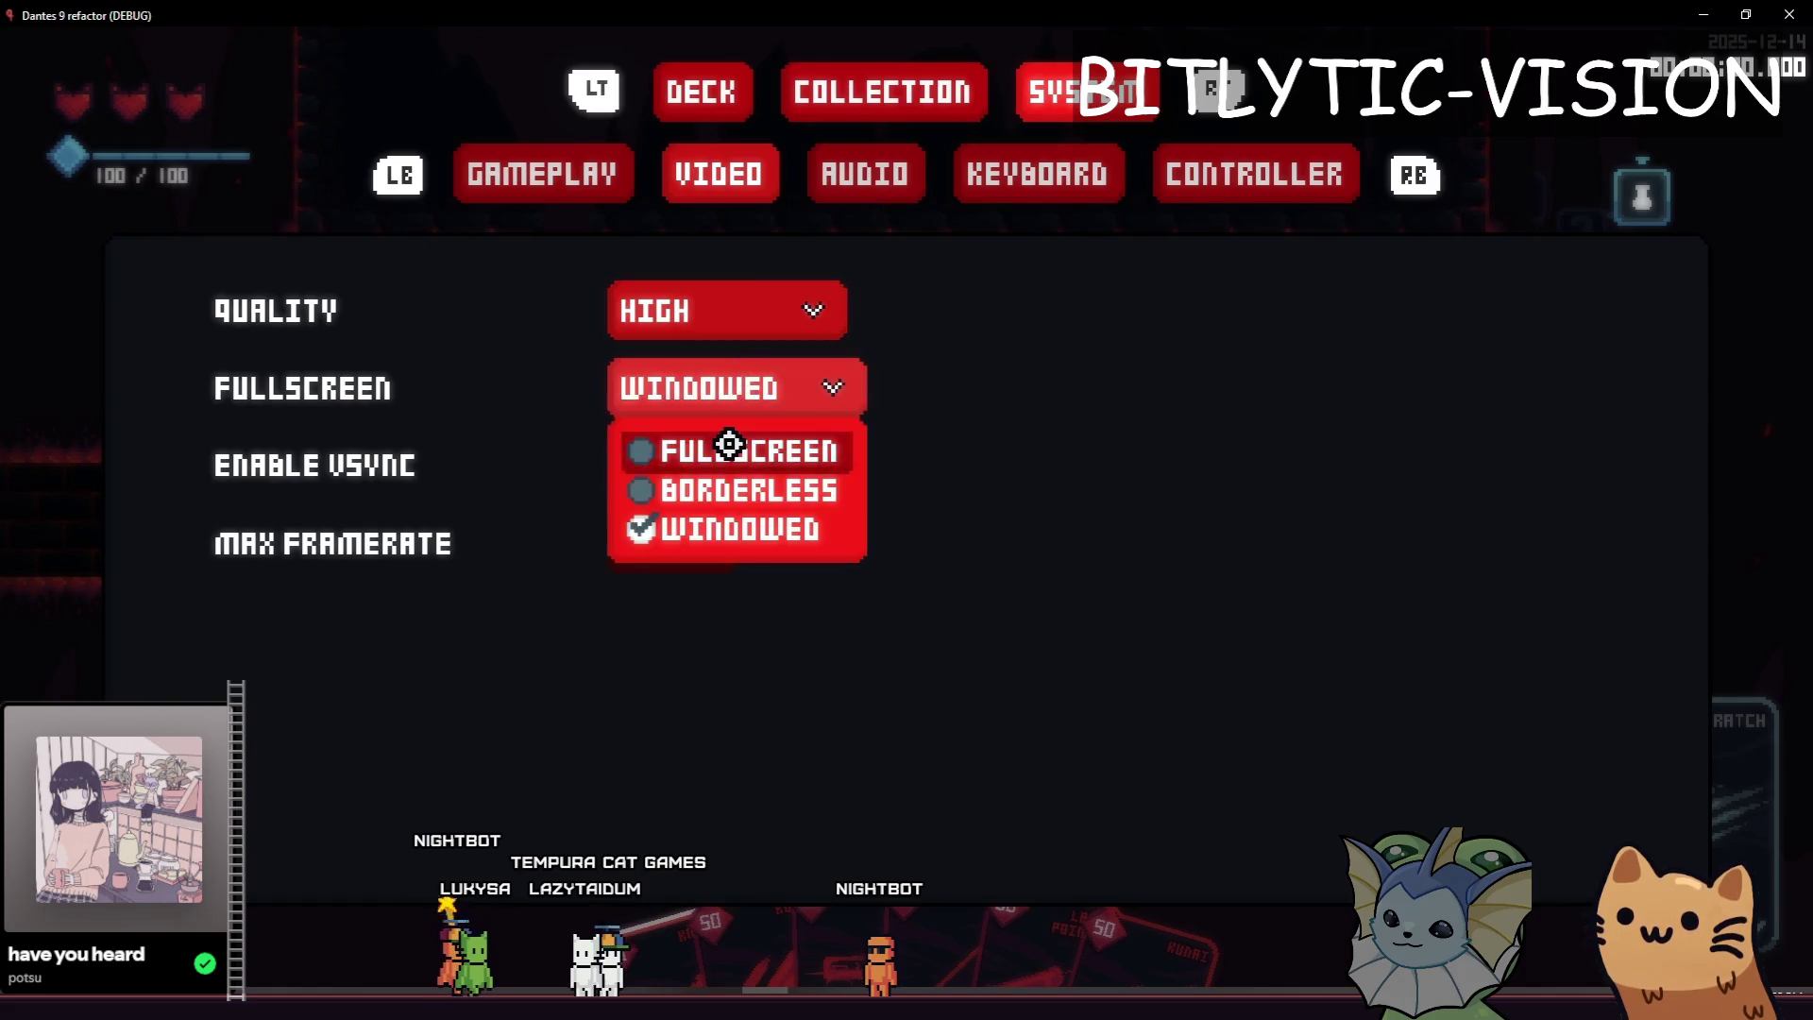
click(680, 449)
key(Escape)
Reopen the Forge, confirm the Energy Drink sticker on the Knife card, and close it.
key(e)
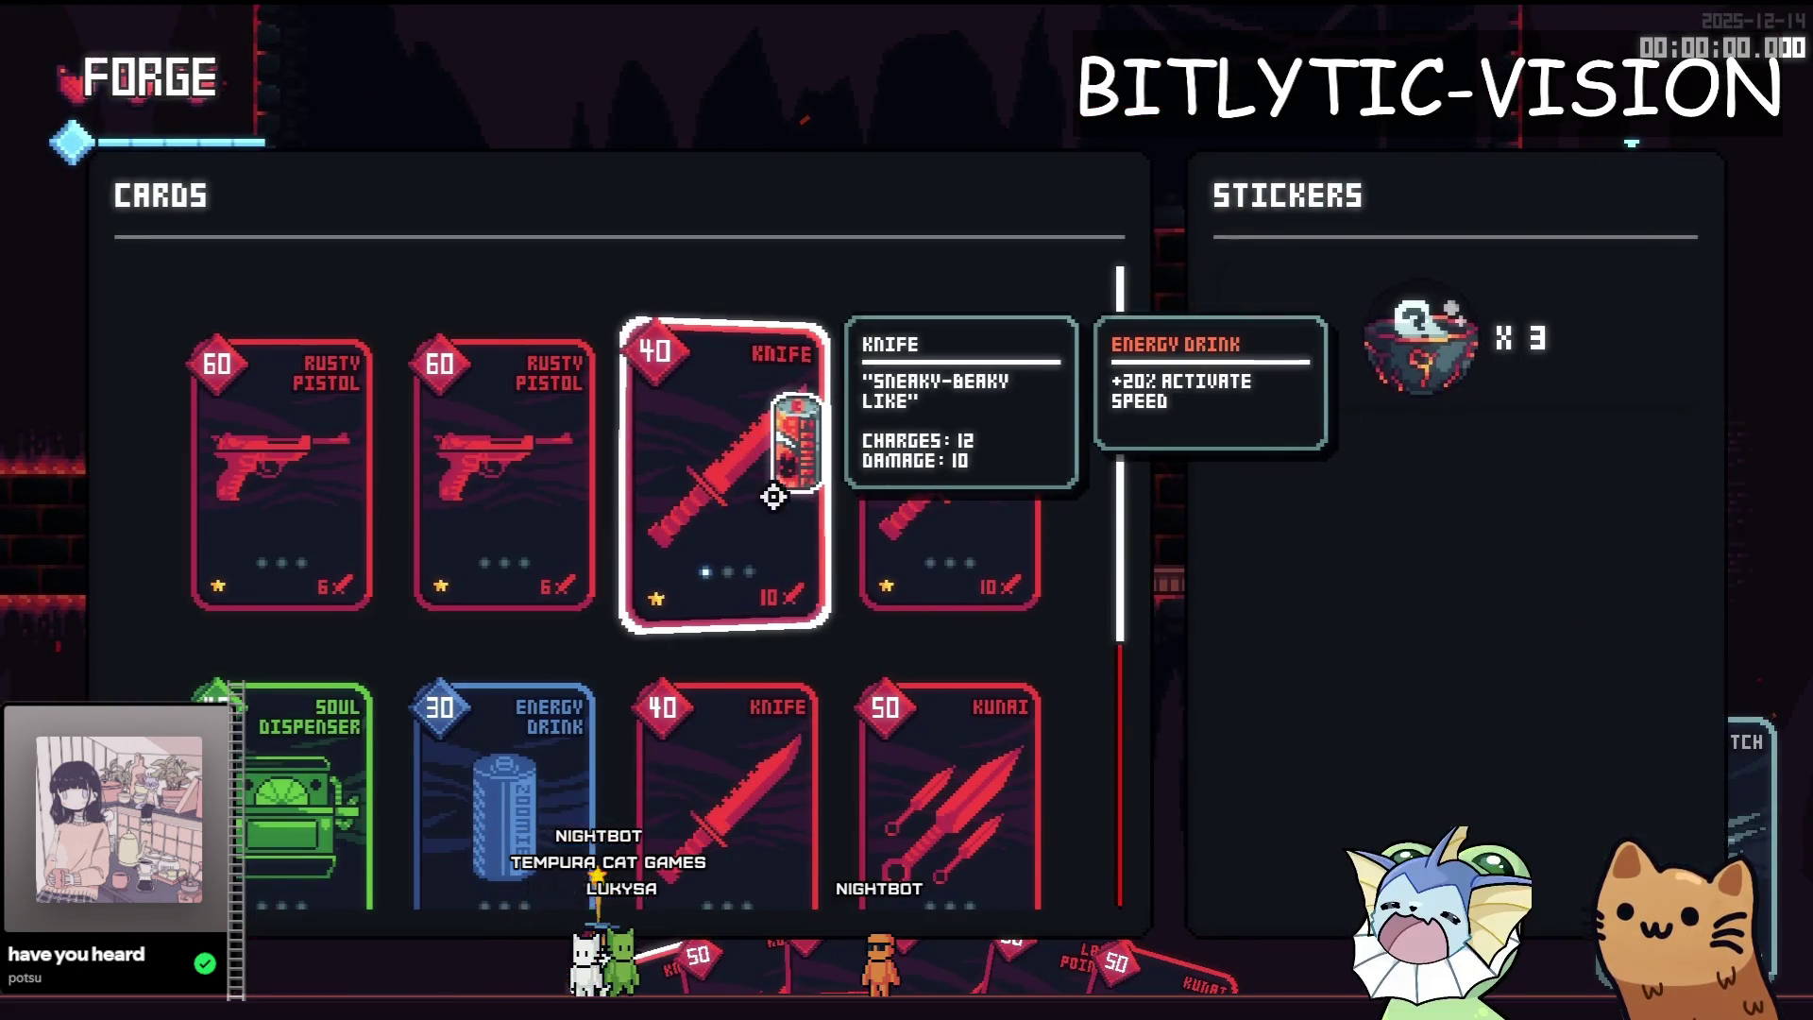
click(752, 450)
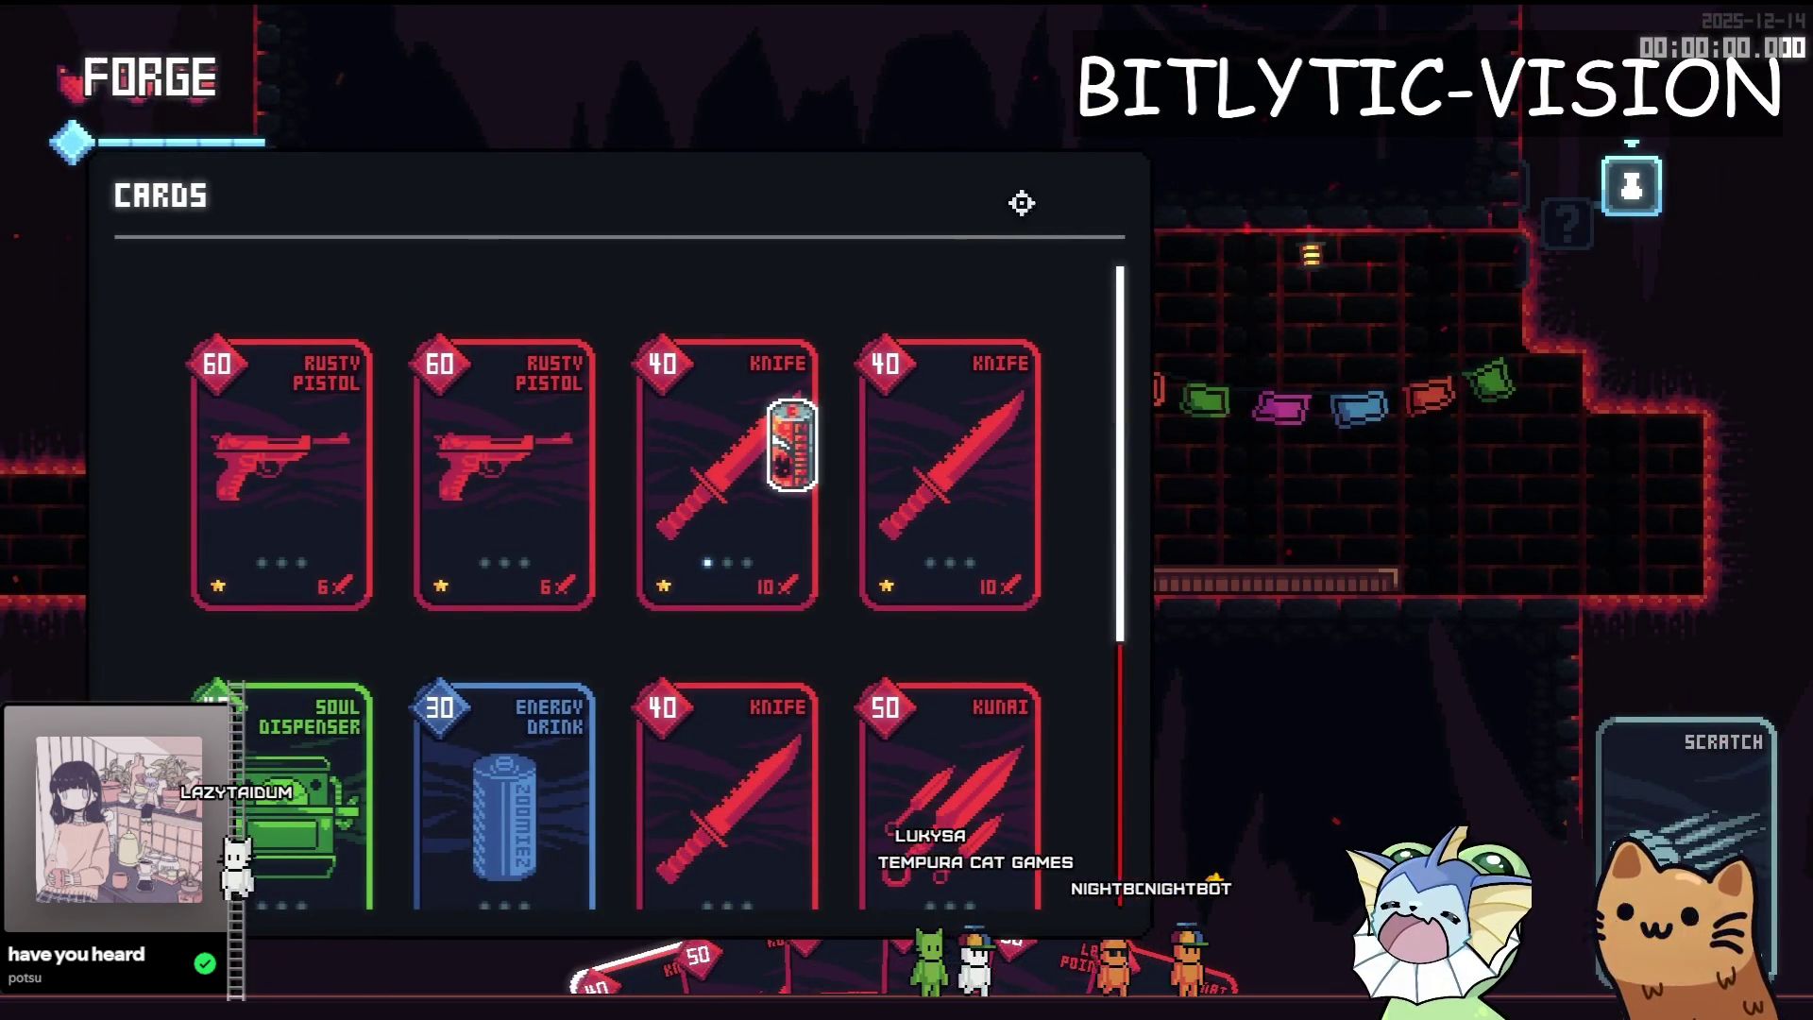
key(Escape)
key(Escape)
Set the display mode back to Windowed and return to the Godot editor.
click(707, 162)
click(793, 308)
click(1110, 274)
click(782, 388)
click(802, 543)
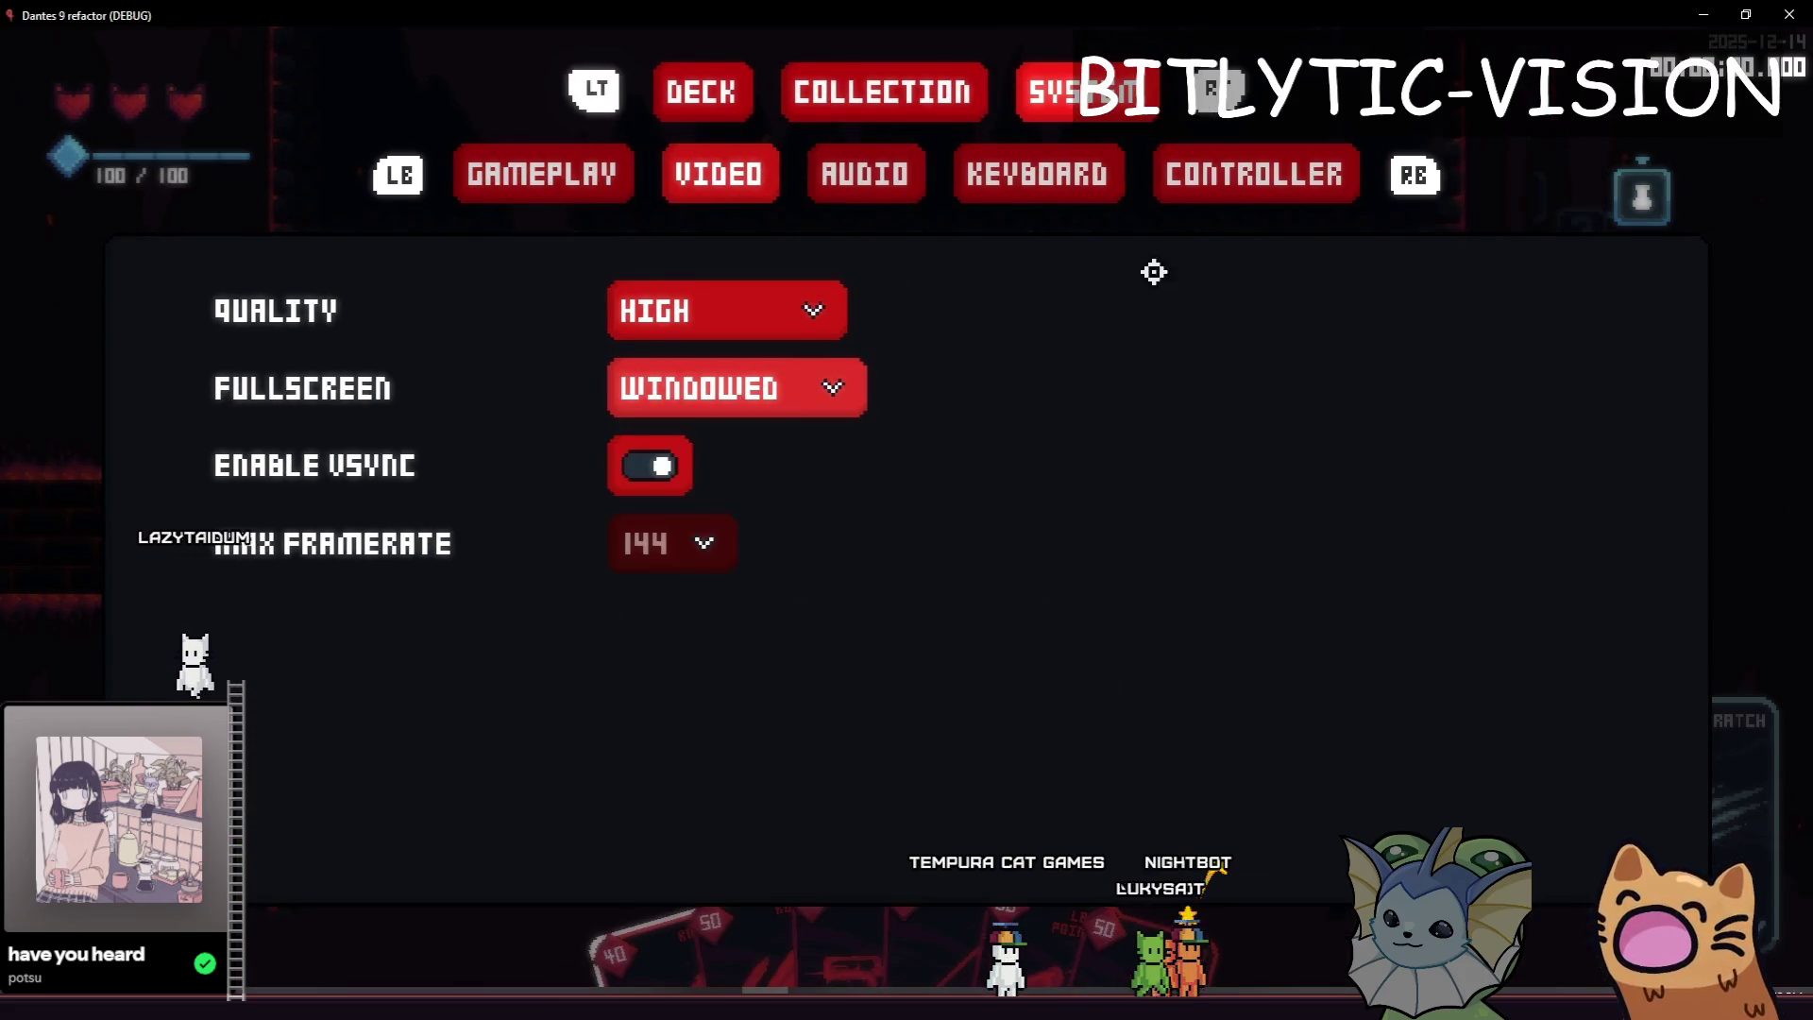
key(Escape)
key(Escape)
key(alt+Tab)
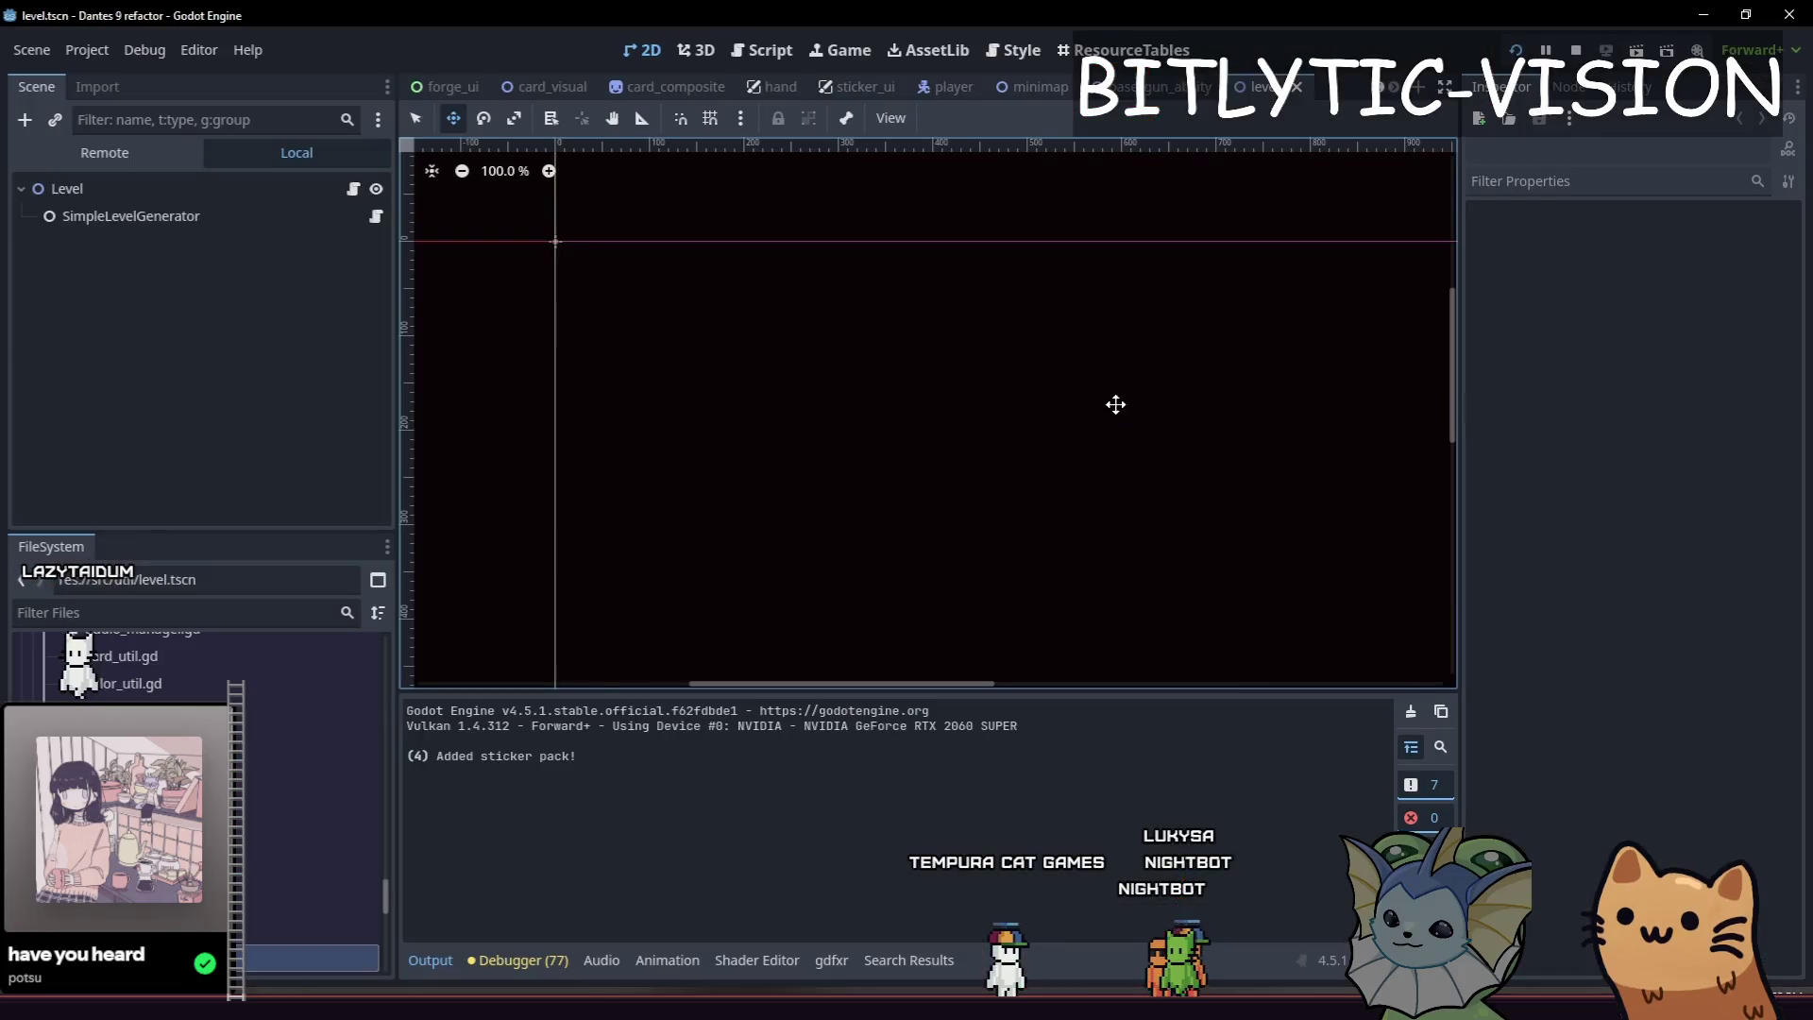
Switch to the base_gun_ability scene, then save and run the game with F5.
drag(960, 552, 1028, 457)
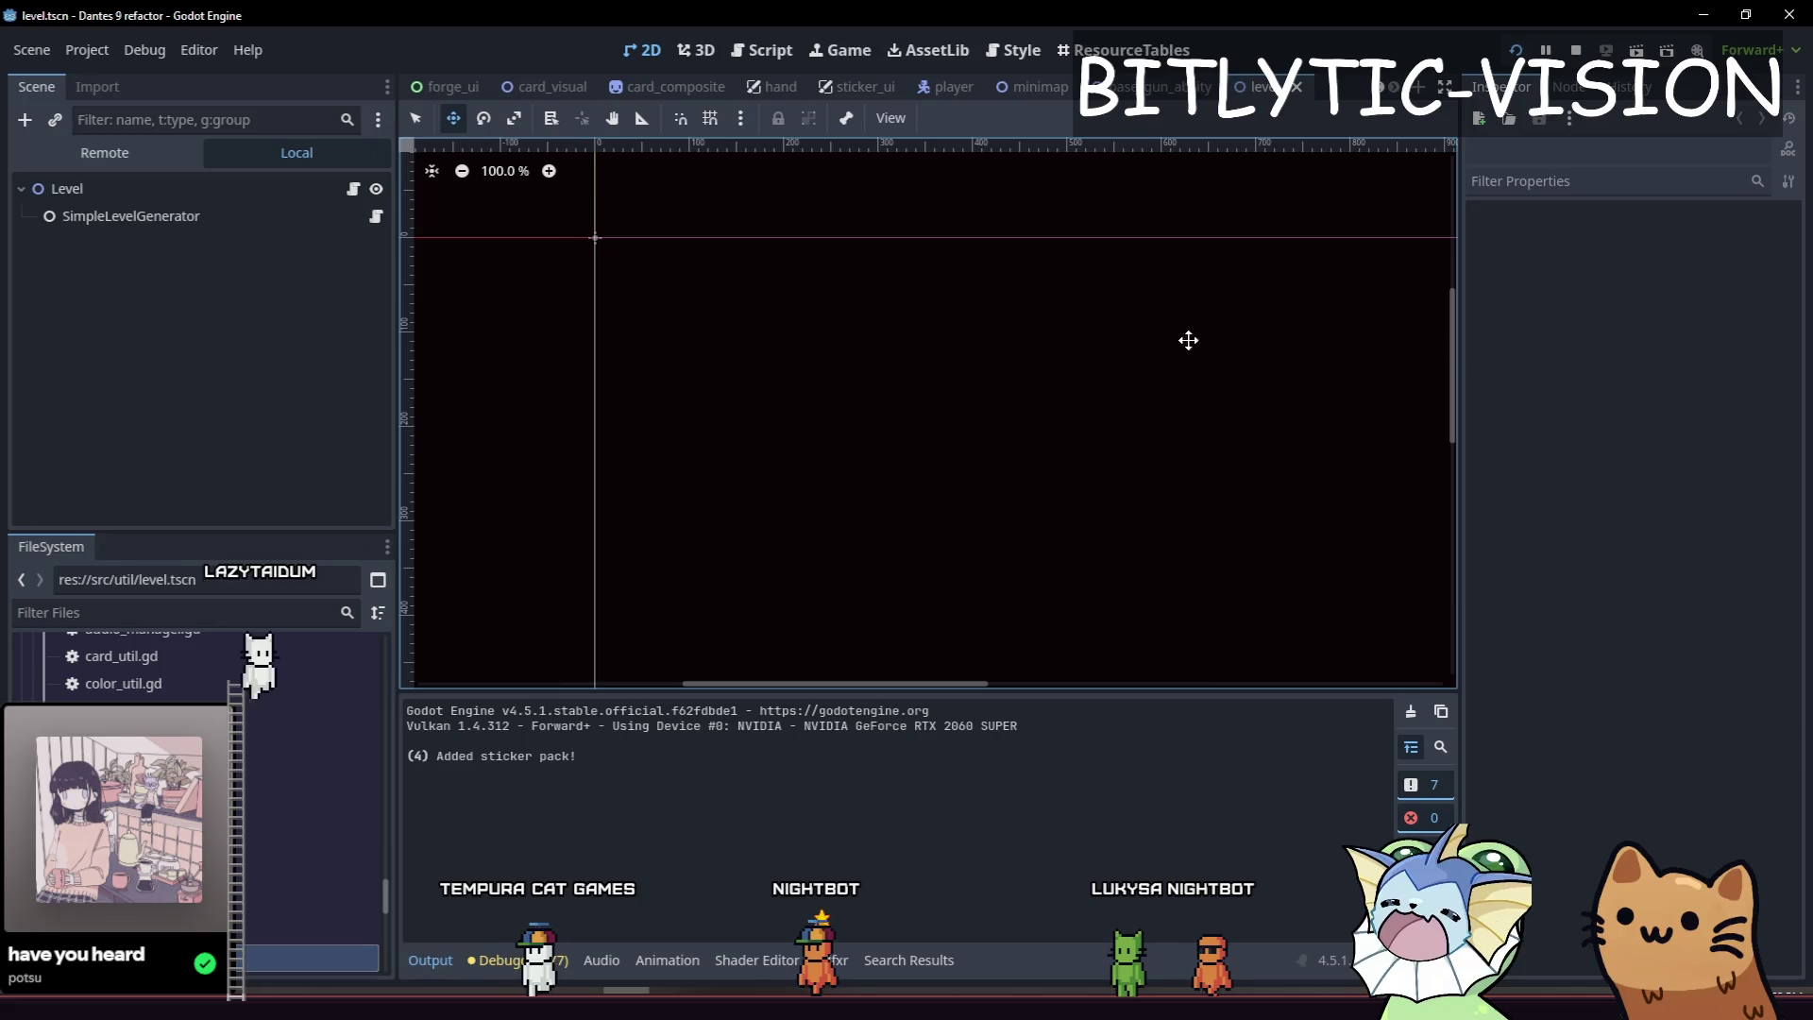
scroll(1036, 429, down, 3)
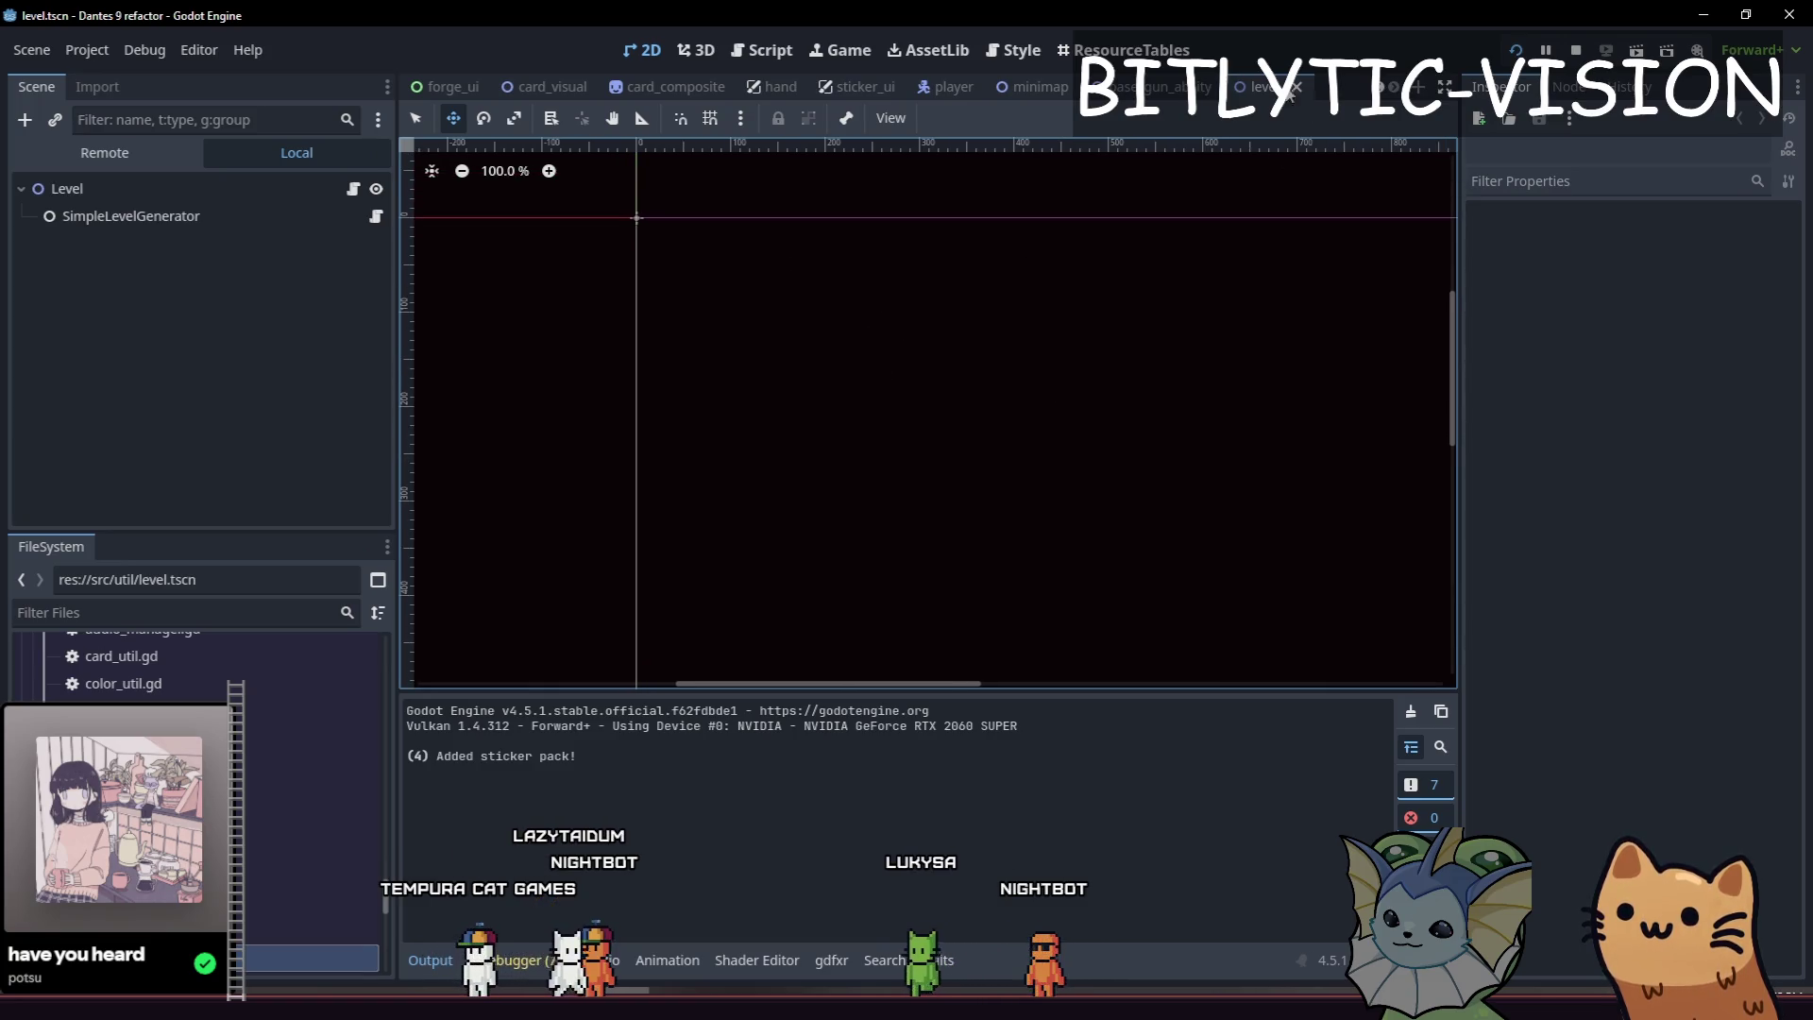
click(1161, 86)
key(F5)
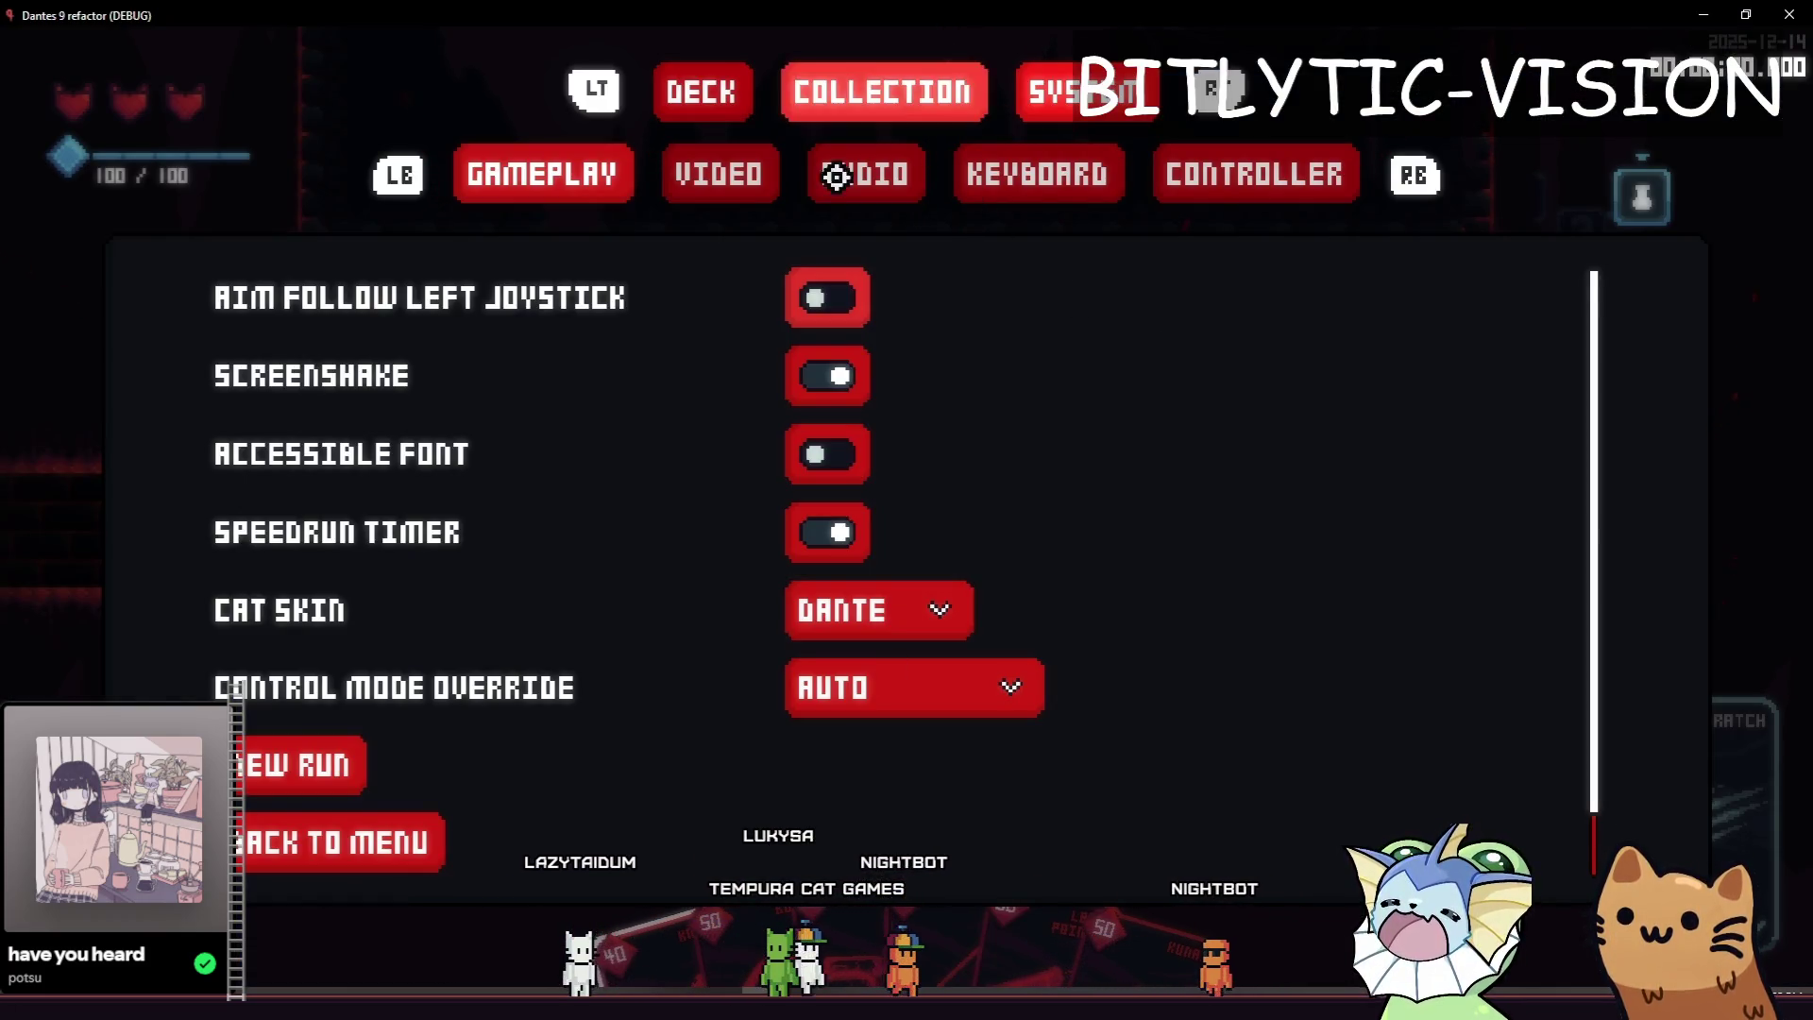
Check the stickered Knife card in the Forge panel, stop the debug game, and save the scene.
click(716, 169)
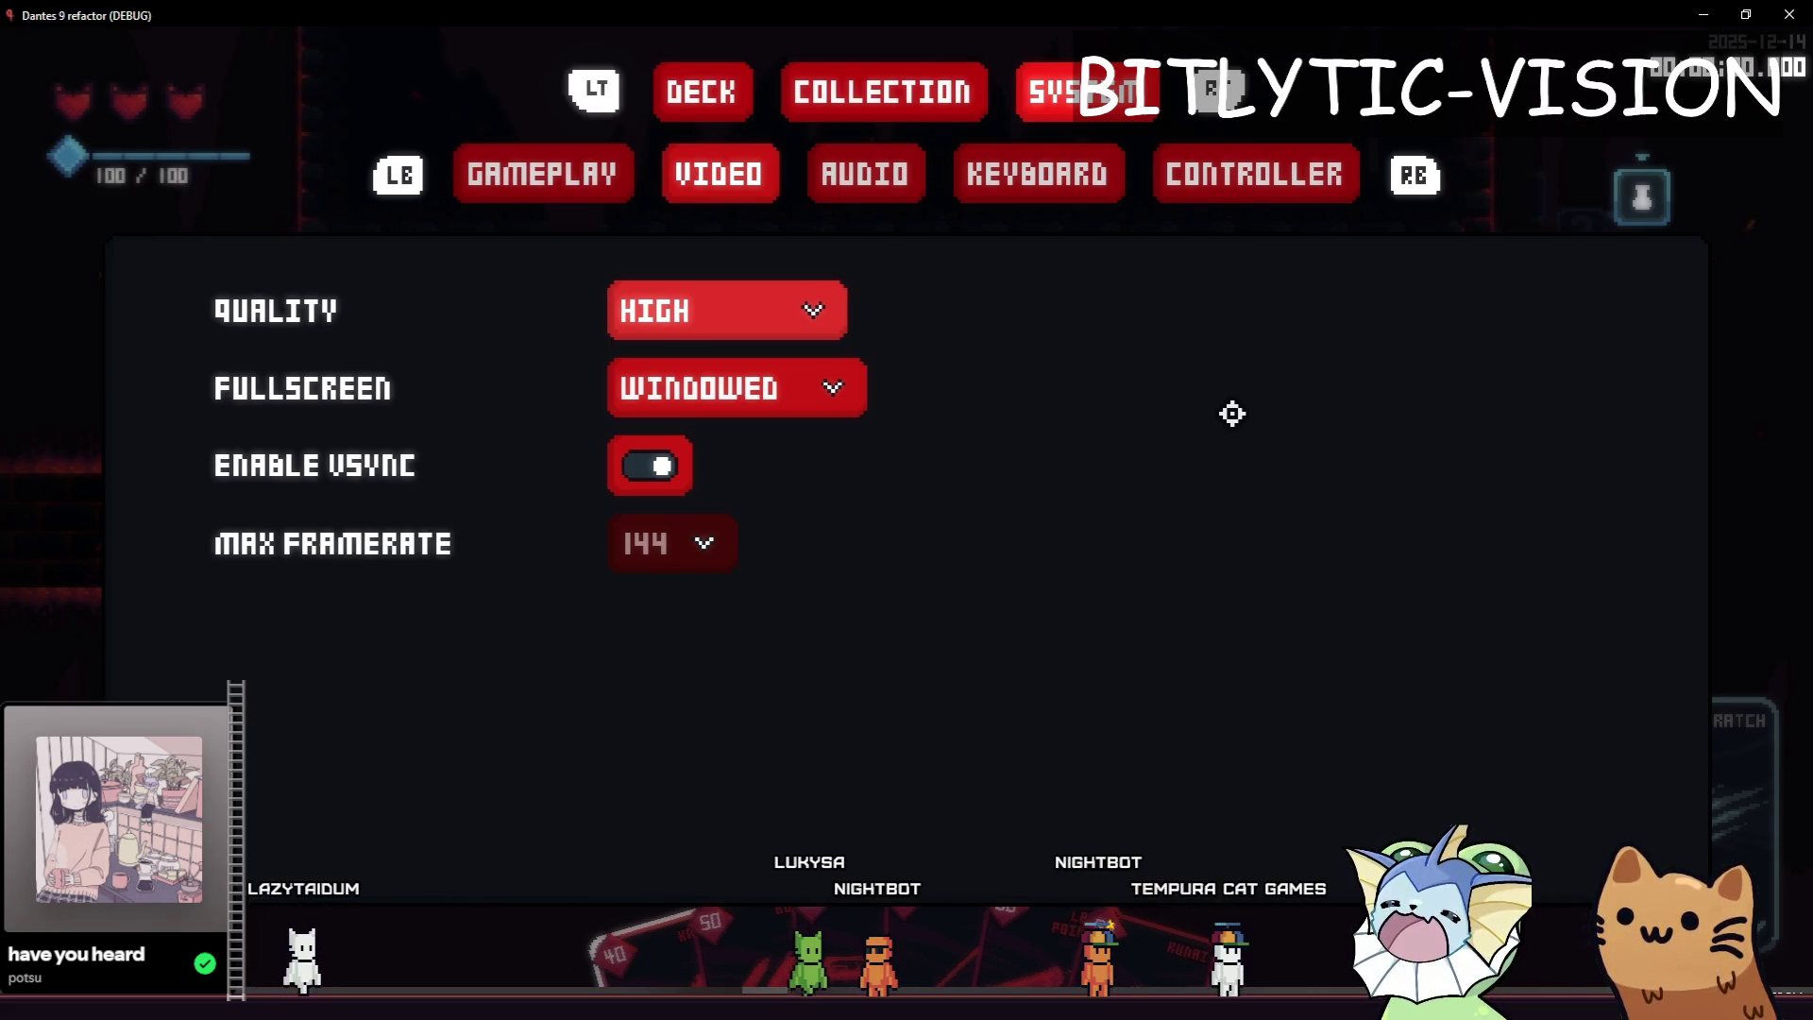
key(Escape)
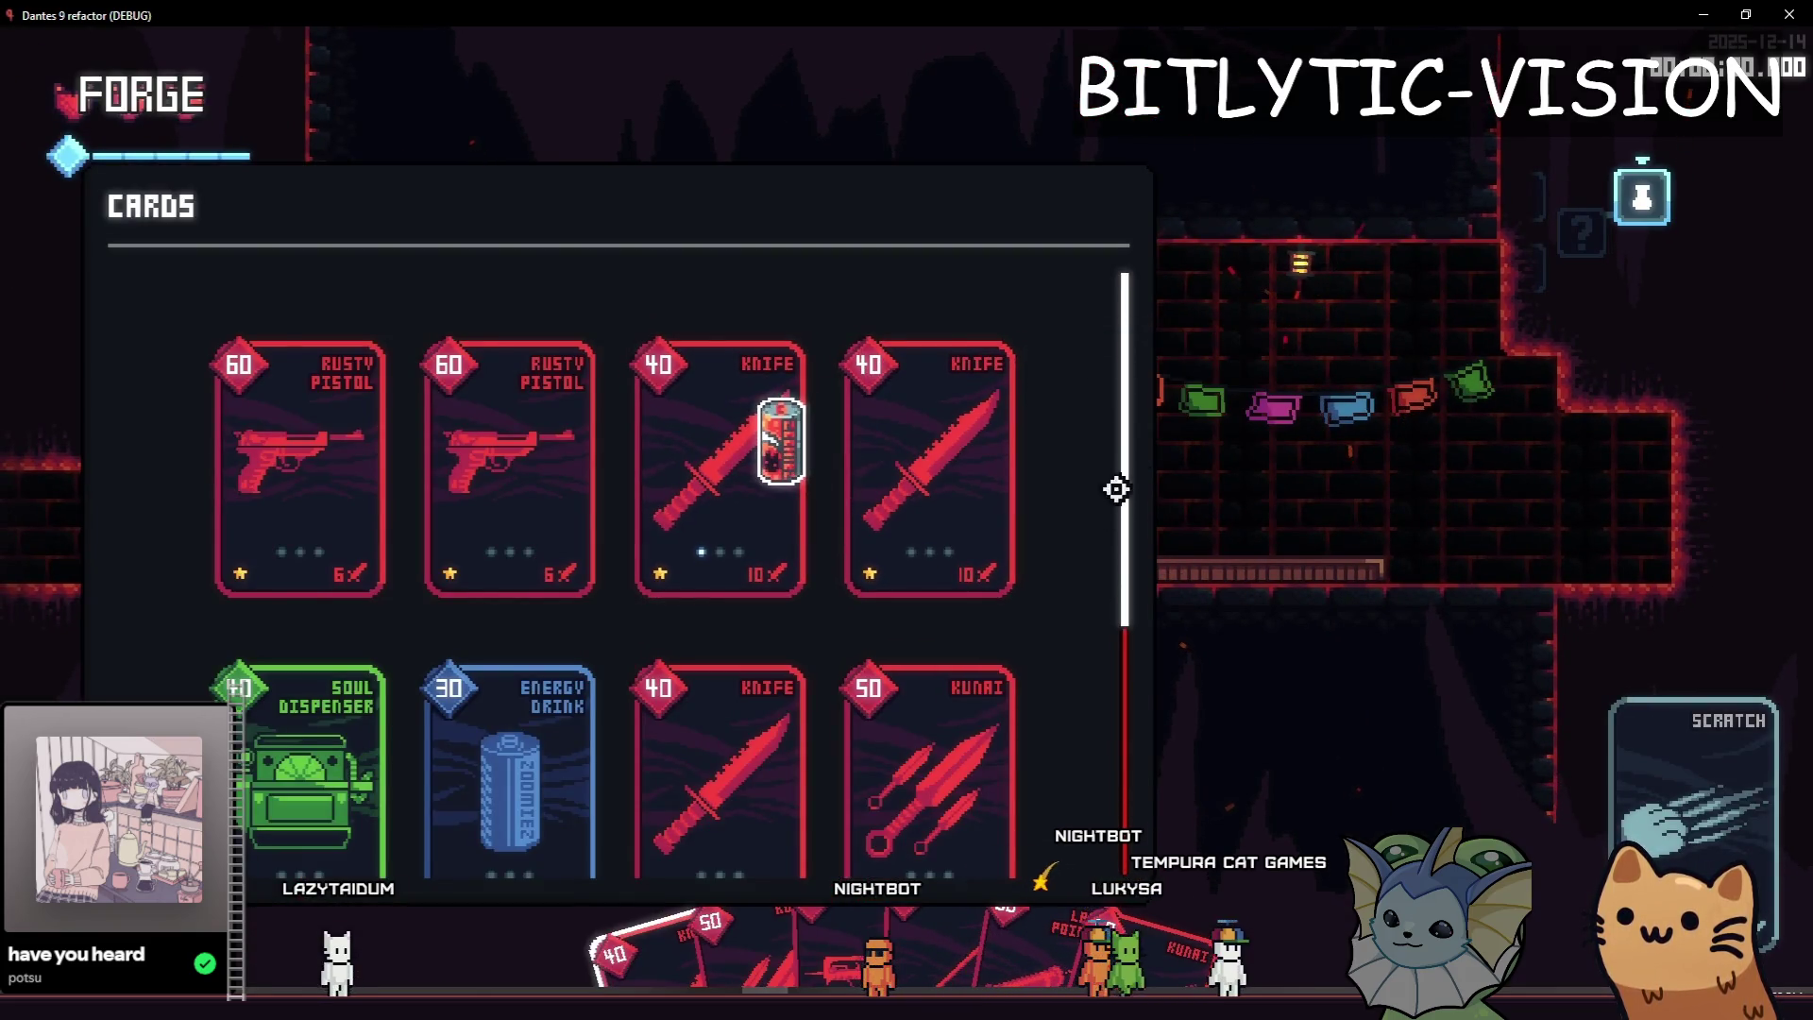
scroll(1095, 497, down, 2)
scroll(1120, 490, up, 2)
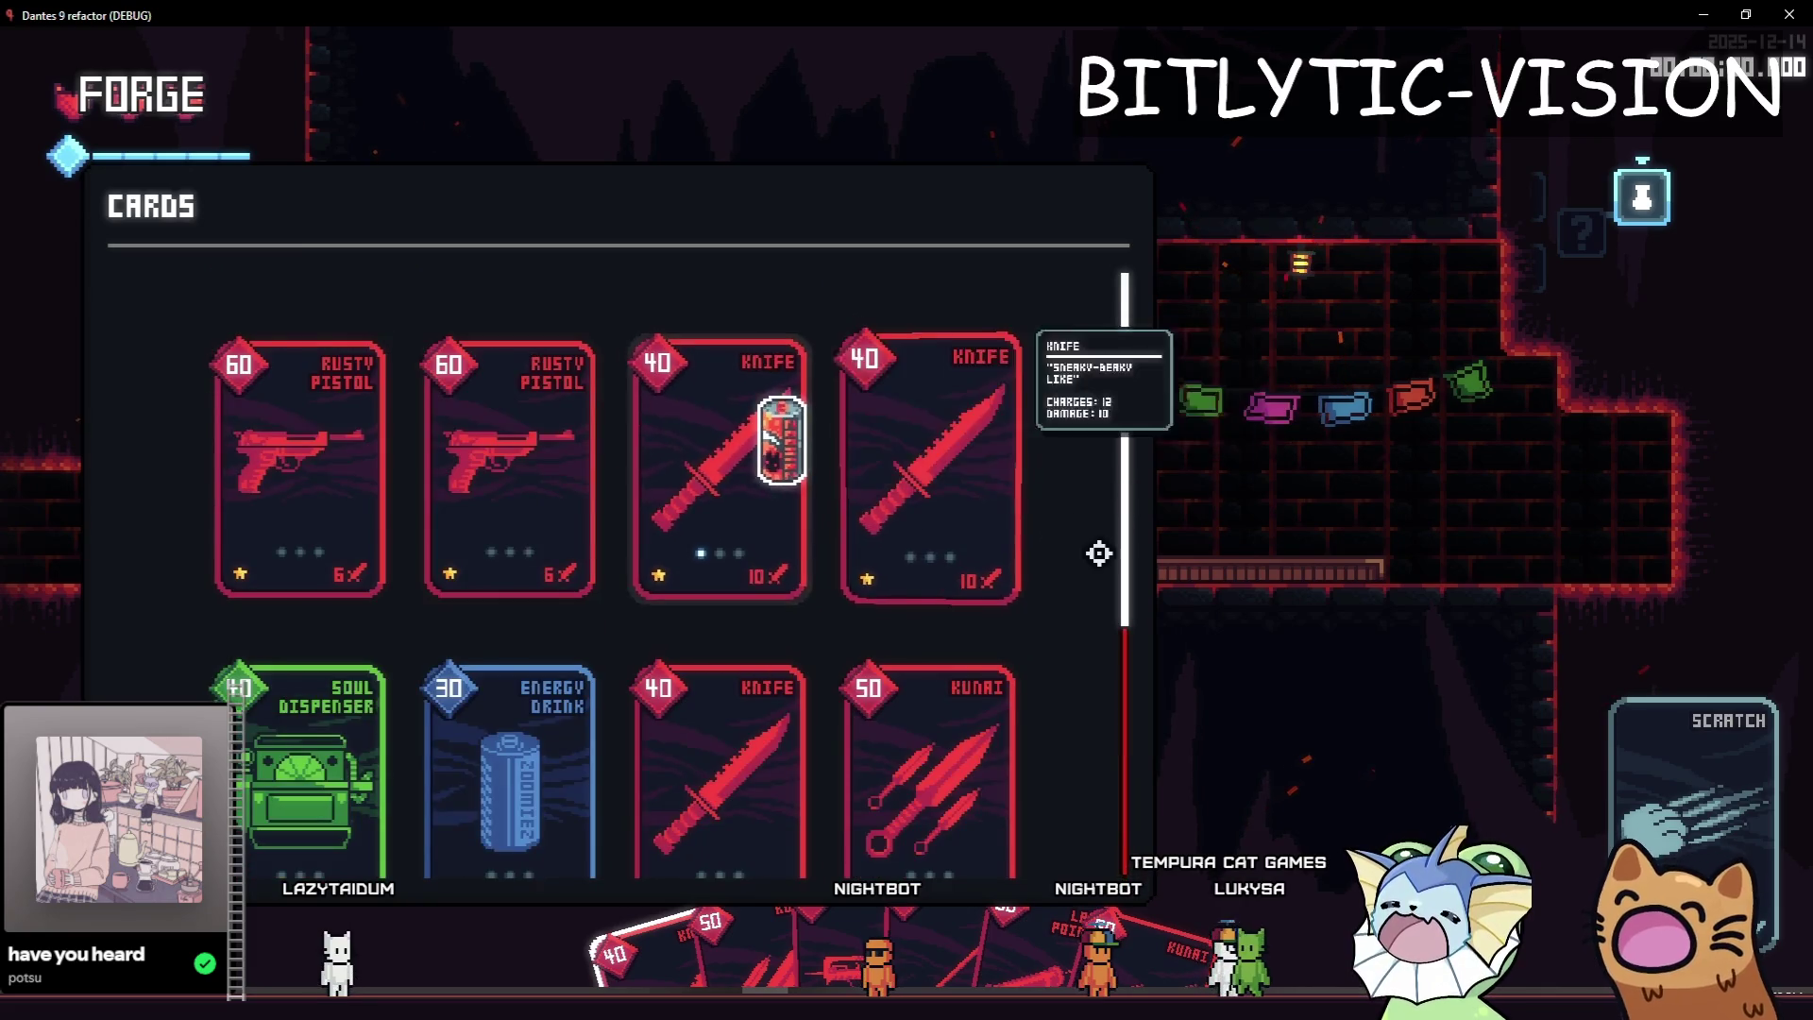
key(Escape)
key(Escape)
key(F8)
key(ctrl+s)
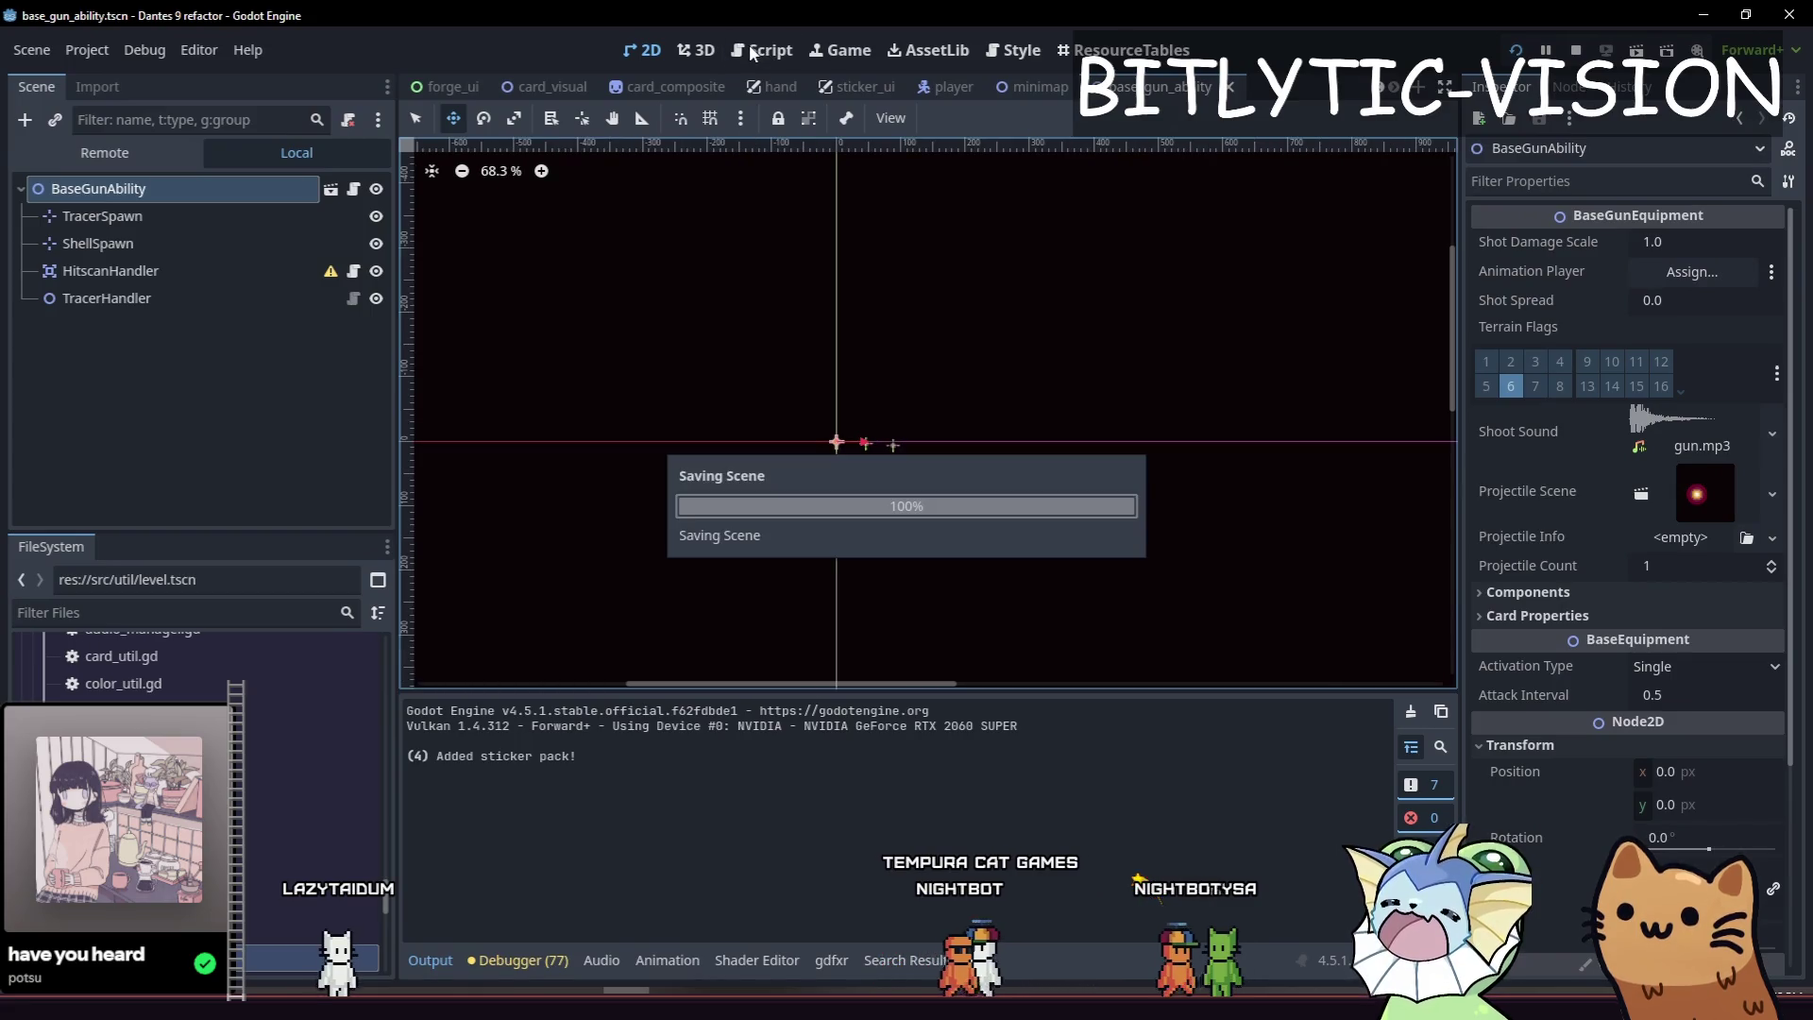
In the Script workspace, quick-open forge_ui.gd and then forge_inventory.gd.
click(750, 45)
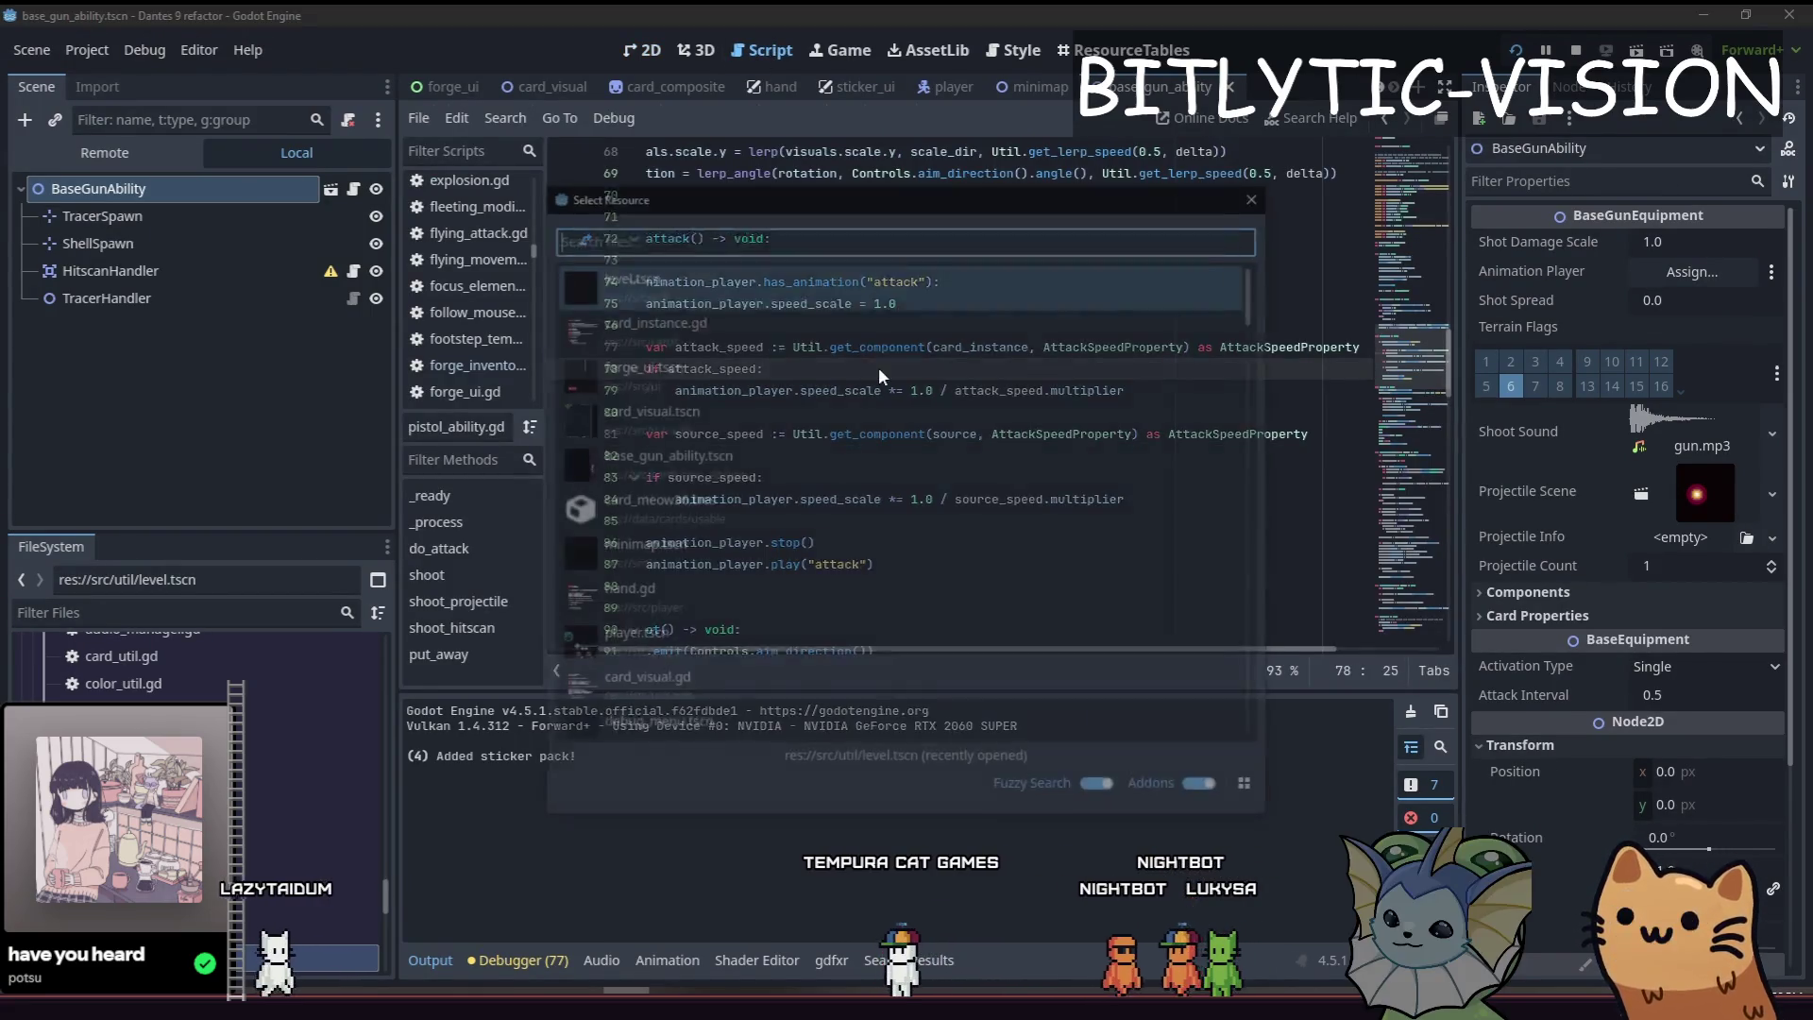
key(shift+alt+o)
text(forge_ui.)
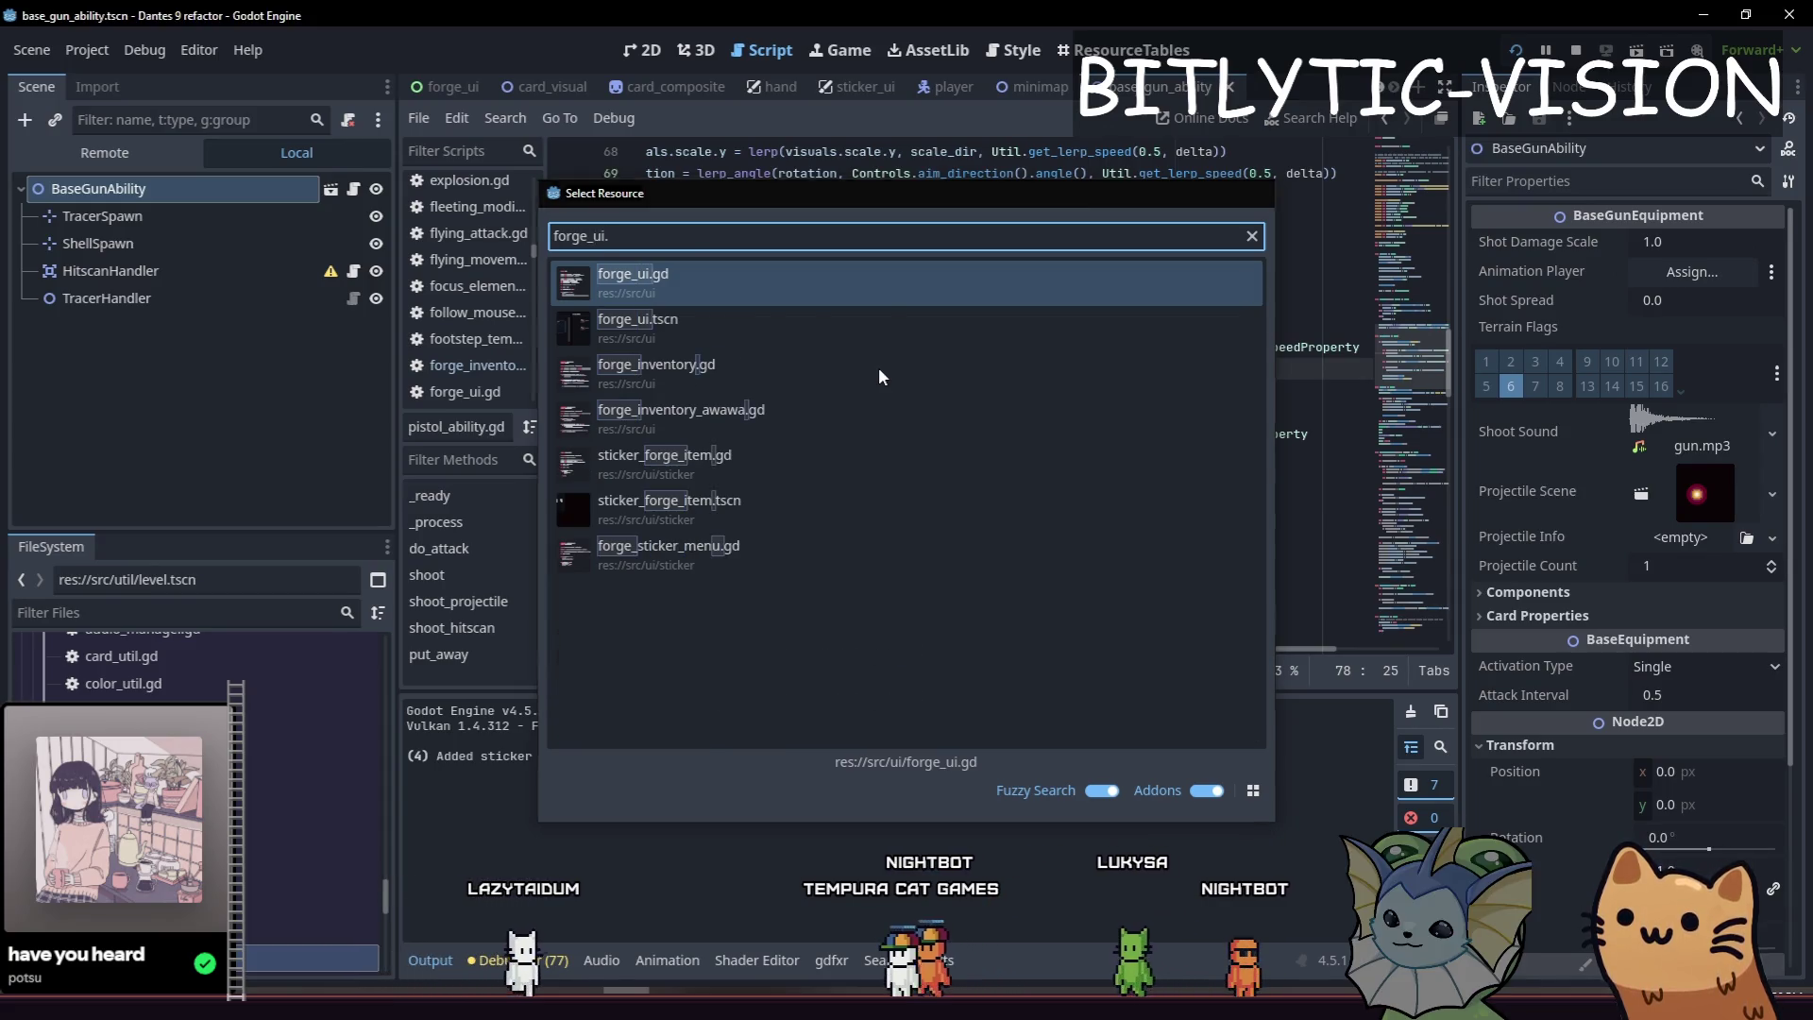
key(Return)
key(shift+alt+o)
text(forge_inventory)
key(Return)
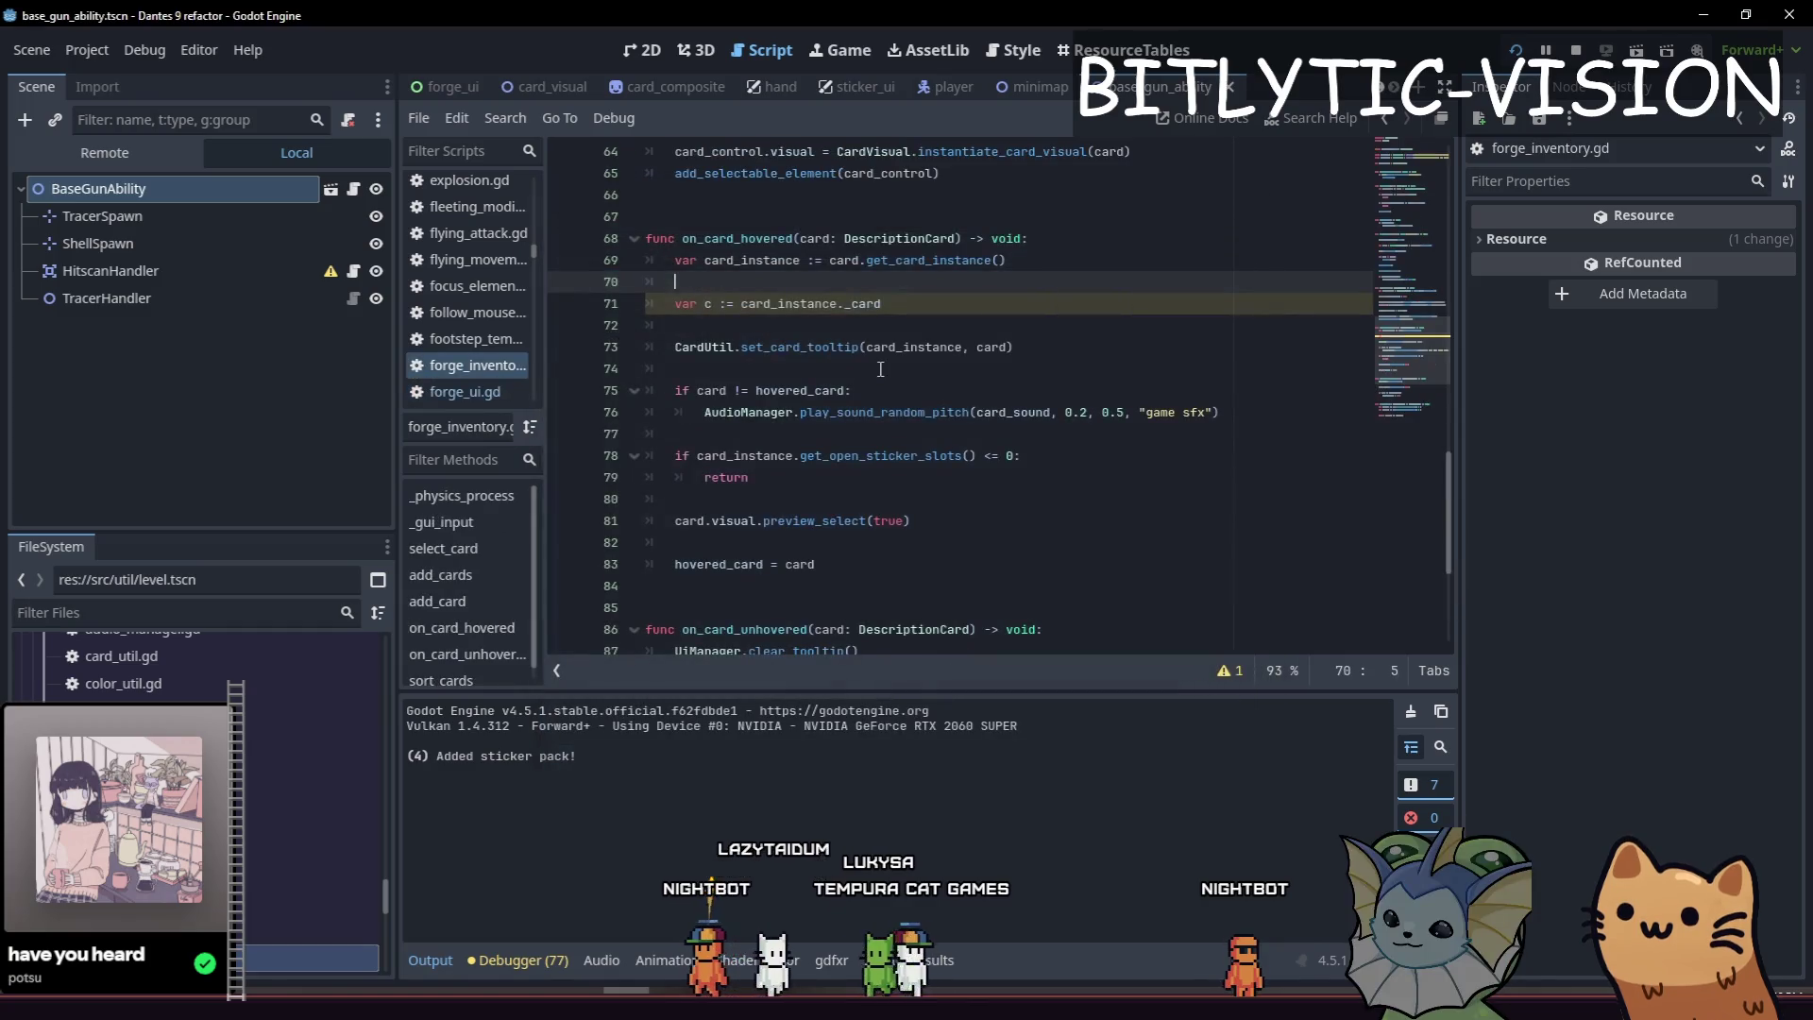
Review the on_card_hovered code on lines 72–78 of forge_inventory.gd.
click(1060, 350)
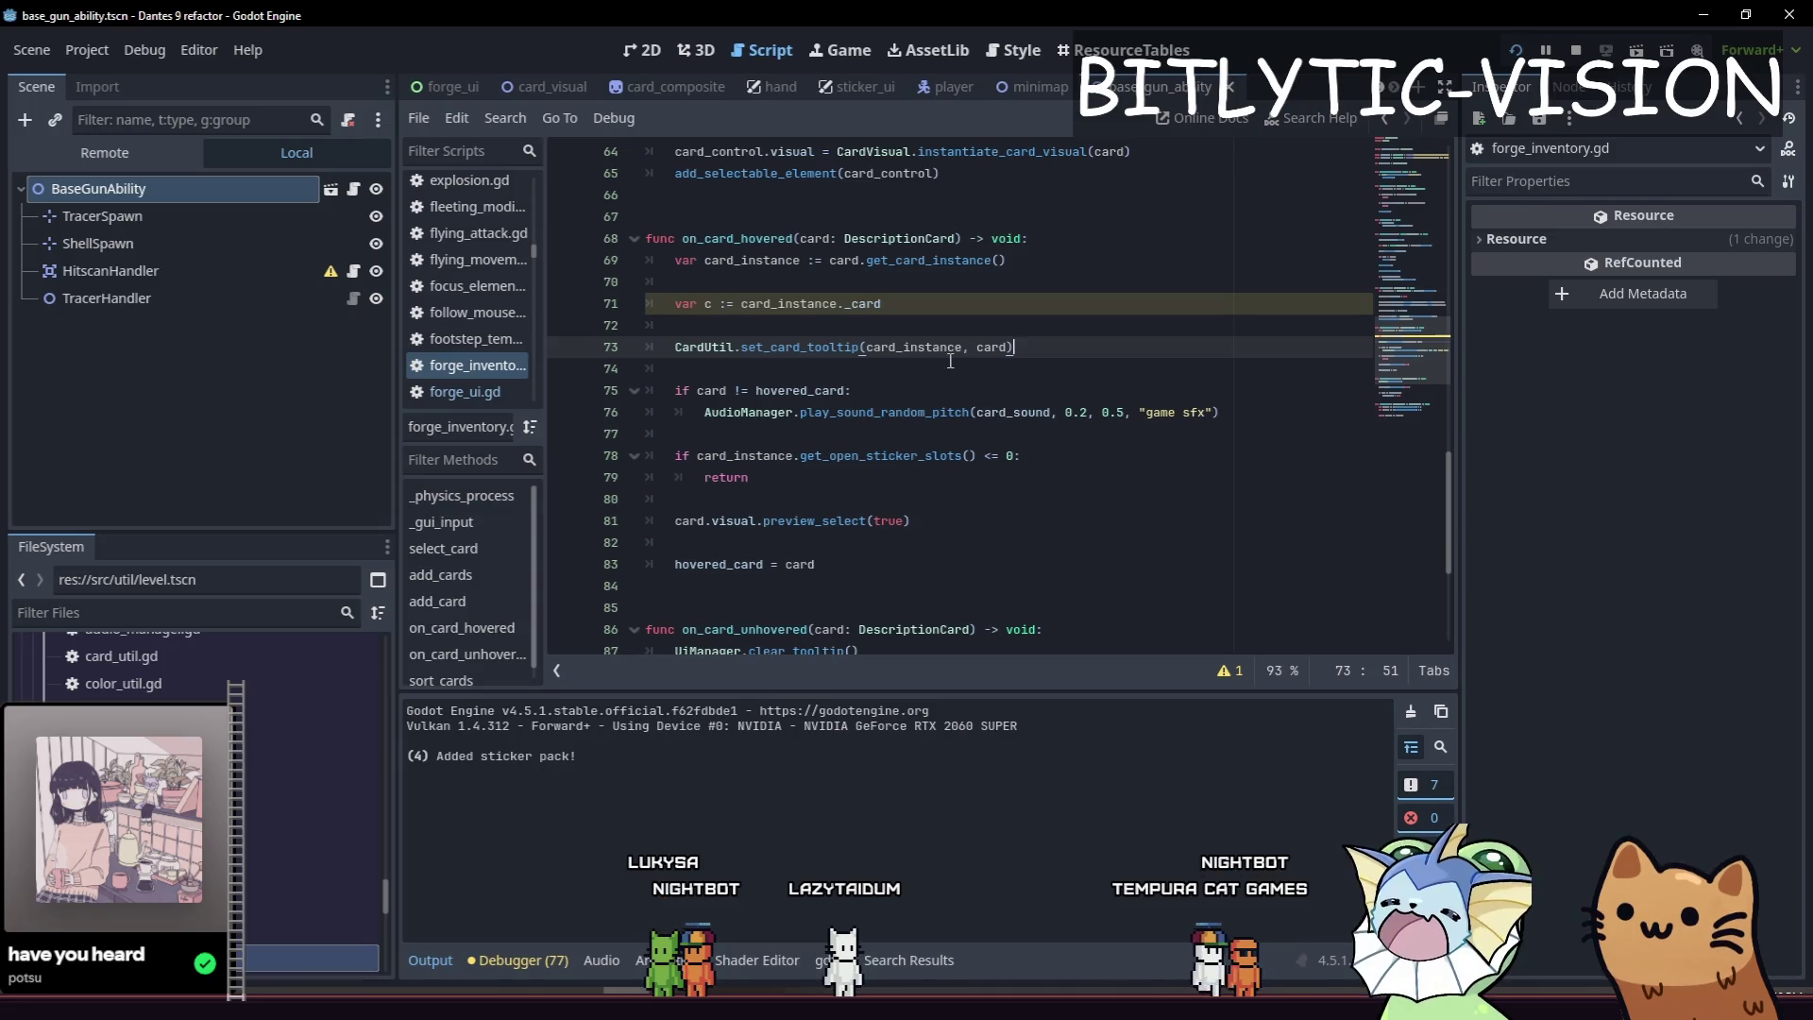
click(1118, 322)
click(1093, 349)
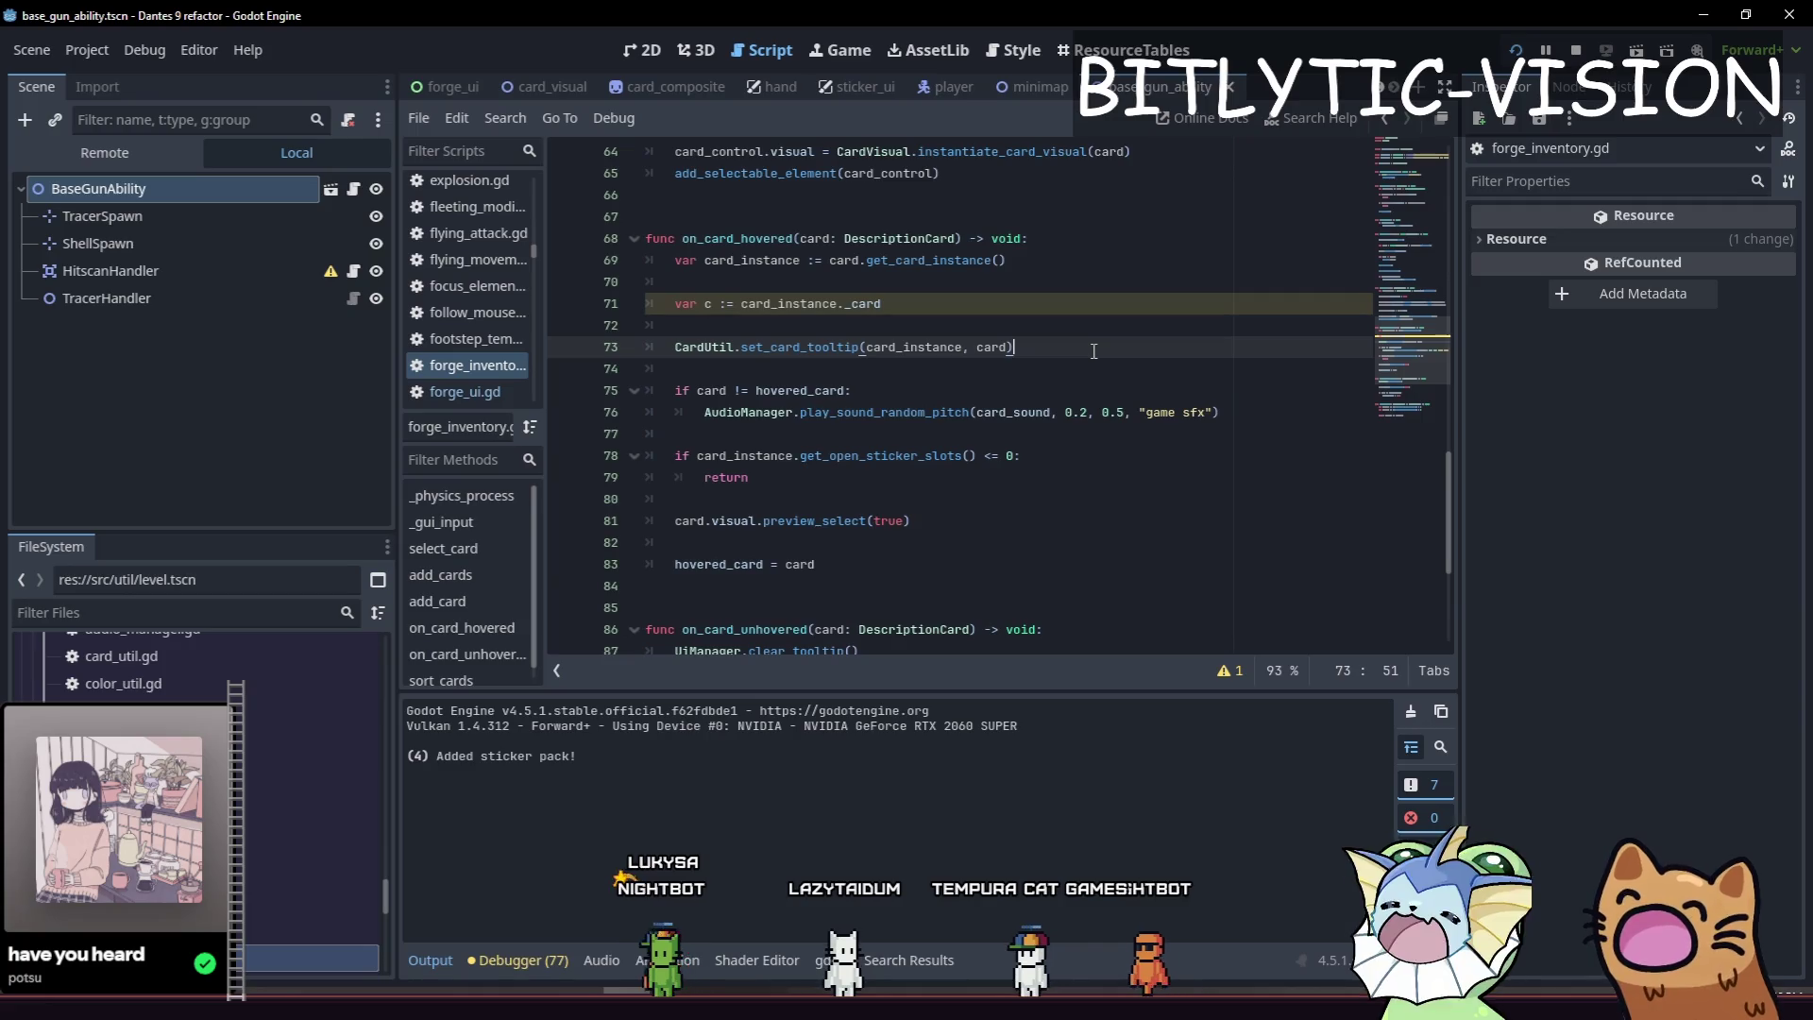
key(Down)
key(Down)
key(Down)
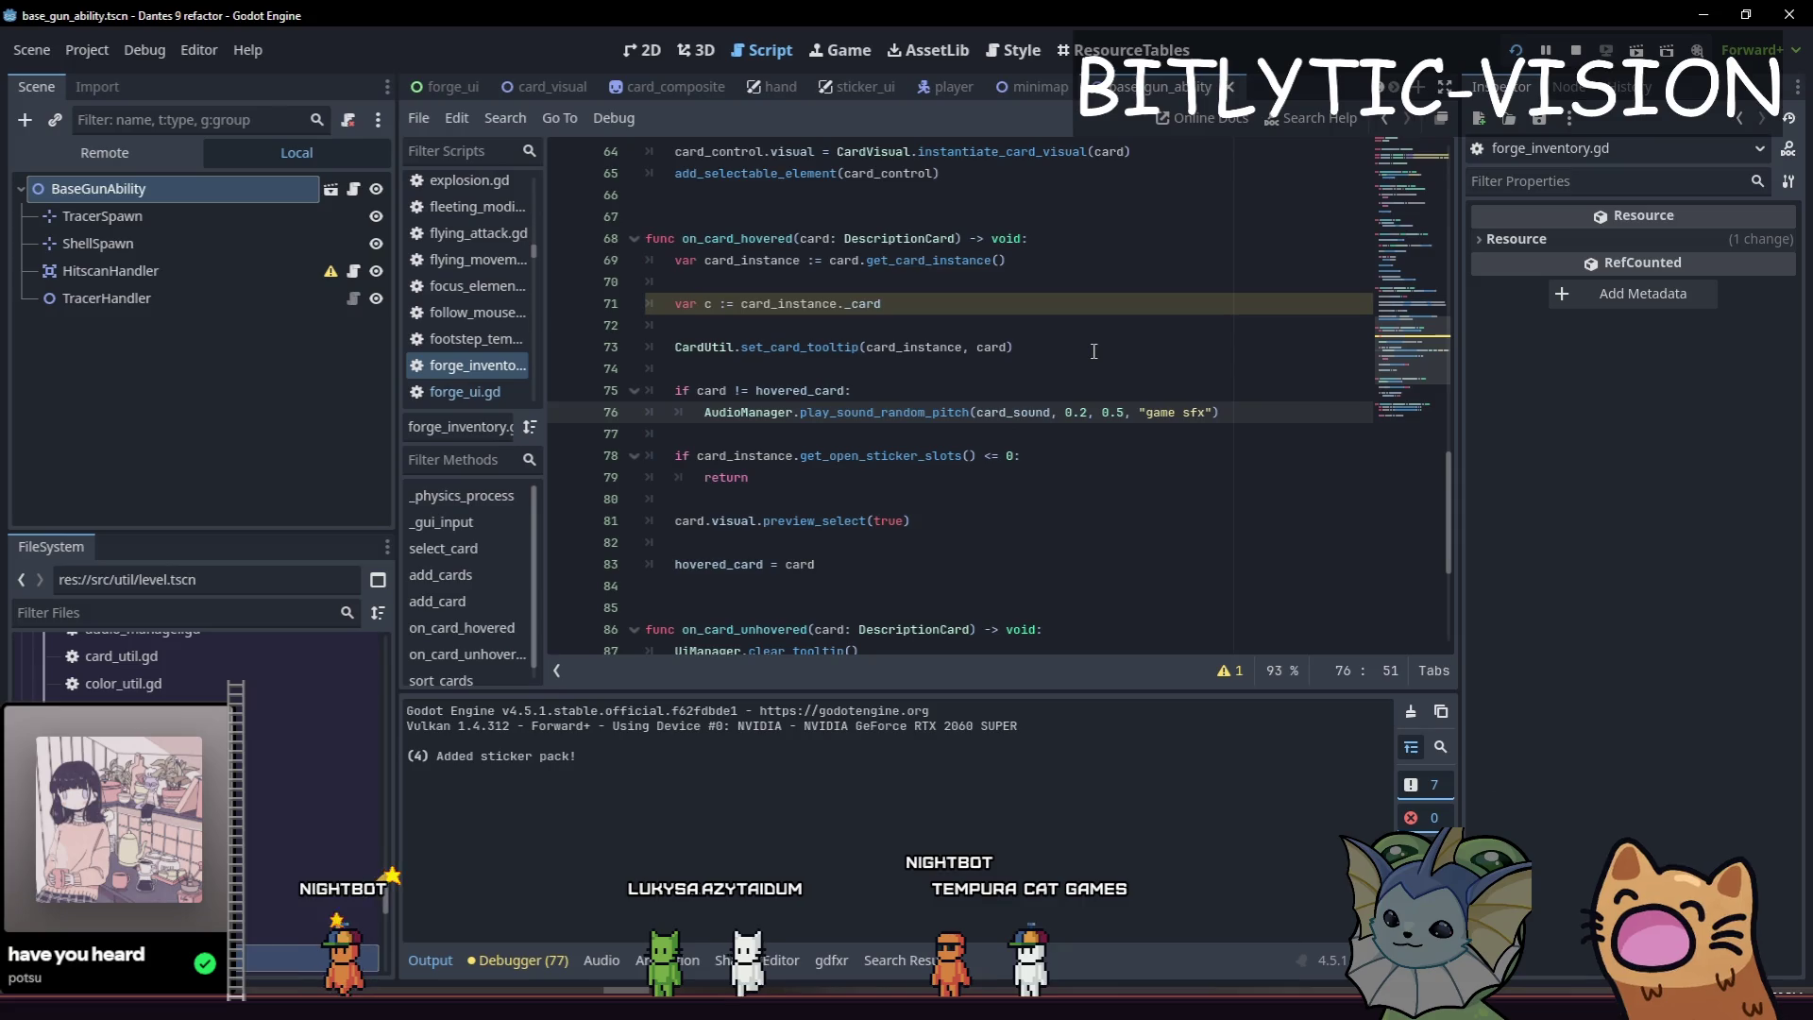
click(1141, 461)
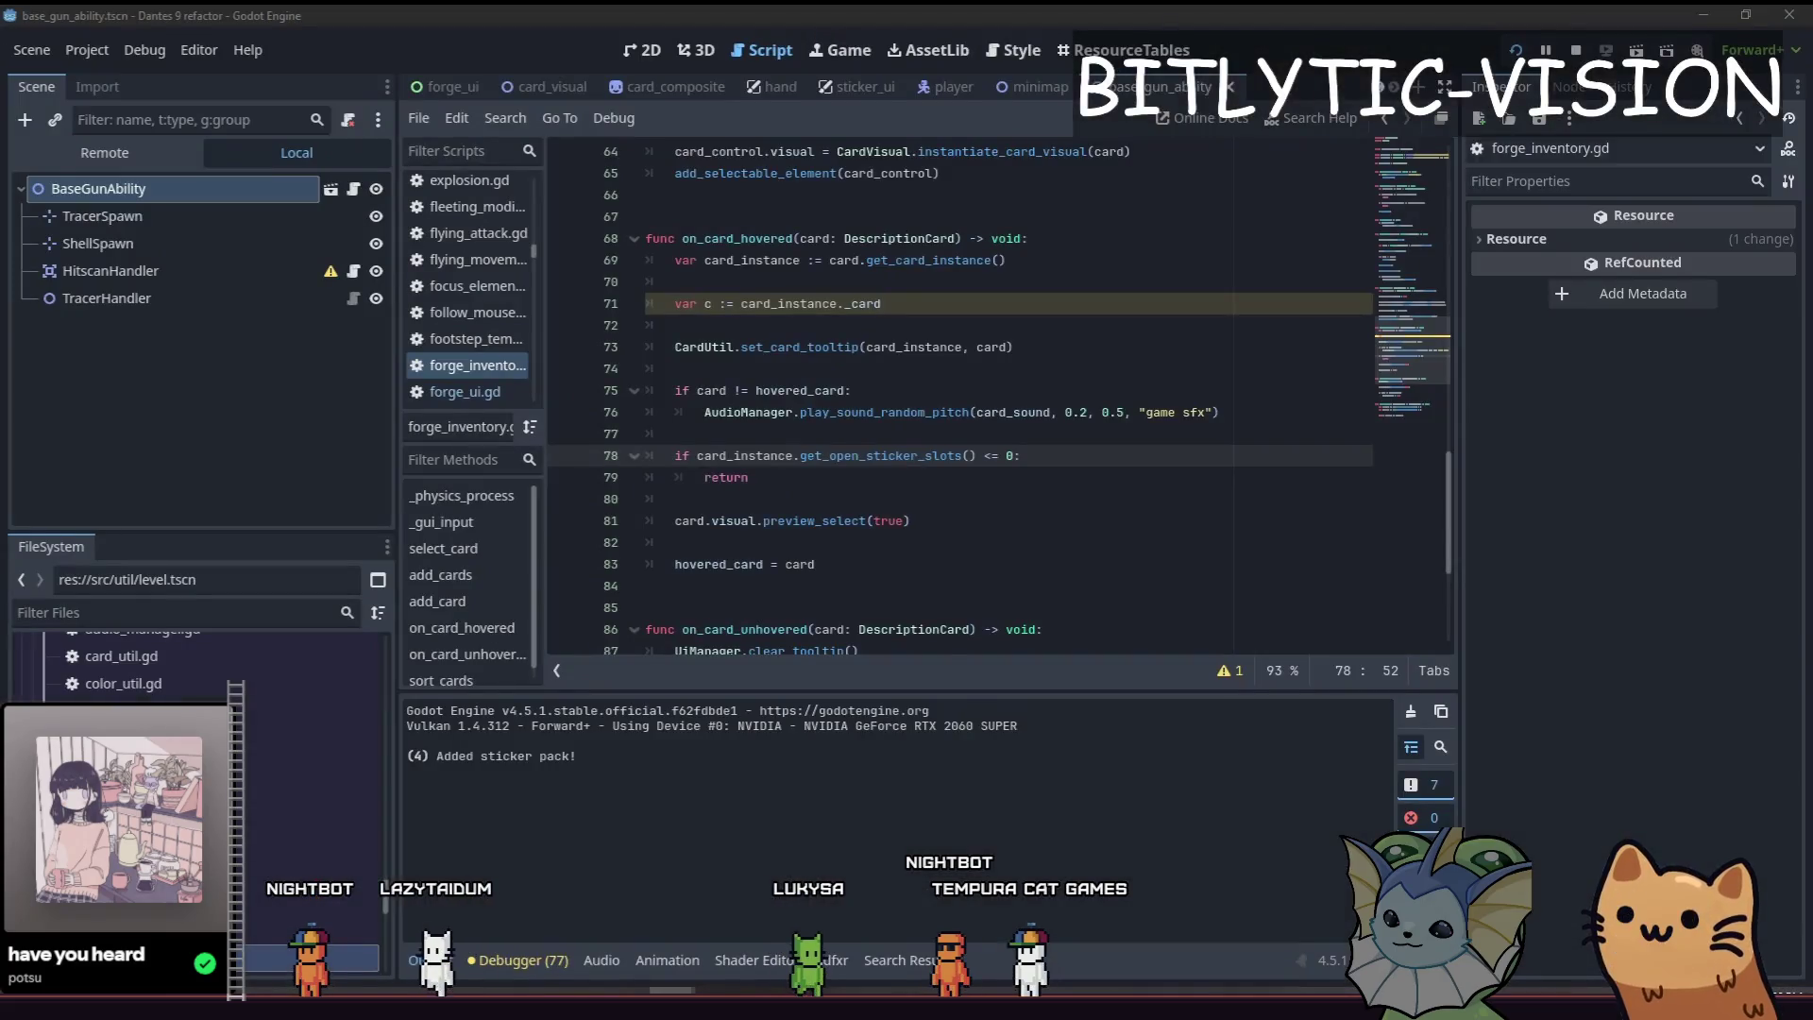
Switch to Obsidian and open the December 15 2025 - TBD patch note.
key(alt+Tab)
scroll(865, 493, down, 10)
scroll(944, 604, up, 10)
click(224, 651)
In the JW Dec 16 - Jan 6 note, add a to-do below 'Make a press kit?', then minimize Obsidian.
scroll(923, 781, down, 10)
scroll(957, 791, up, 5)
scroll(961, 784, down, 5)
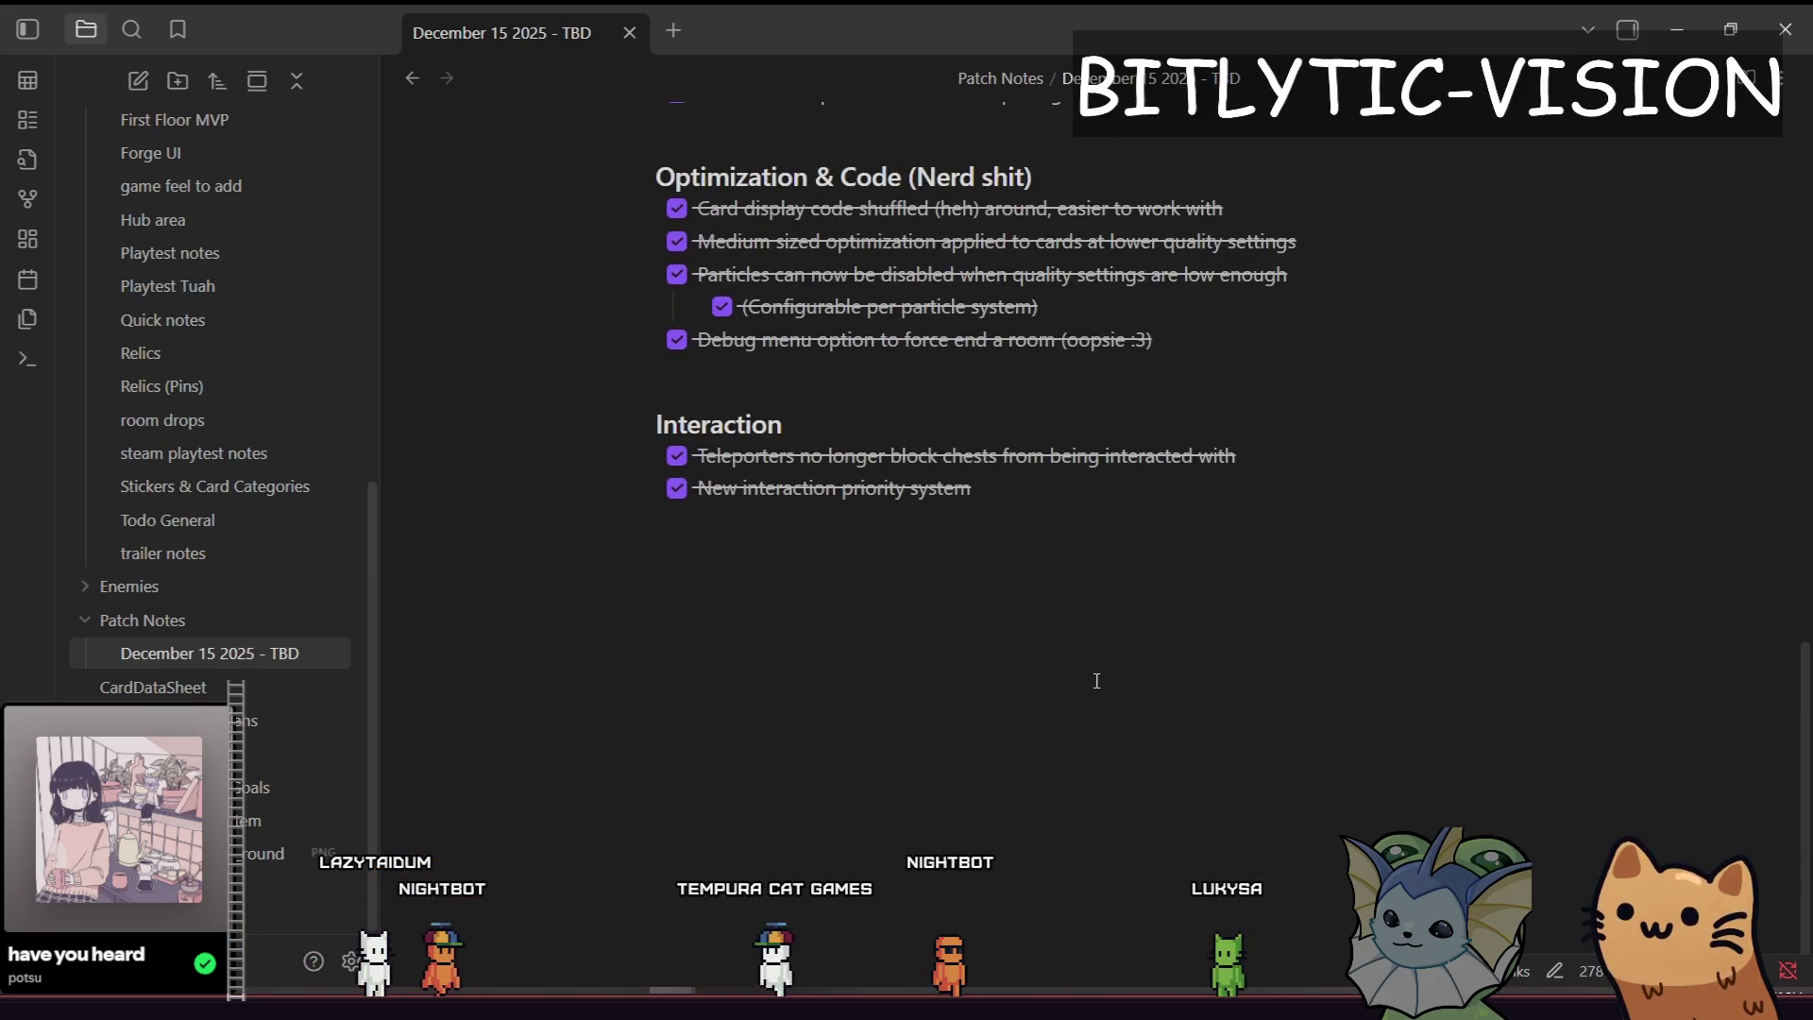
click(245, 745)
key(ctrl+alt+Left)
key(ctrl+alt+Right)
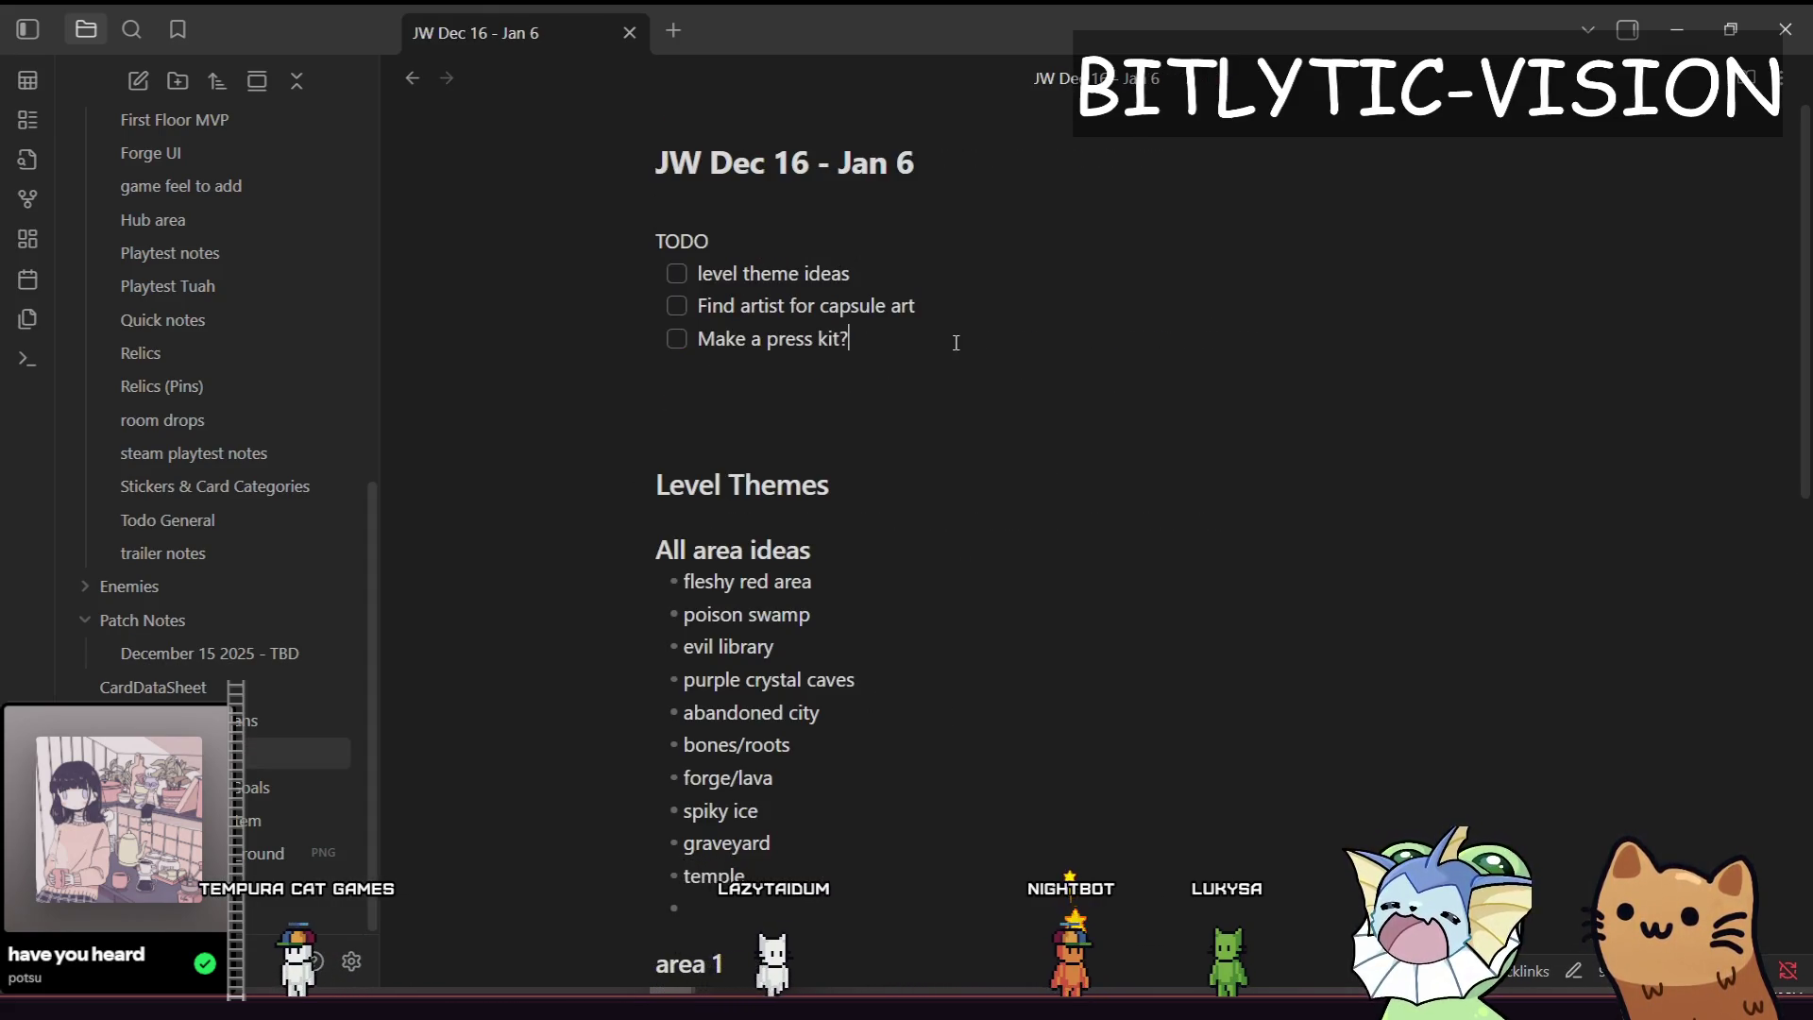
key(Return)
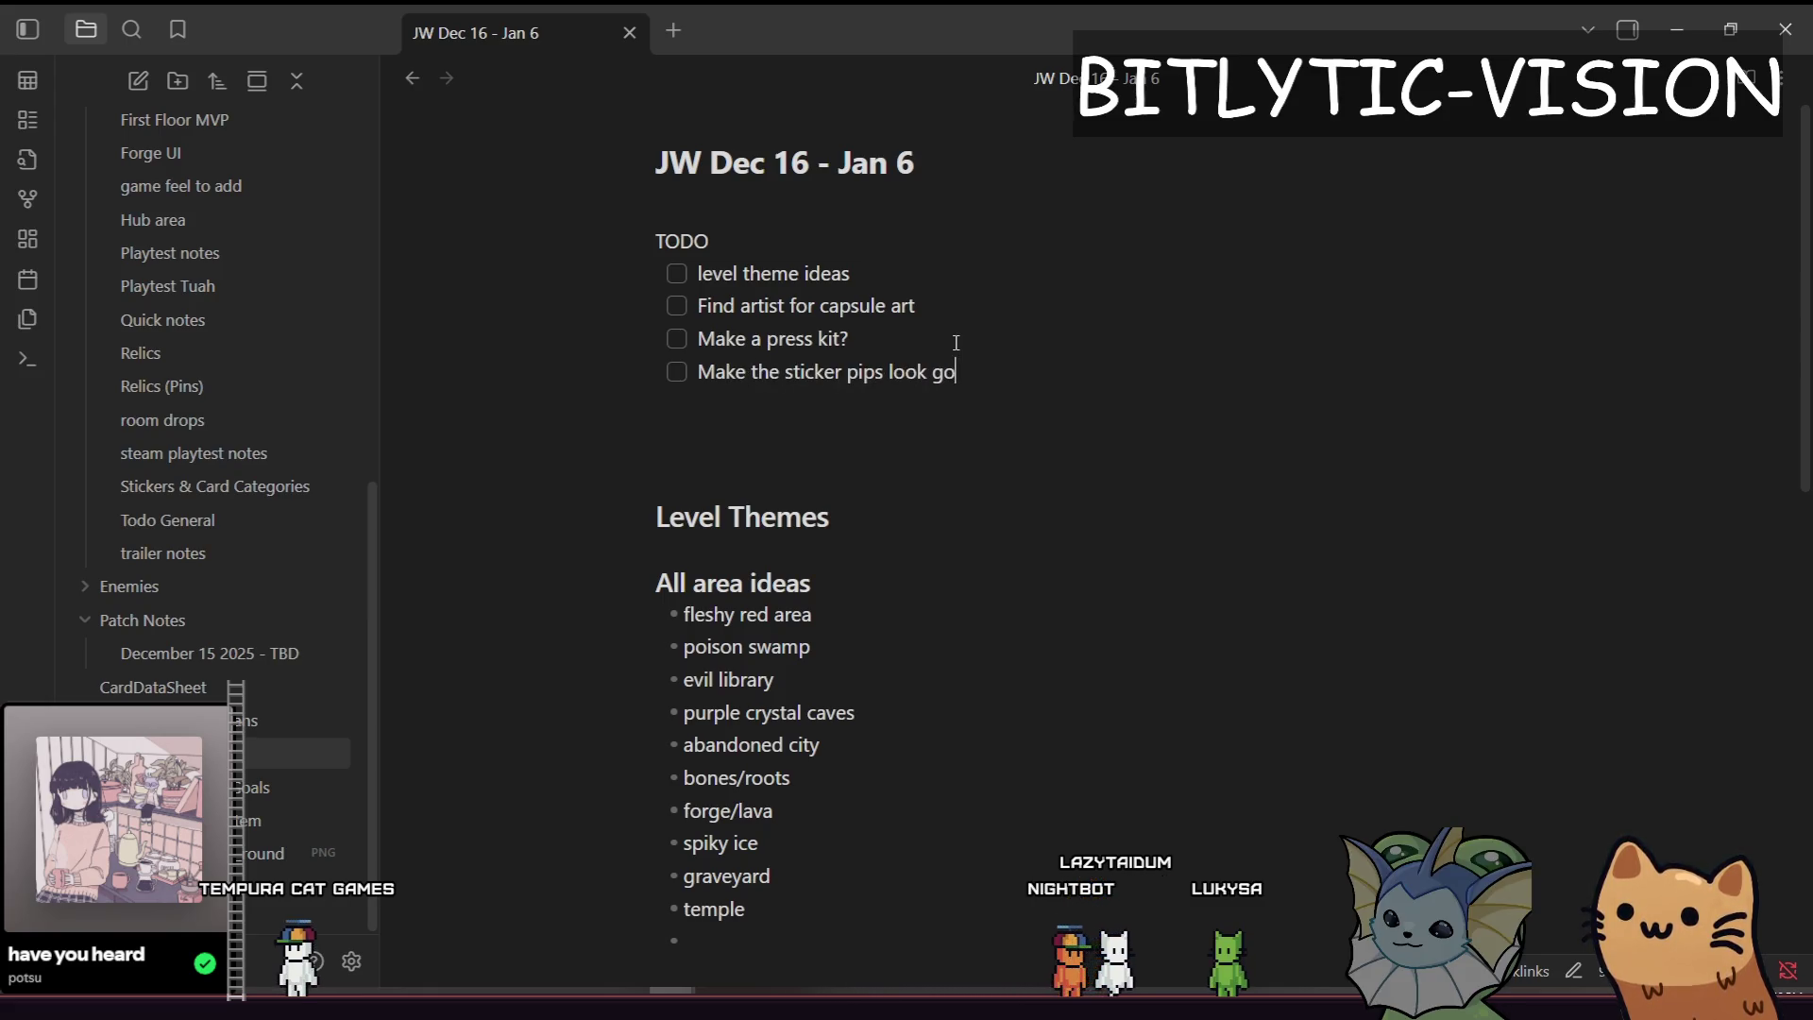
click(1666, 12)
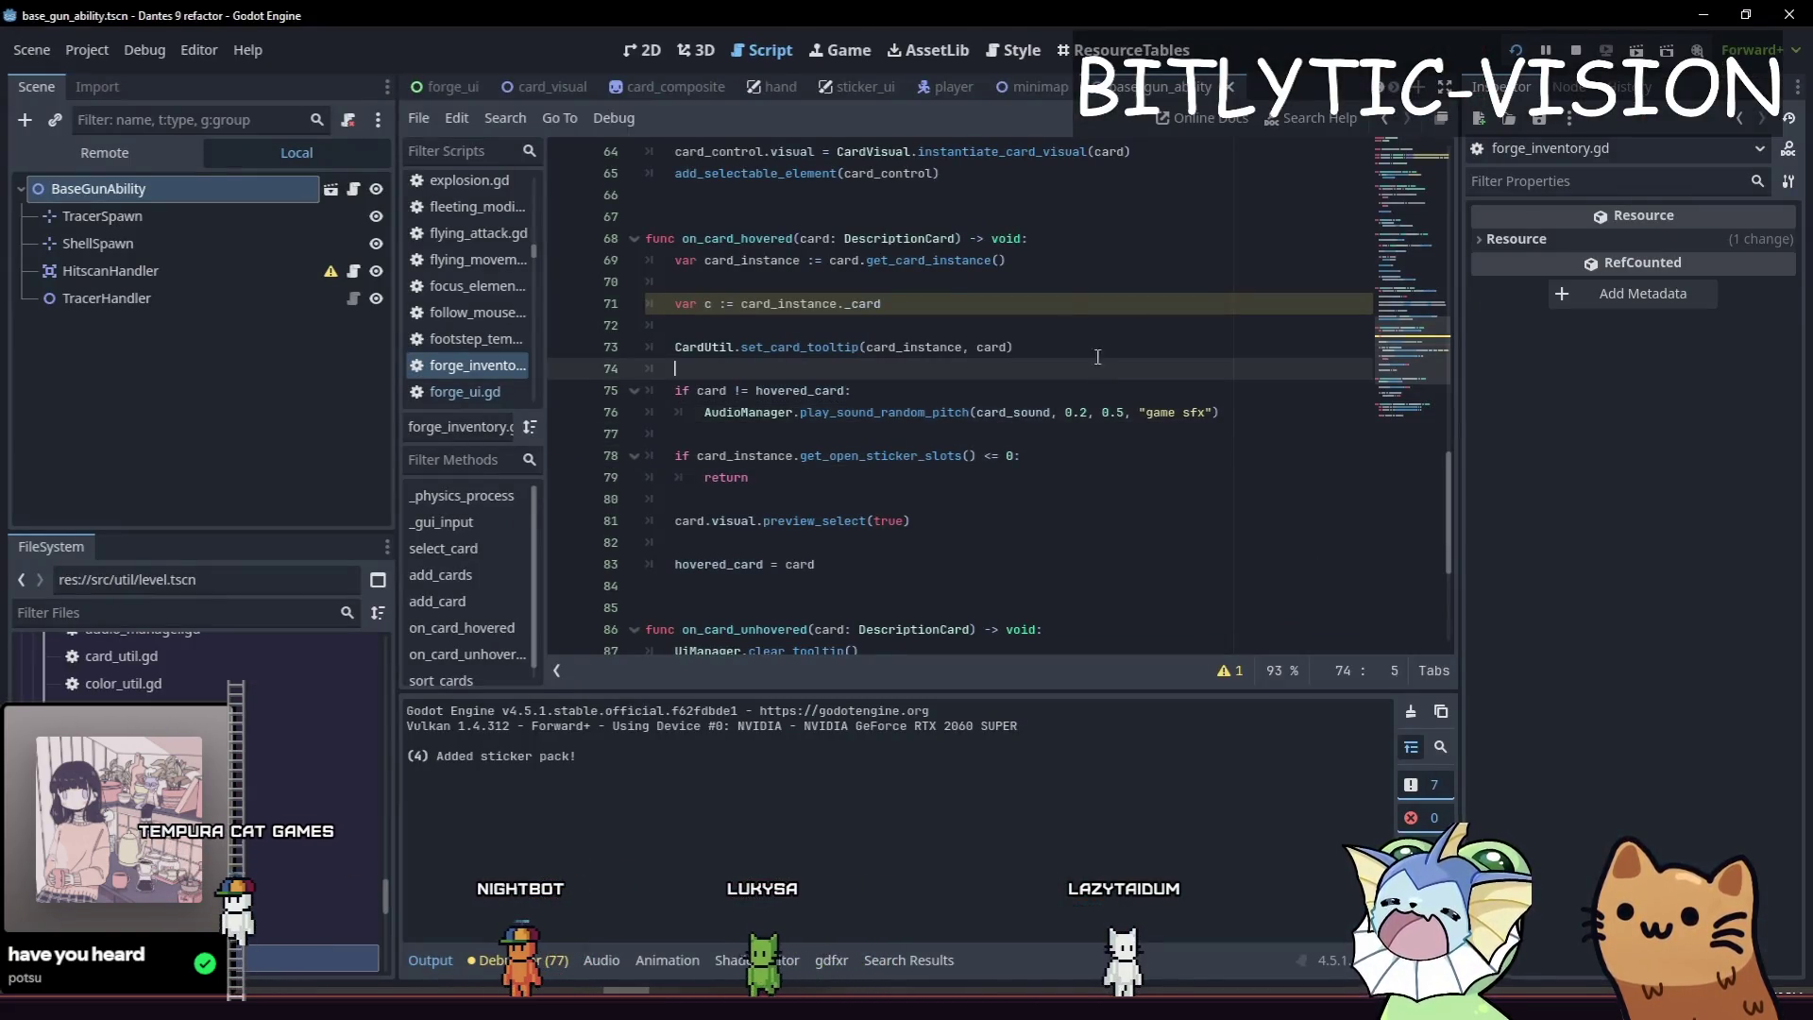
Delete the unused 'var c' line 71 from on_card_hovered and save the script.
click(1056, 303)
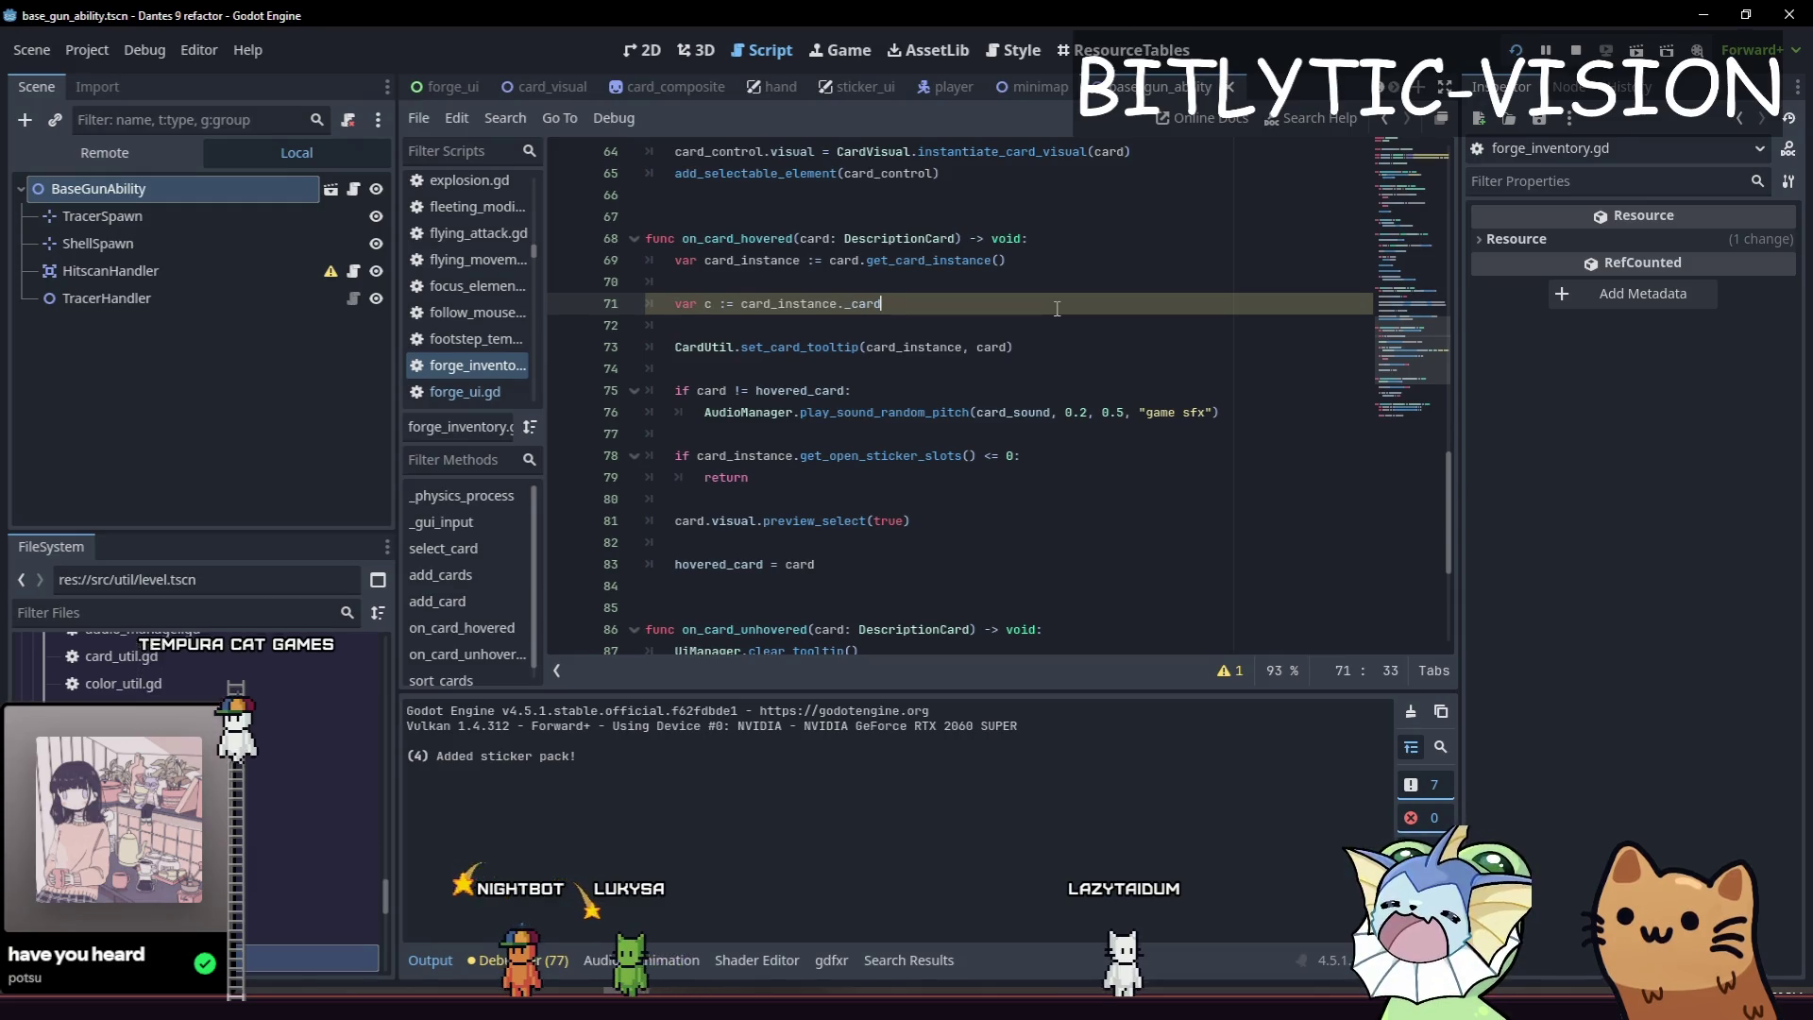
key(ctrl+shift+k)
key(ctrl+shift+k)
key(ctrl+s)
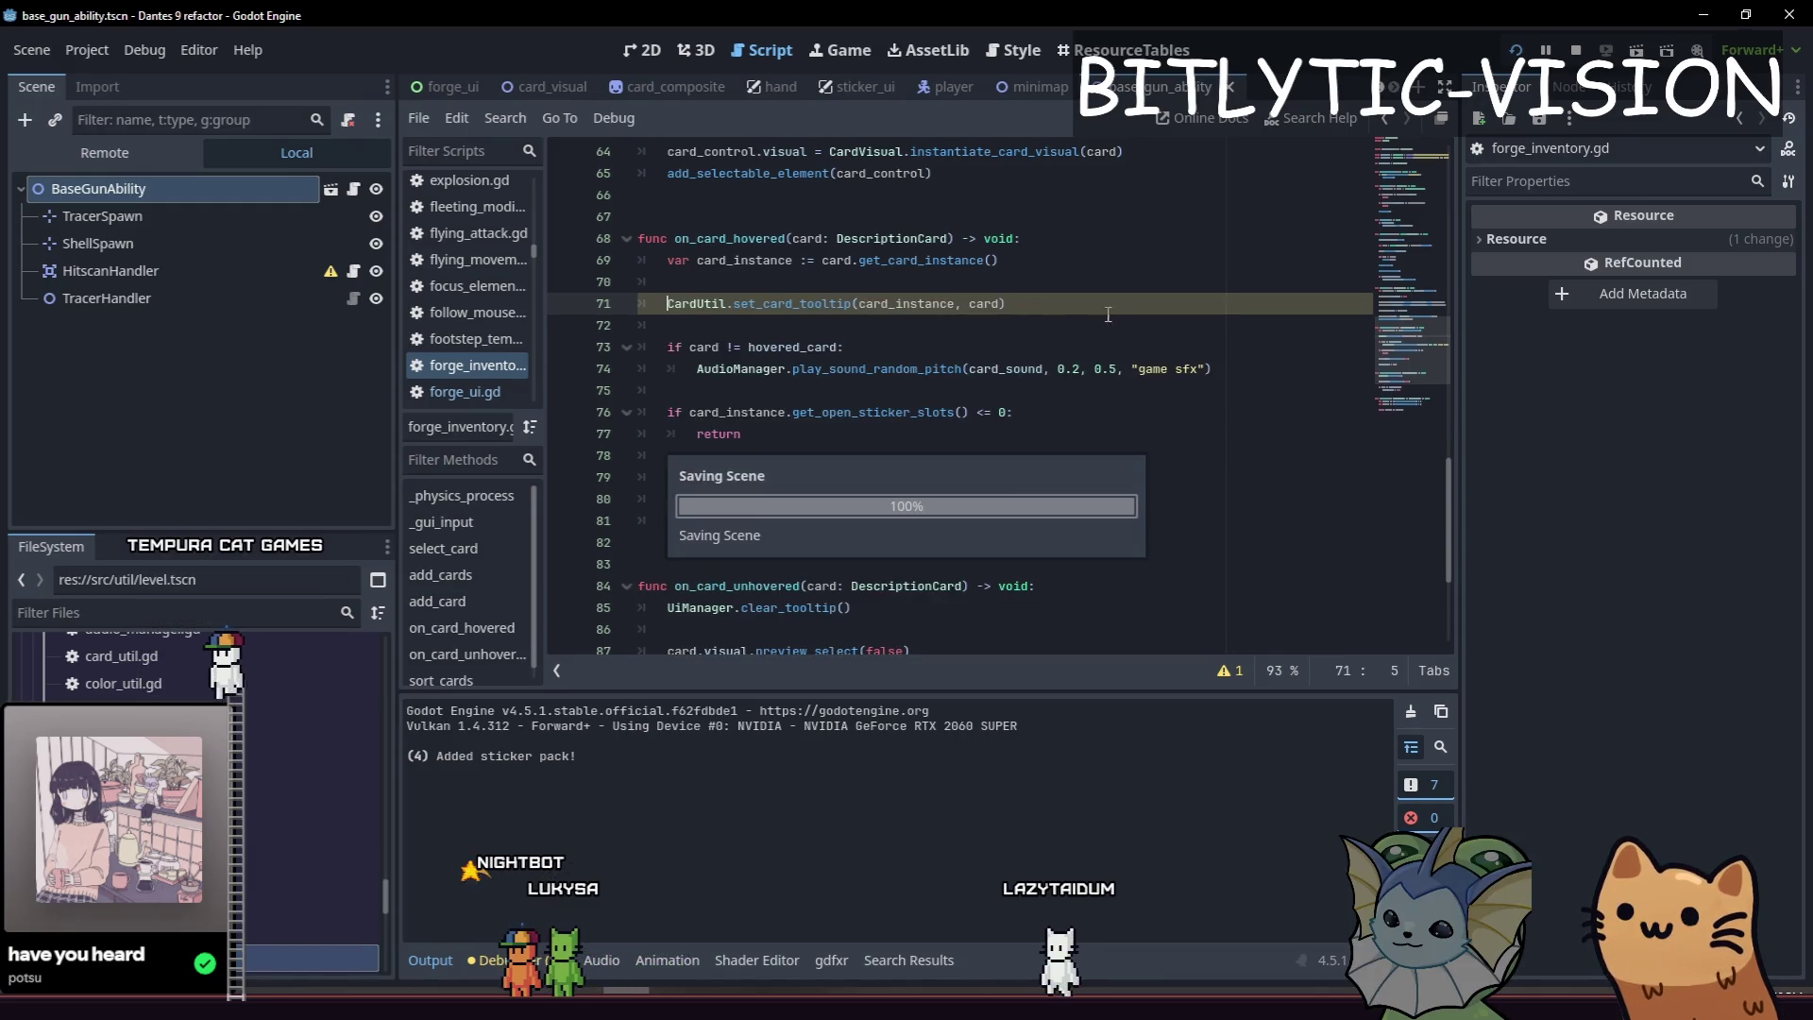
Jump to the get_open_sticker_slots definition in card_instance.gd.
click(1083, 415)
key(Down)
key(Down)
click(1074, 435)
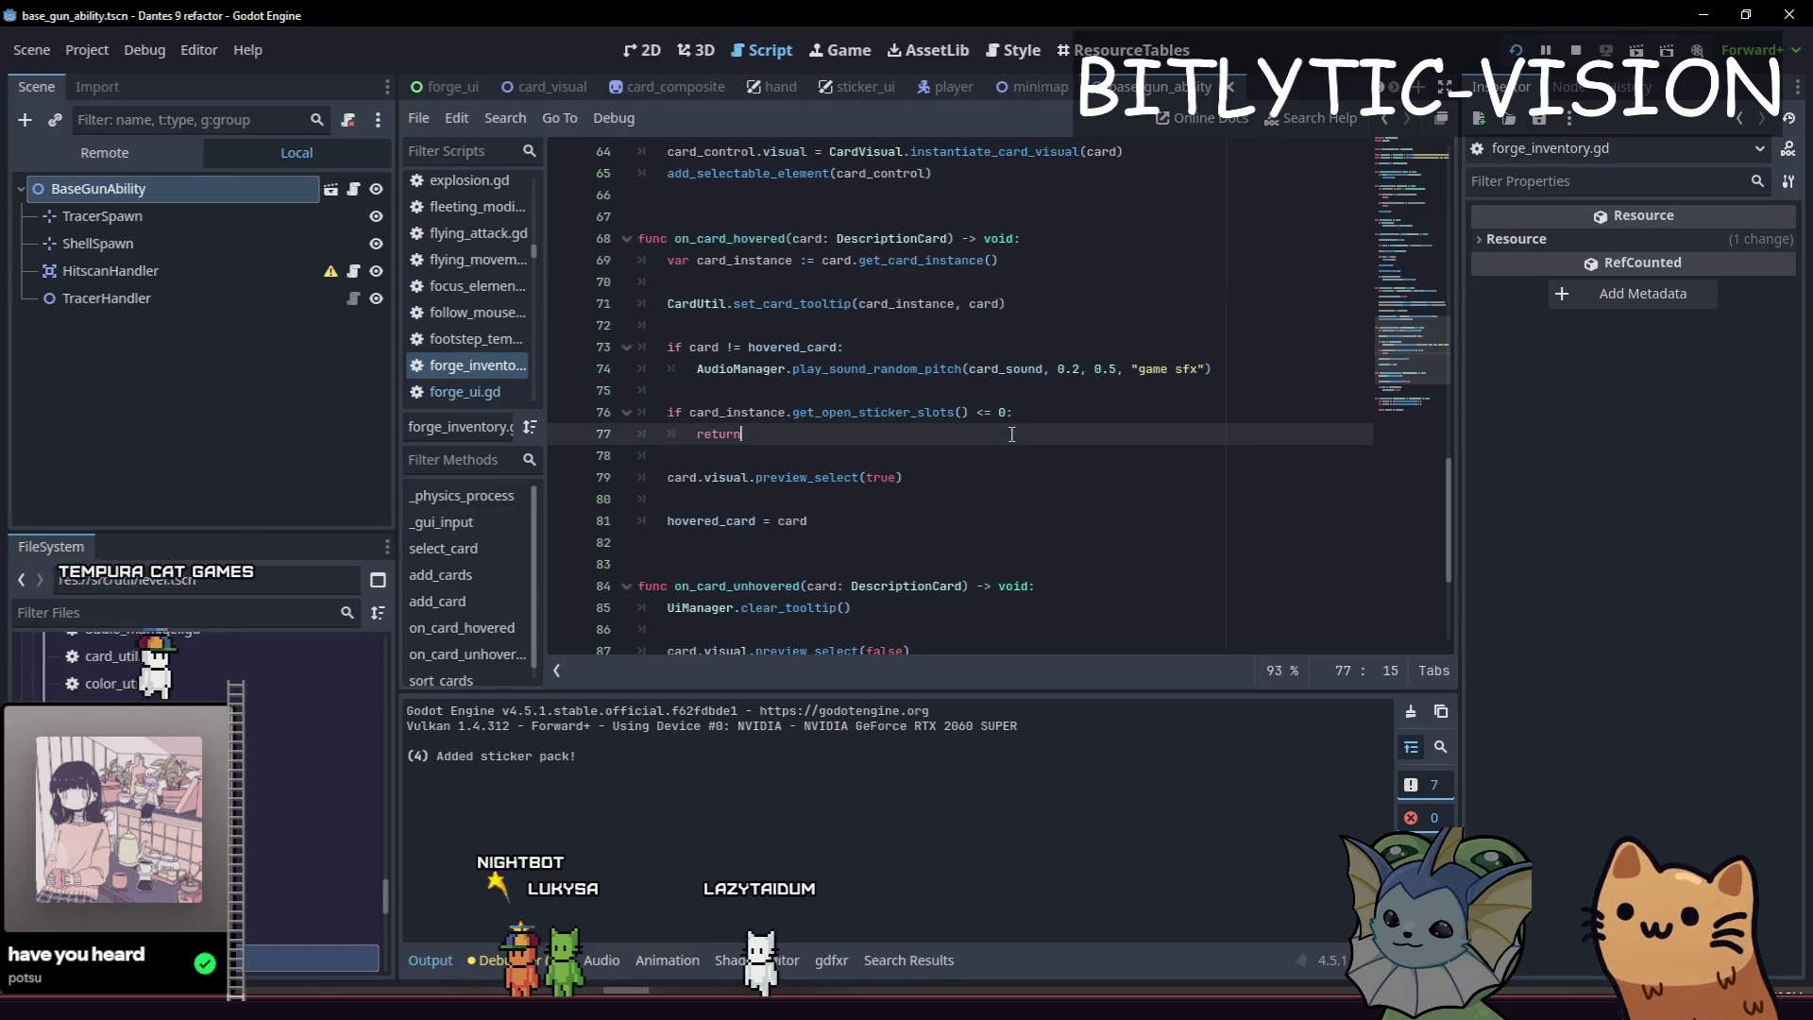
ctrl+click(924, 413)
key(Down)
key(End)
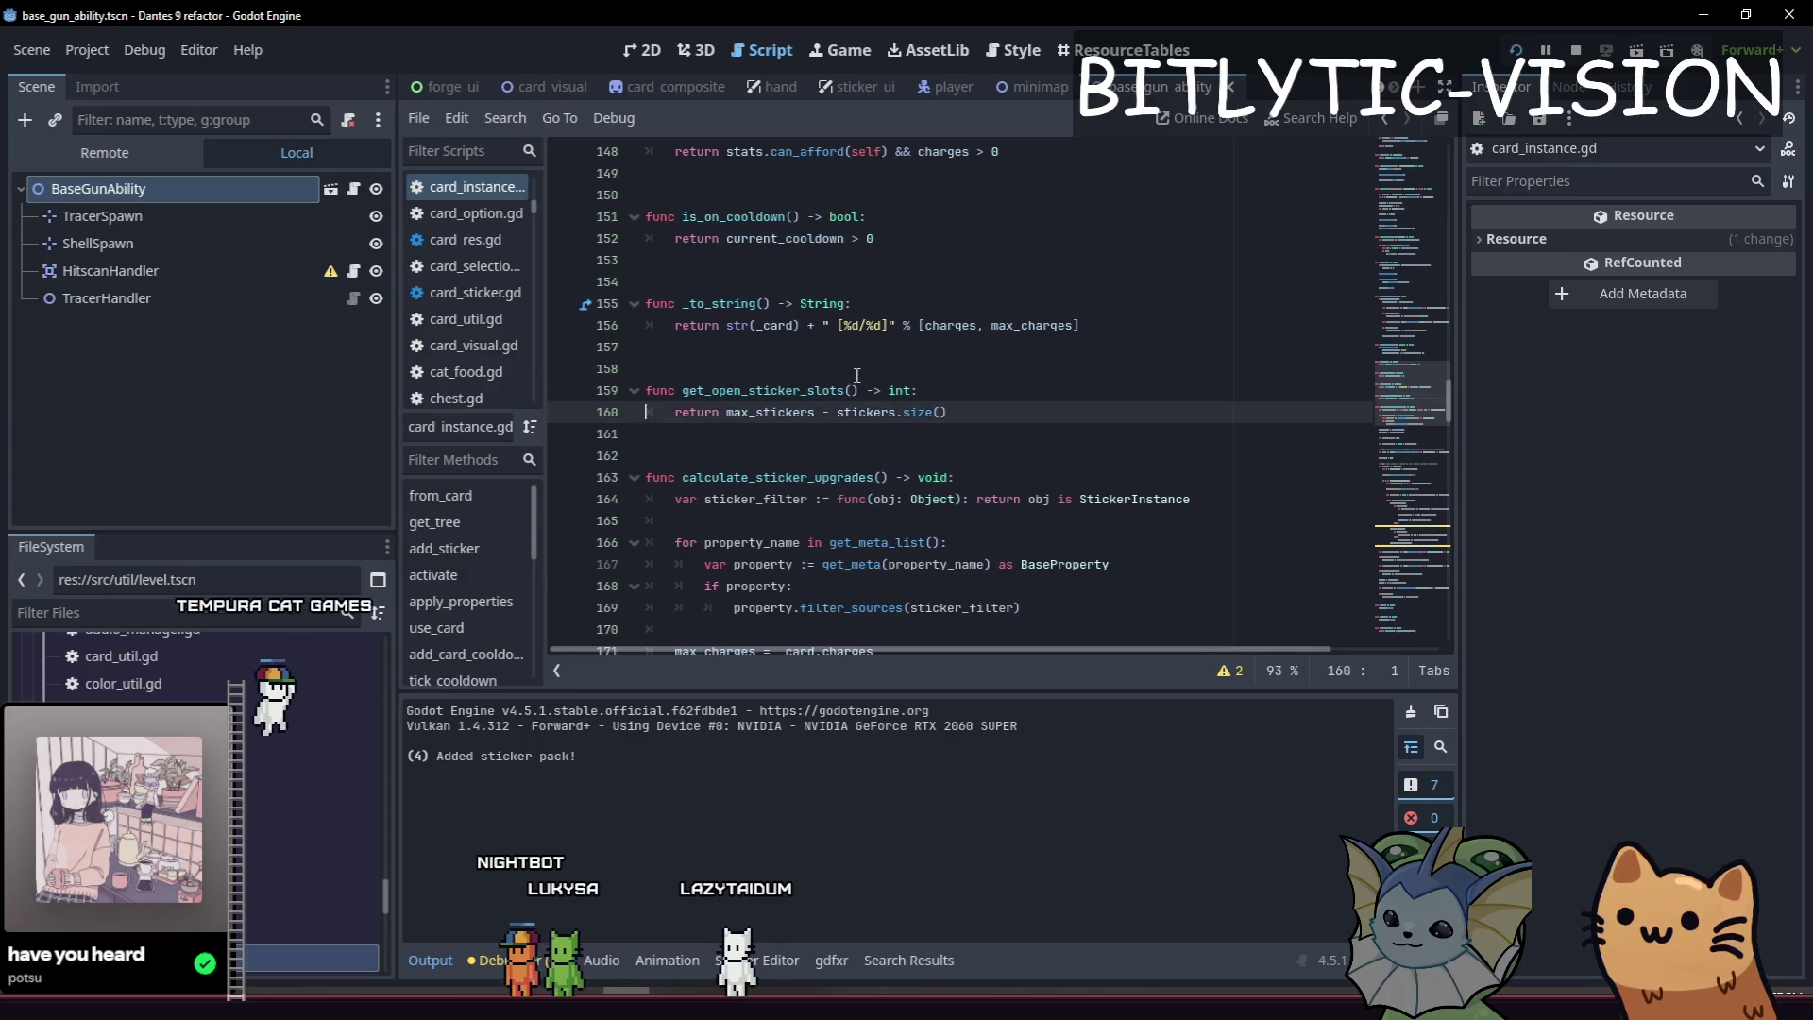
Add a has_open_sticker_slot() -> bool function header below get_open_sticker_slots.
key(Return)
key(Return)
key(Return)
text(func has_open_sticker)
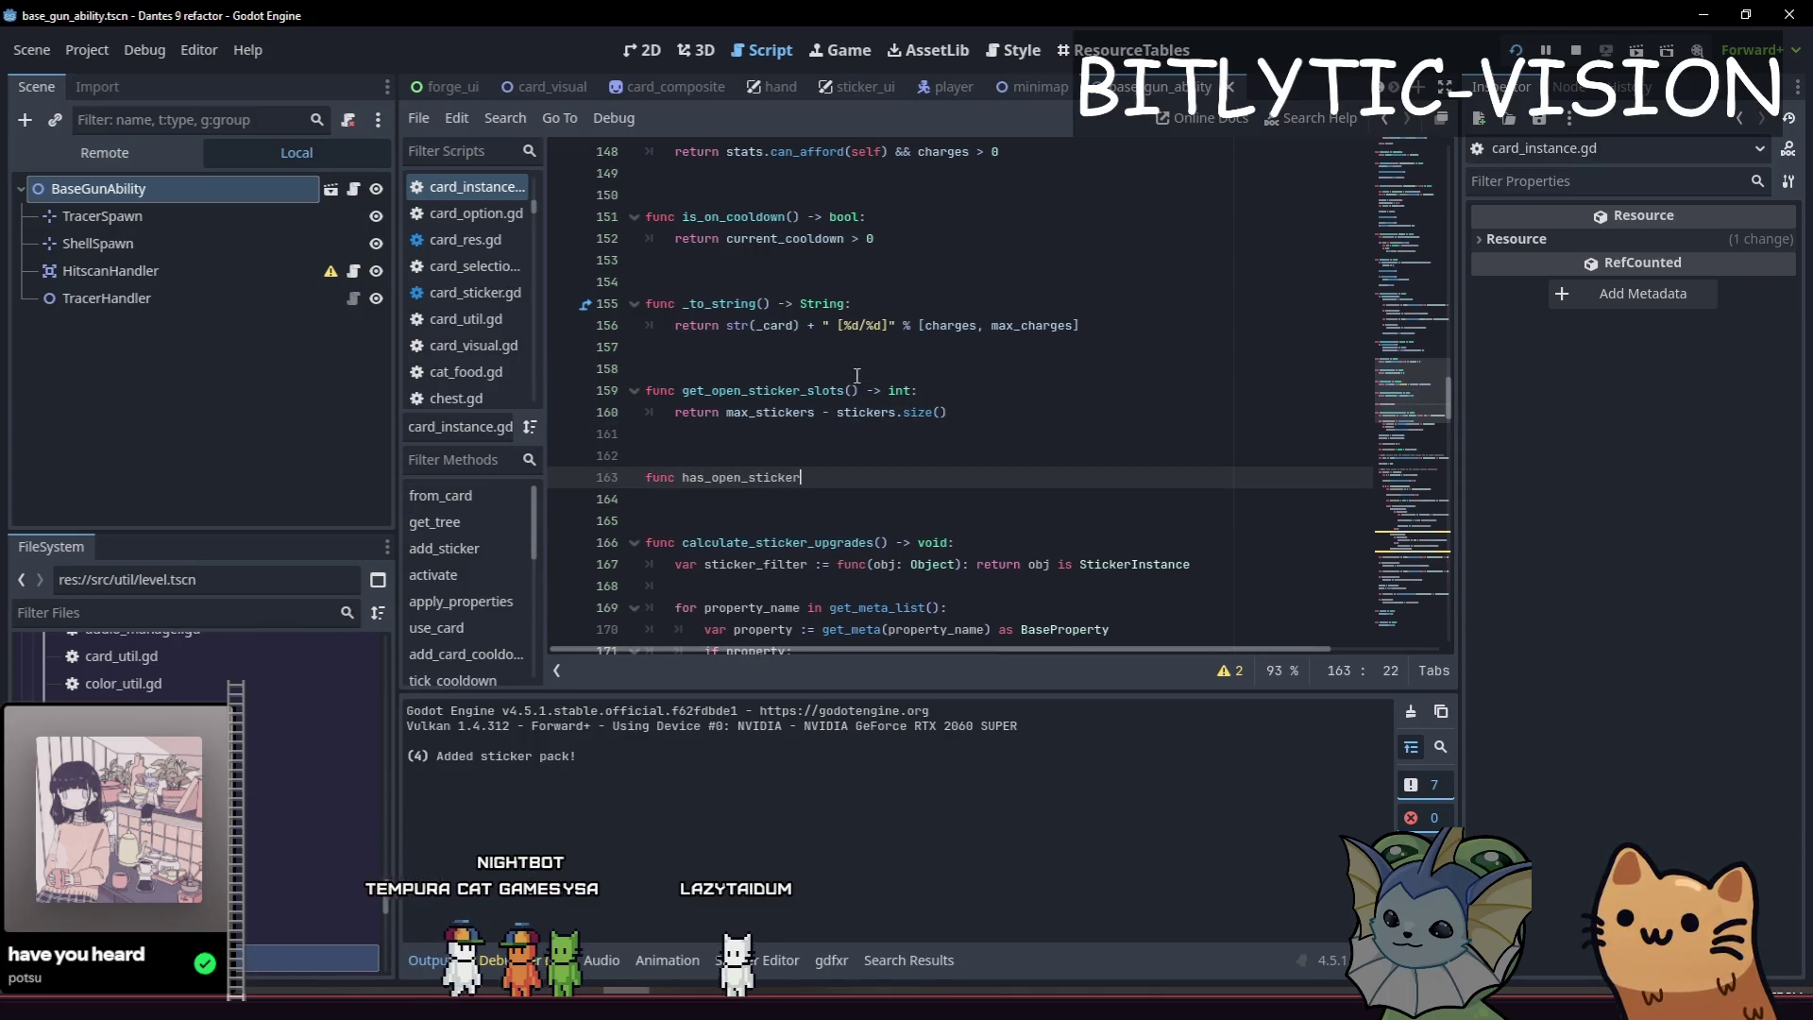
text(_slot()
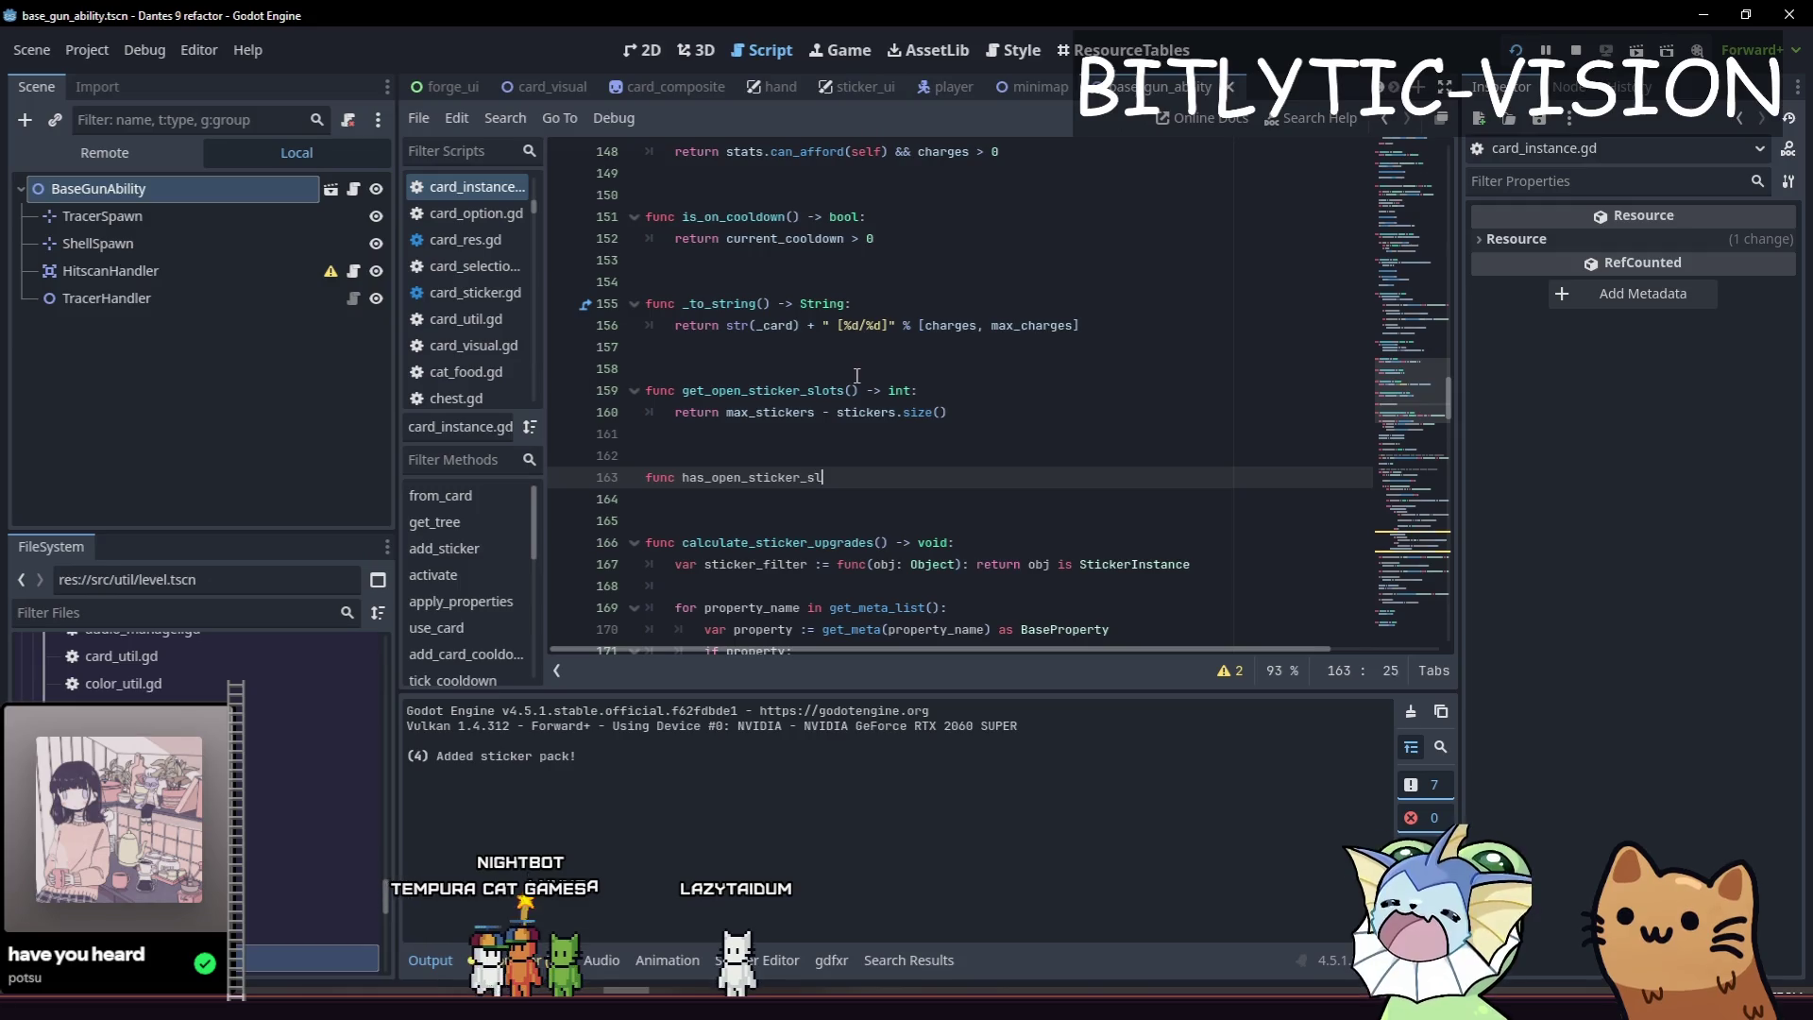
text() -> void:)
key(Return)
key(Up)
key(End)
key(Left)
key(ctrl+shift+Left)
text(bool)
Make has_open_sticker_slot return get_open_sticker_slots() <= 0 and save card_instance.gd.
key(Down)
text(r)
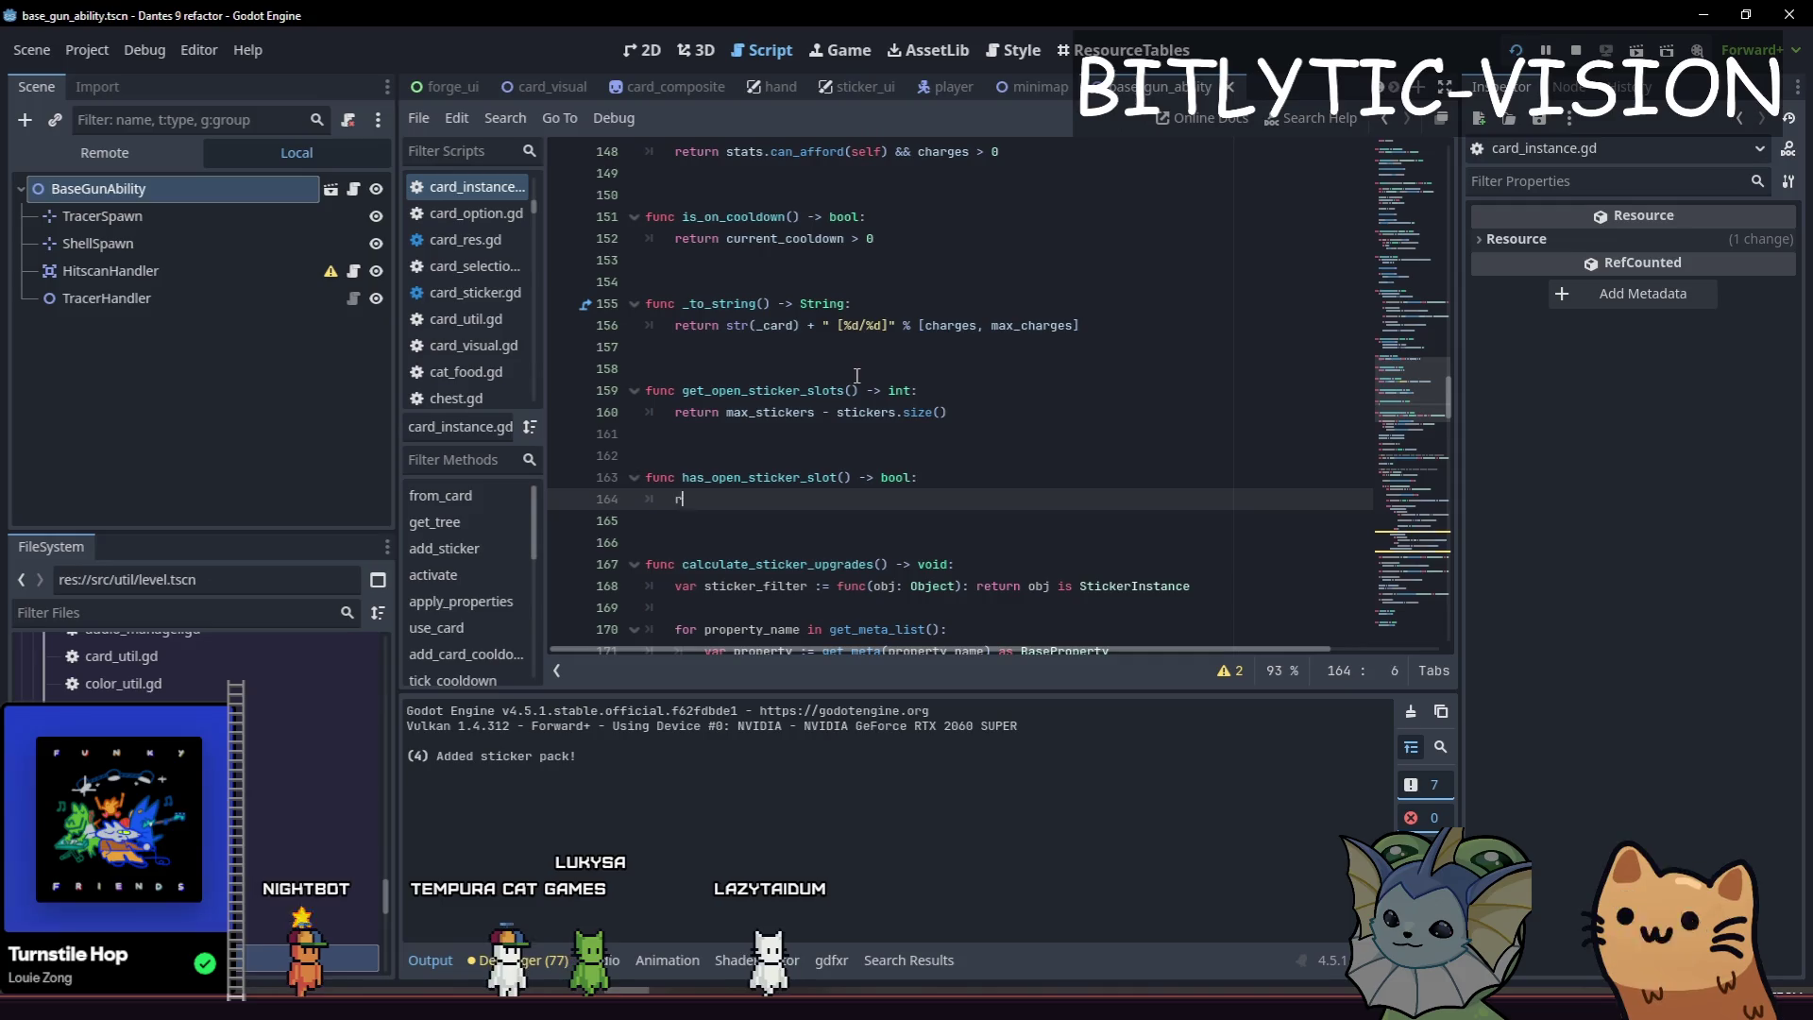
text(eturn get_open)
key(Return)
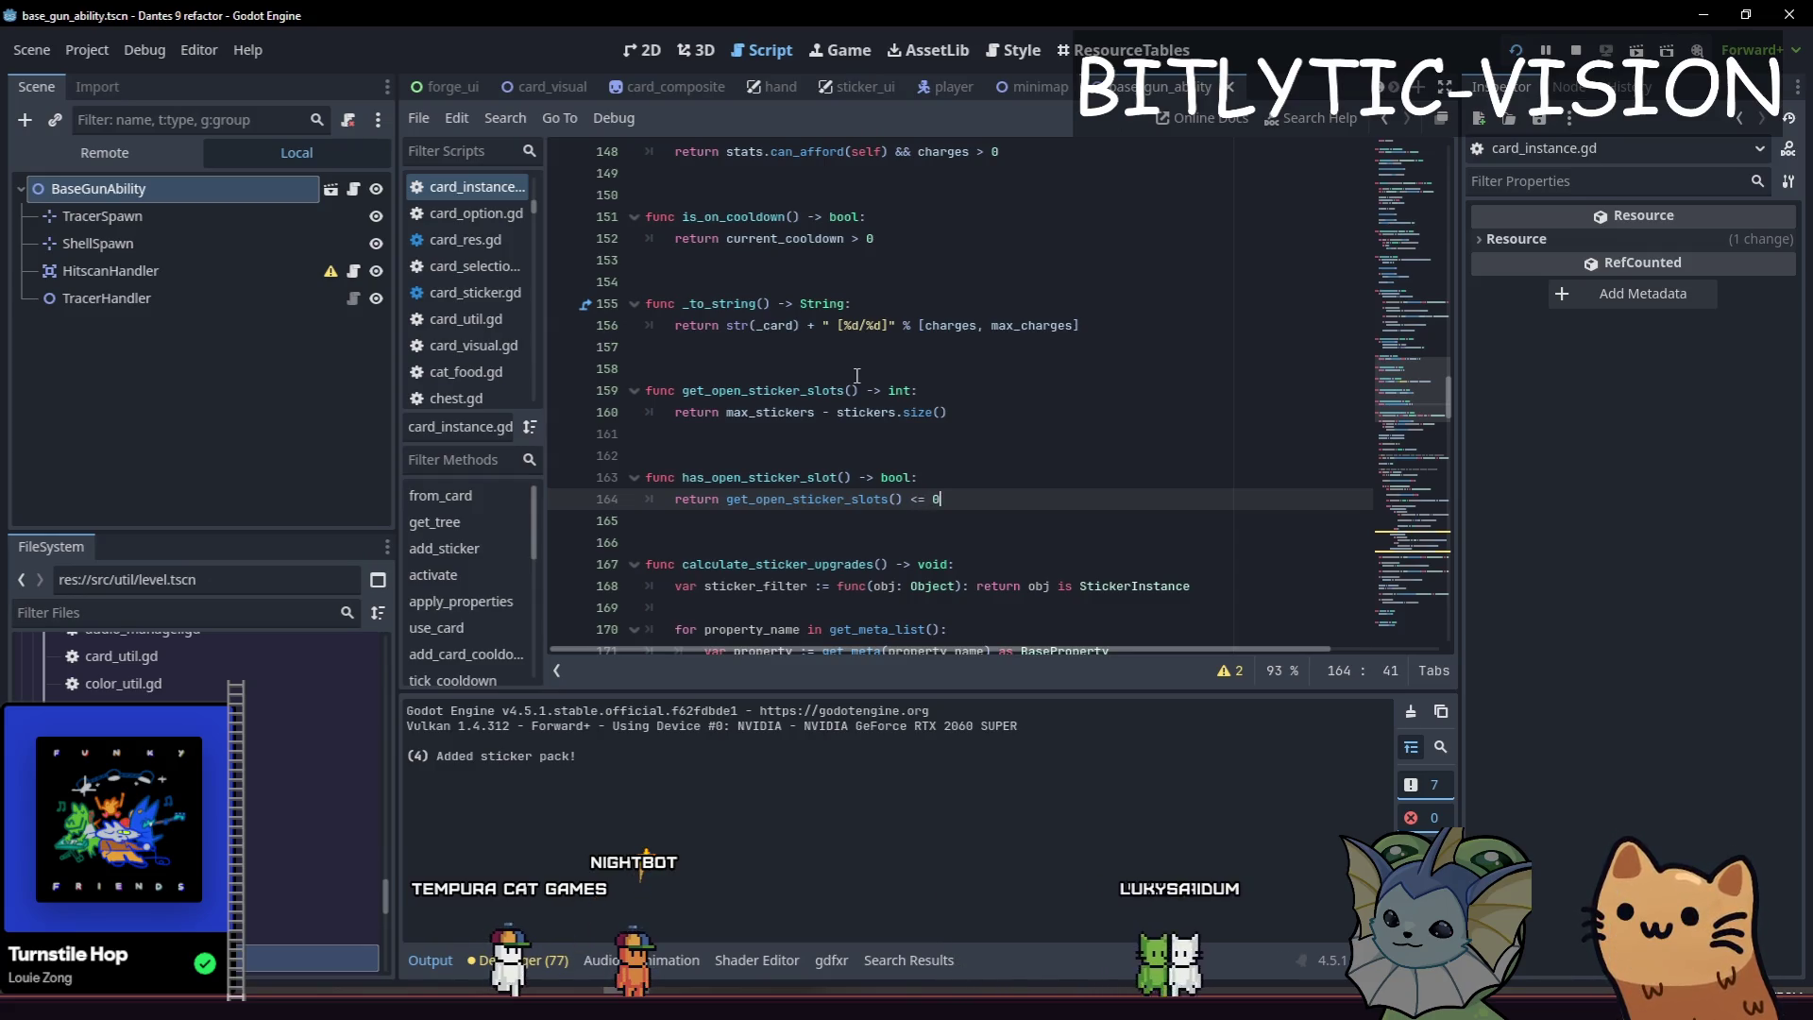
key(ctrl+s)
key(alt+shift+o)
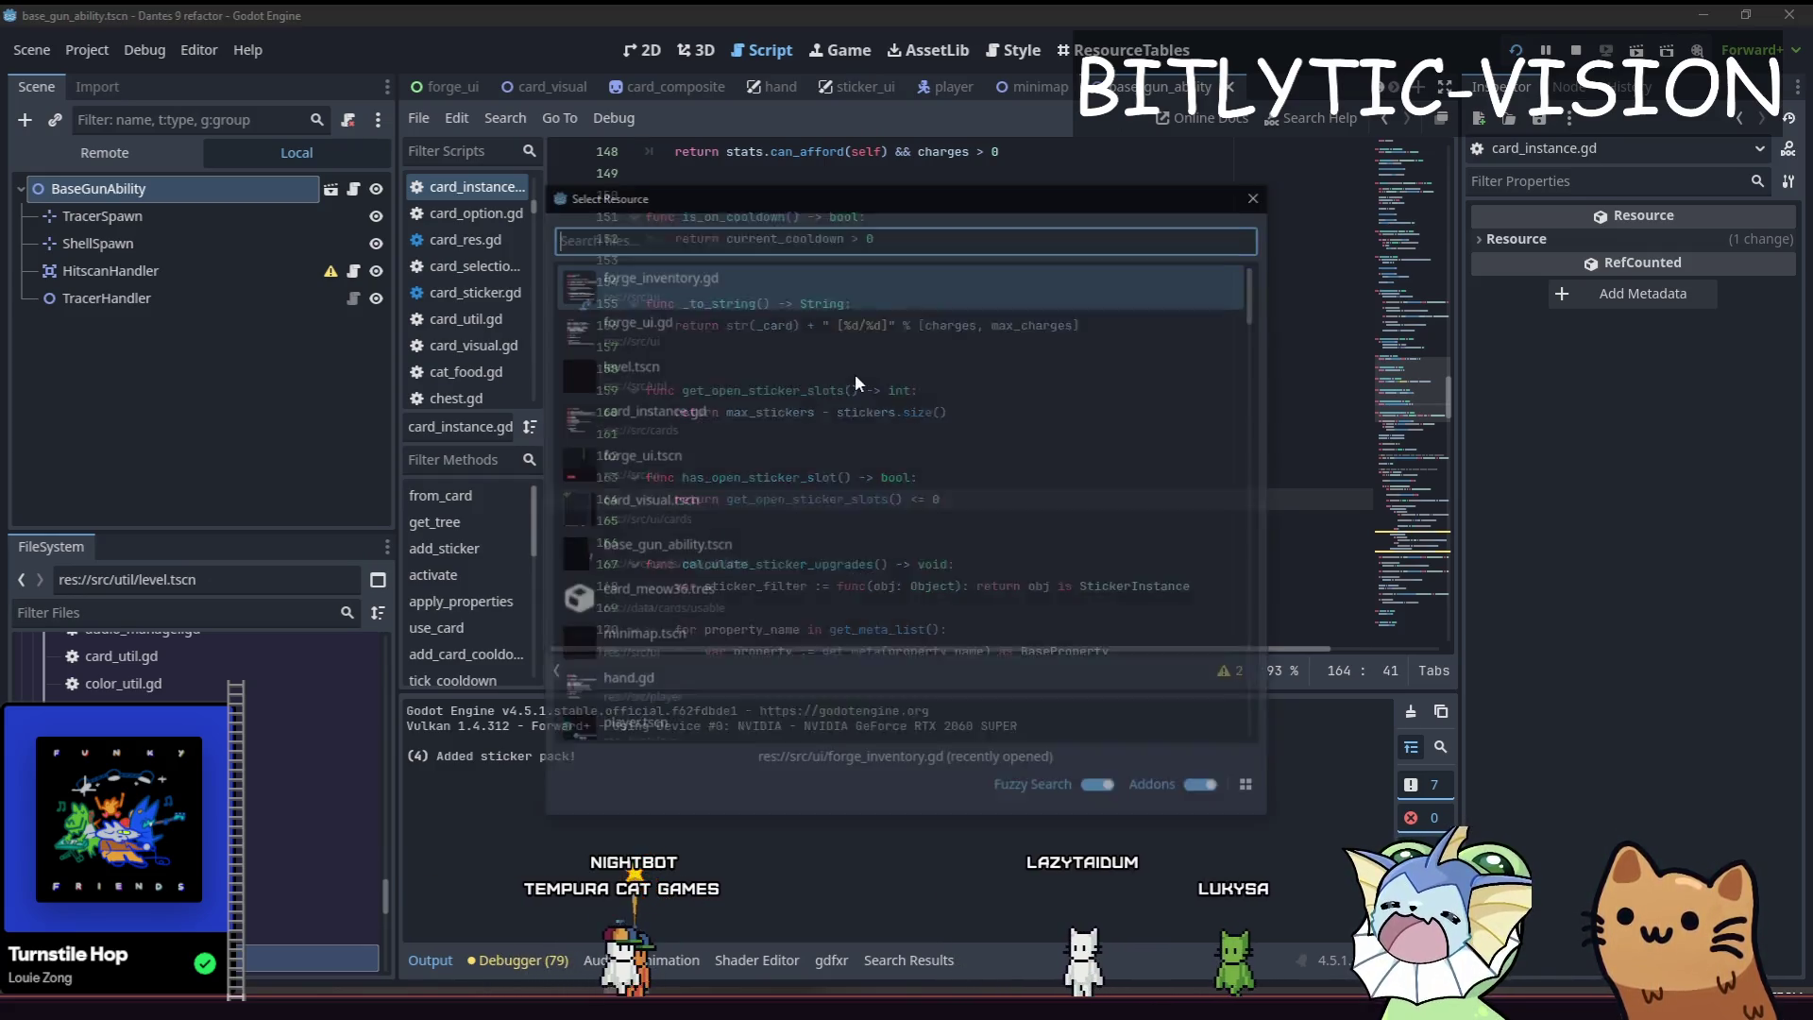
In forge_inventory.gd, change line 76's condition to !card_instance.has_open_sticker_slot().
key(Return)
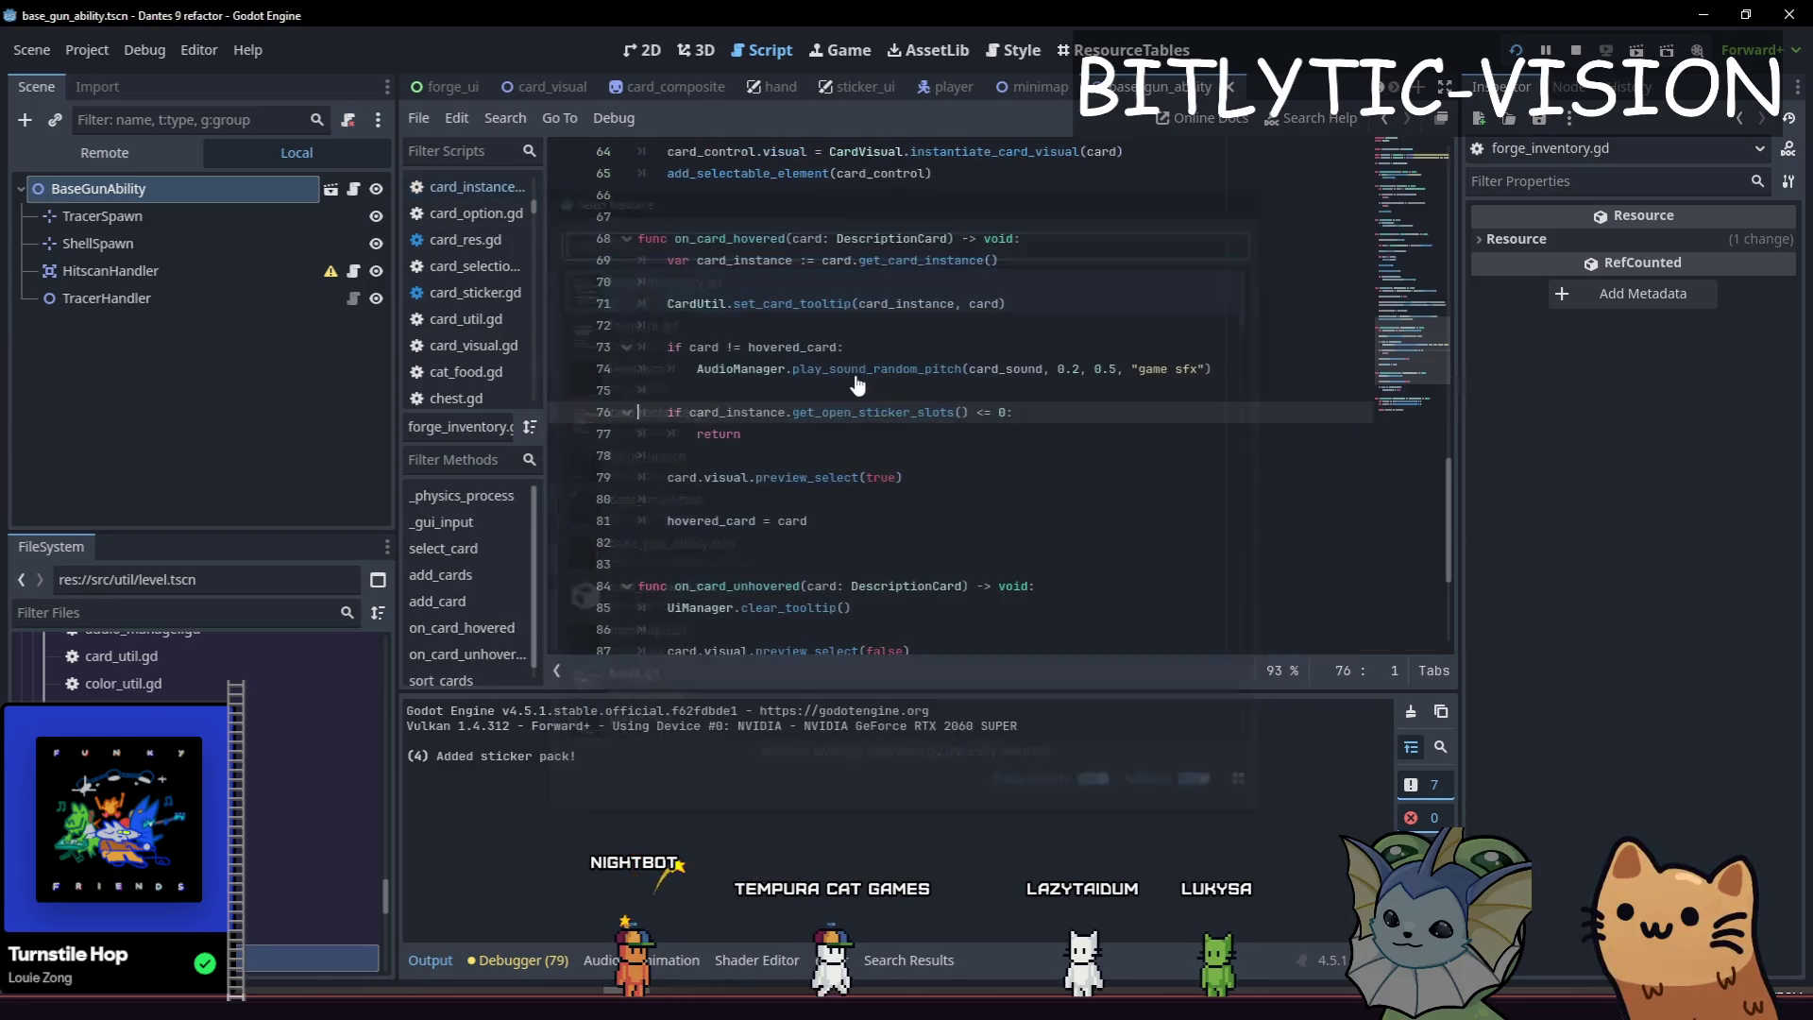
key(ctrl+Right)
key(ctrl+Right)
key(ctrl+shift+Right)
key(ctrl+shift+Right)
key(ctrl+shift+Right)
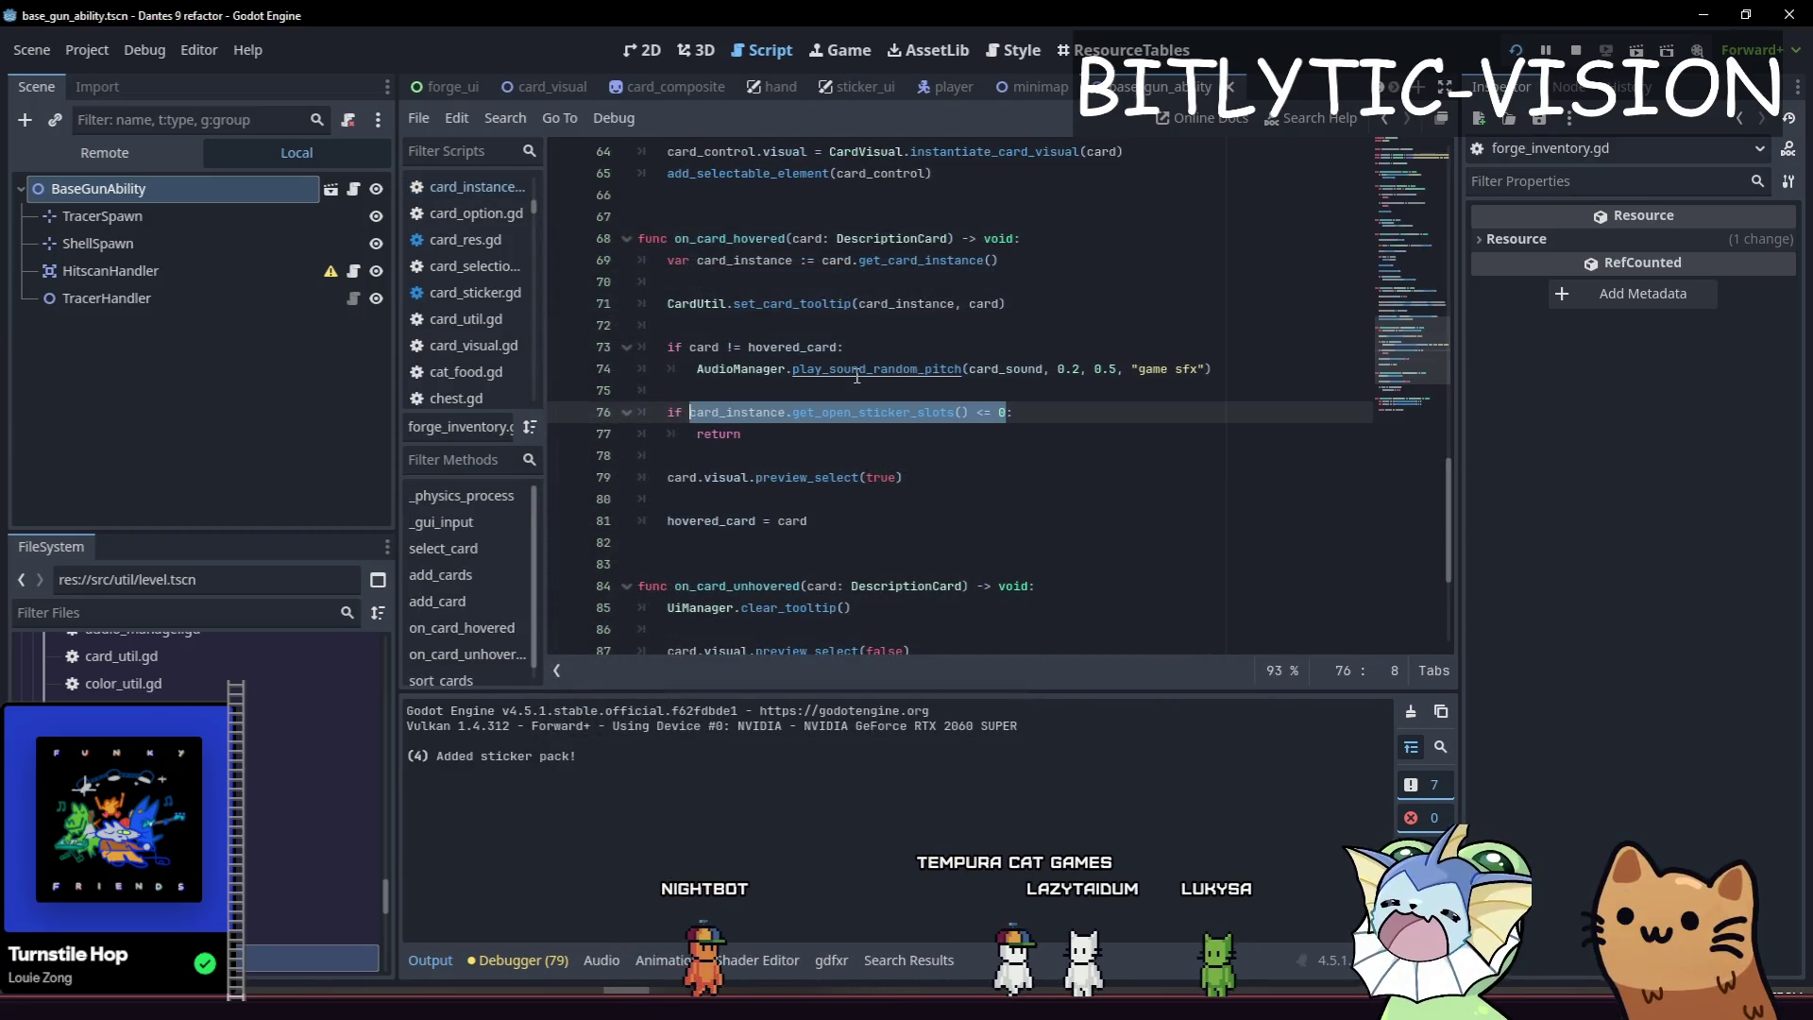
text(card_instance.has_:)
key(Return)
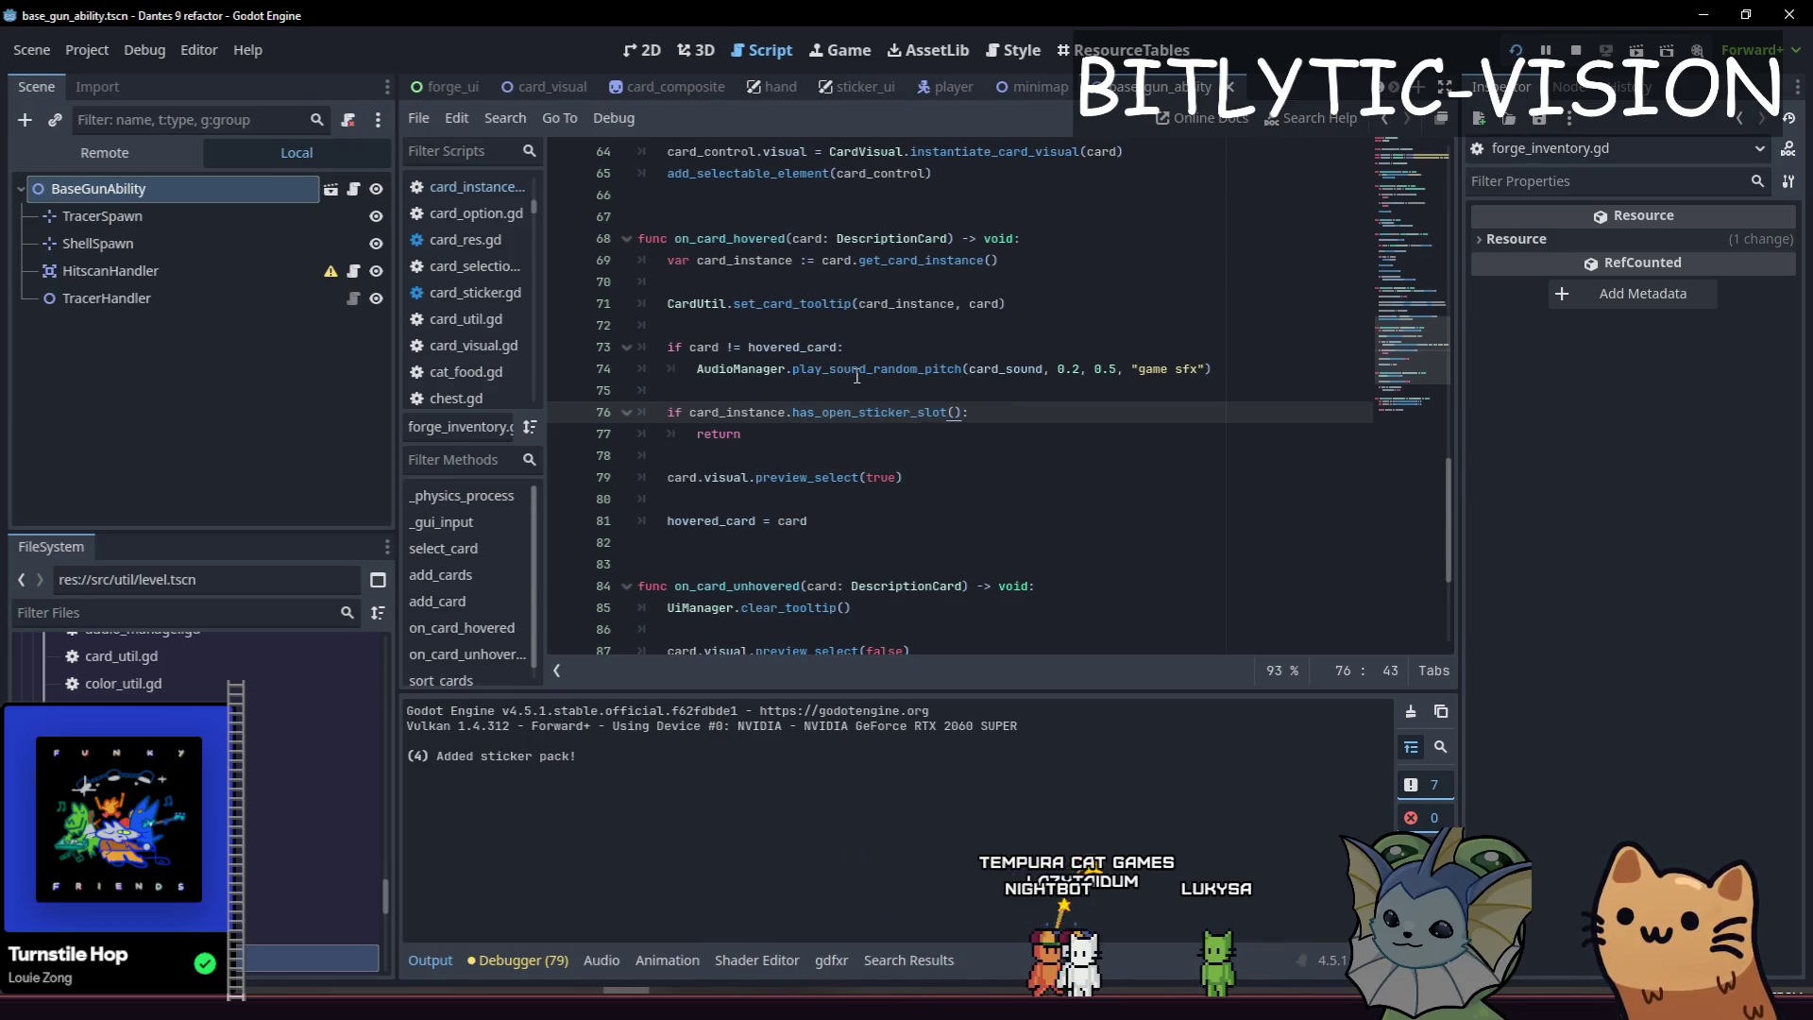
key(shift+Down)
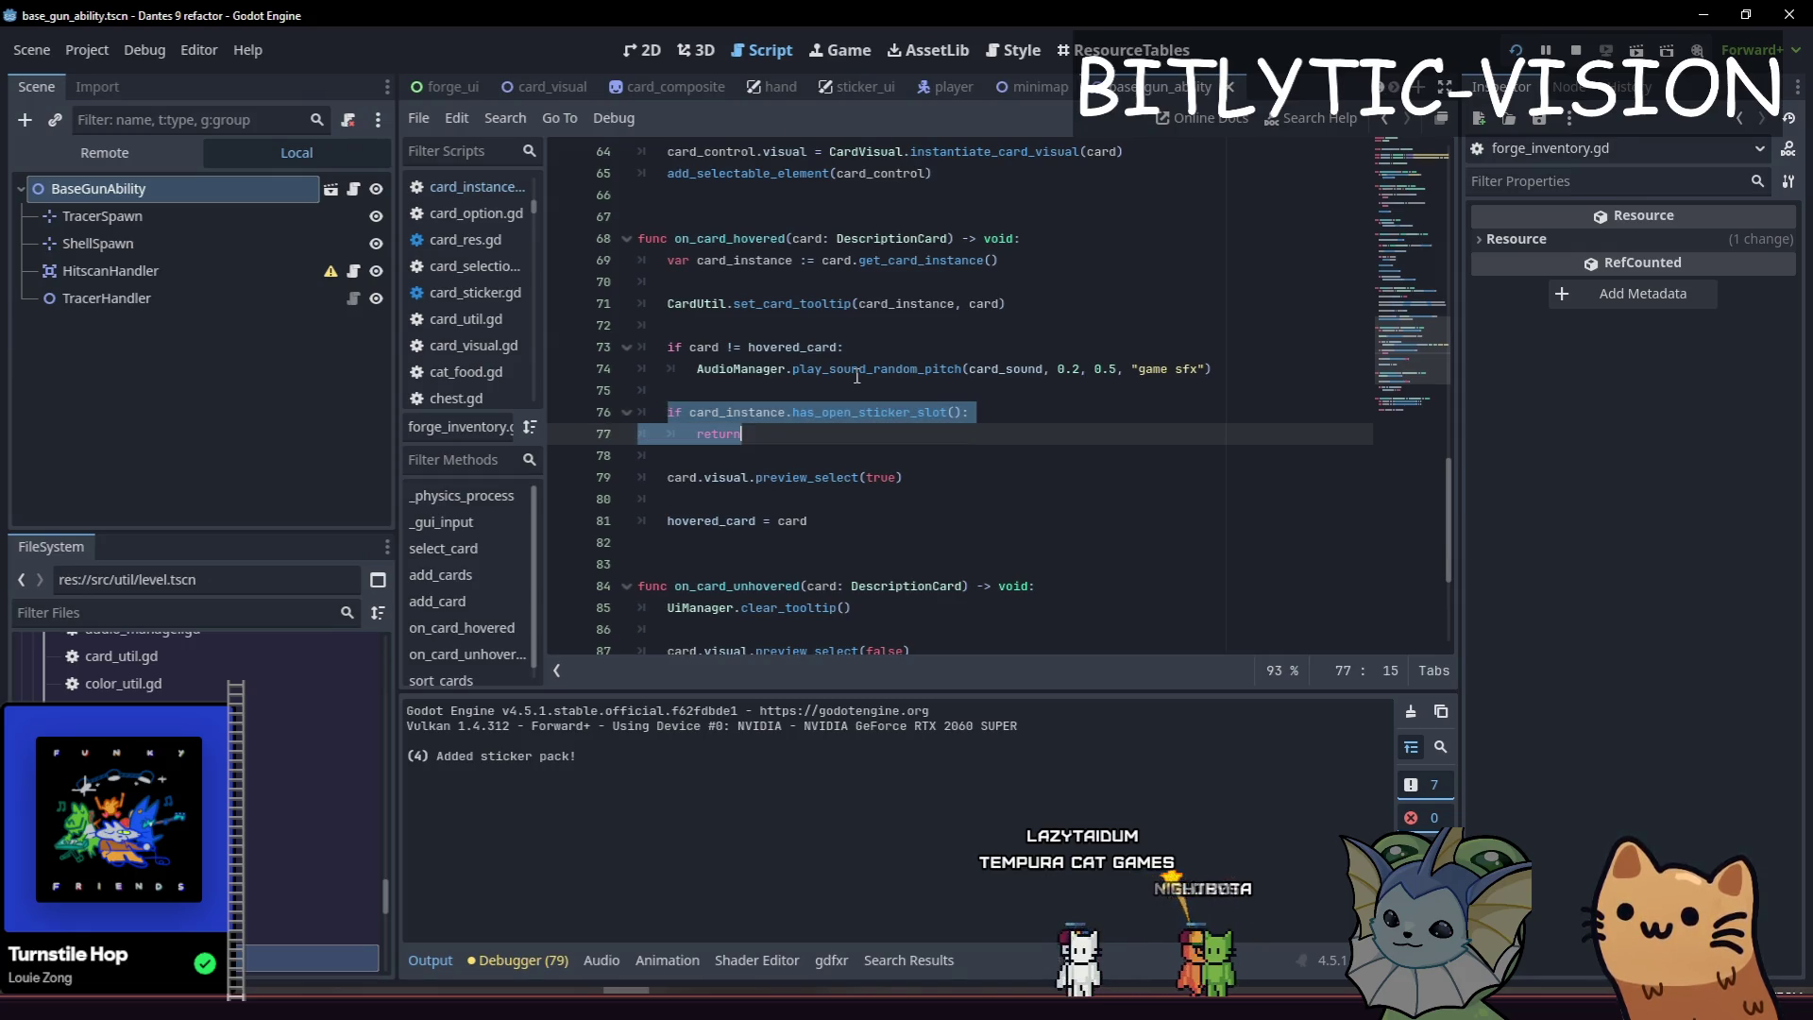
key(Up)
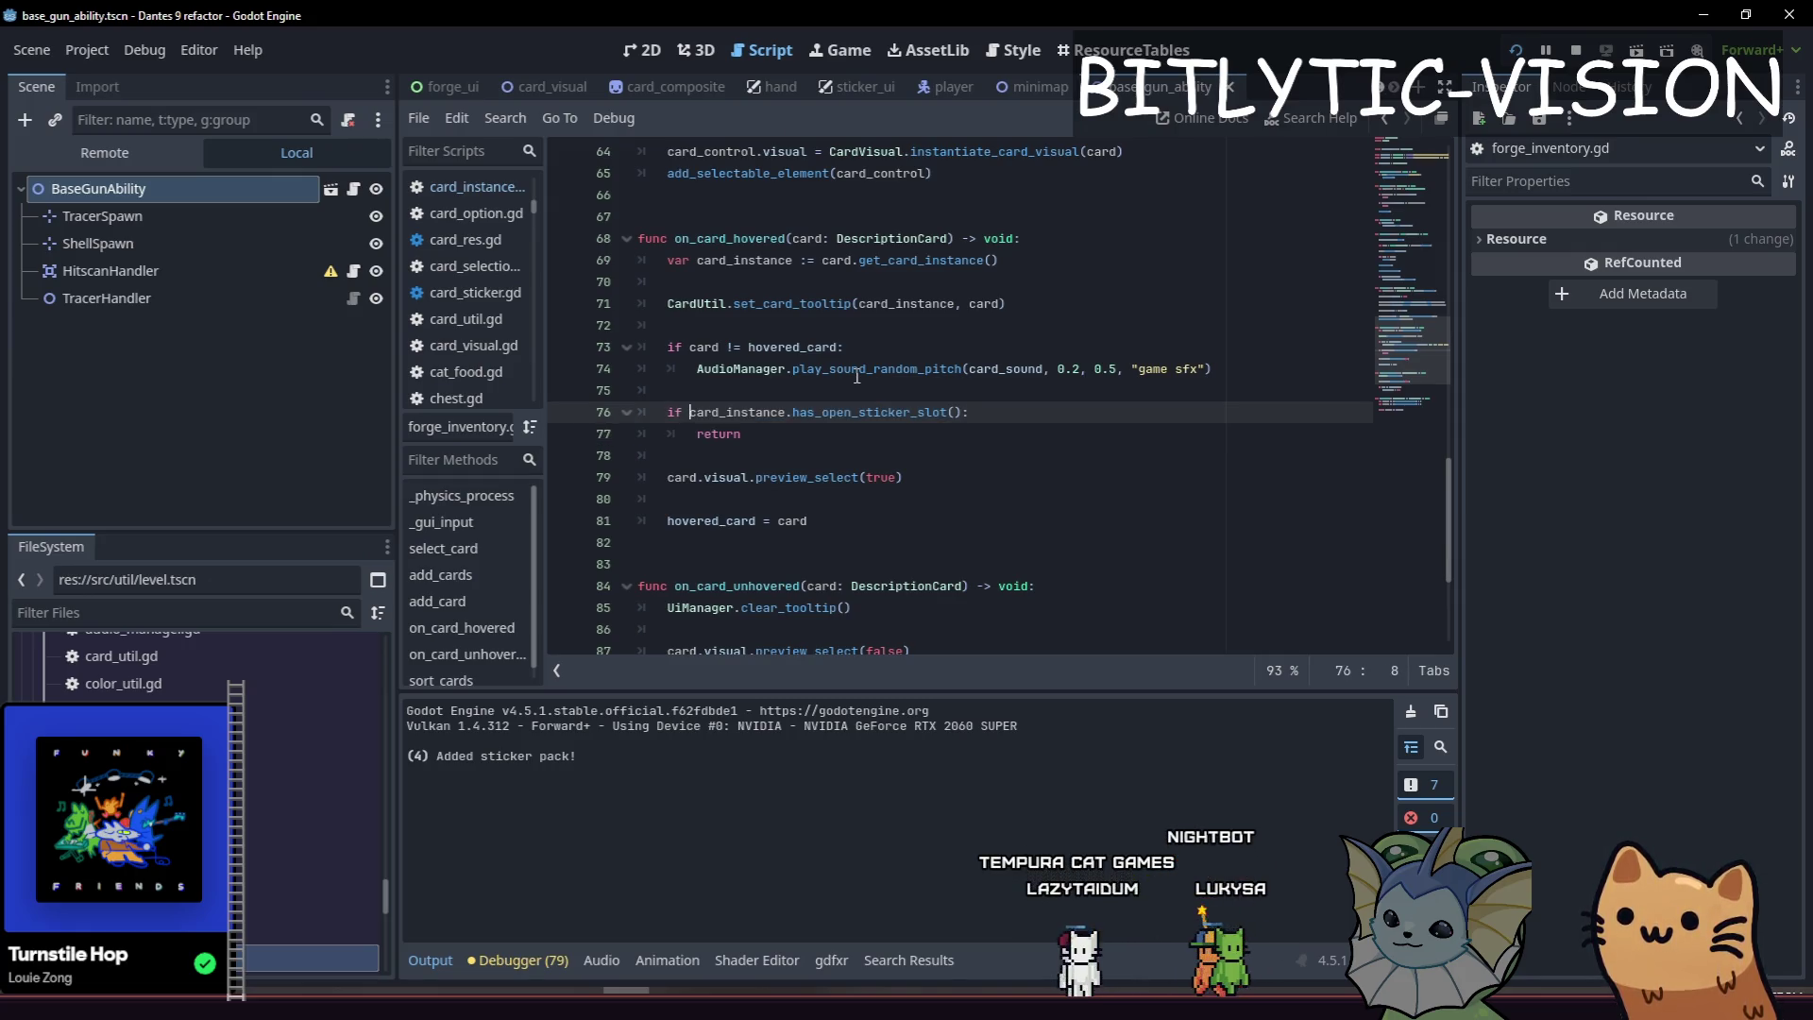
text(!)
Make sort_cards check a.has_open_sticker_slot() and b.has_open_sticker_slot() on lines 94–95, and save.
key(ctrl+End)
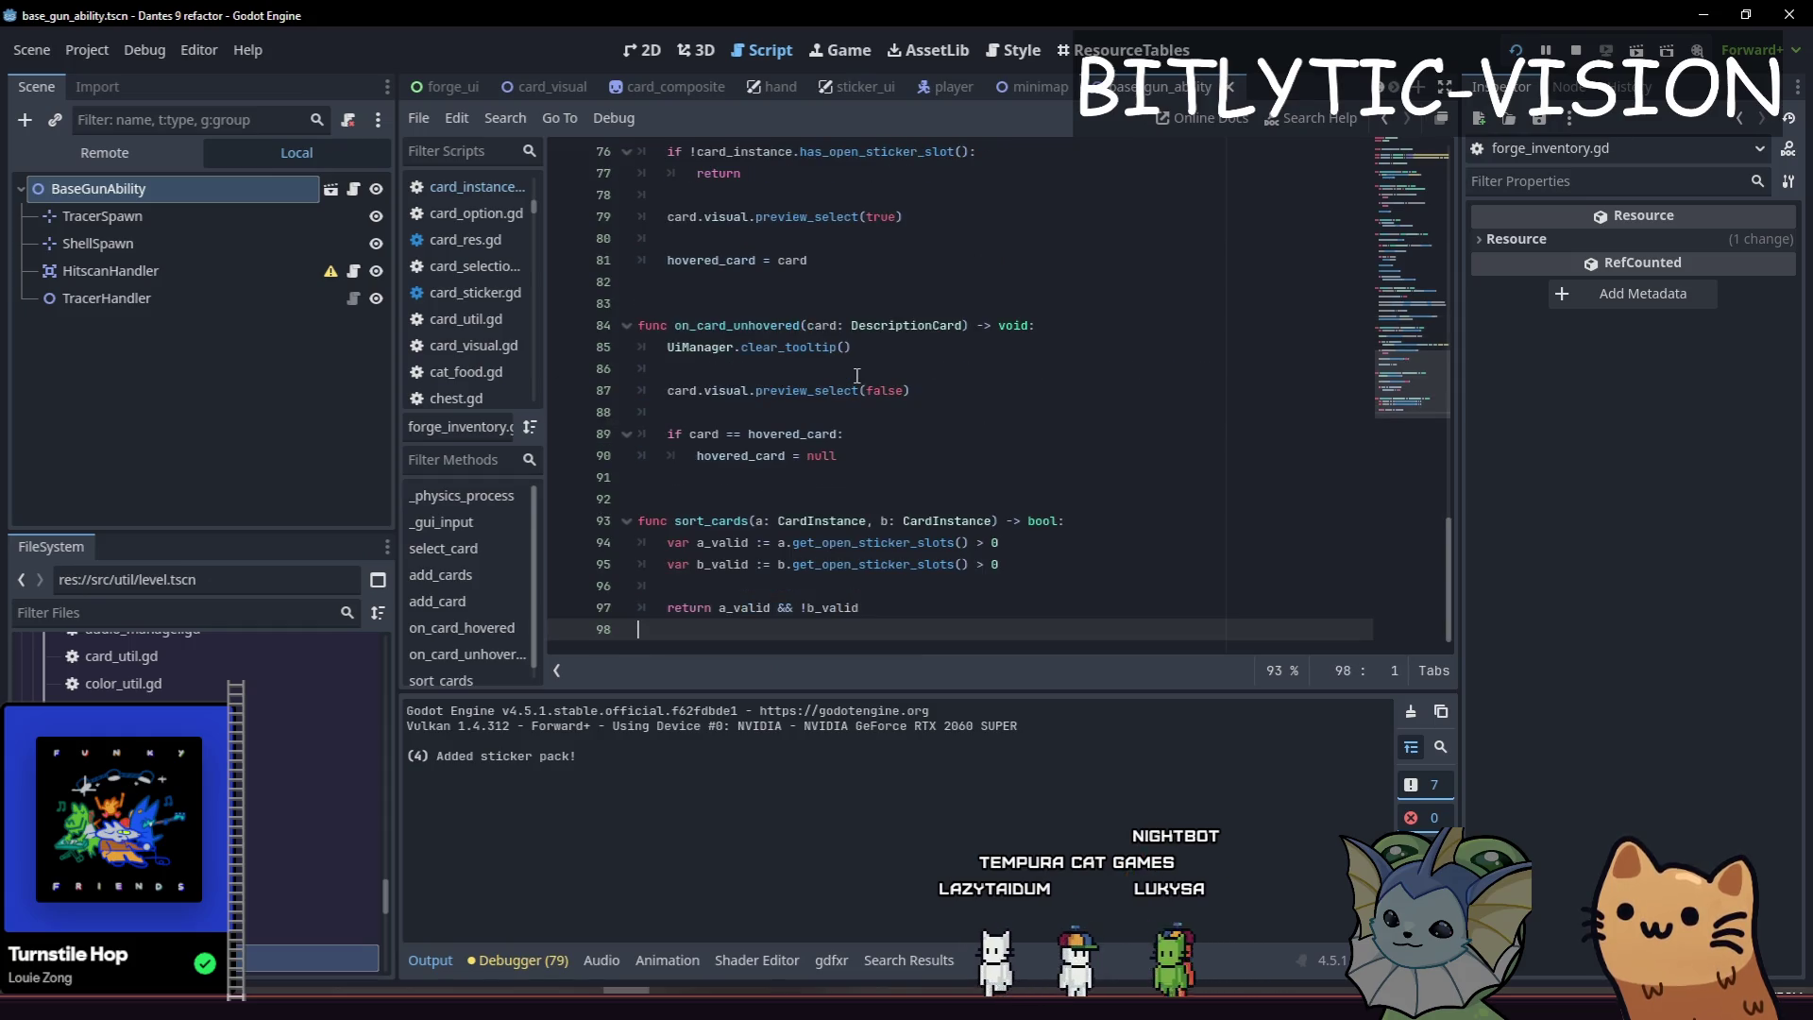
key(Up)
key(Up)
key(Up)
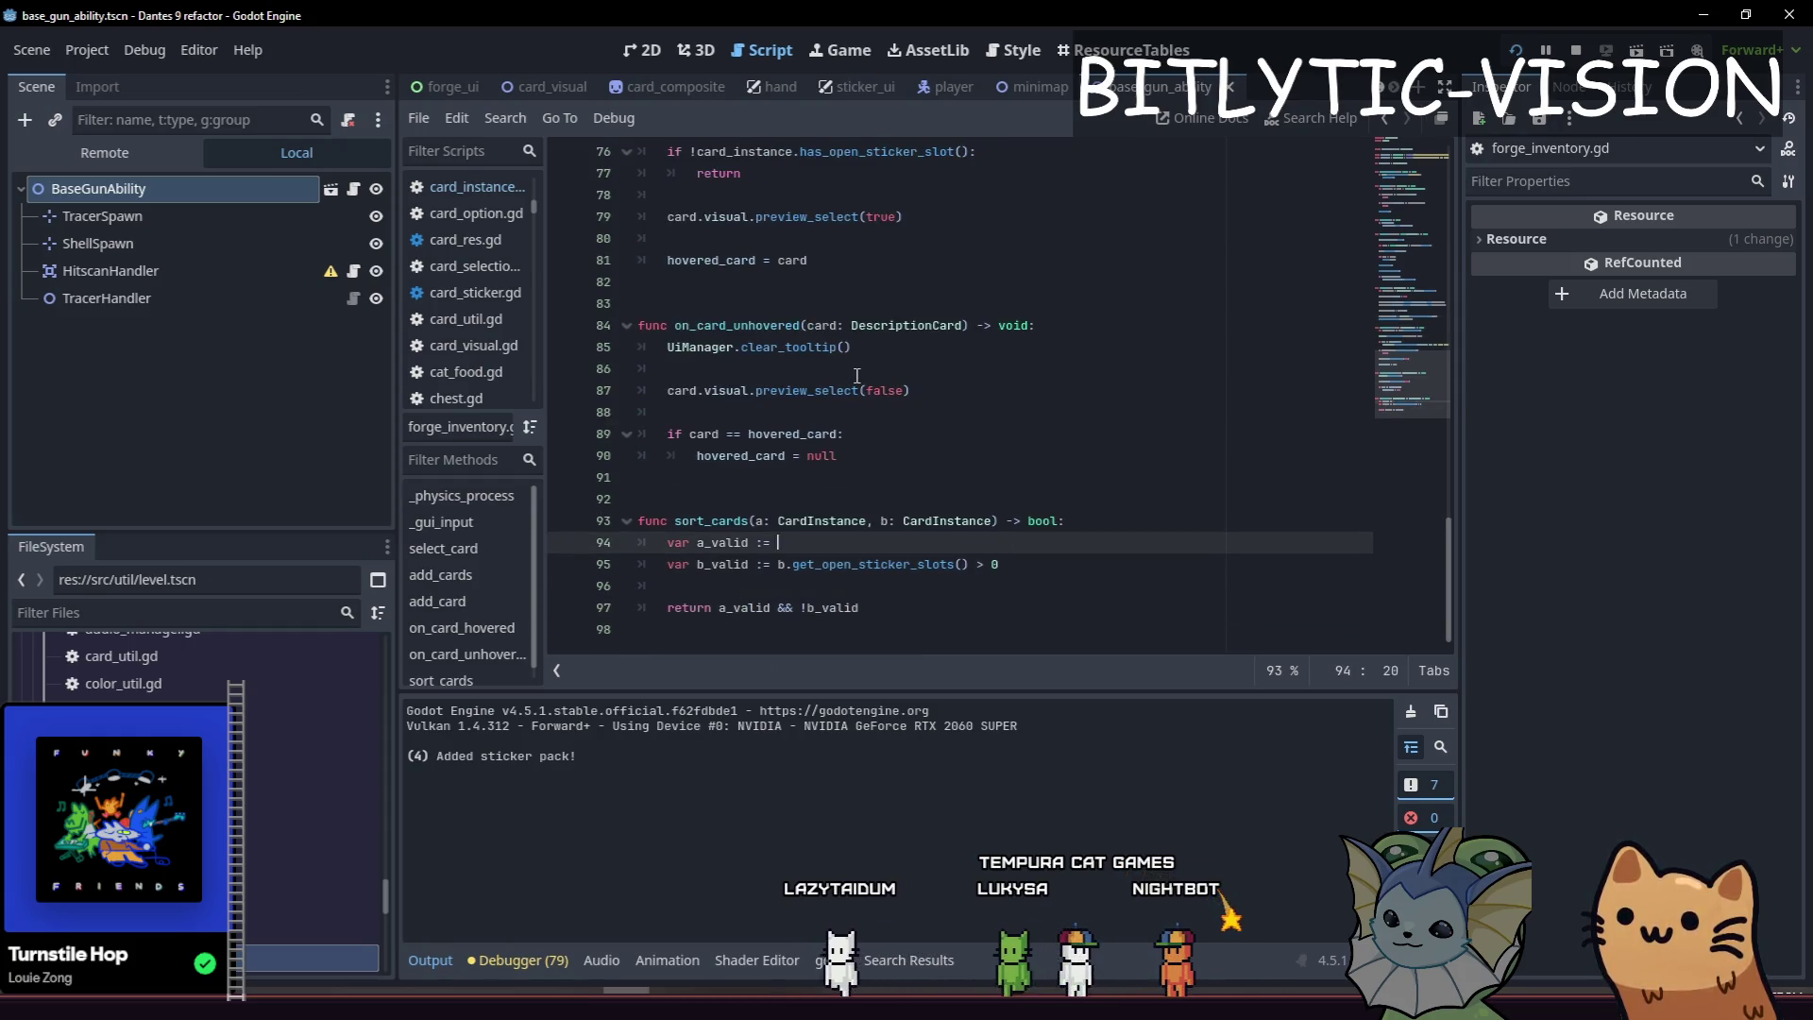
text(a.has)
key(Return)
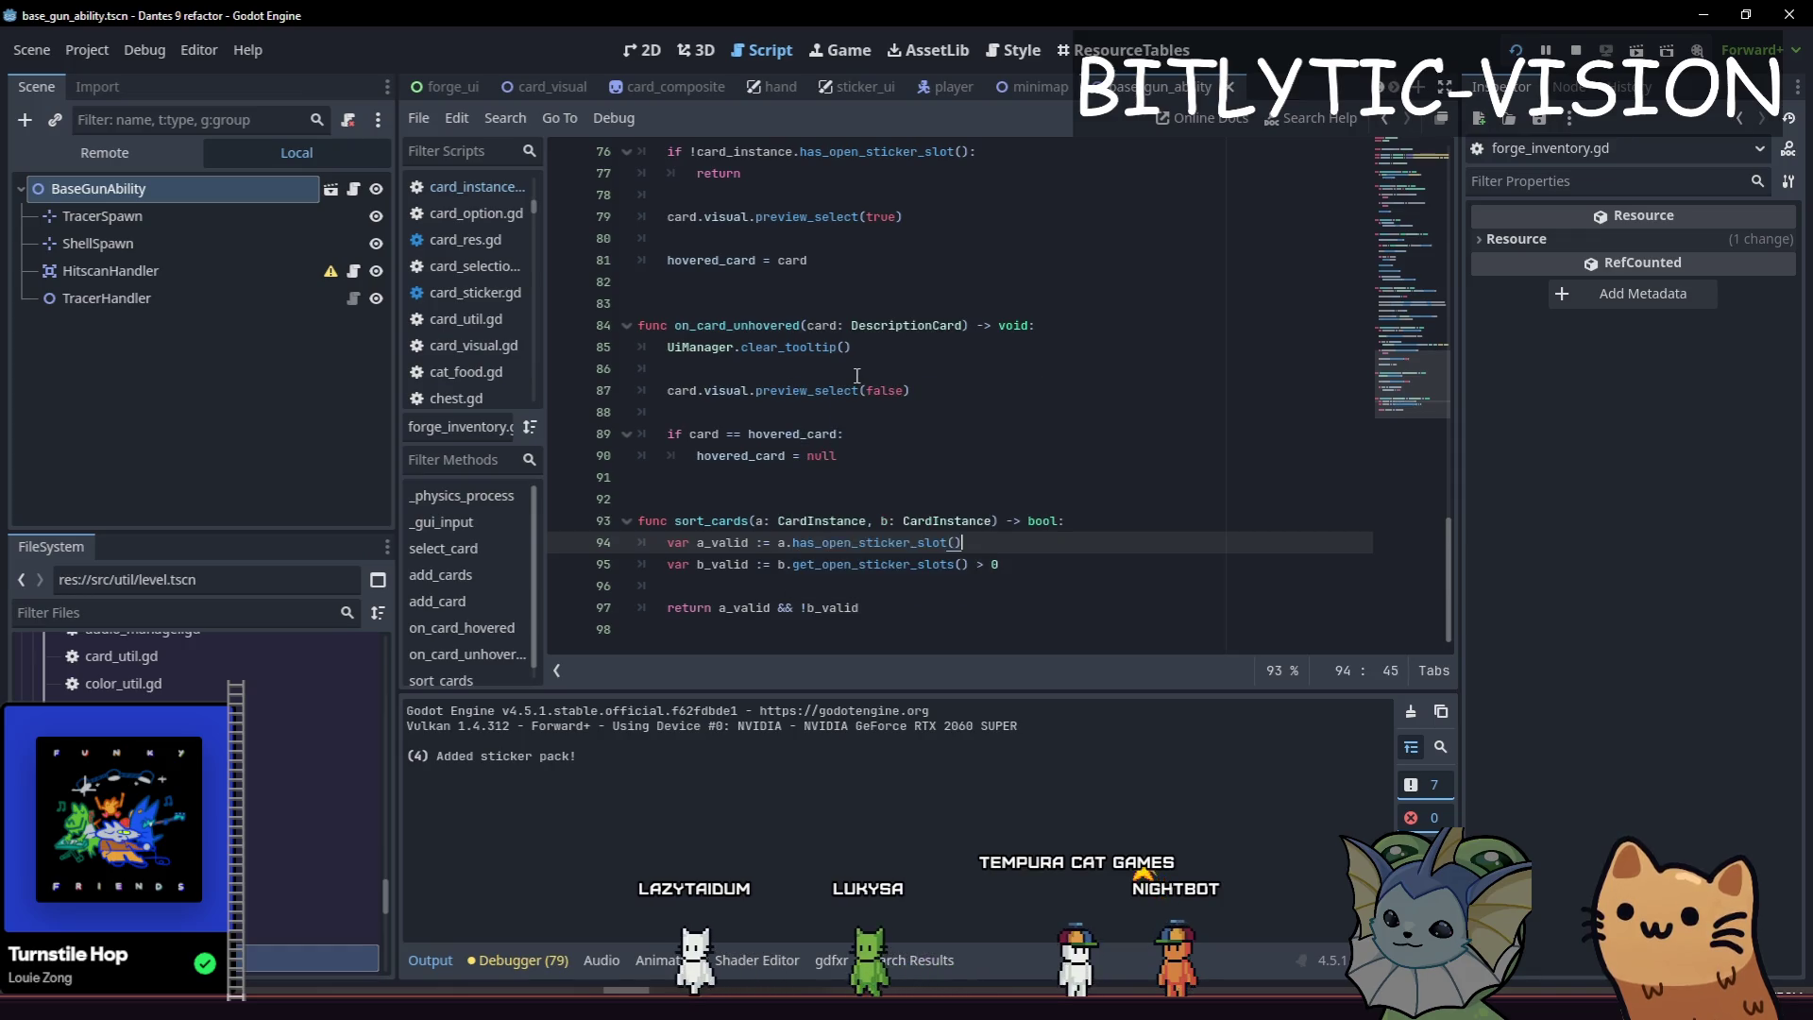
key(Down)
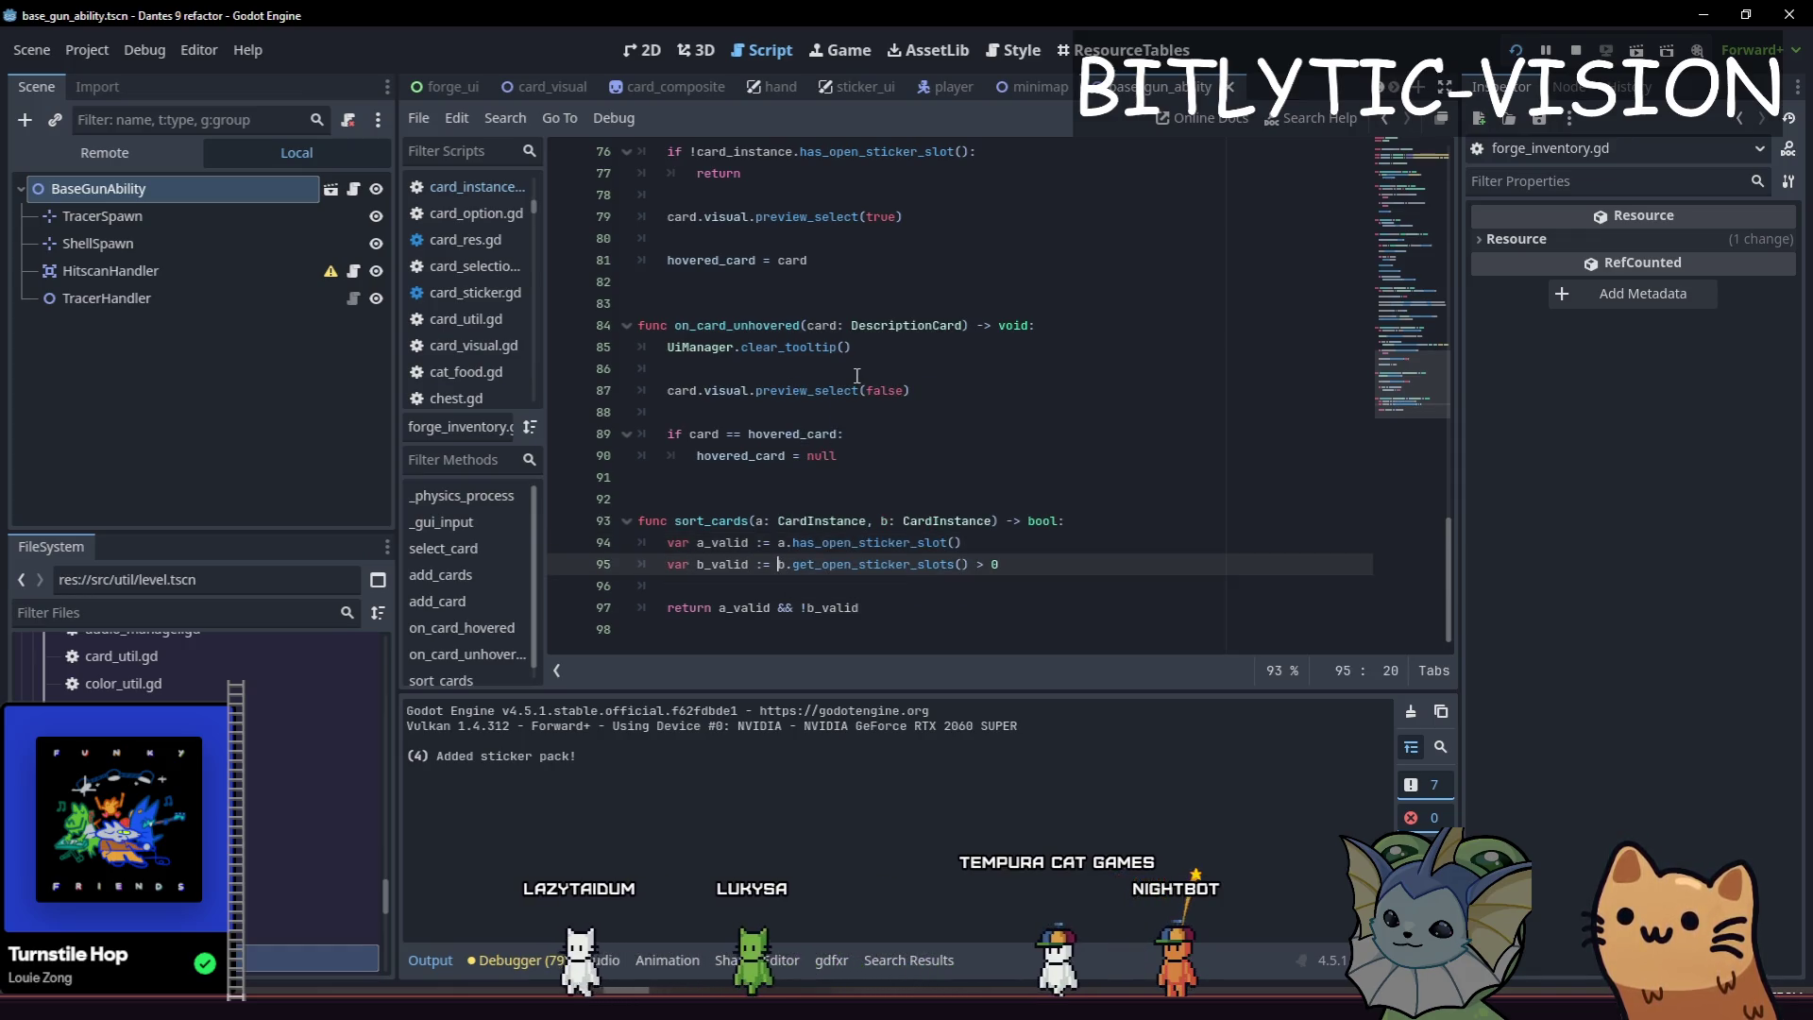
text(b.has_ope)
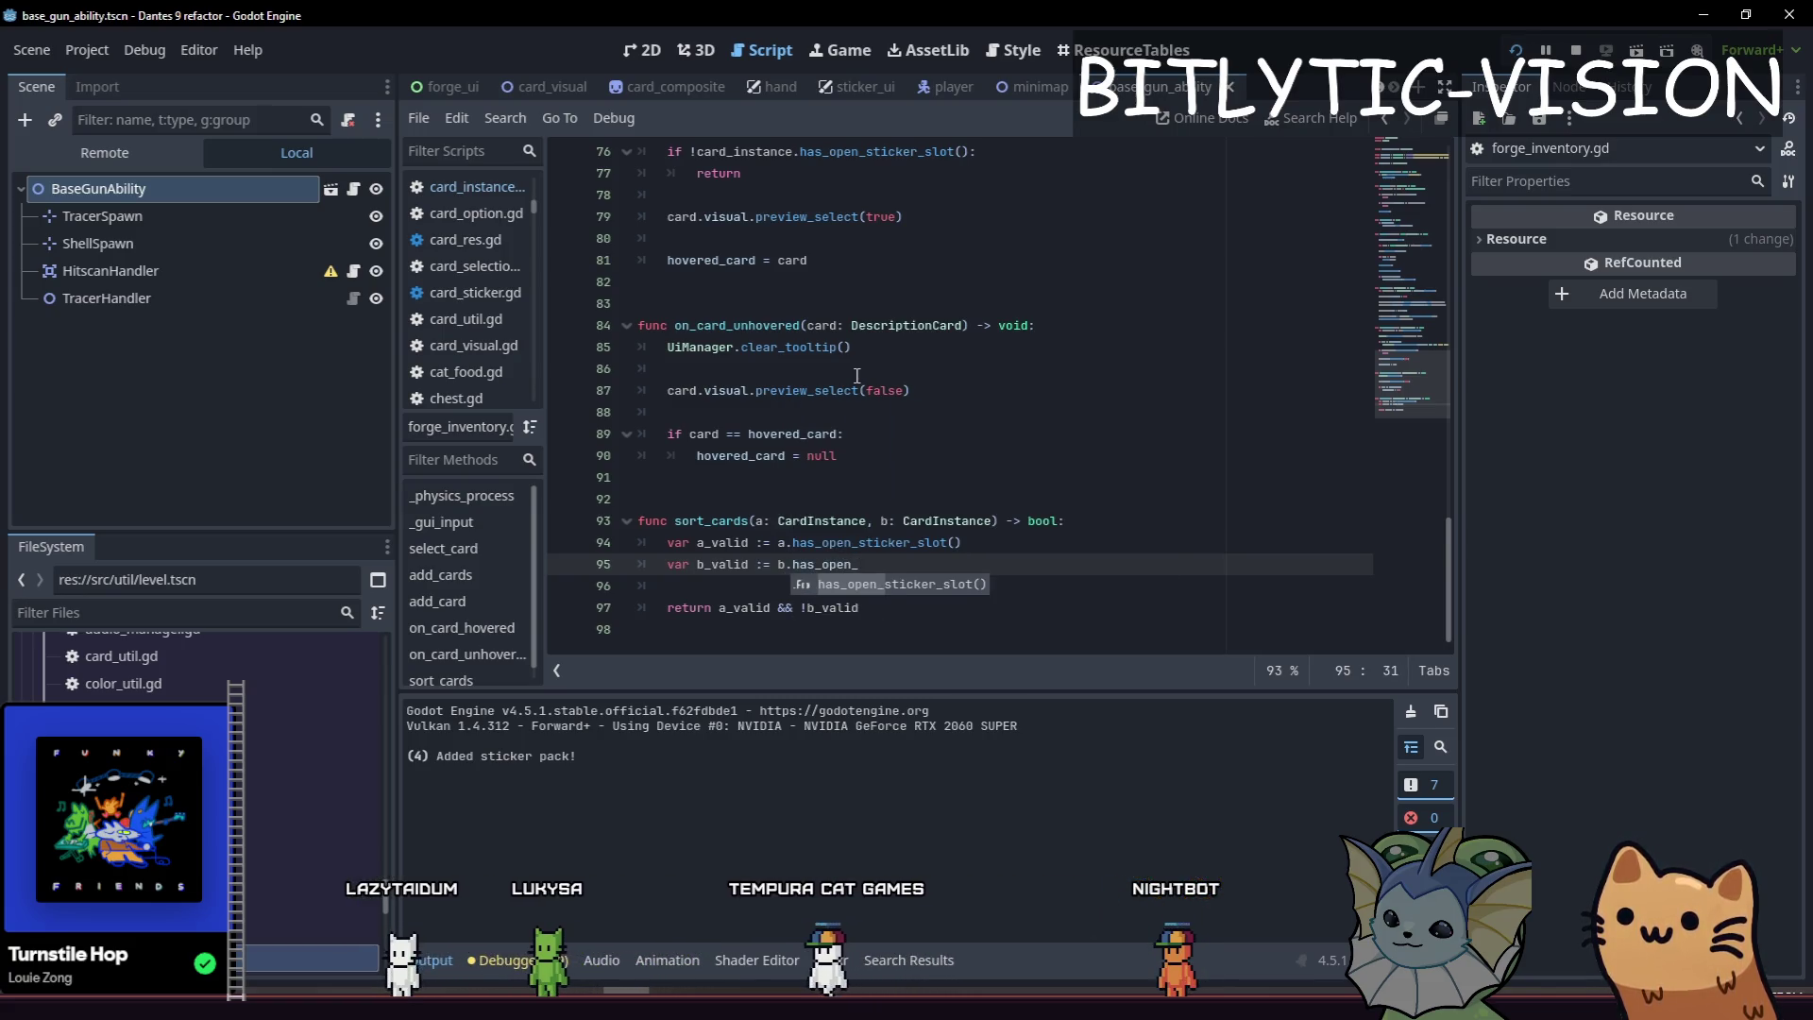
key(Return)
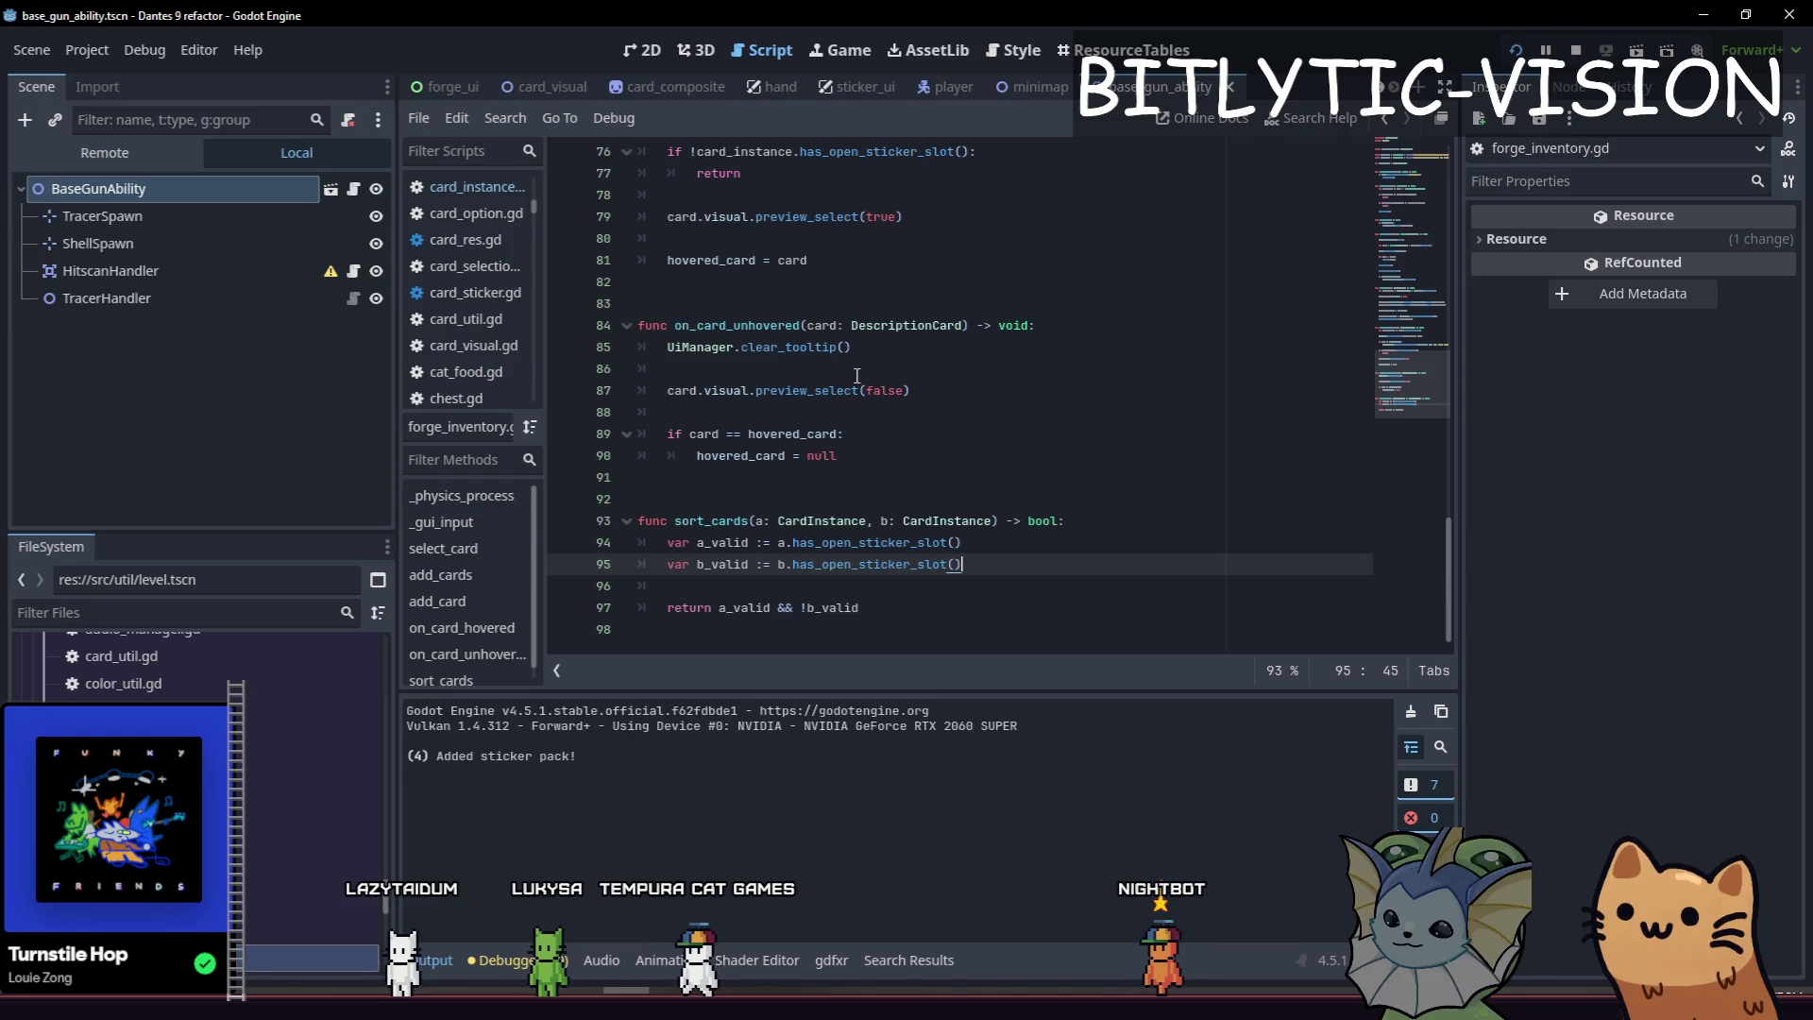
key(ctrl+s)
Scroll back to the card hover handler and run the game to test the forge.
key(Page_Up)
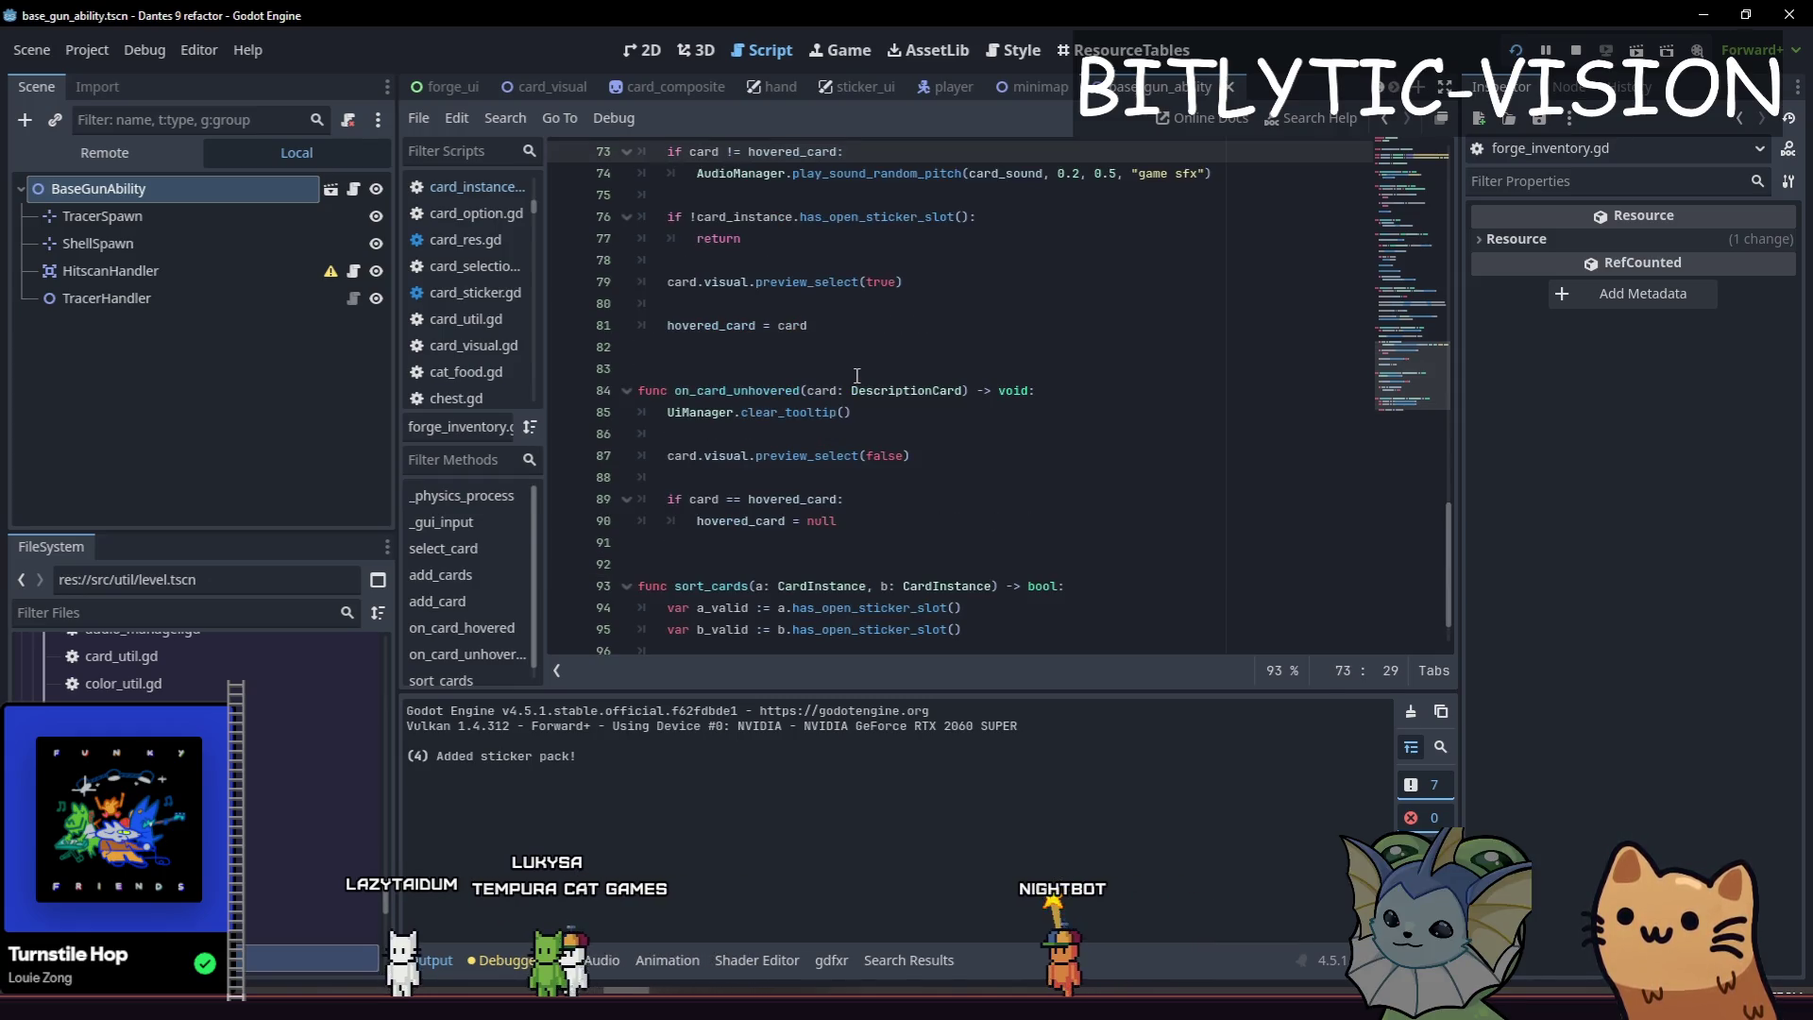
scroll(856, 375, up, 15)
key(F5)
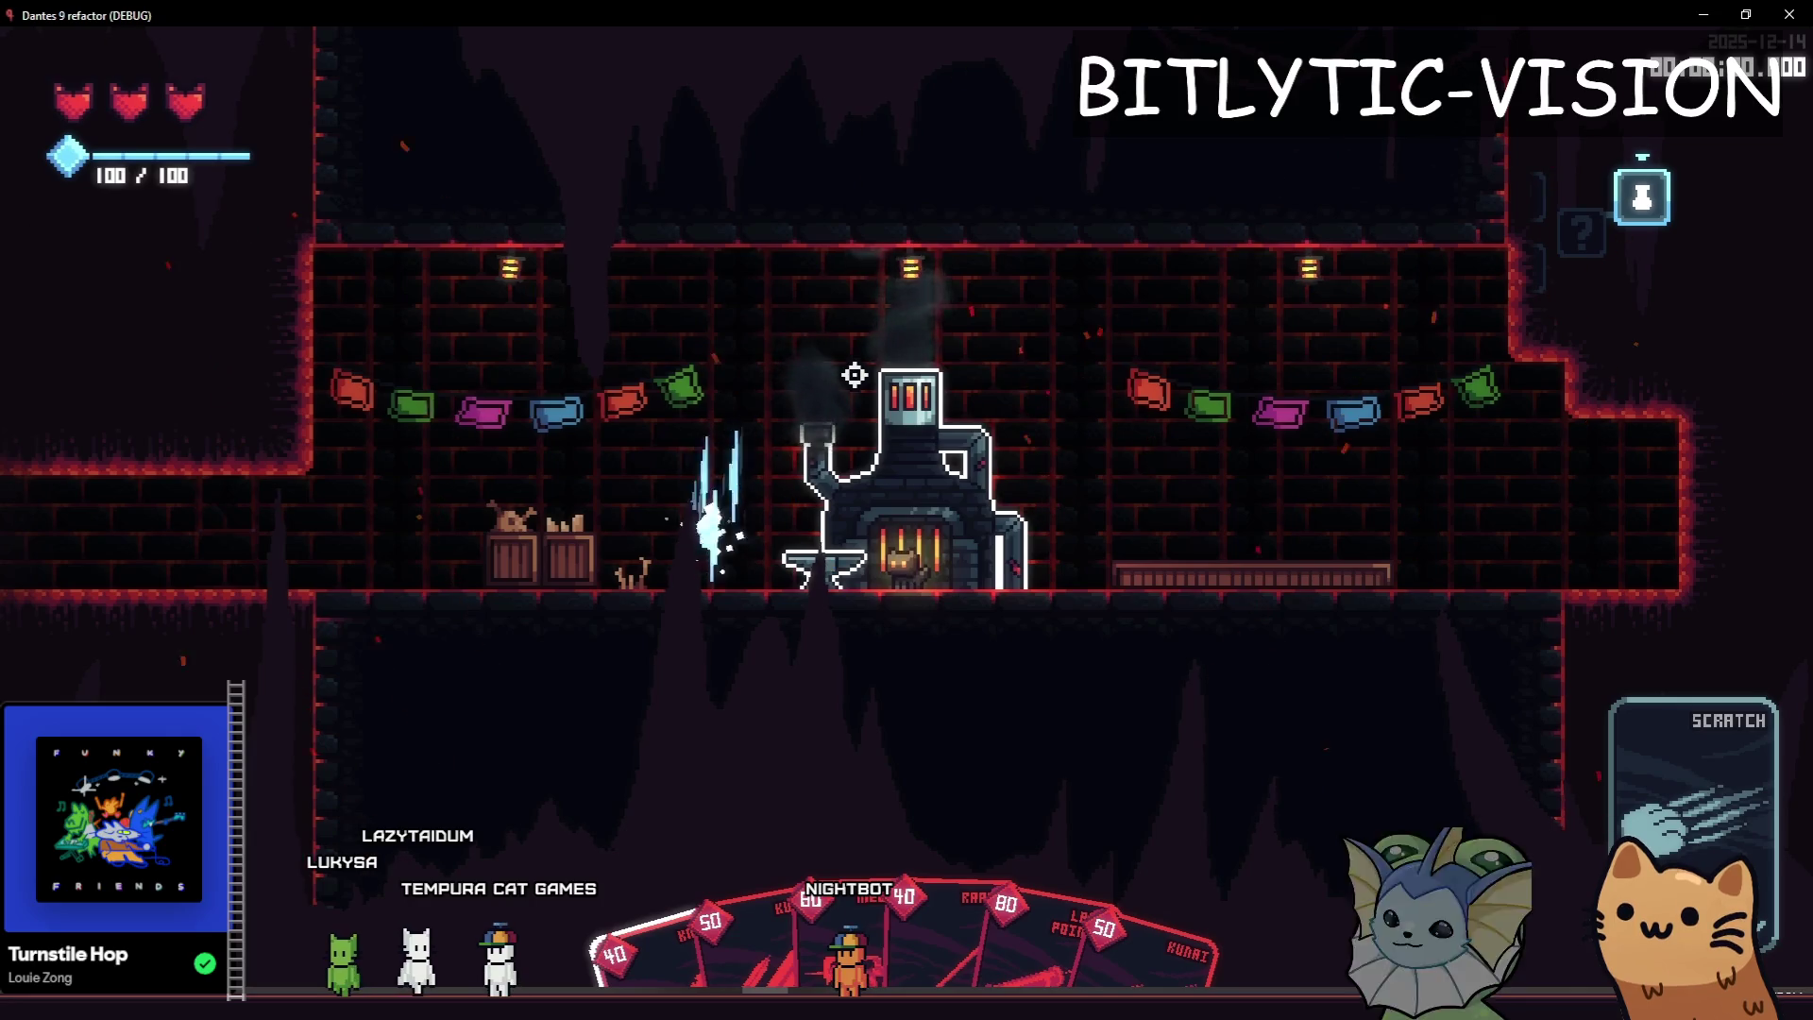
Restart the game and teleport to the last room with the debug menu's TP TO ROOM.
key(e)
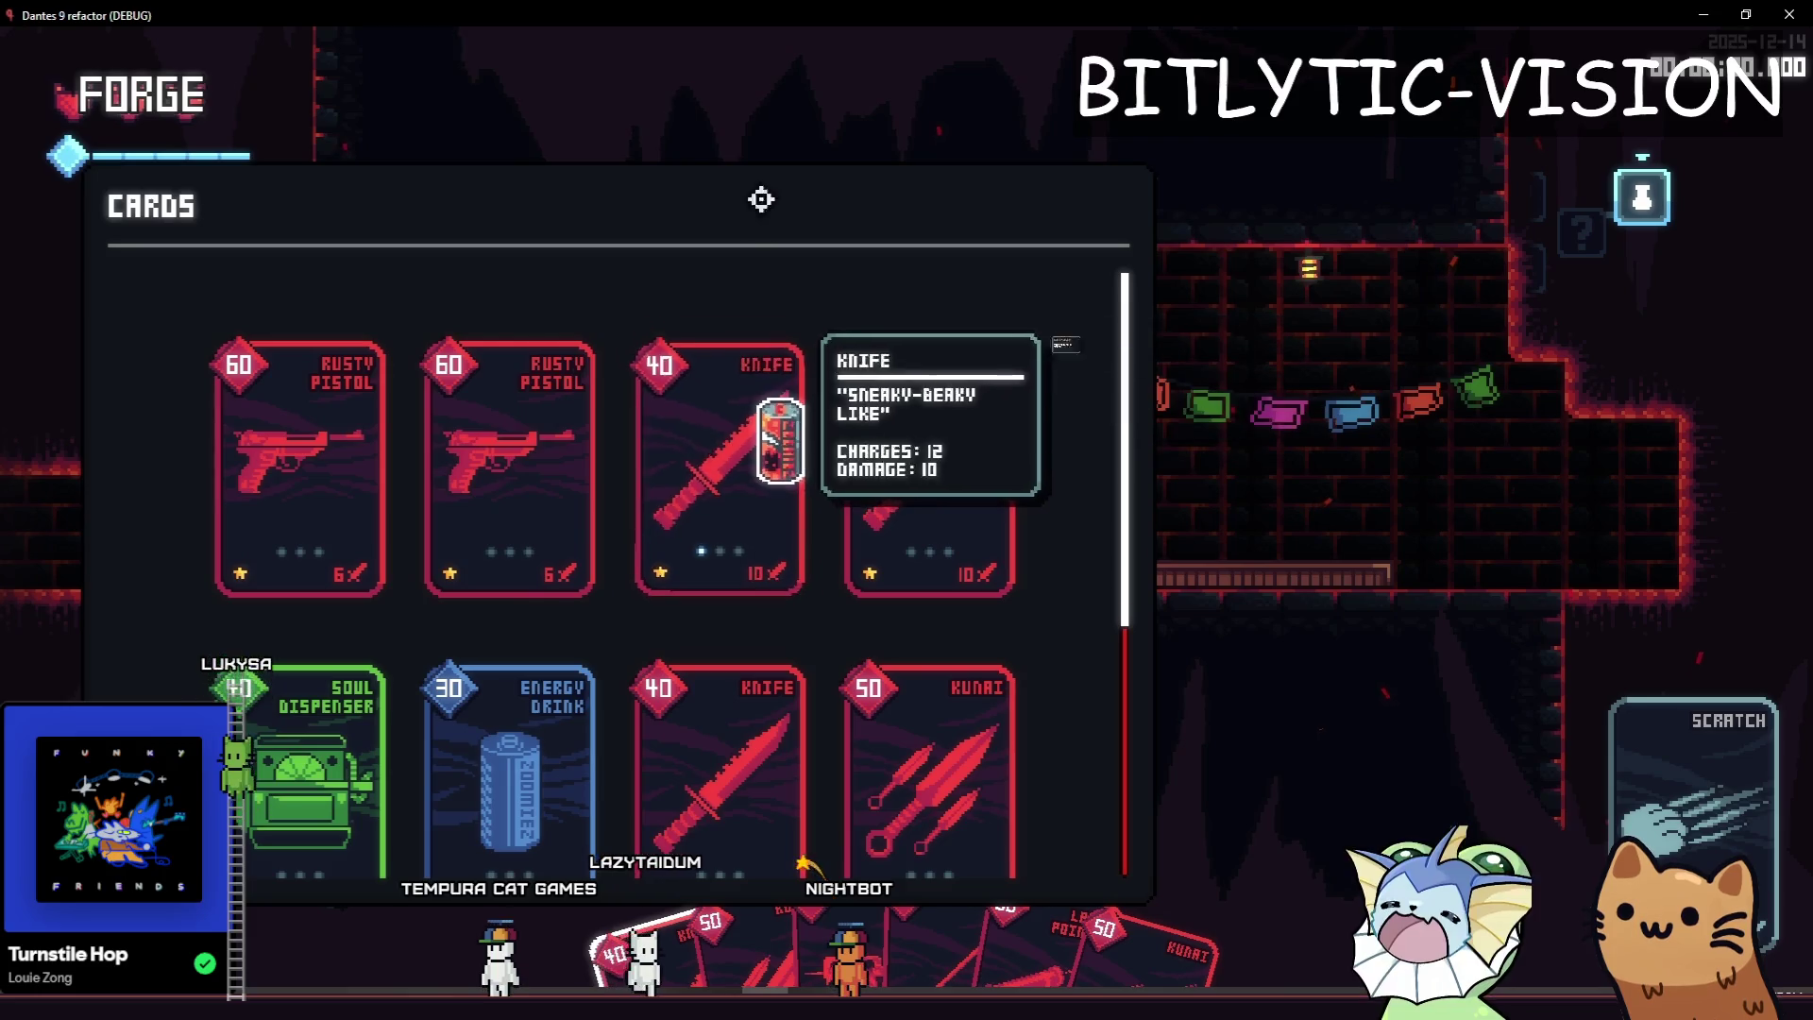
key(F8)
key(F5)
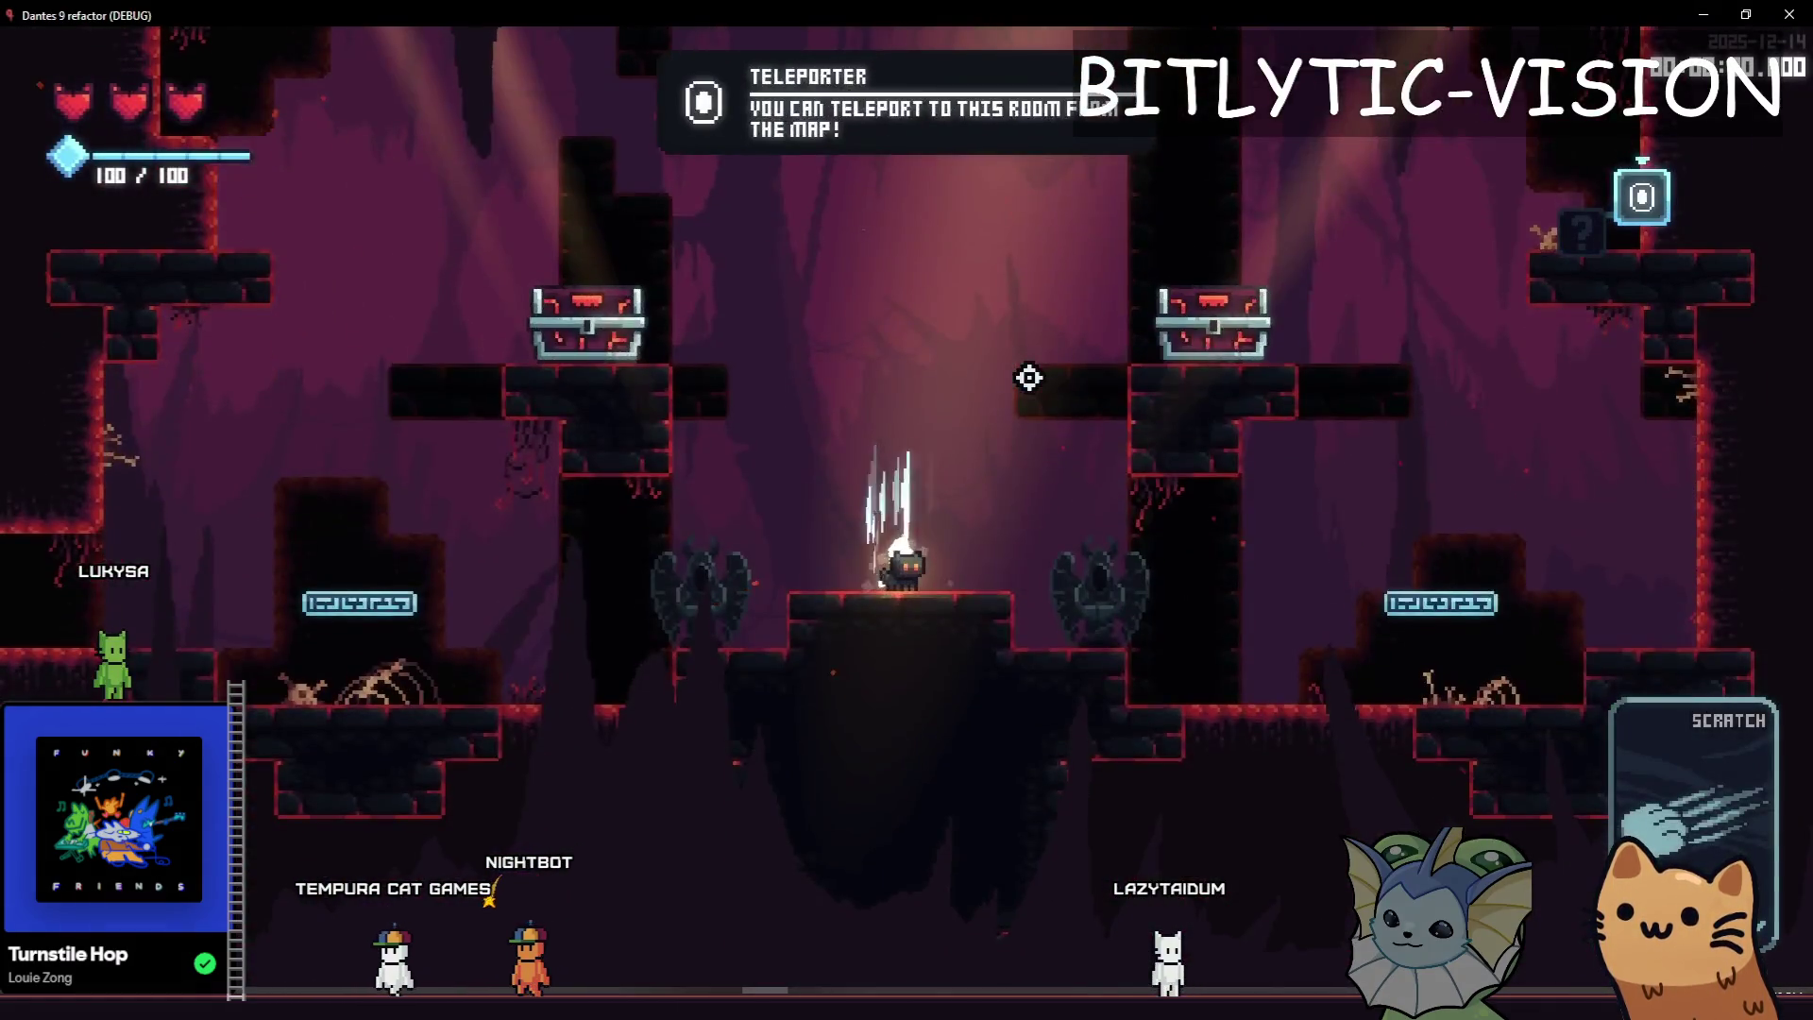
key(F1)
scroll(356, 469, down, 5)
click(255, 412)
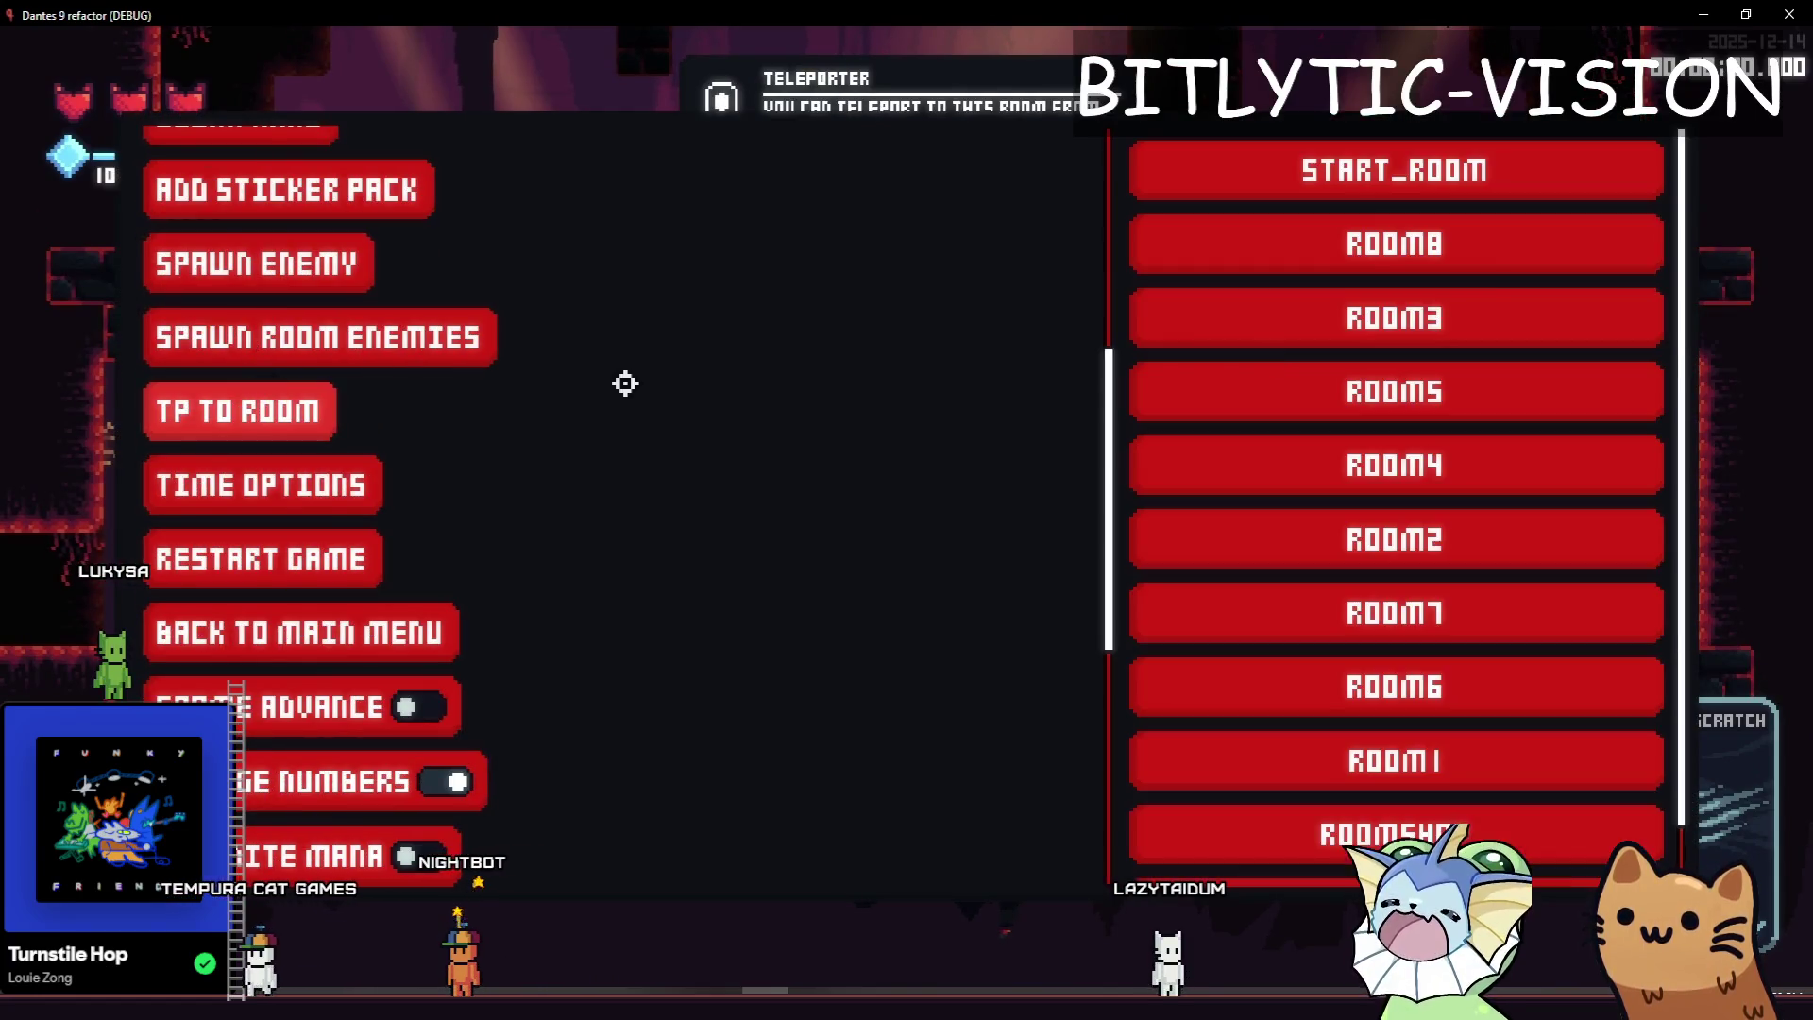
click(1418, 813)
Add sticker packs through the debug menu, check the forge cards panel, then close the game.
key(F1)
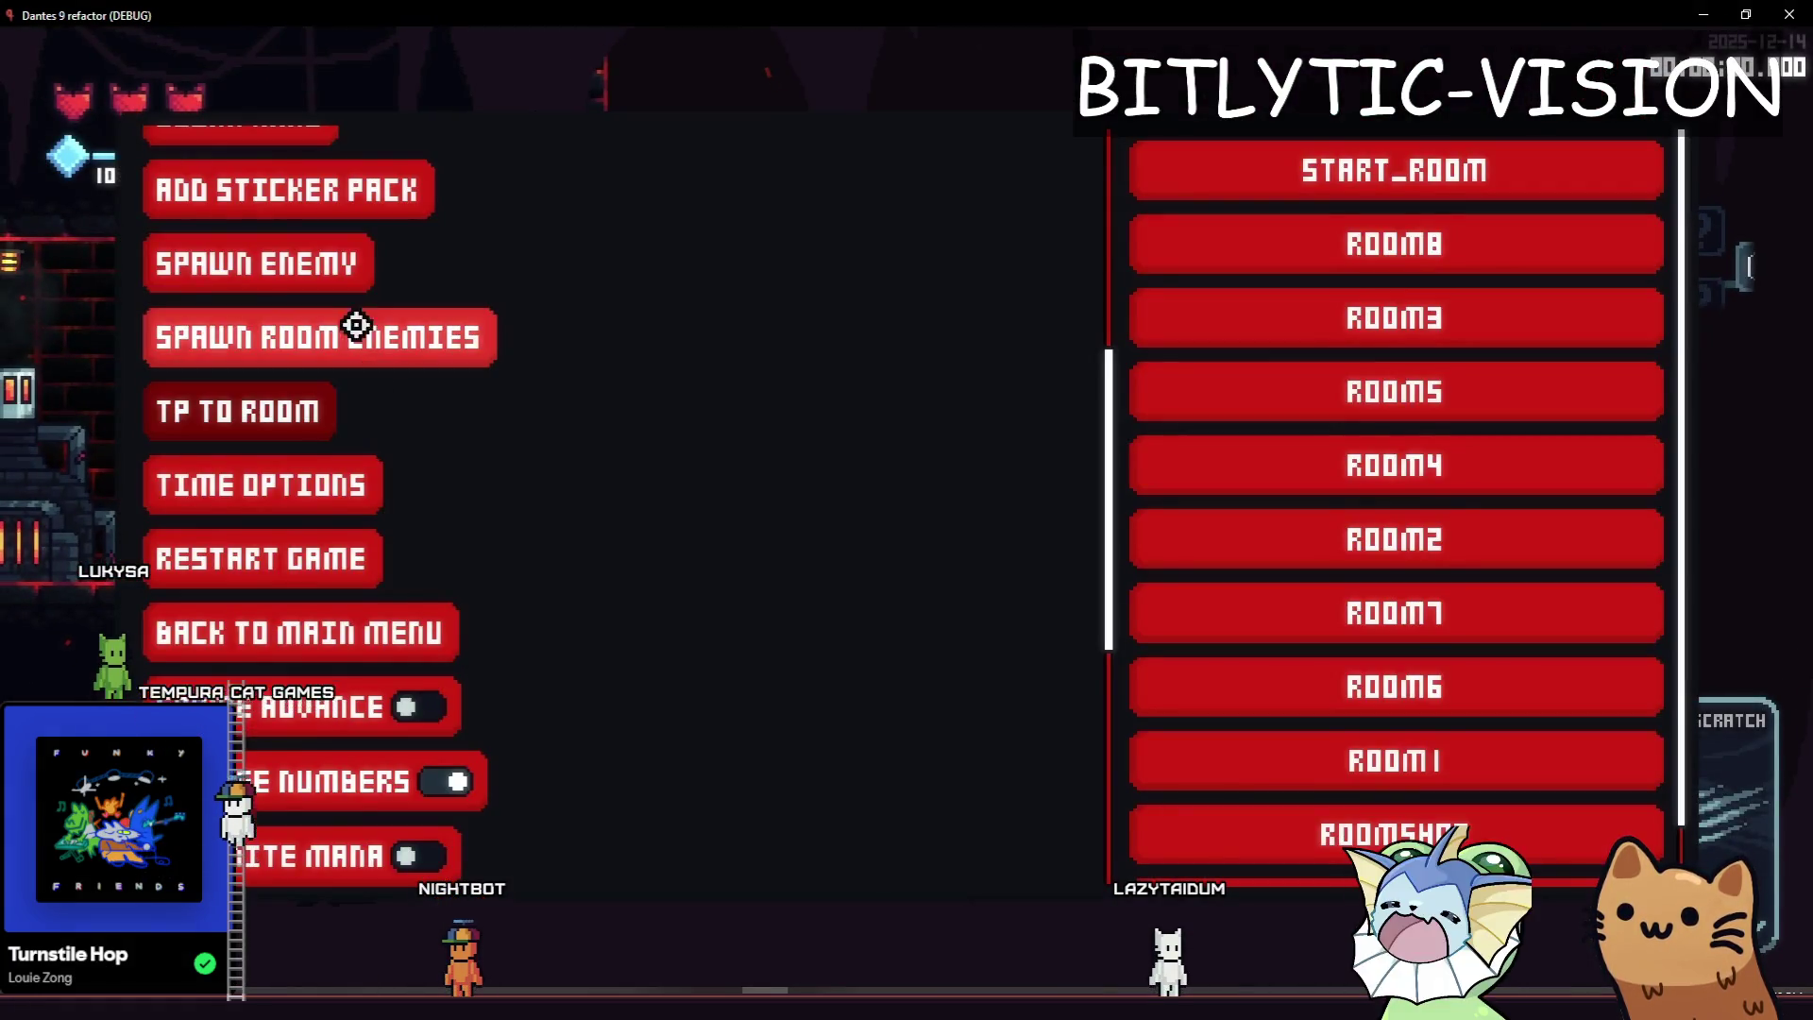
key(F1)
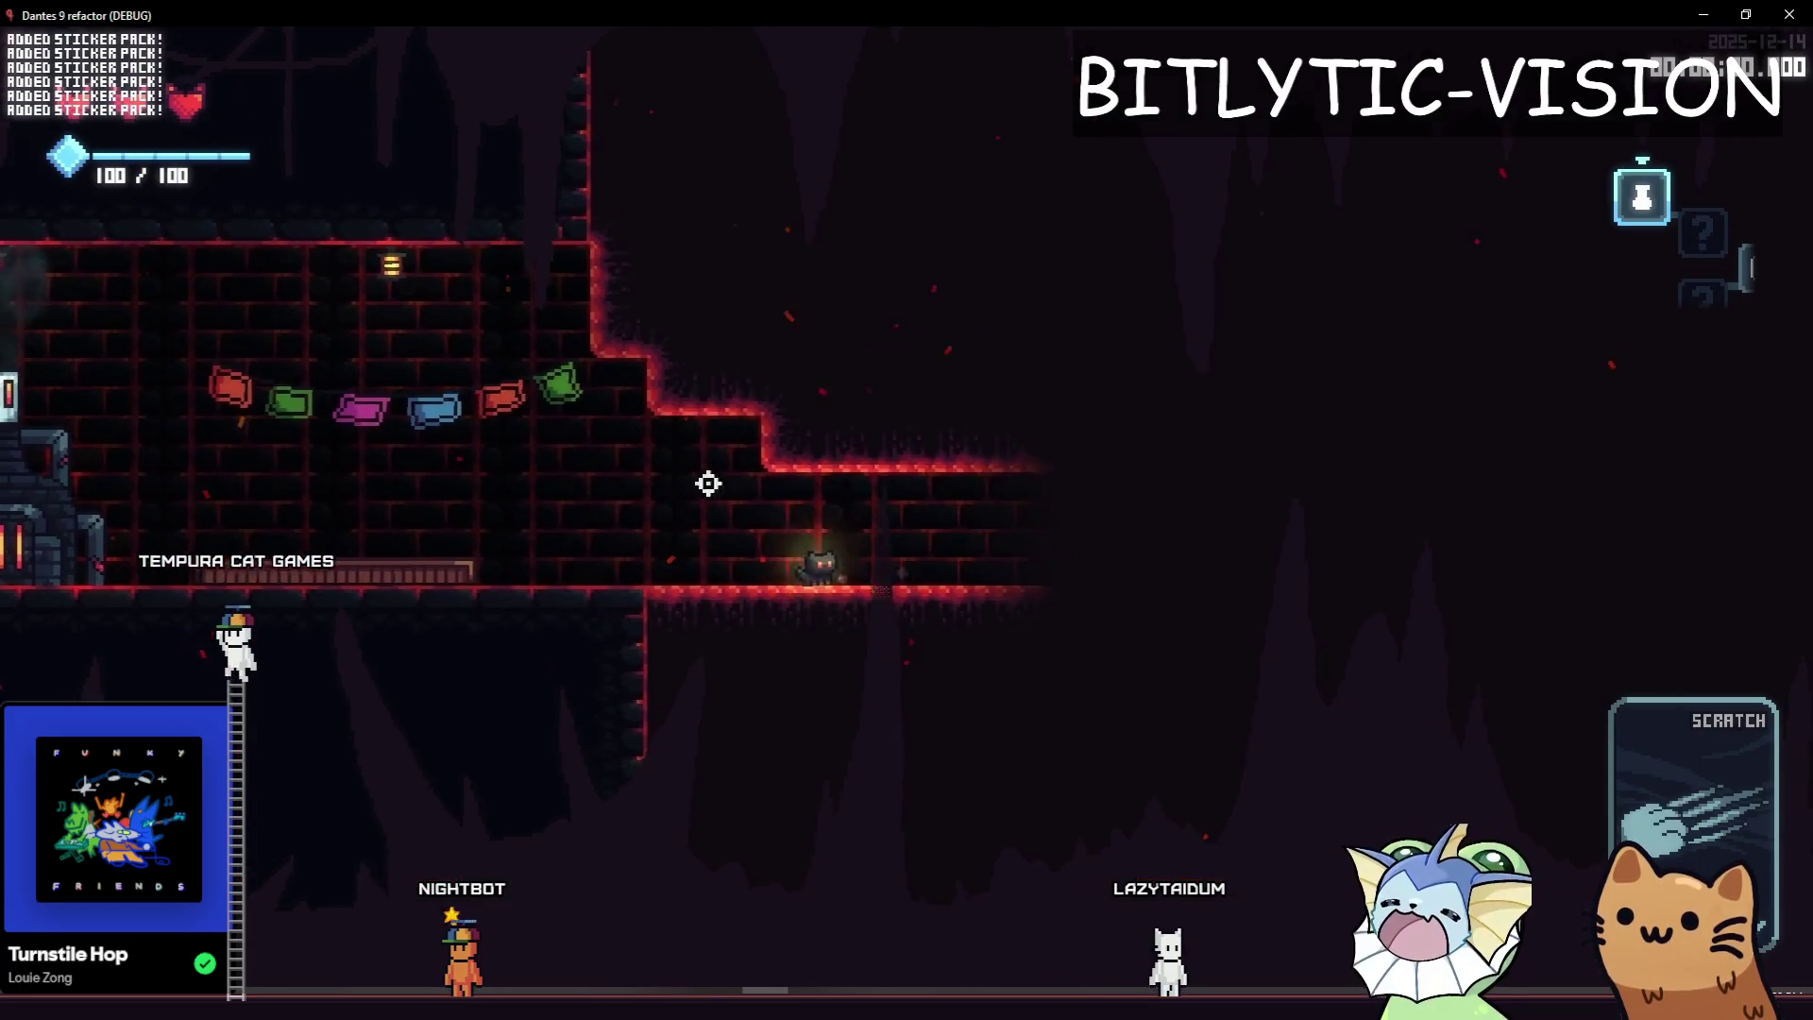
key(Tab)
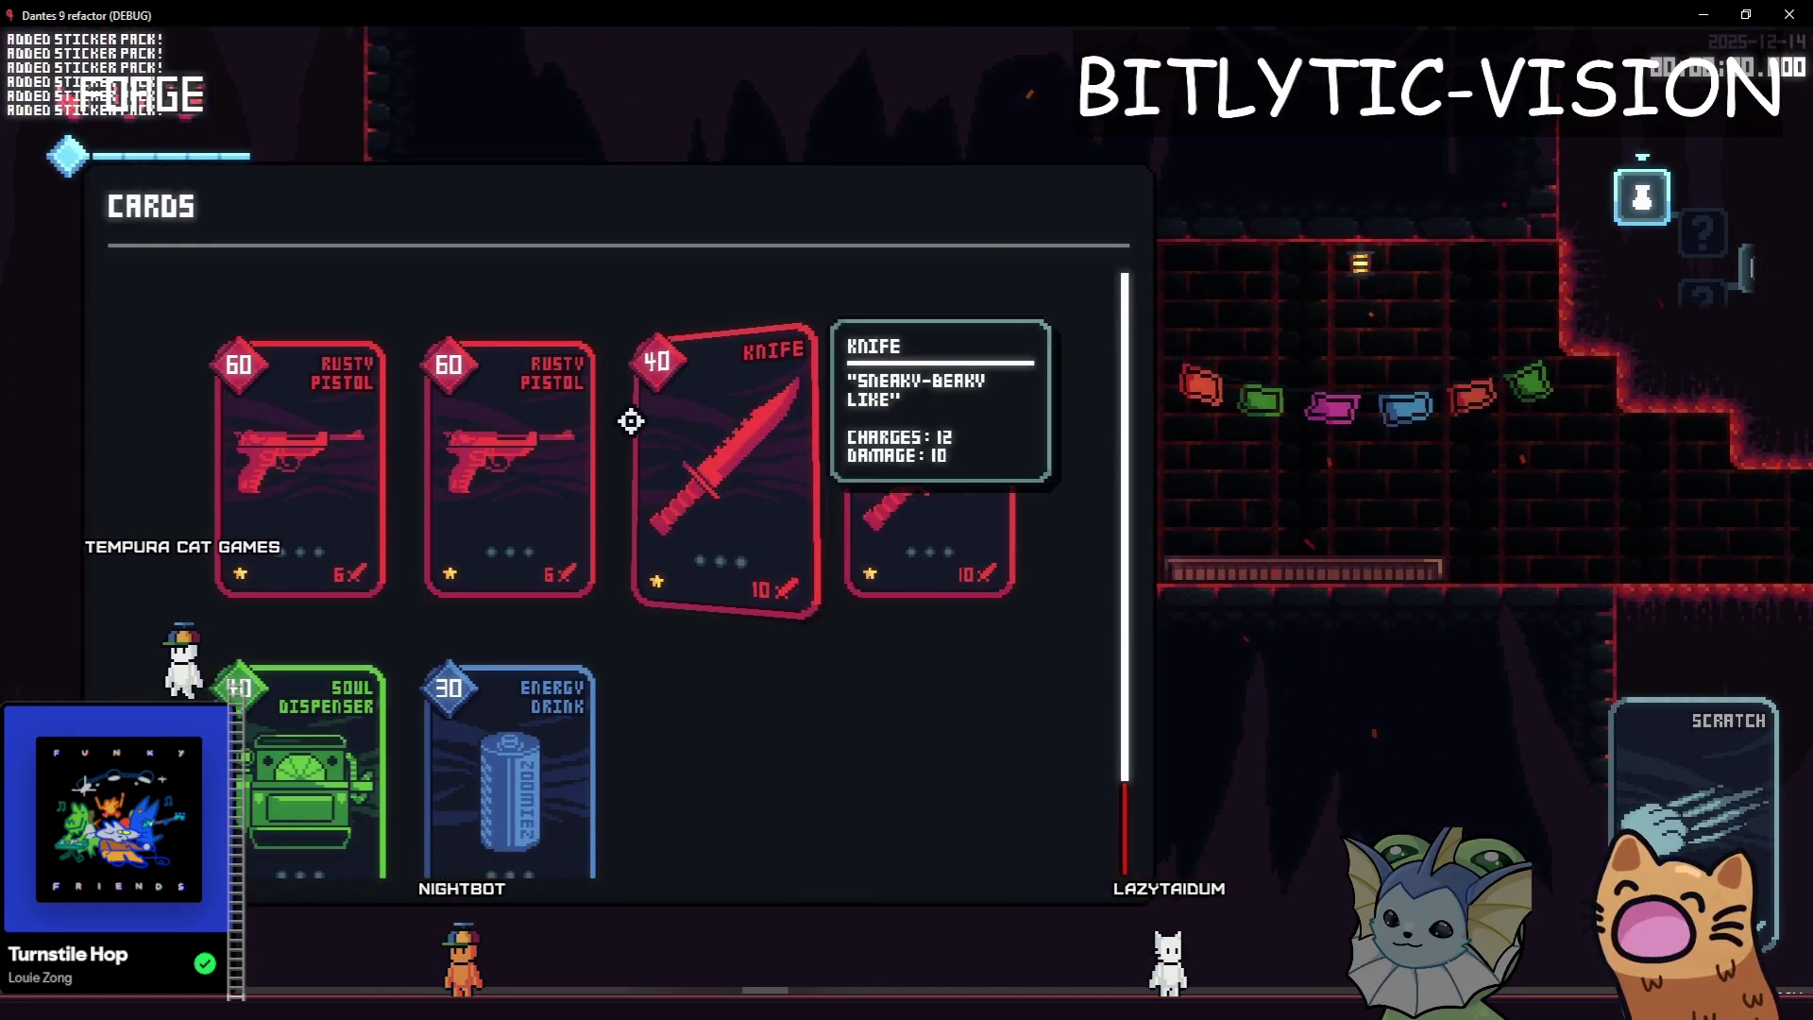
mouse_move(597, 536)
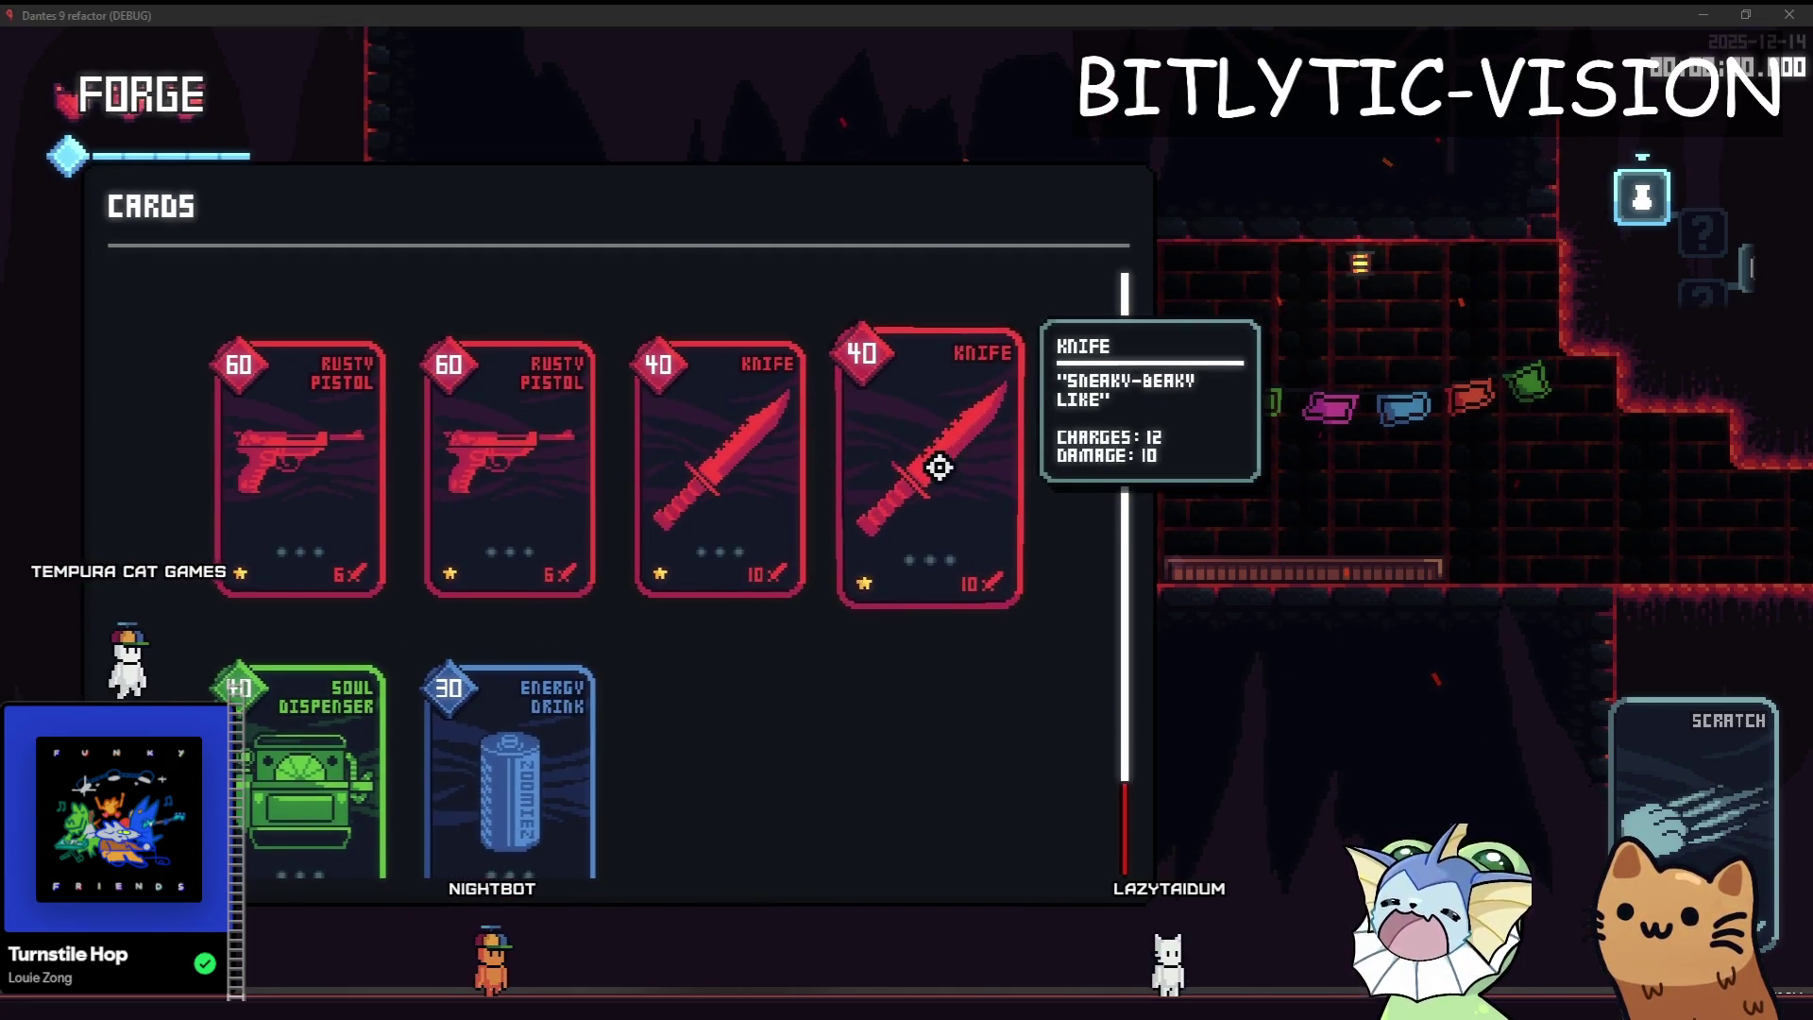
key(F8)
key(Page_Down)
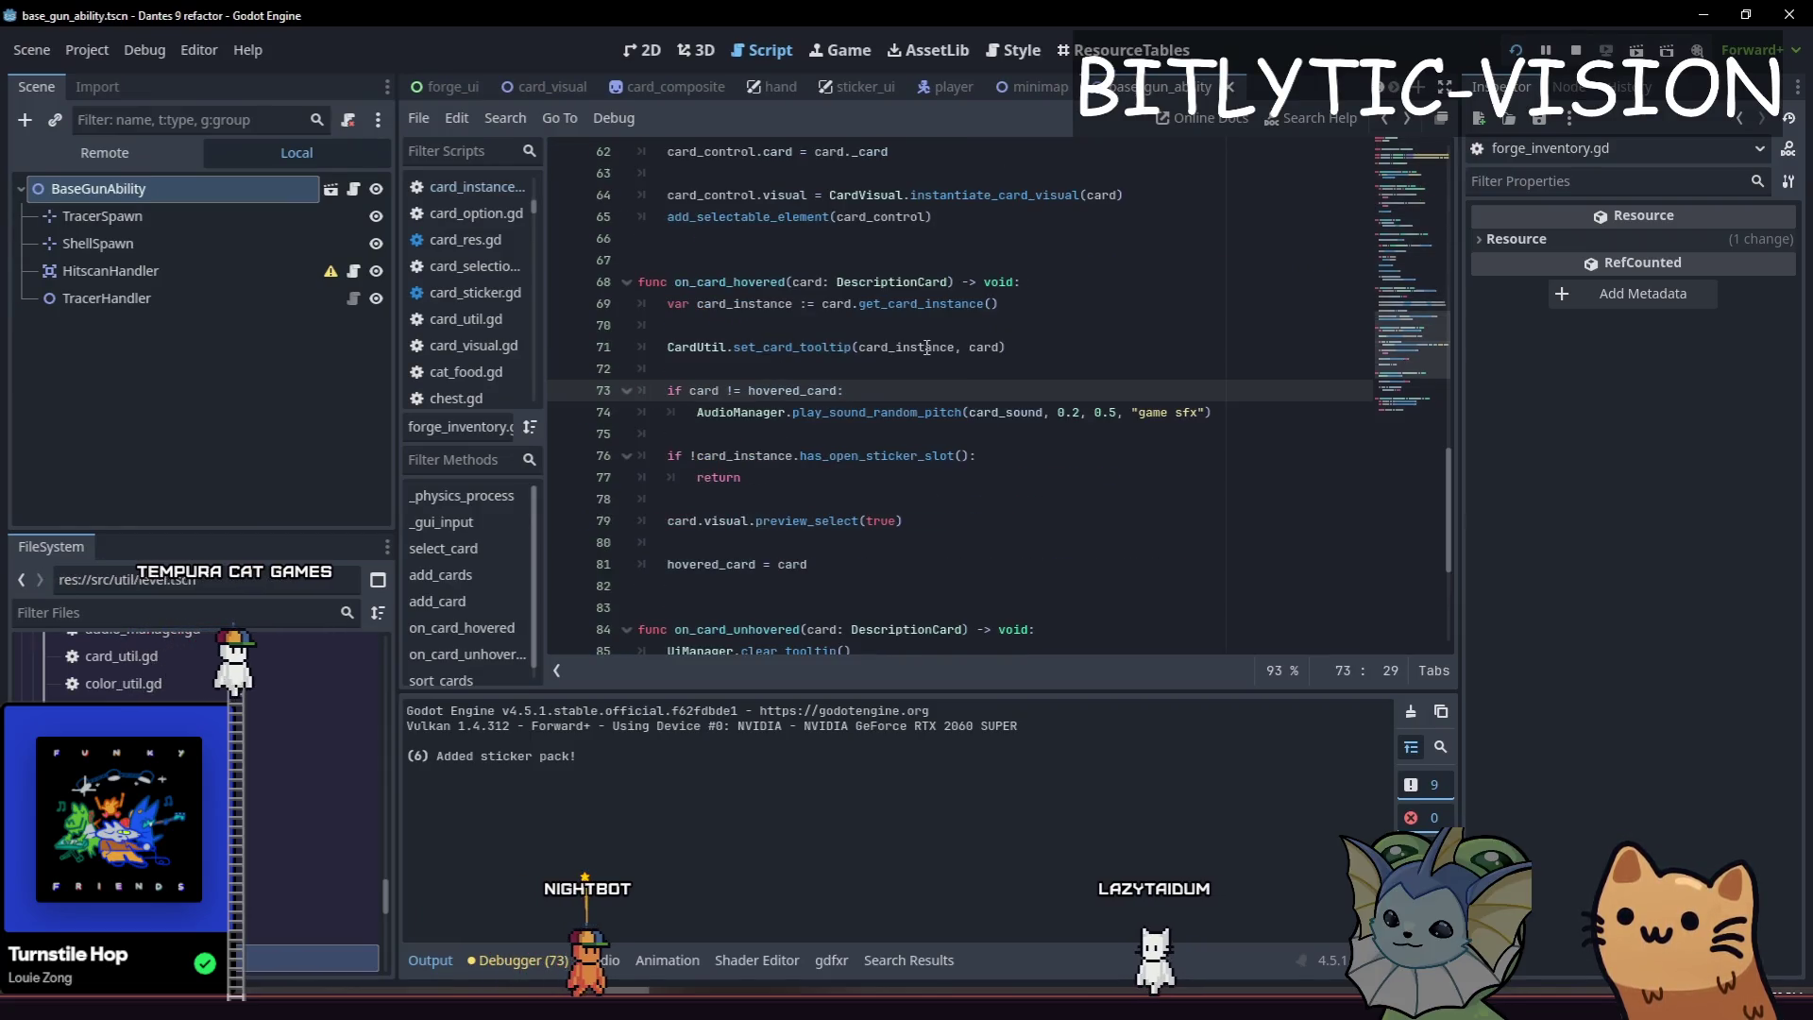
Jump from forge_inventory.gd to the has_open_sticker_slot definition and its slot-comparison line.
drag(681, 455, 937, 441)
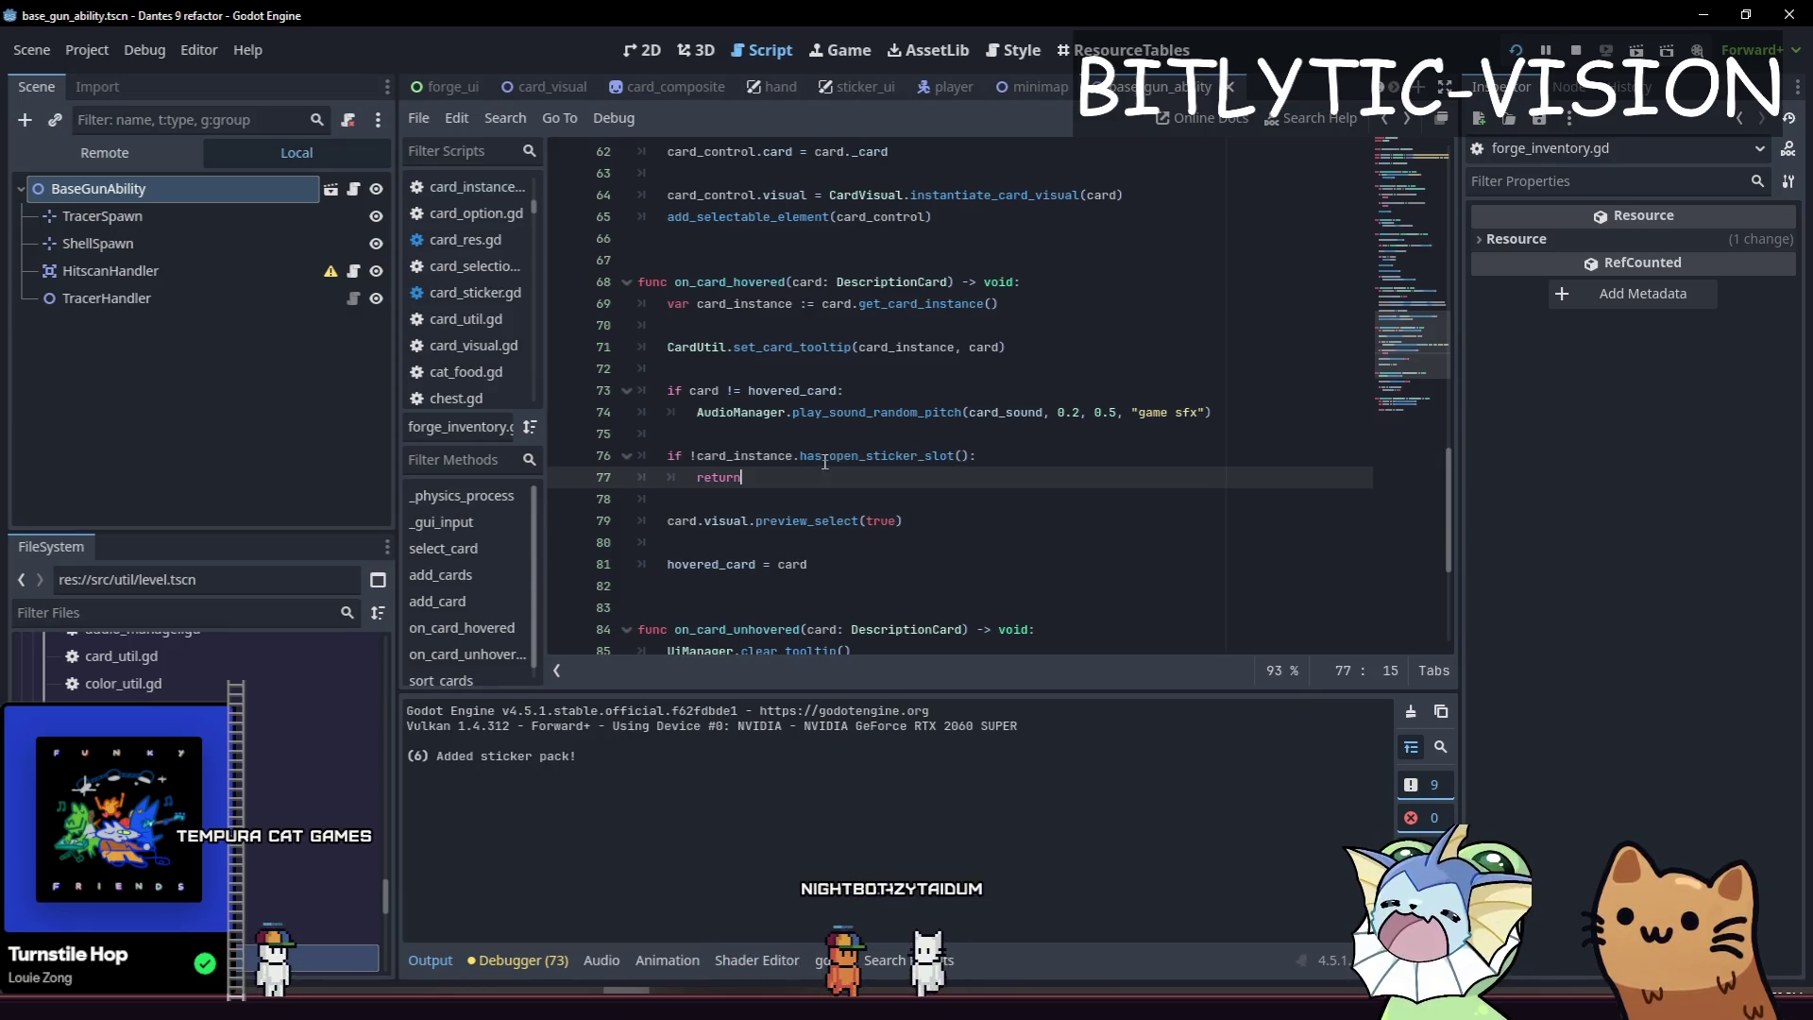
ctrl+click(907, 455)
click(963, 415)
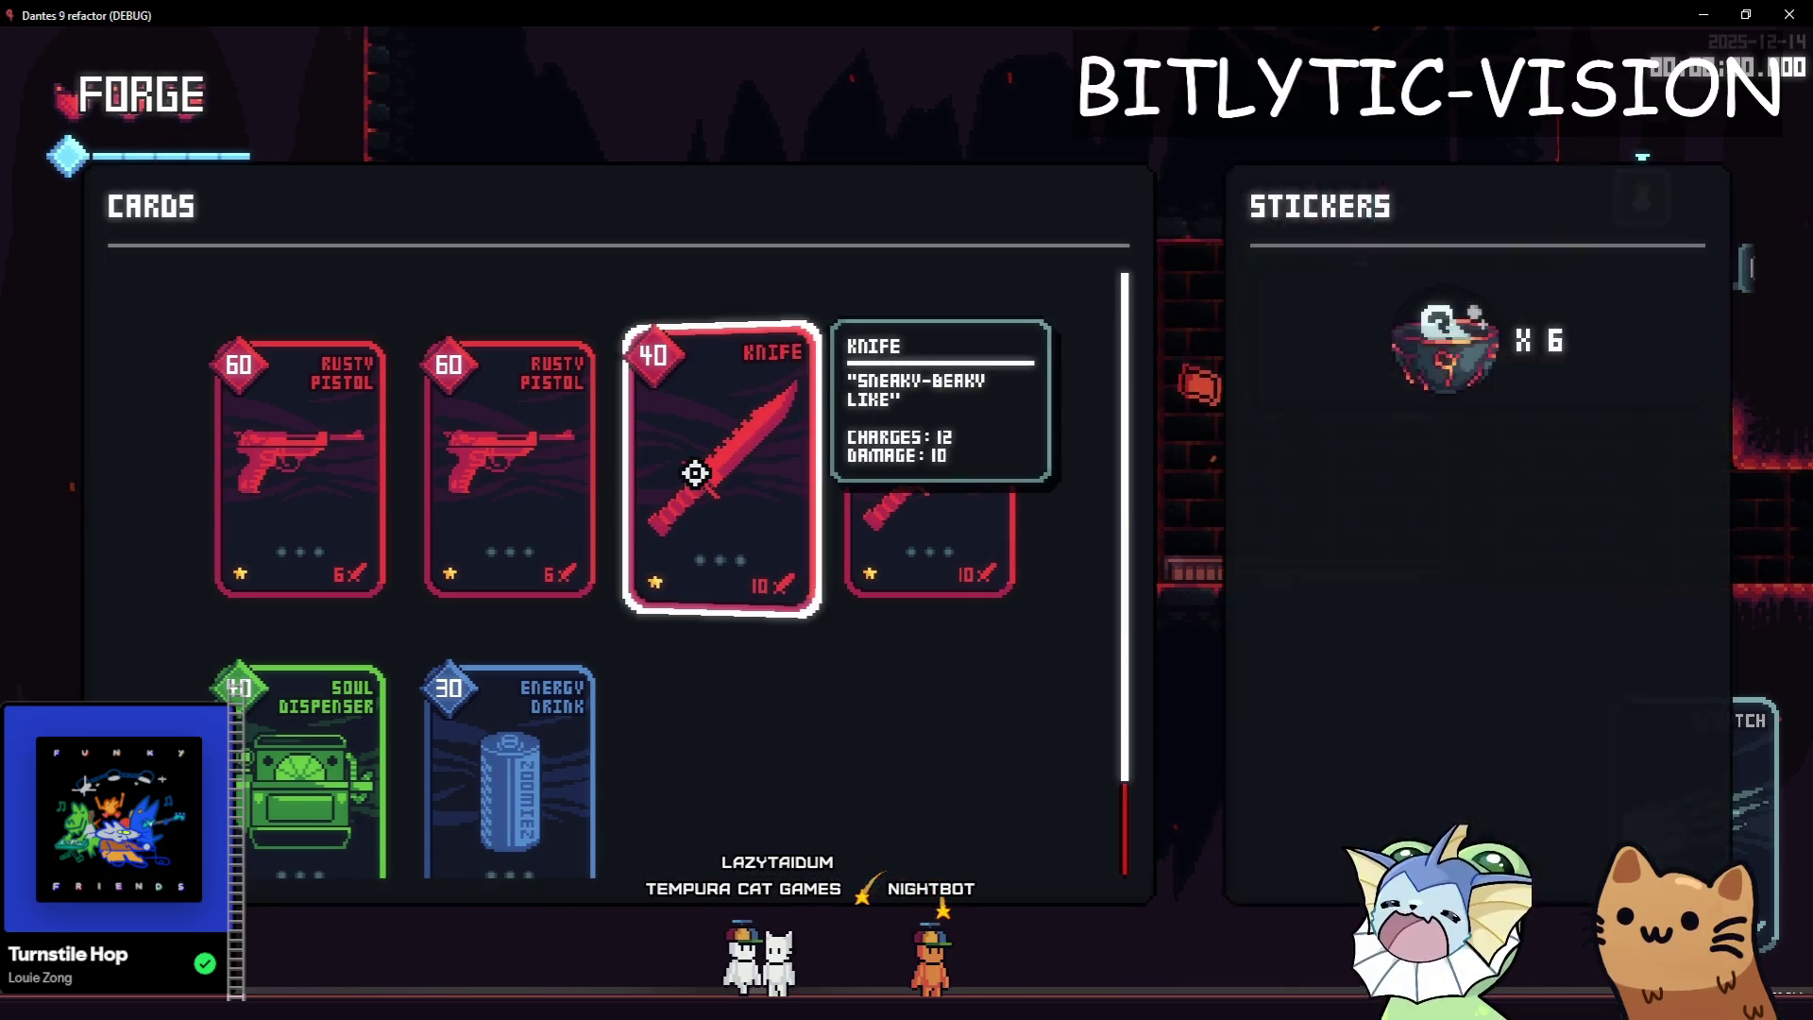
Place stickers on the Rusty Pistol card, including Energy Drink, and a Negative sticker on the Knife card.
drag(1515, 366, 501, 598)
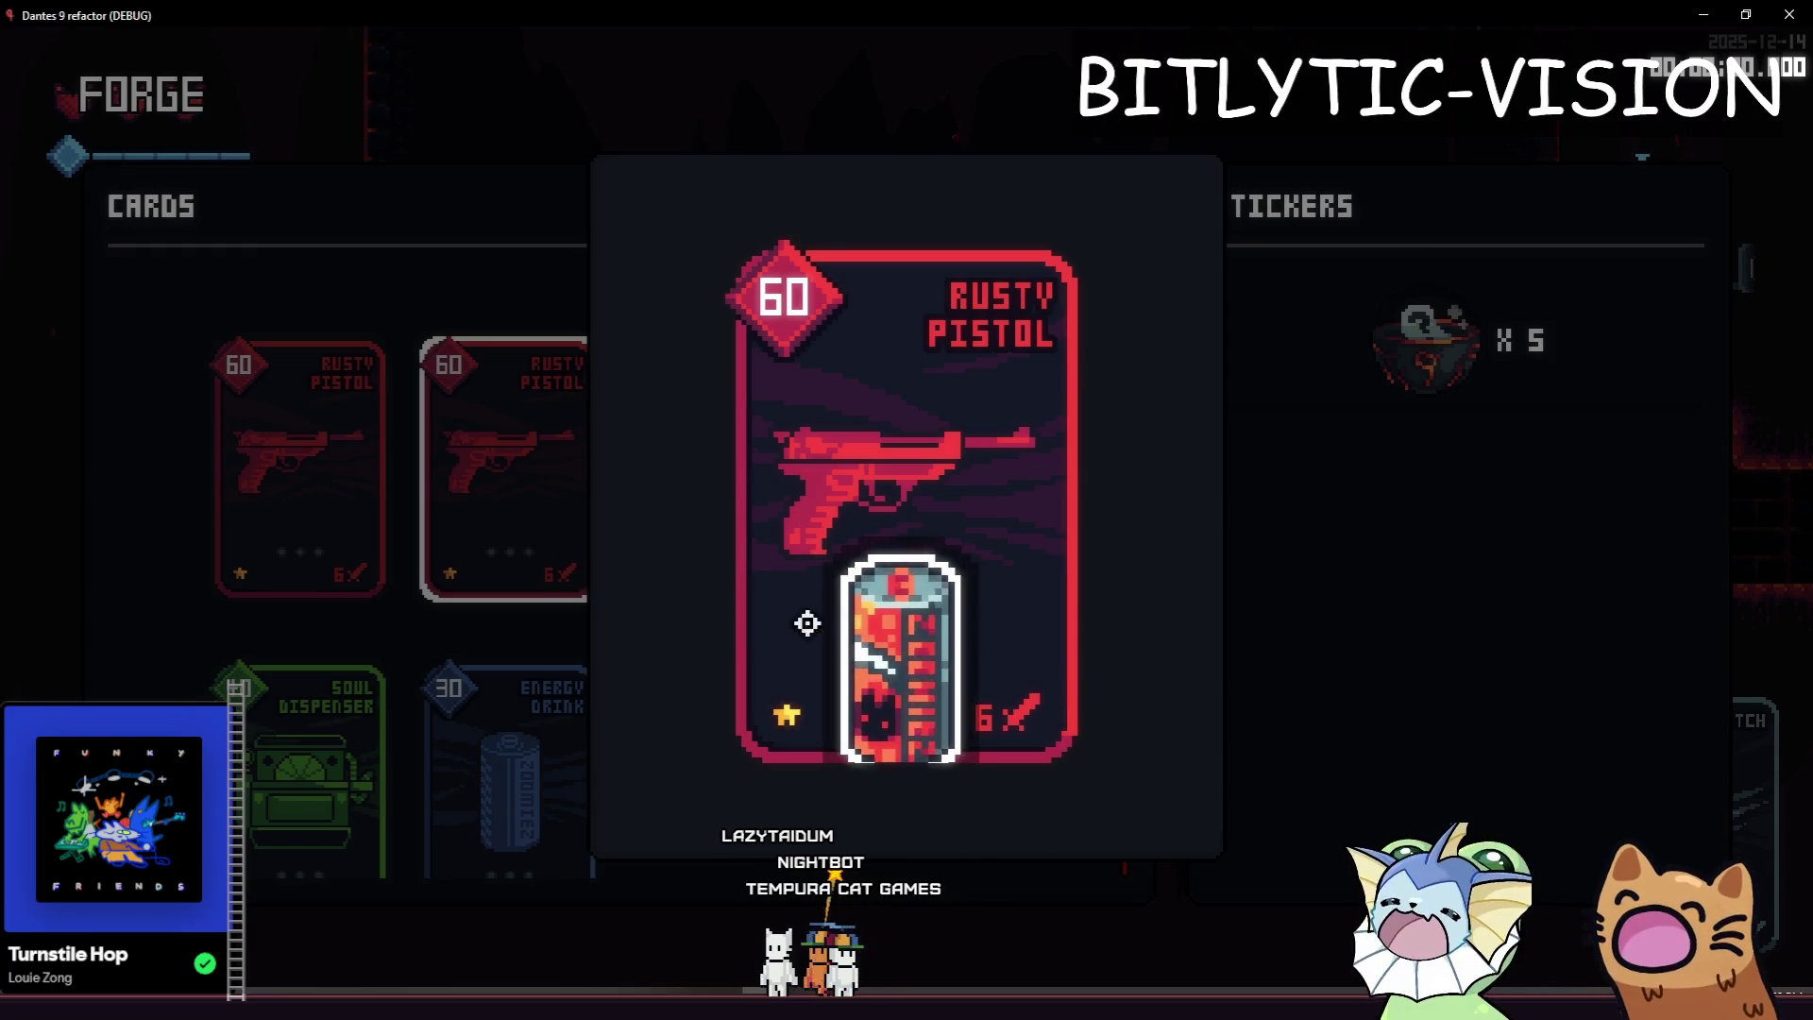
click(892, 894)
mouse_move(1489, 349)
mouse_down()
mouse_move(931, 586)
mouse_move(510, 472)
mouse_up()
click(519, 530)
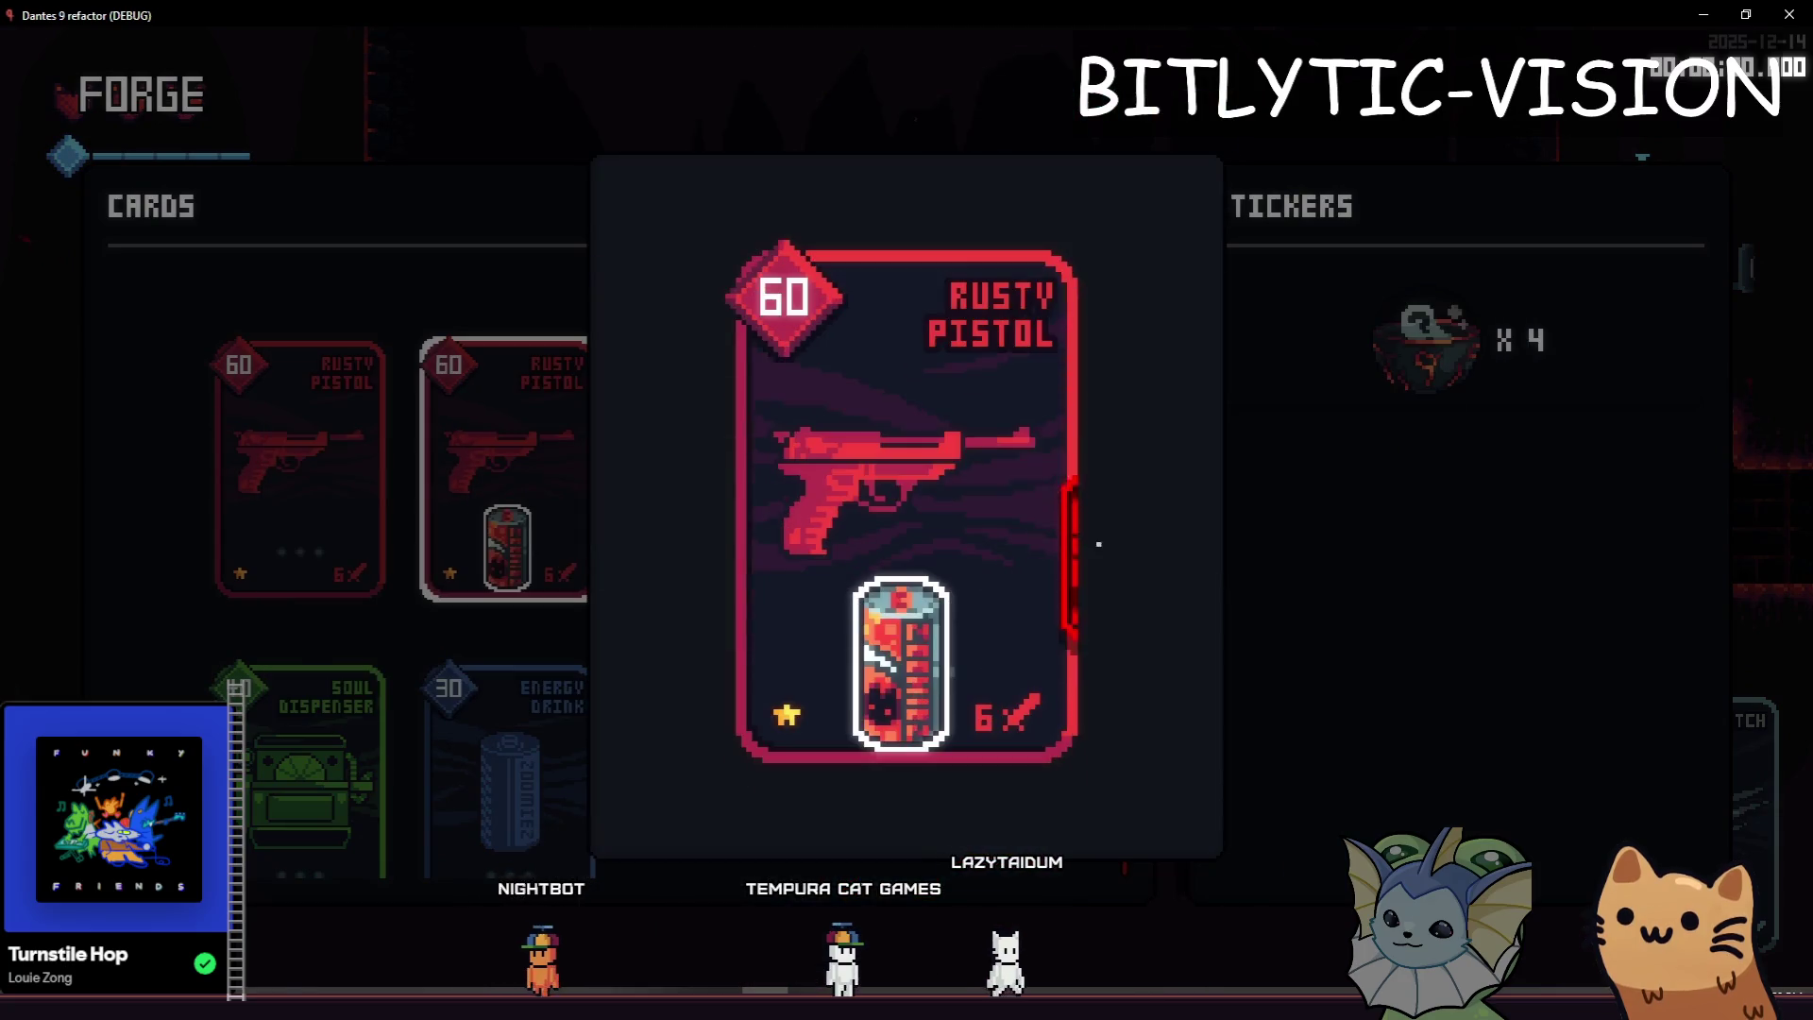
click(892, 894)
drag(1498, 400, 878, 472)
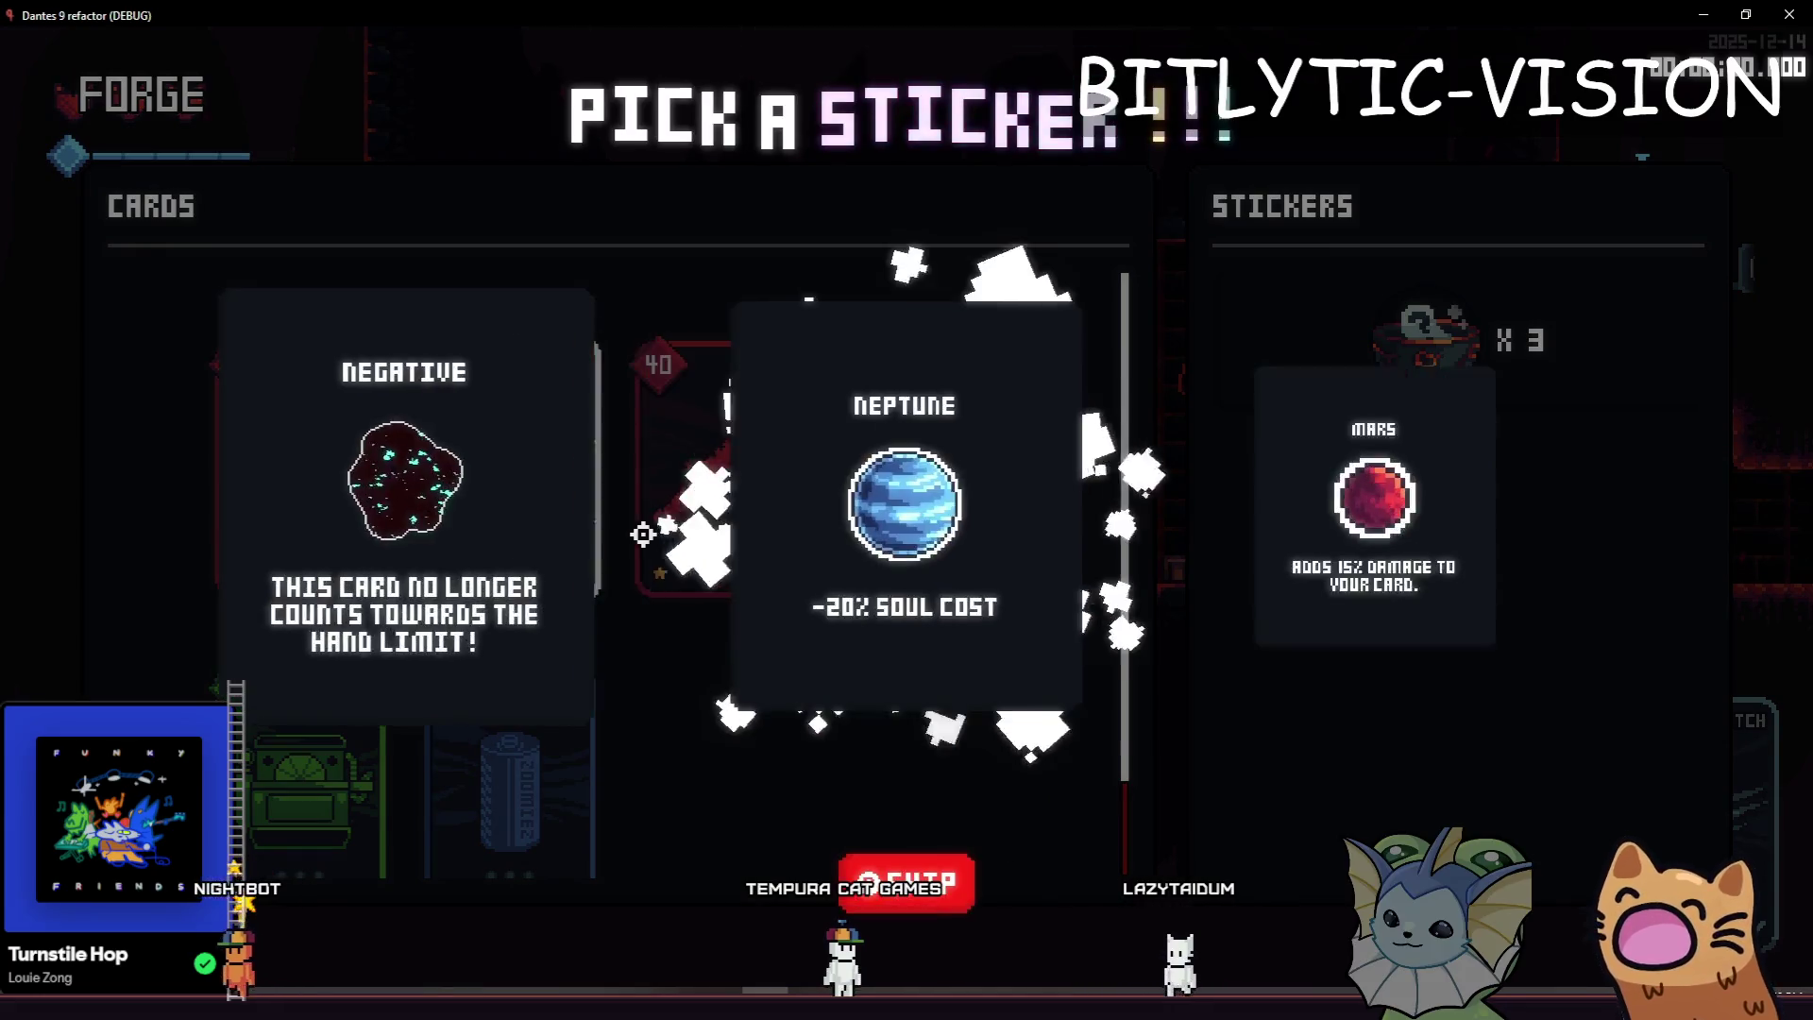
click(437, 491)
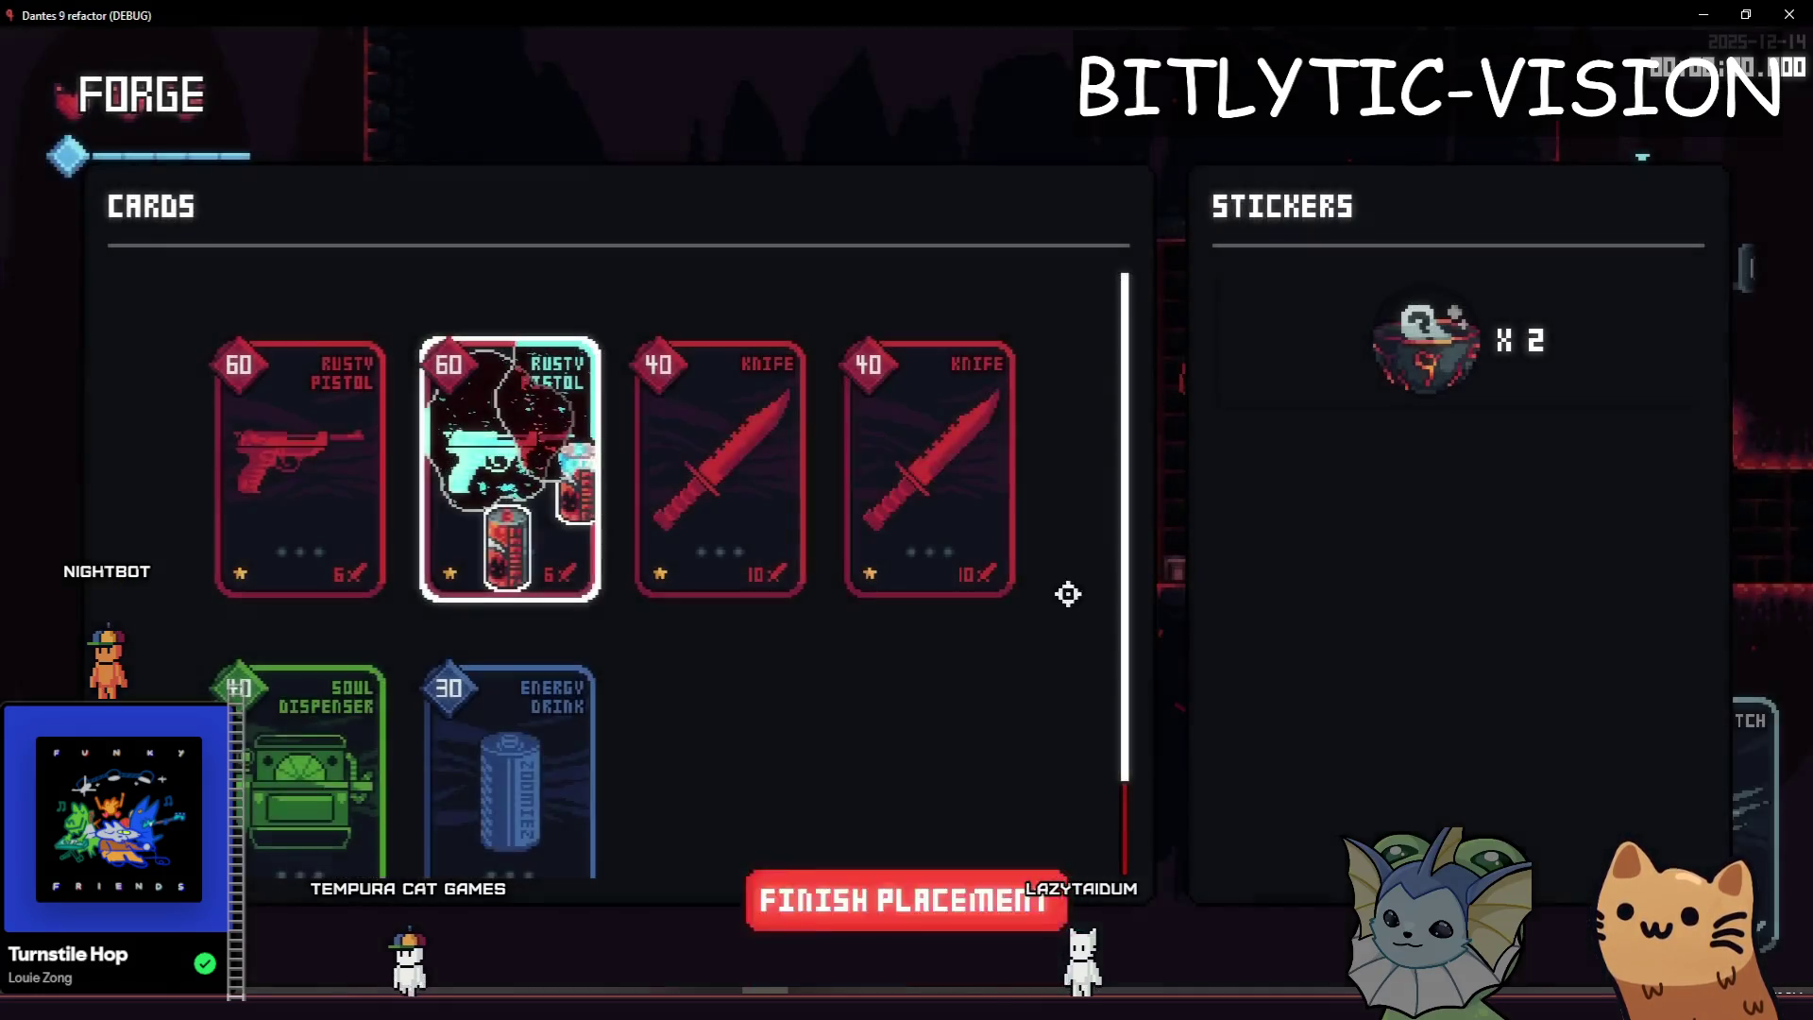
Reopen the forge to check the re-sorted cards, then close the game.
key(Return)
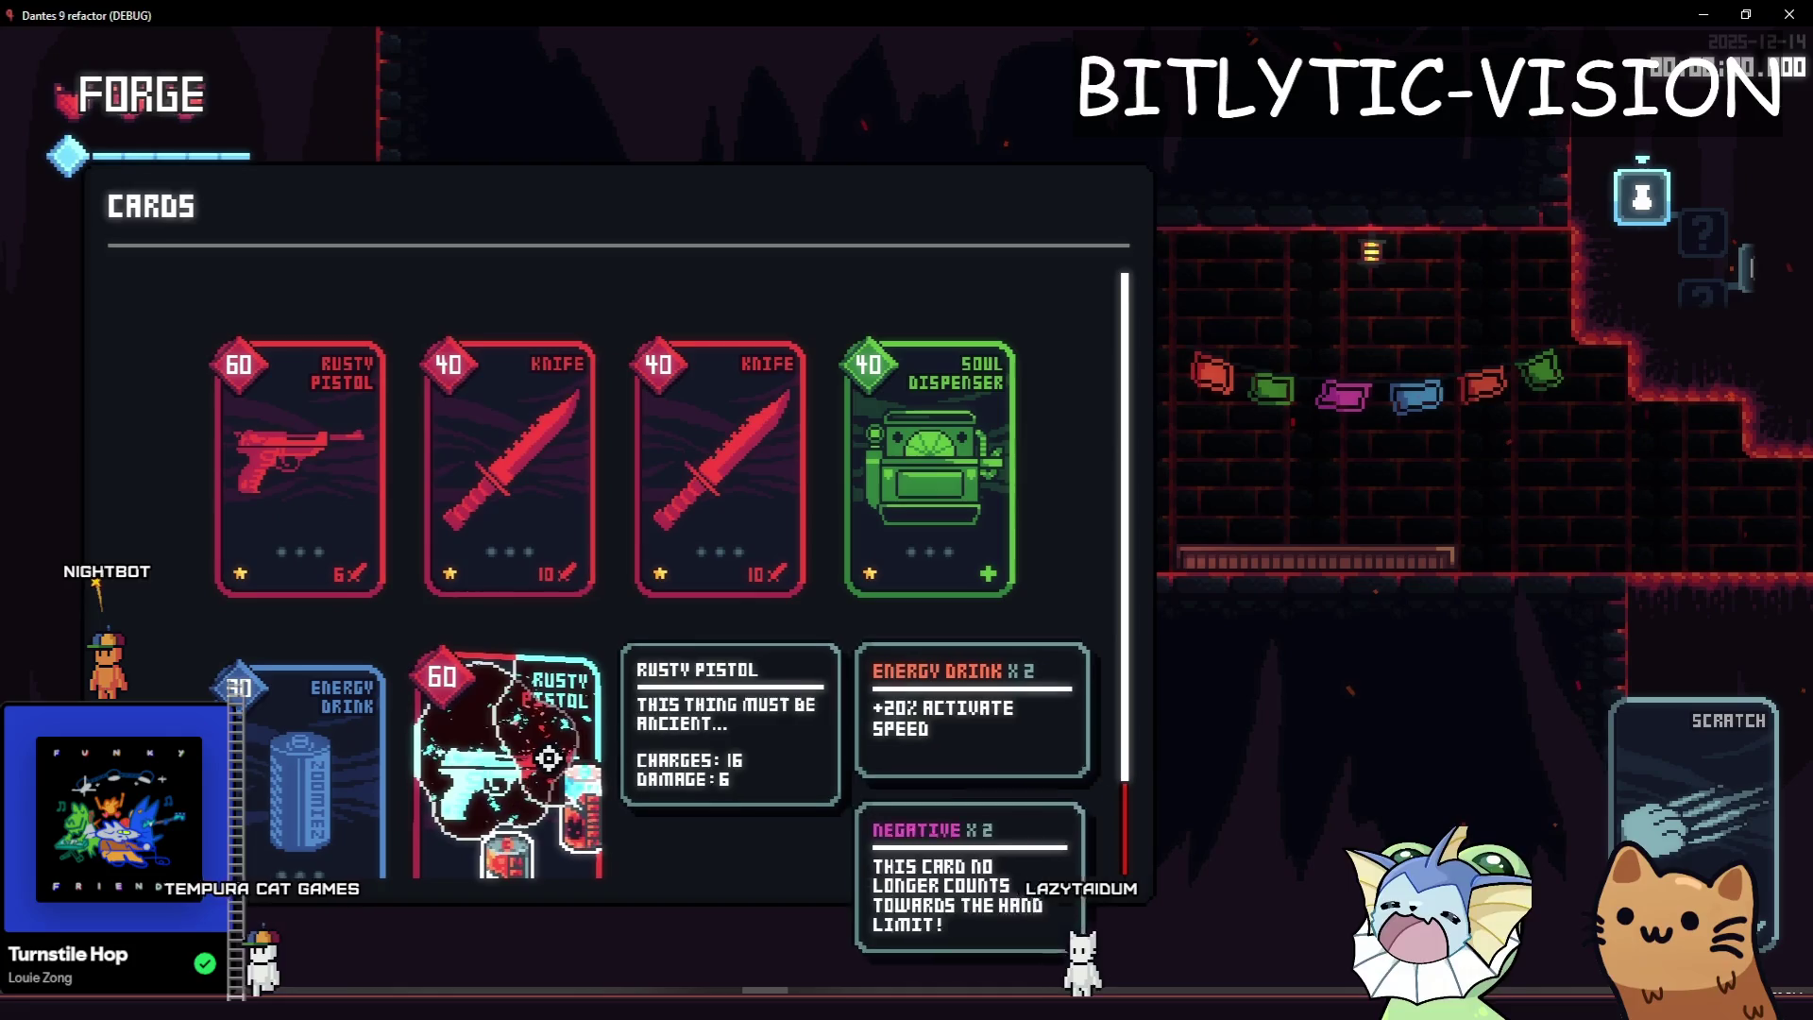
scroll(549, 757, down, 1)
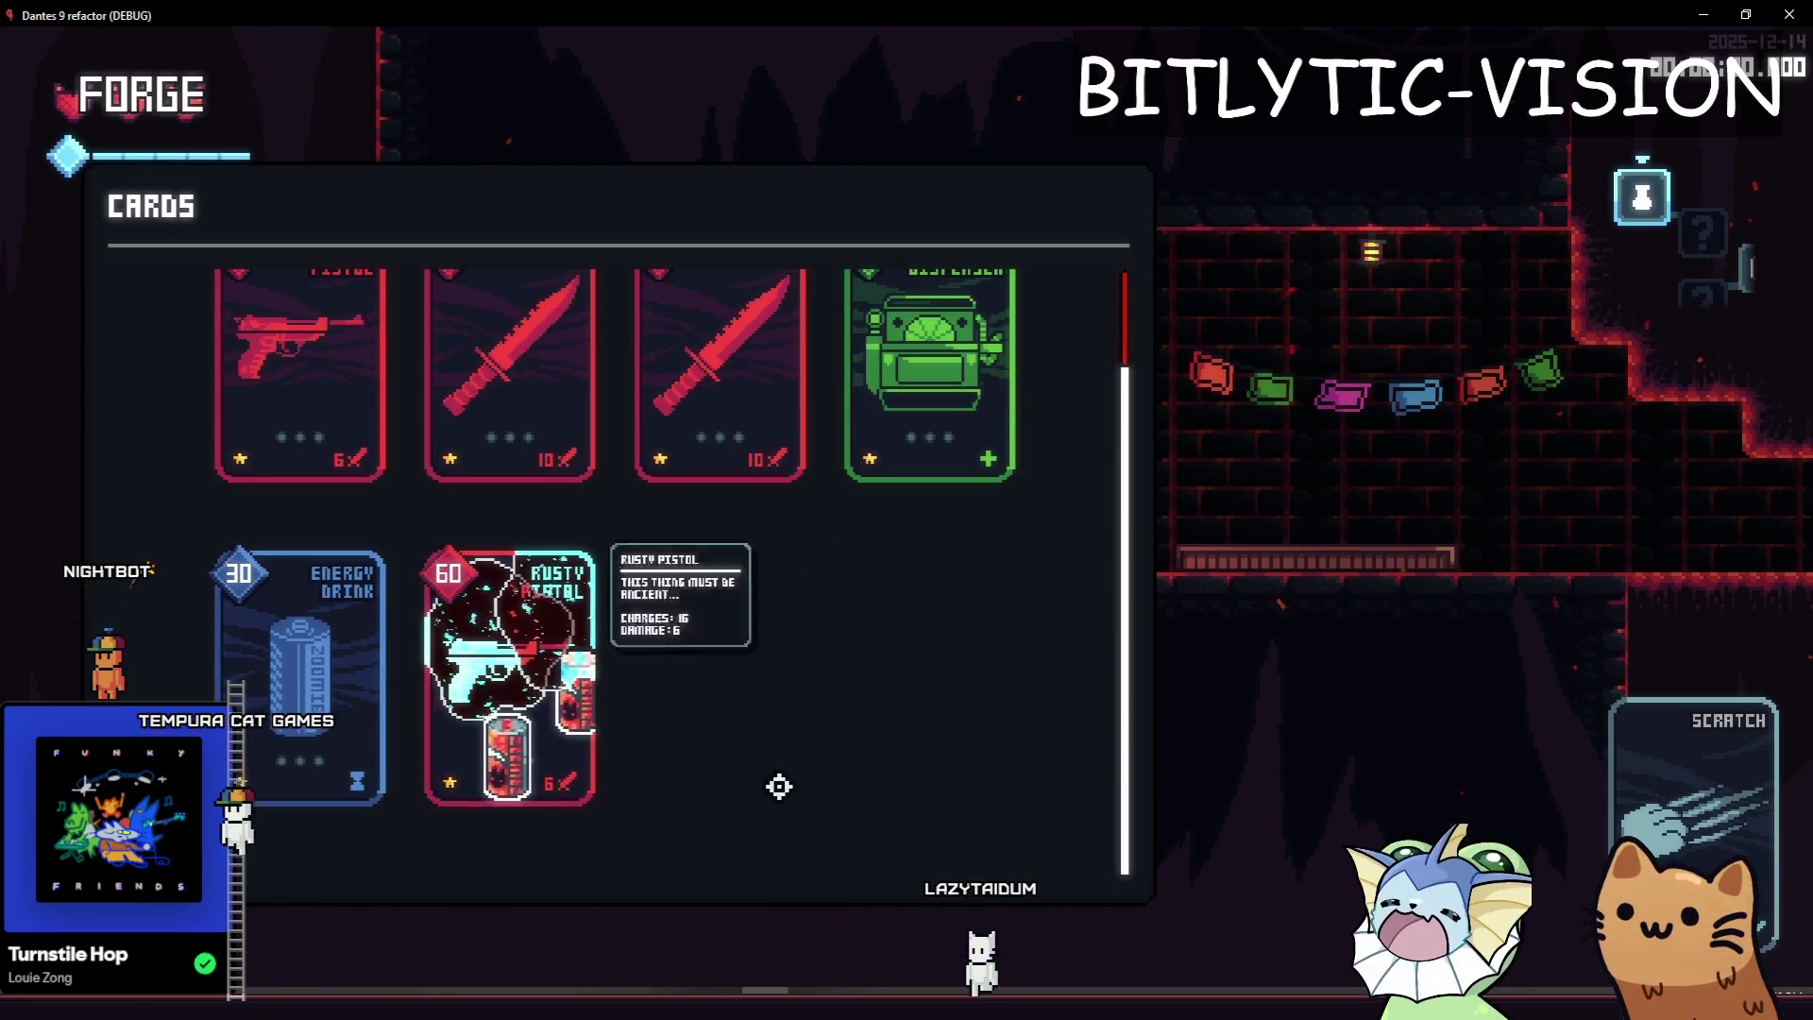
key(Escape)
key(alt+Tab)
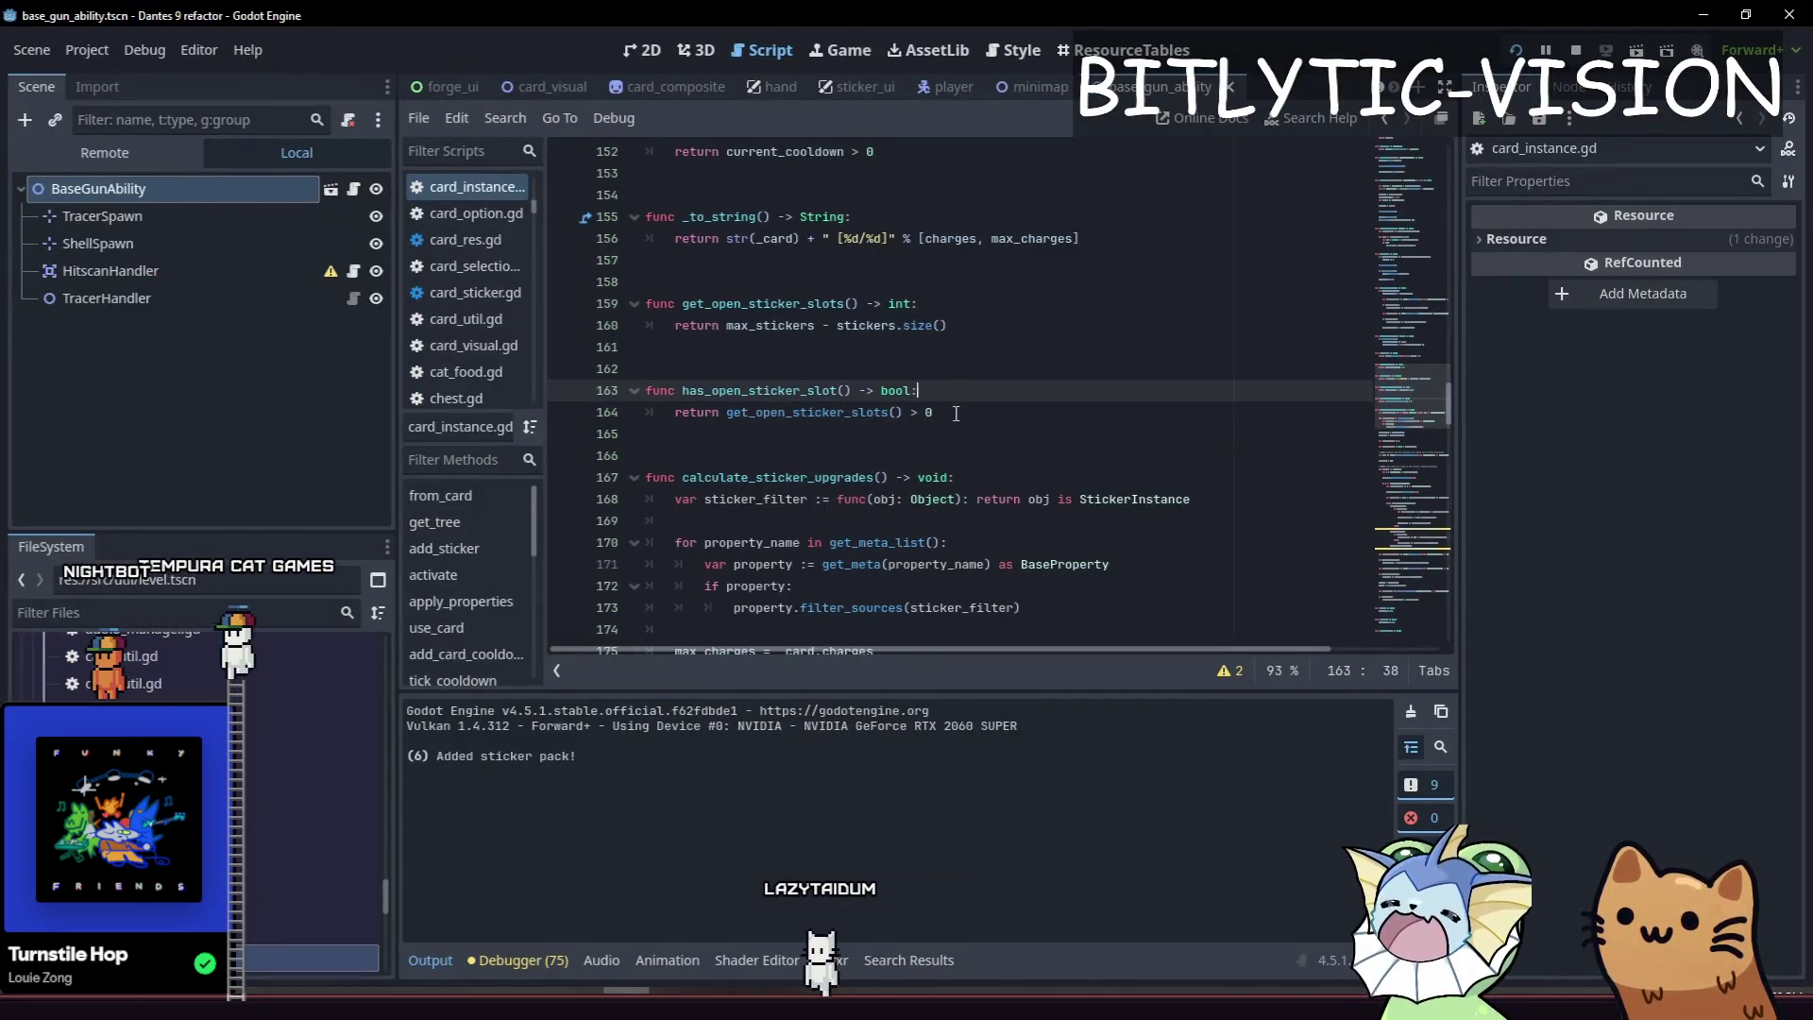
Try a quick file search for forge_ui.gd, then dismiss it without opening anything.
click(956, 411)
key(shift+alt+o)
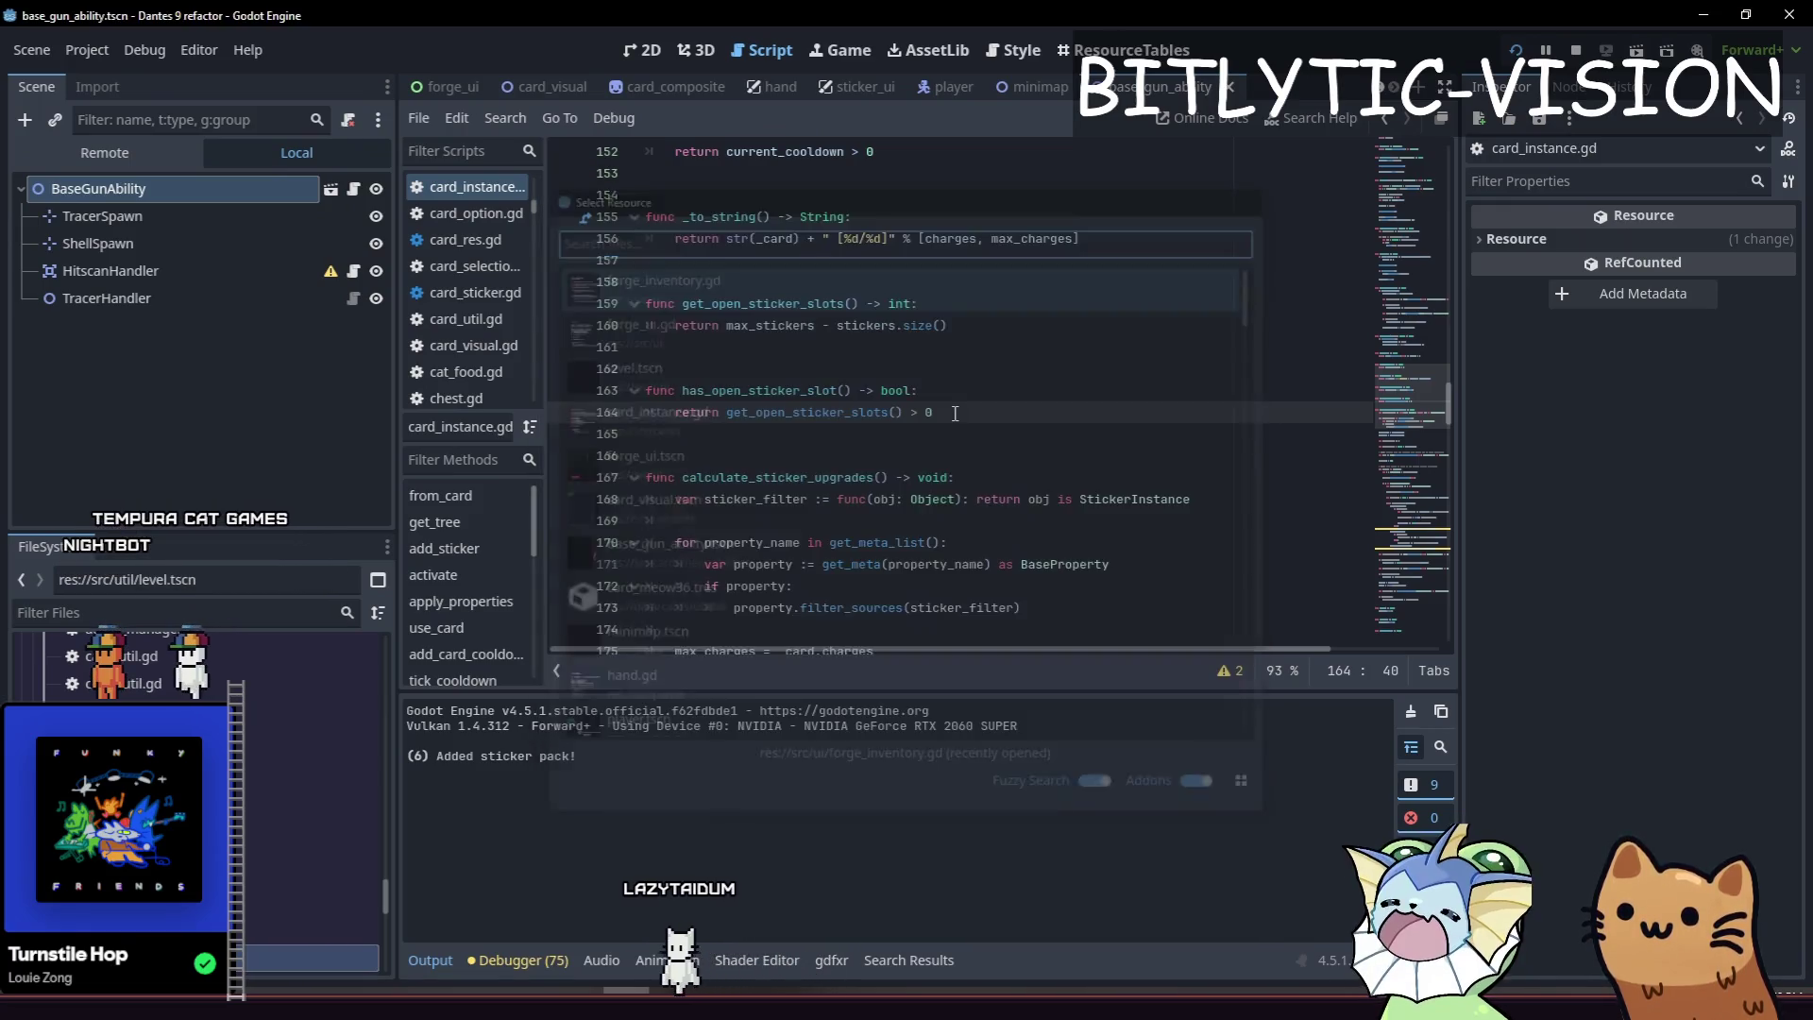
key(shift+alt+o)
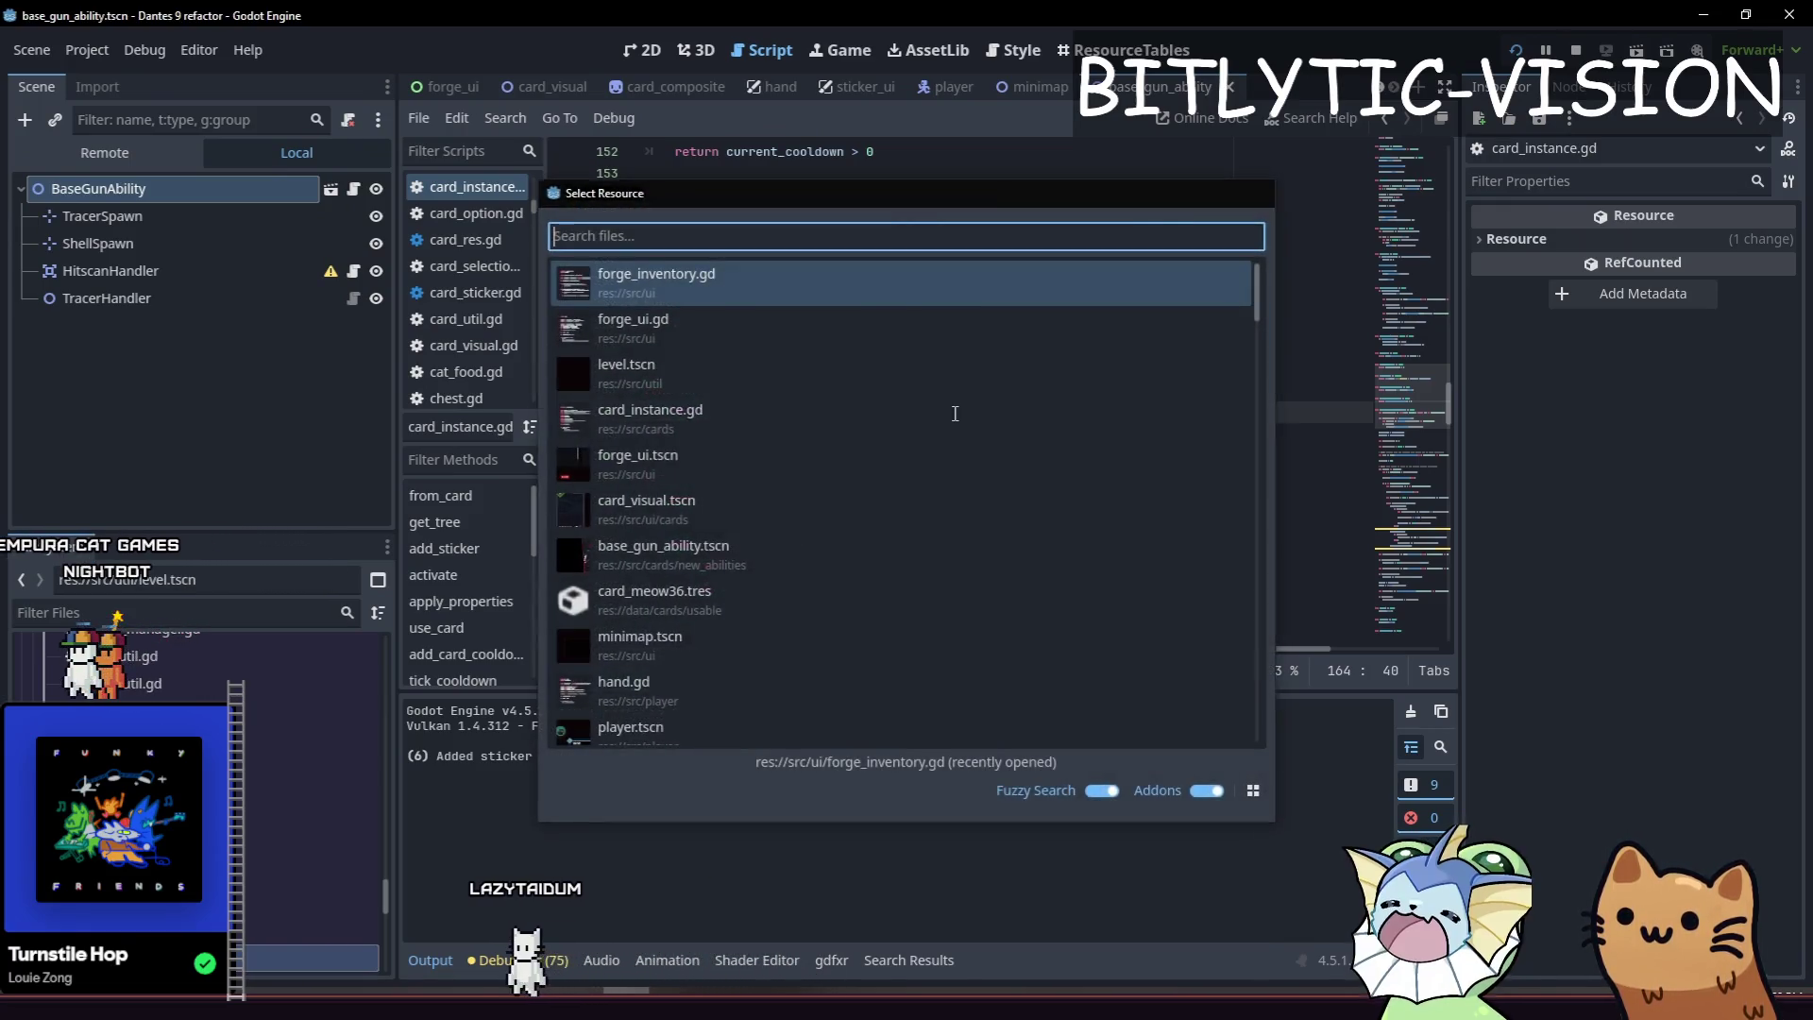
key(Escape)
key(shift+alt+o)
text(forge_ui.gd)
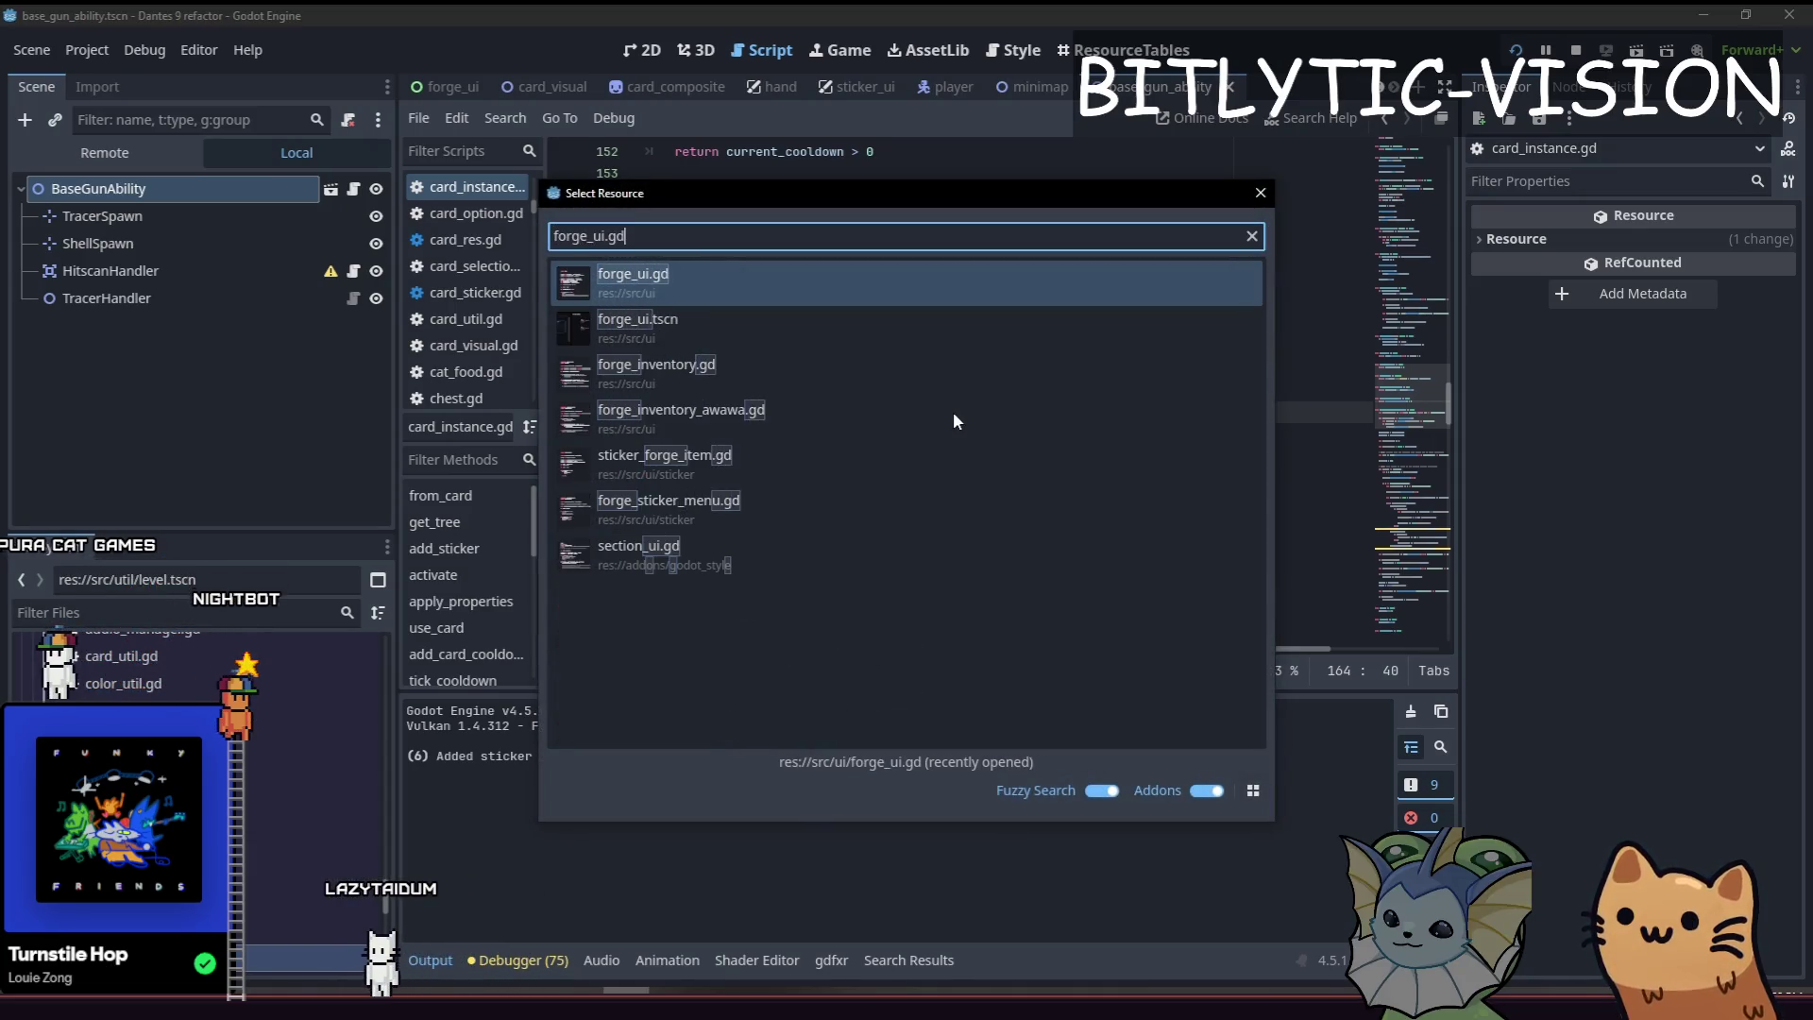
key(Escape)
Open the forge_ui scene by searching 'forge_ui' in the quick file search.
scroll(954, 412, down, 10)
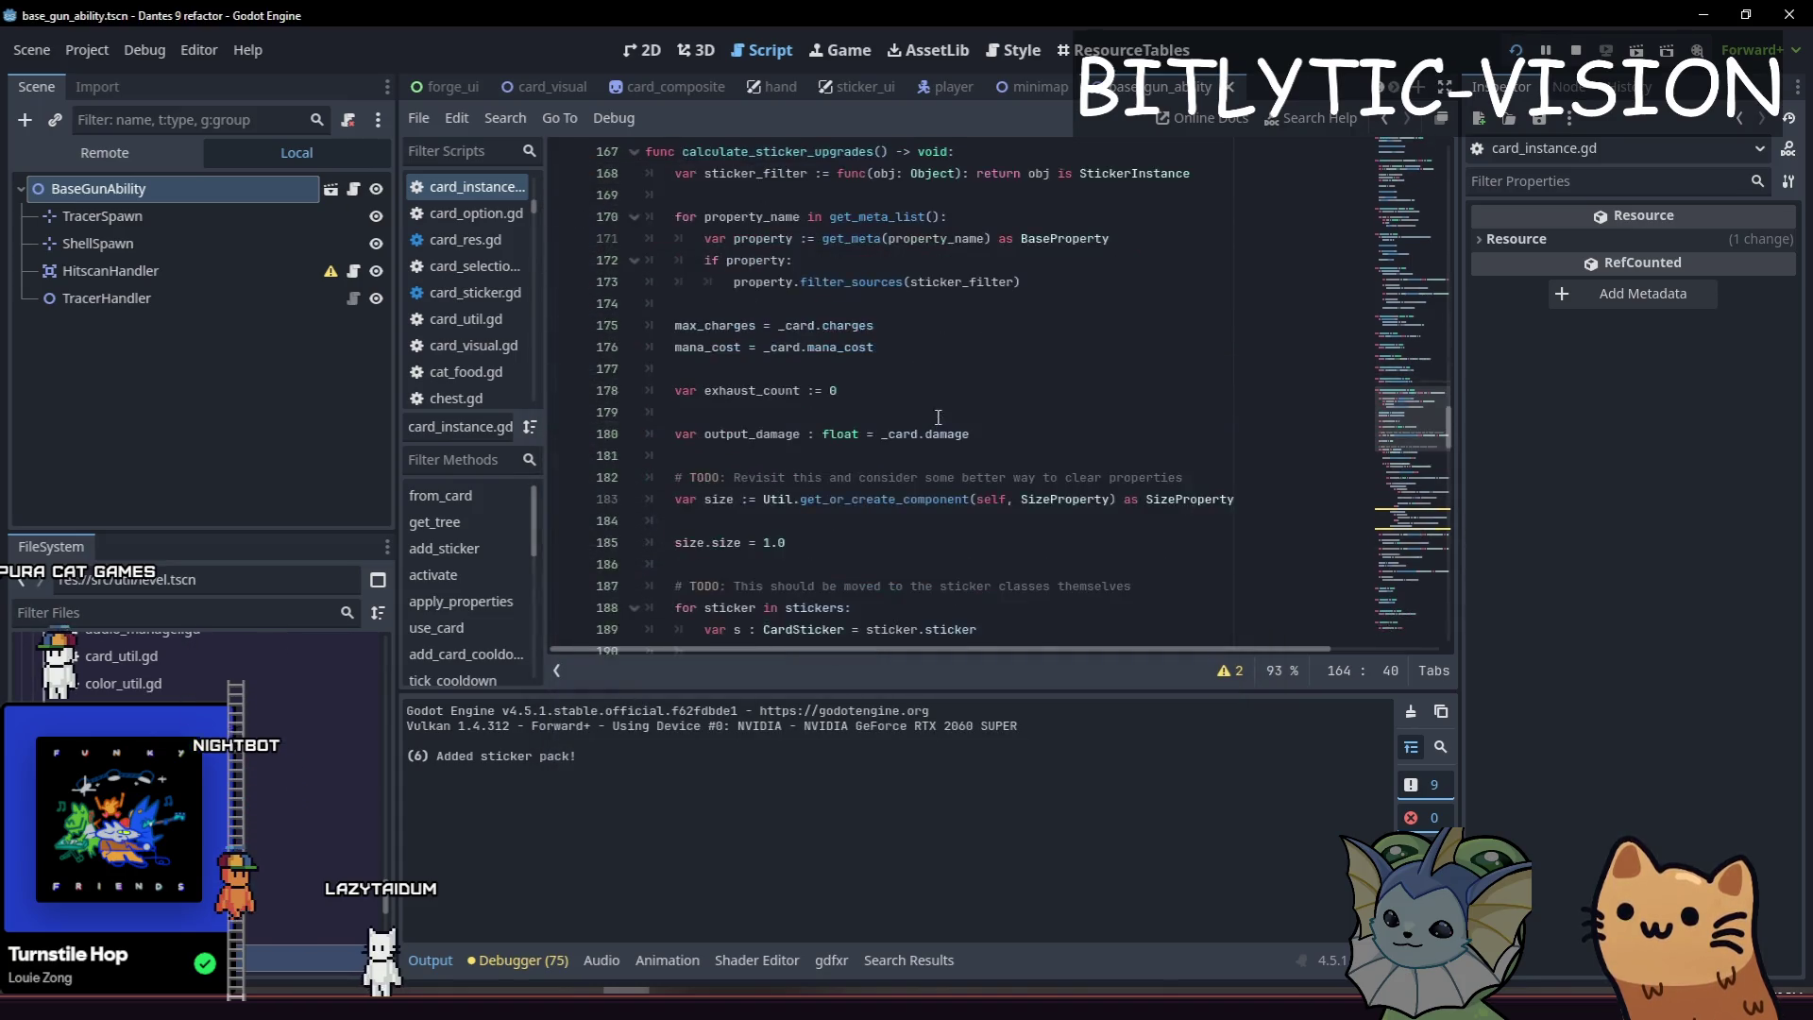
scroll(954, 412, down, 10)
scroll(1086, 314, up, 6)
drag(829, 325, 1086, 304)
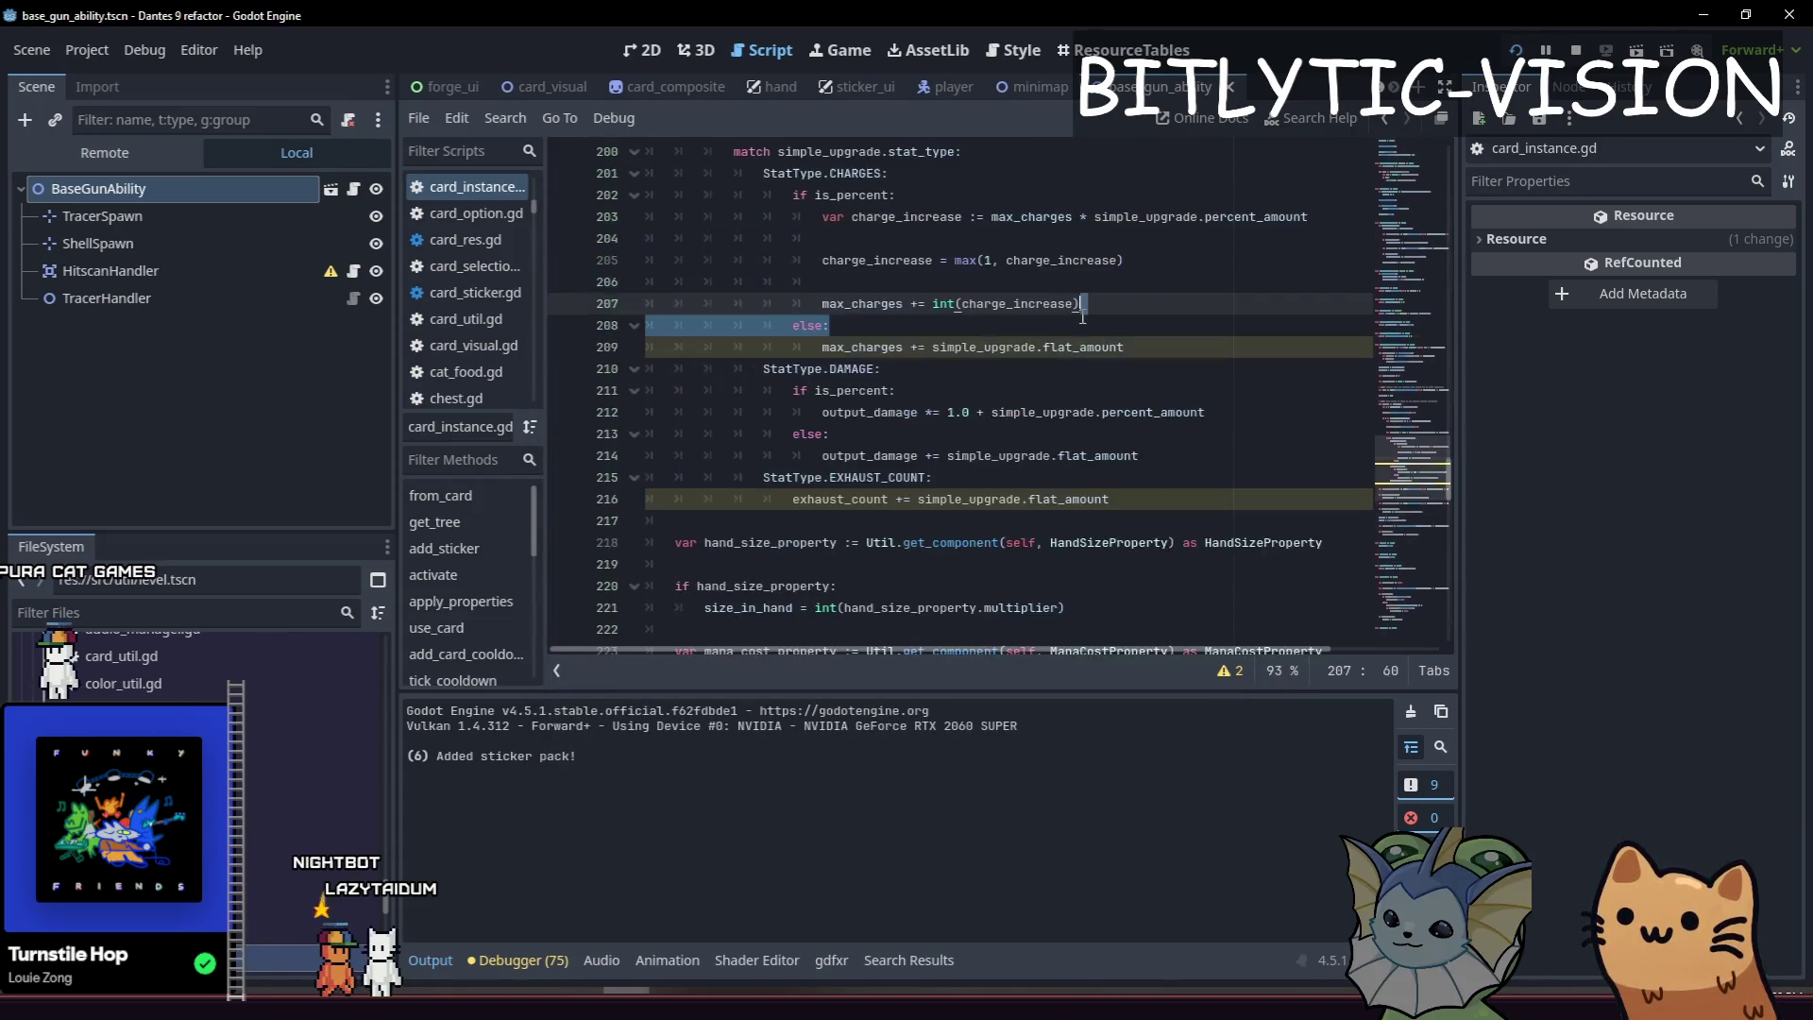
key(shift+alt+o)
text(forge_in)
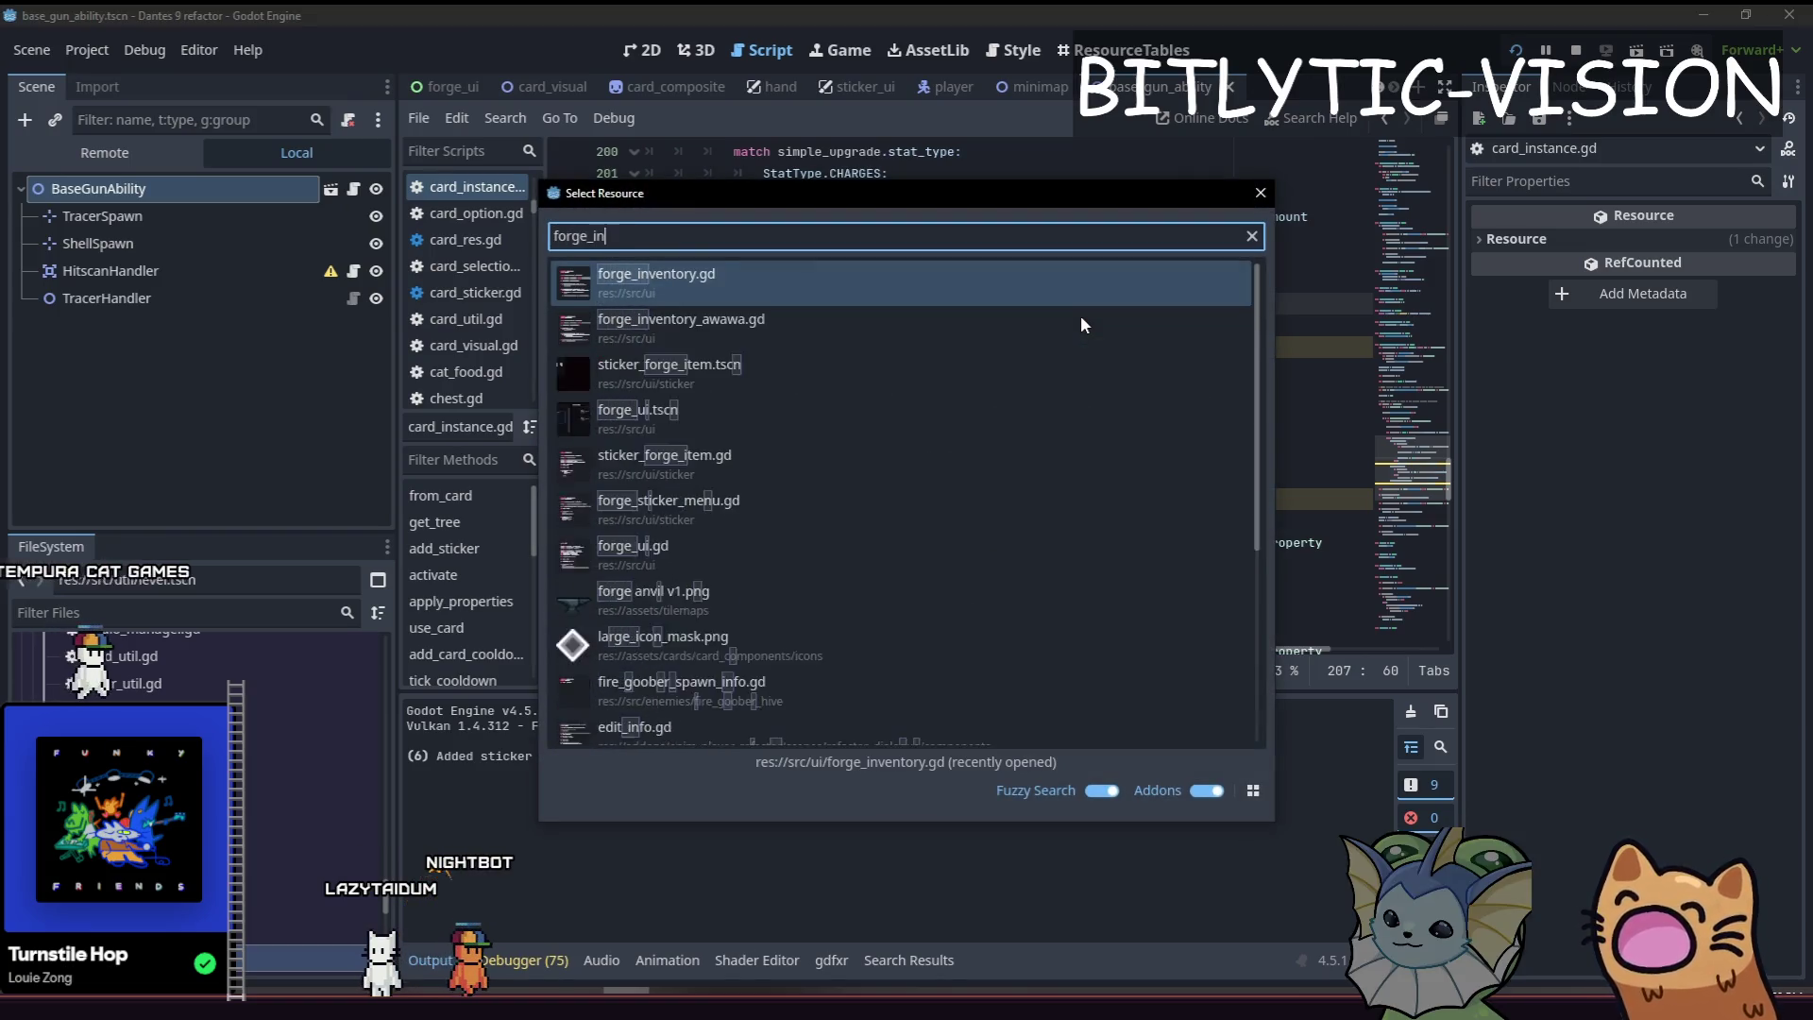
key(BackSpace)
key(BackSpace)
text(ui.t)
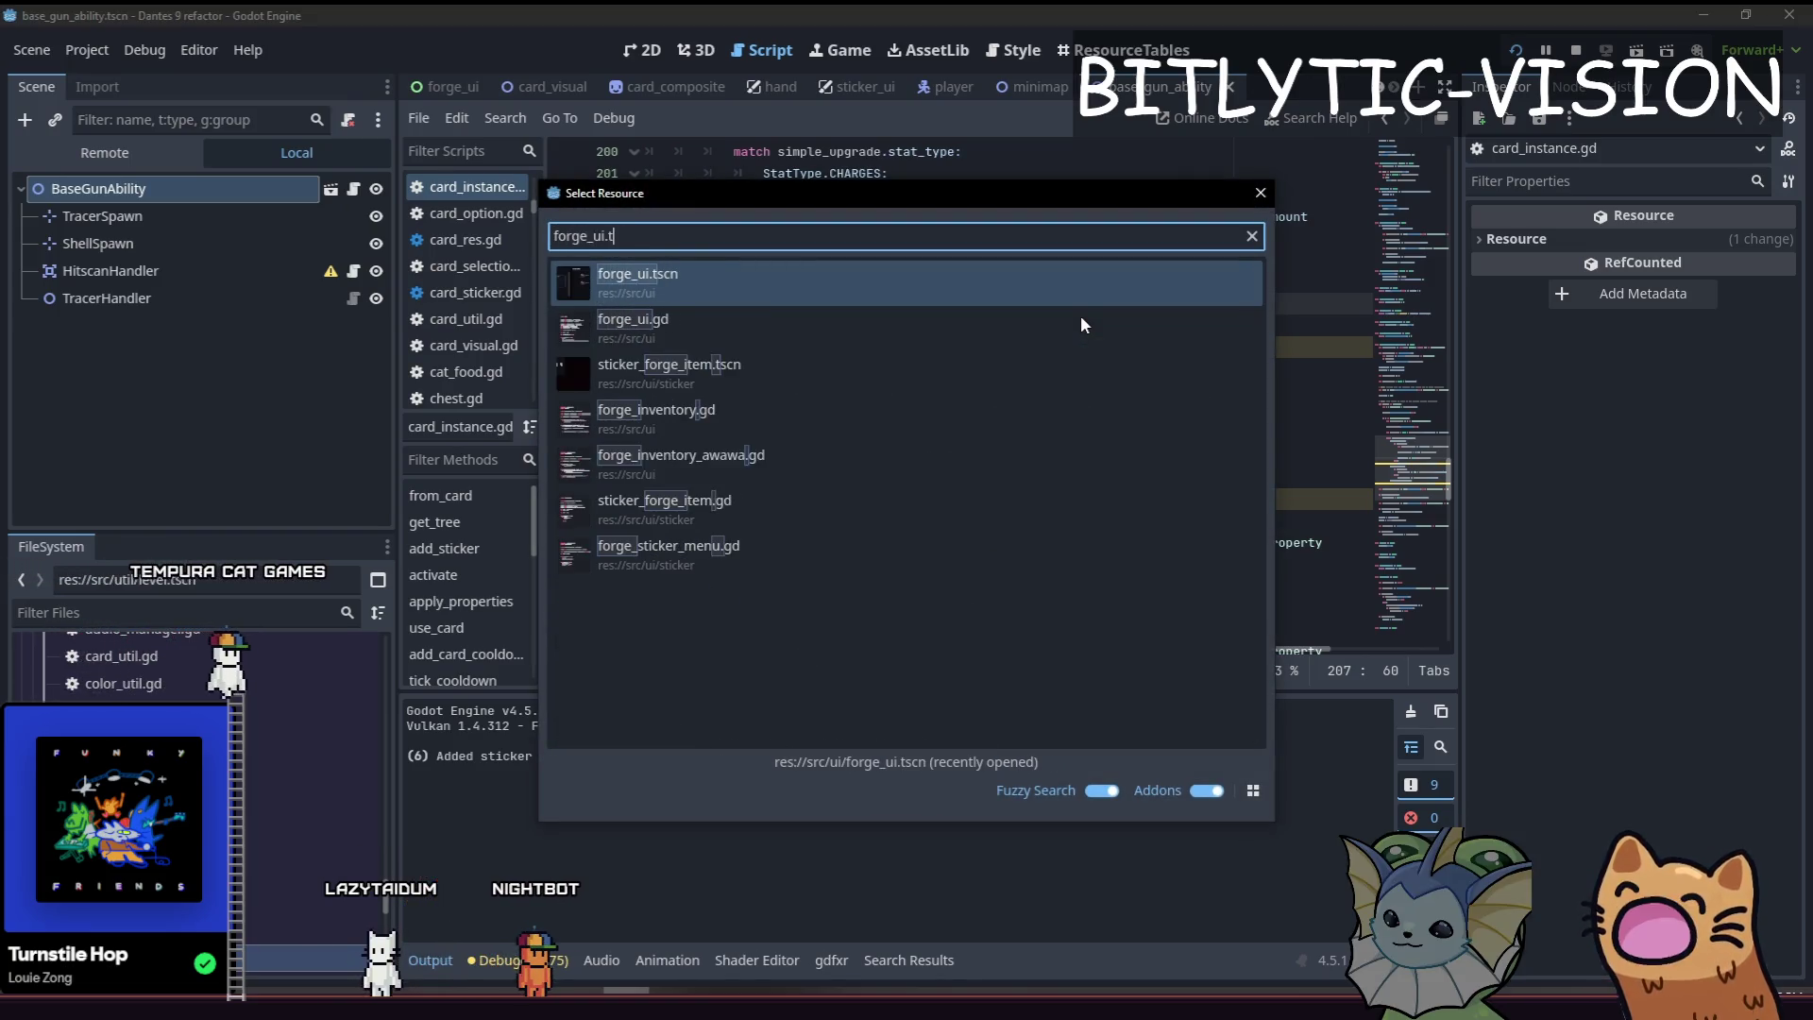
key(Return)
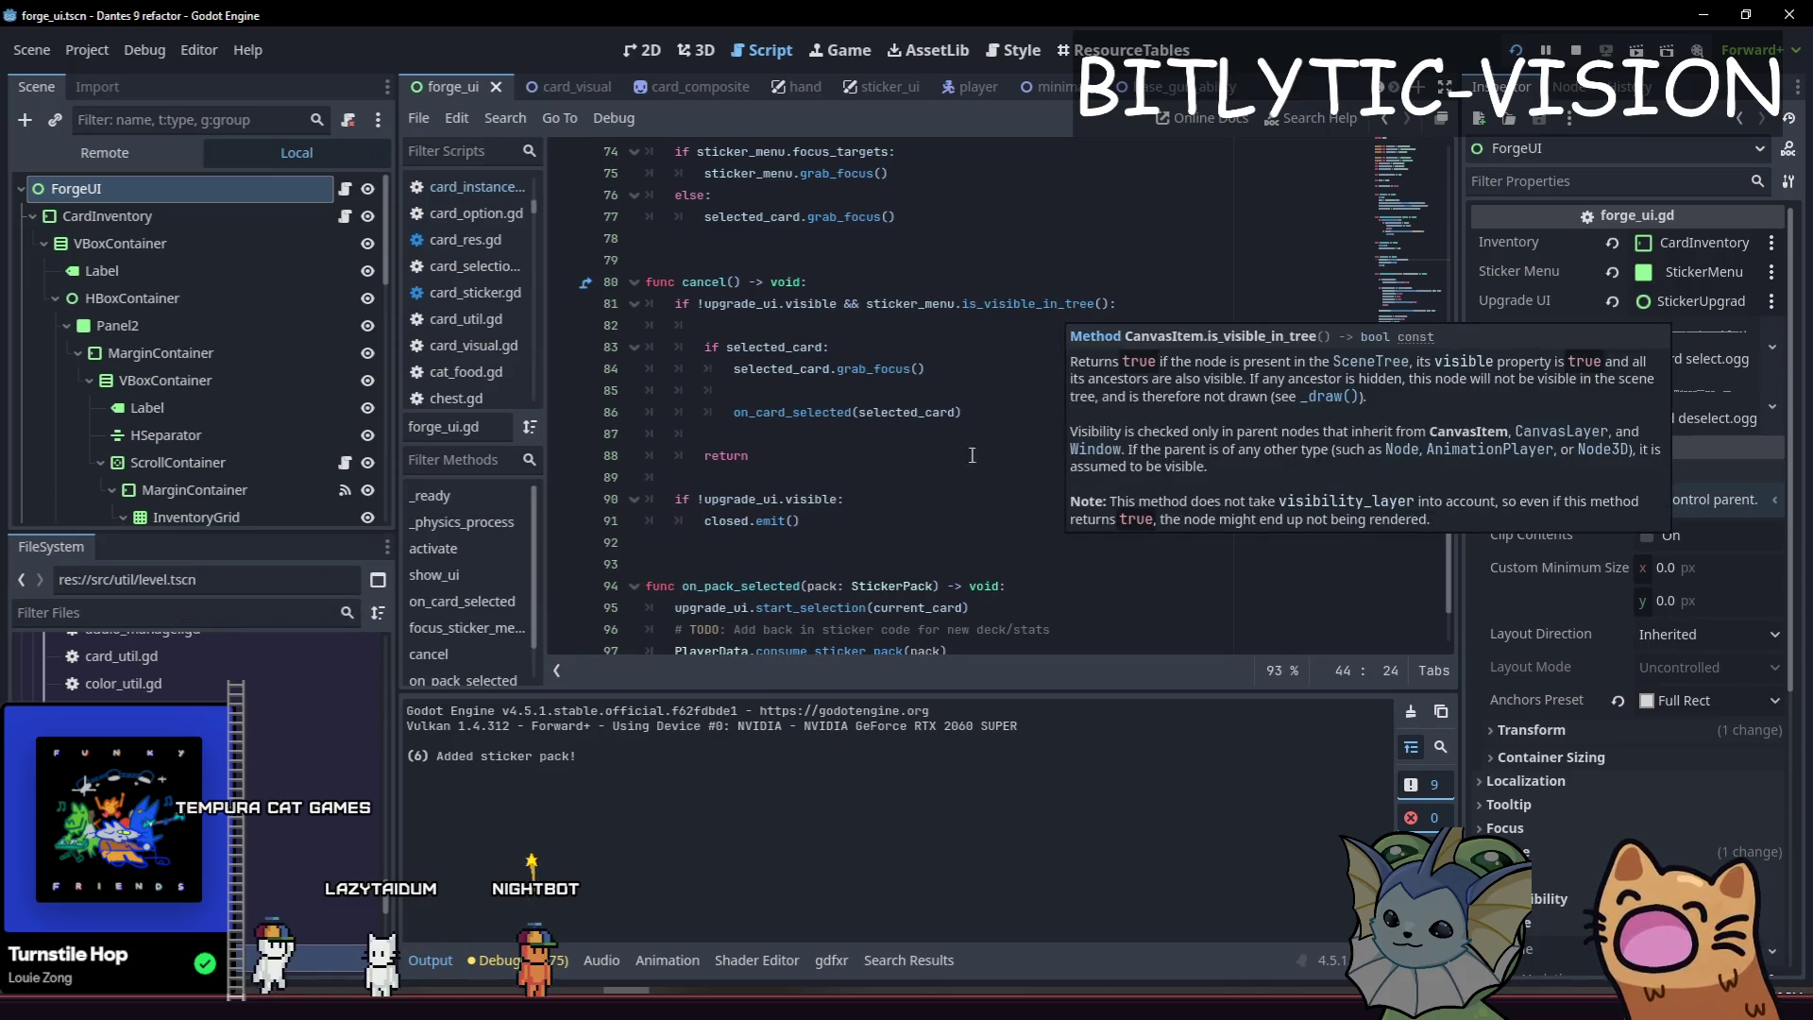
Show forge_ui in the 2D workspace and enlarge the scene tree to list every DescriptionCard.
click(634, 59)
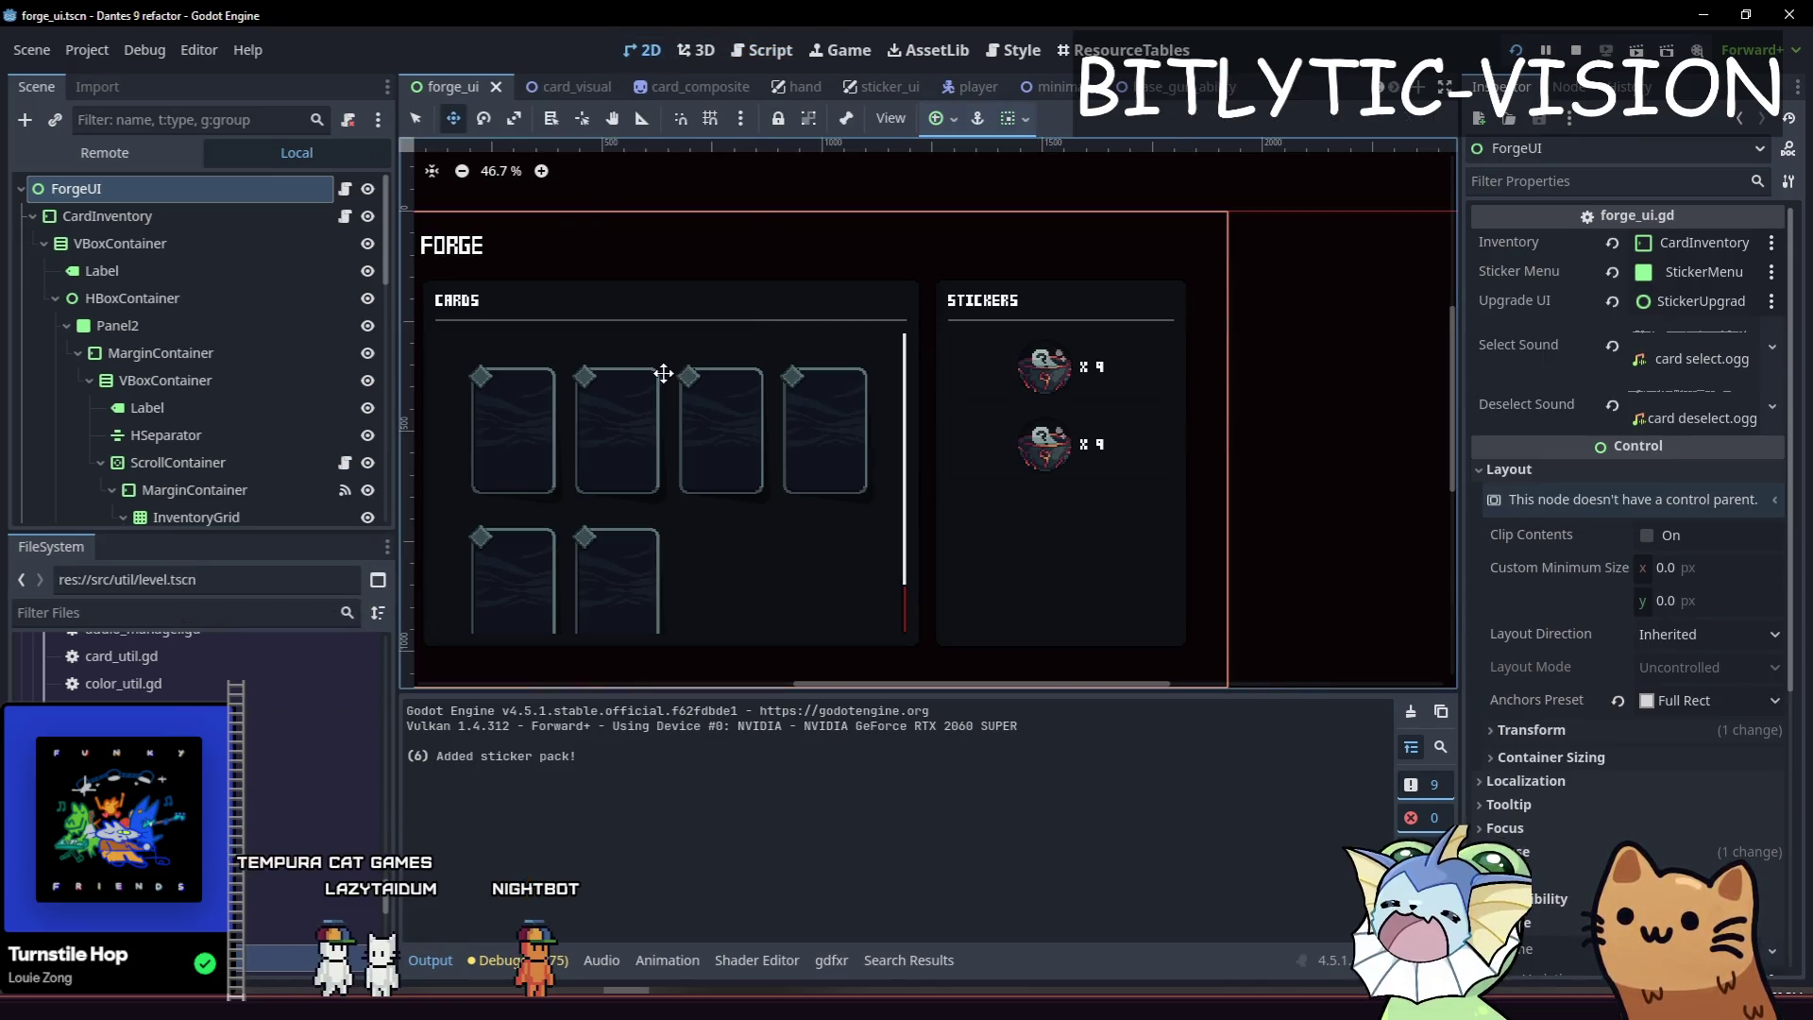
scroll(219, 342, down, 3)
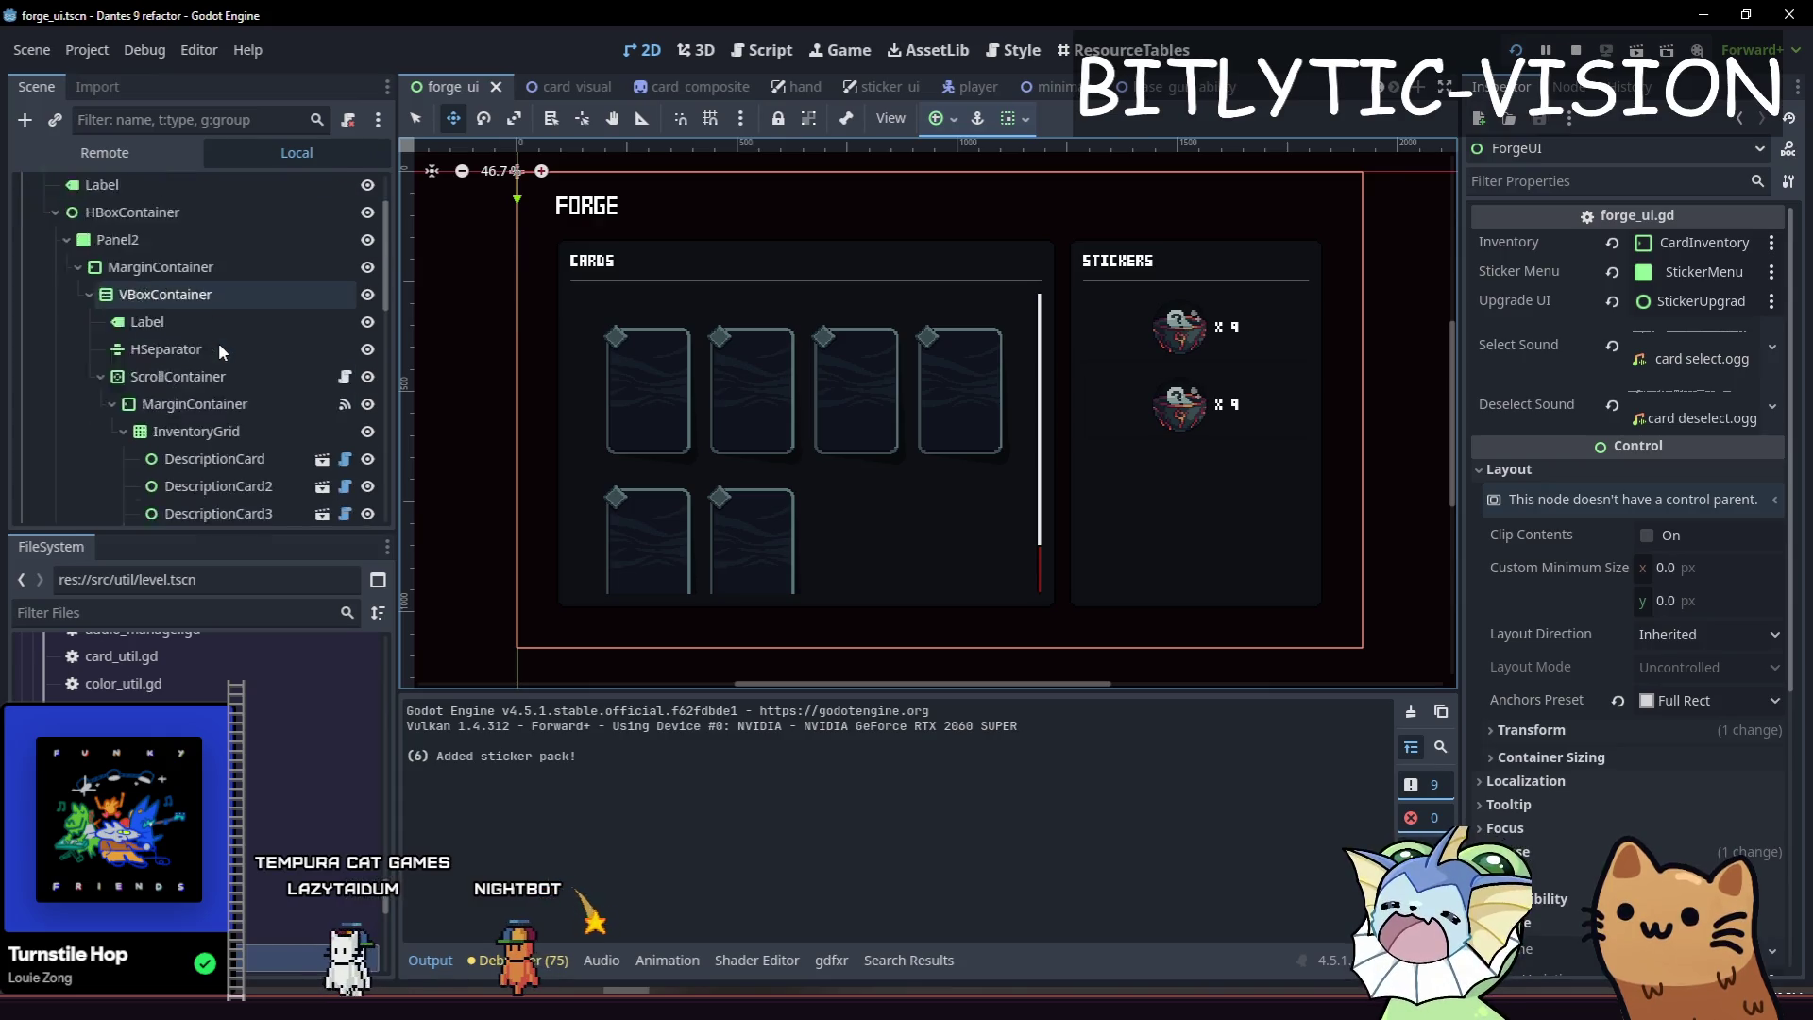
scroll(224, 334, up, 2)
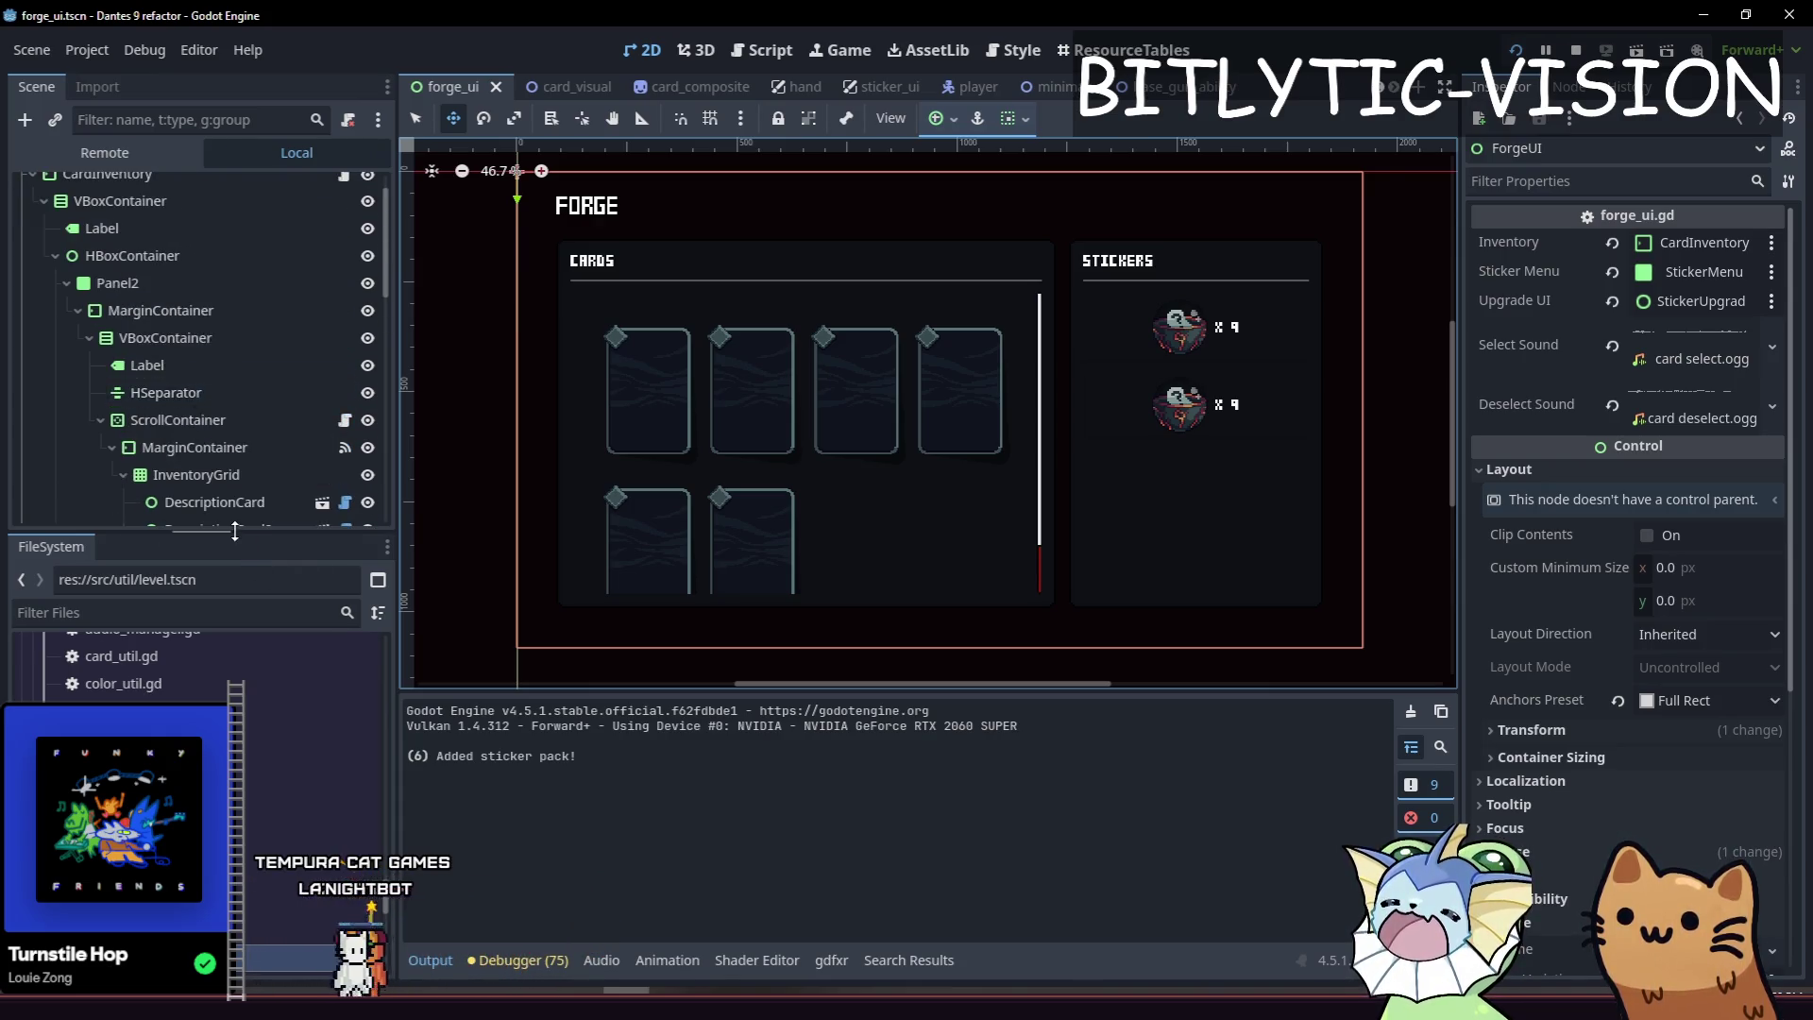
drag(241, 535, 240, 857)
scroll(712, 477, down, 3)
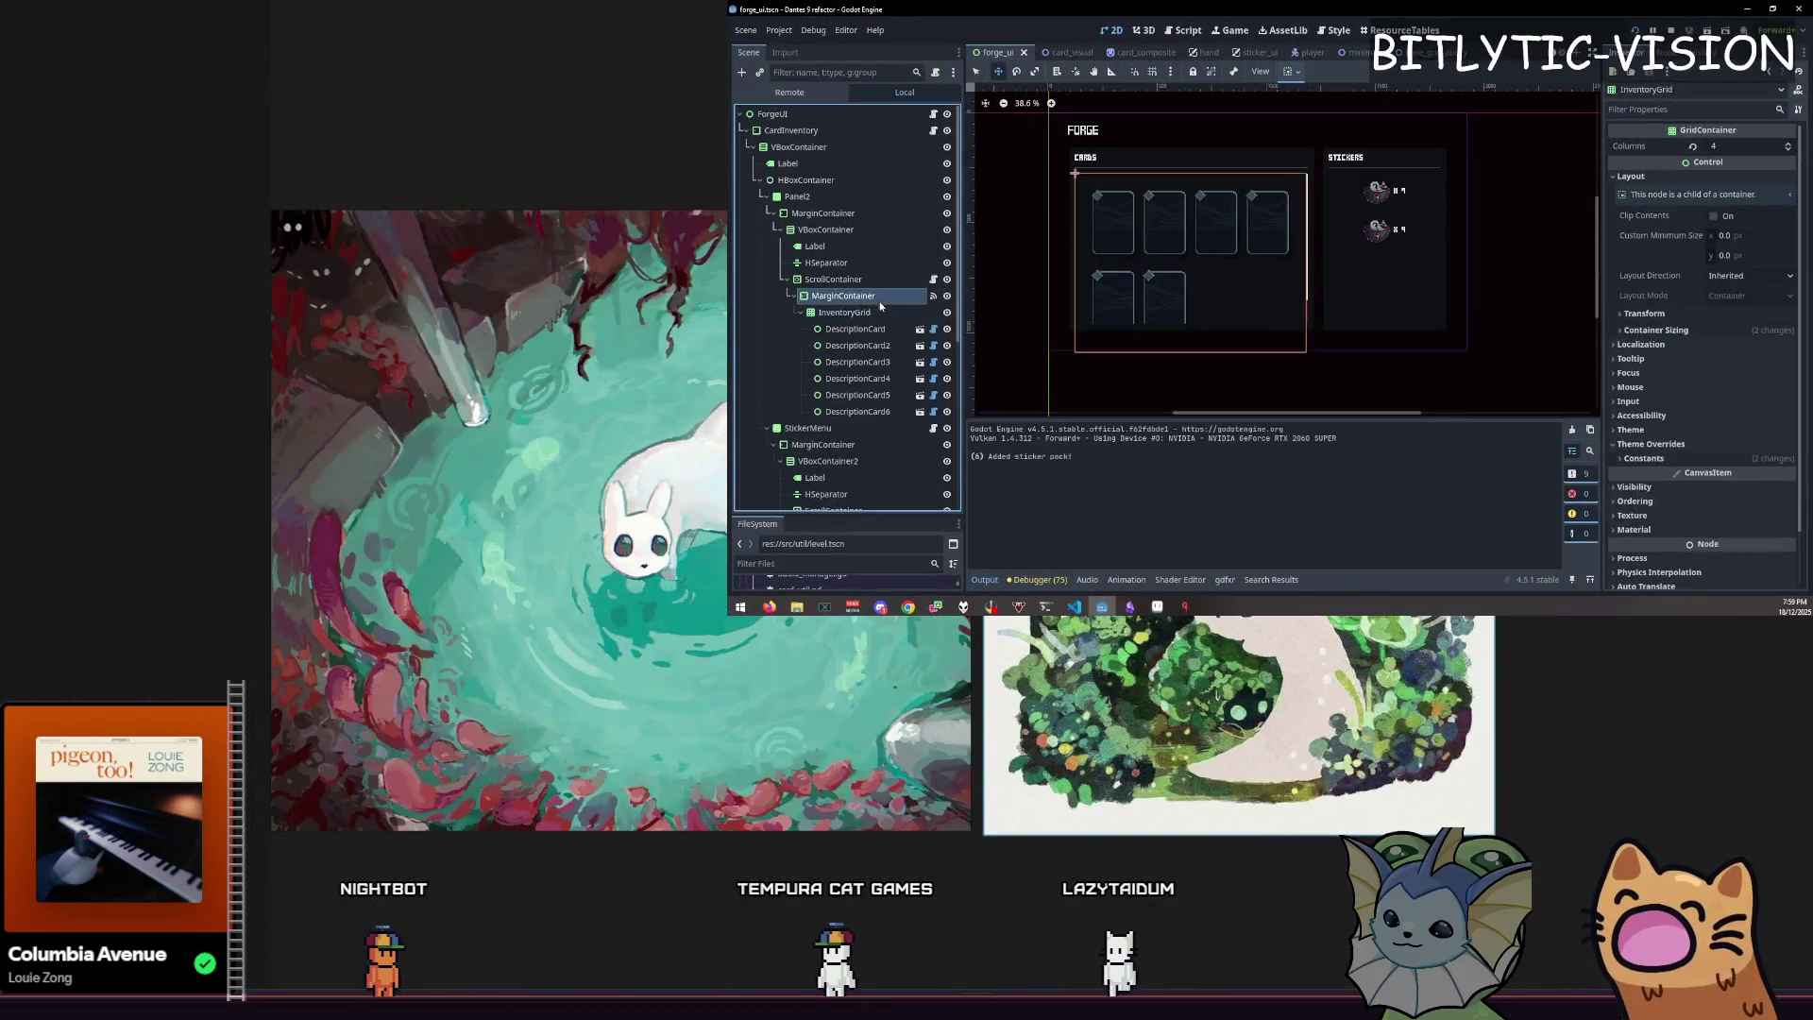
Move DescriptionCard5 above DescriptionCard4 and DescriptionCard3 to the top of InventoryGrid.
click(869, 312)
click(874, 395)
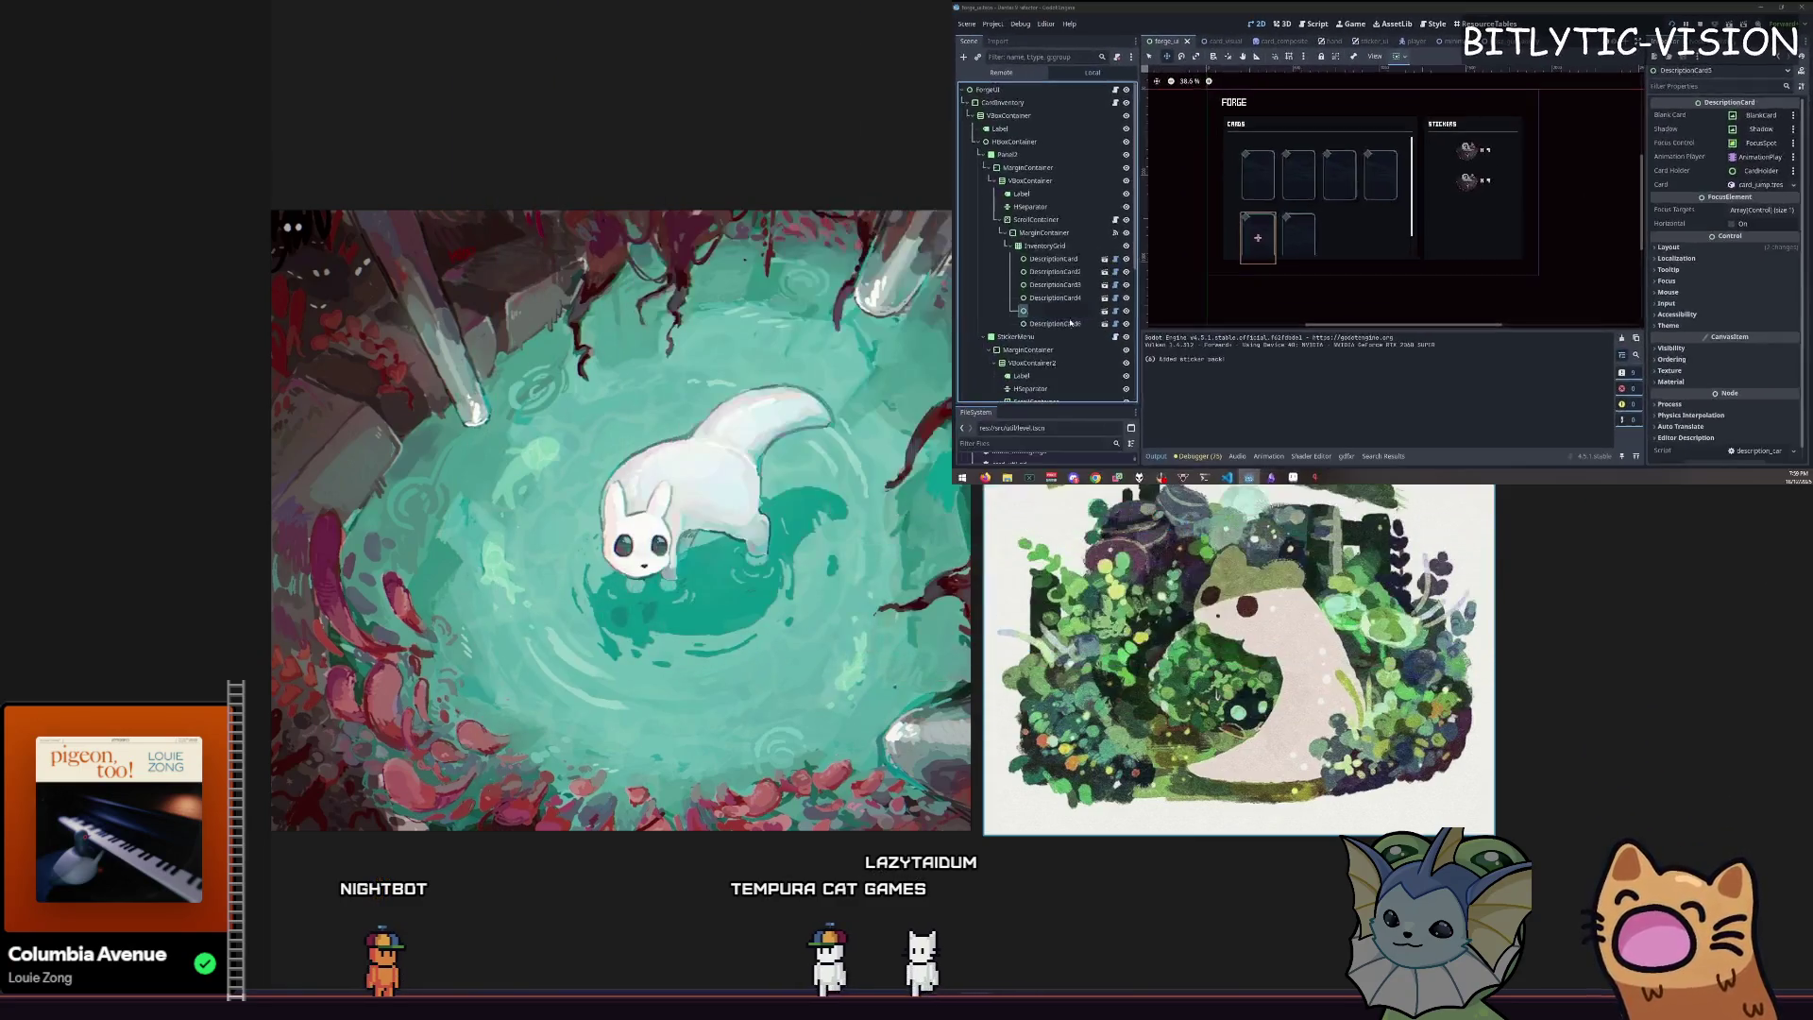
drag(1072, 323, 1184, 251)
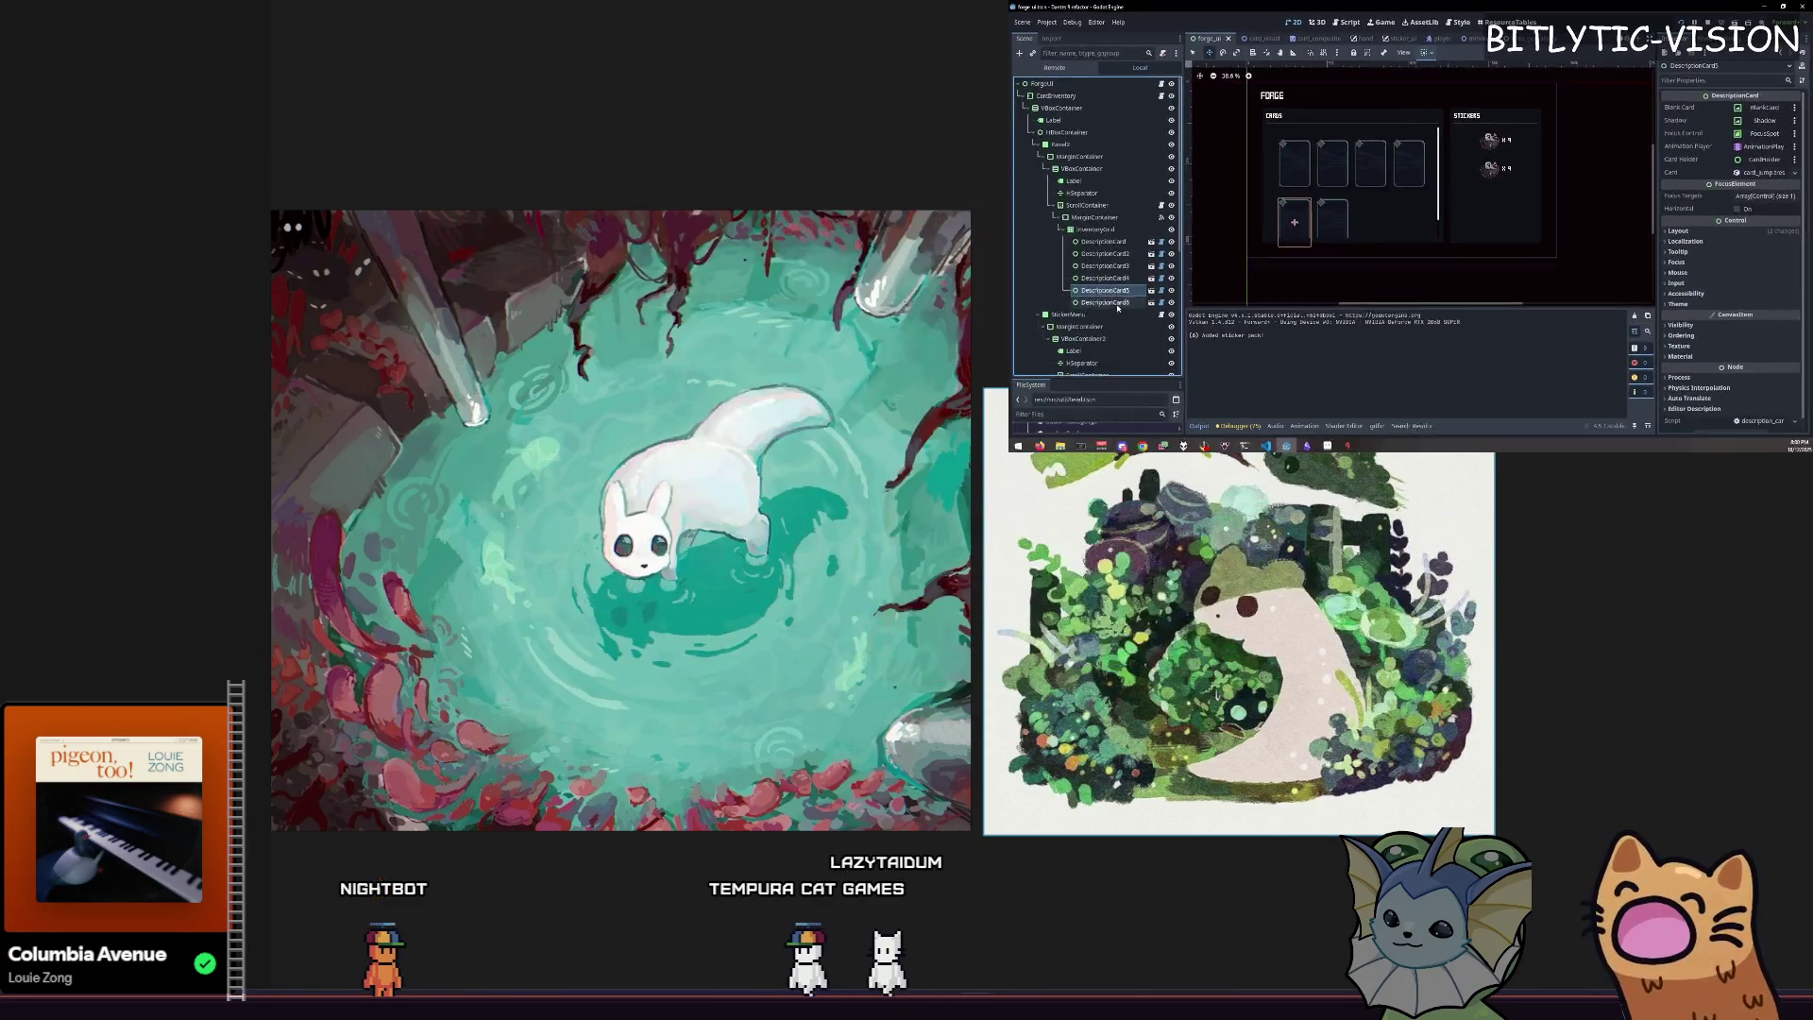
click(1184, 241)
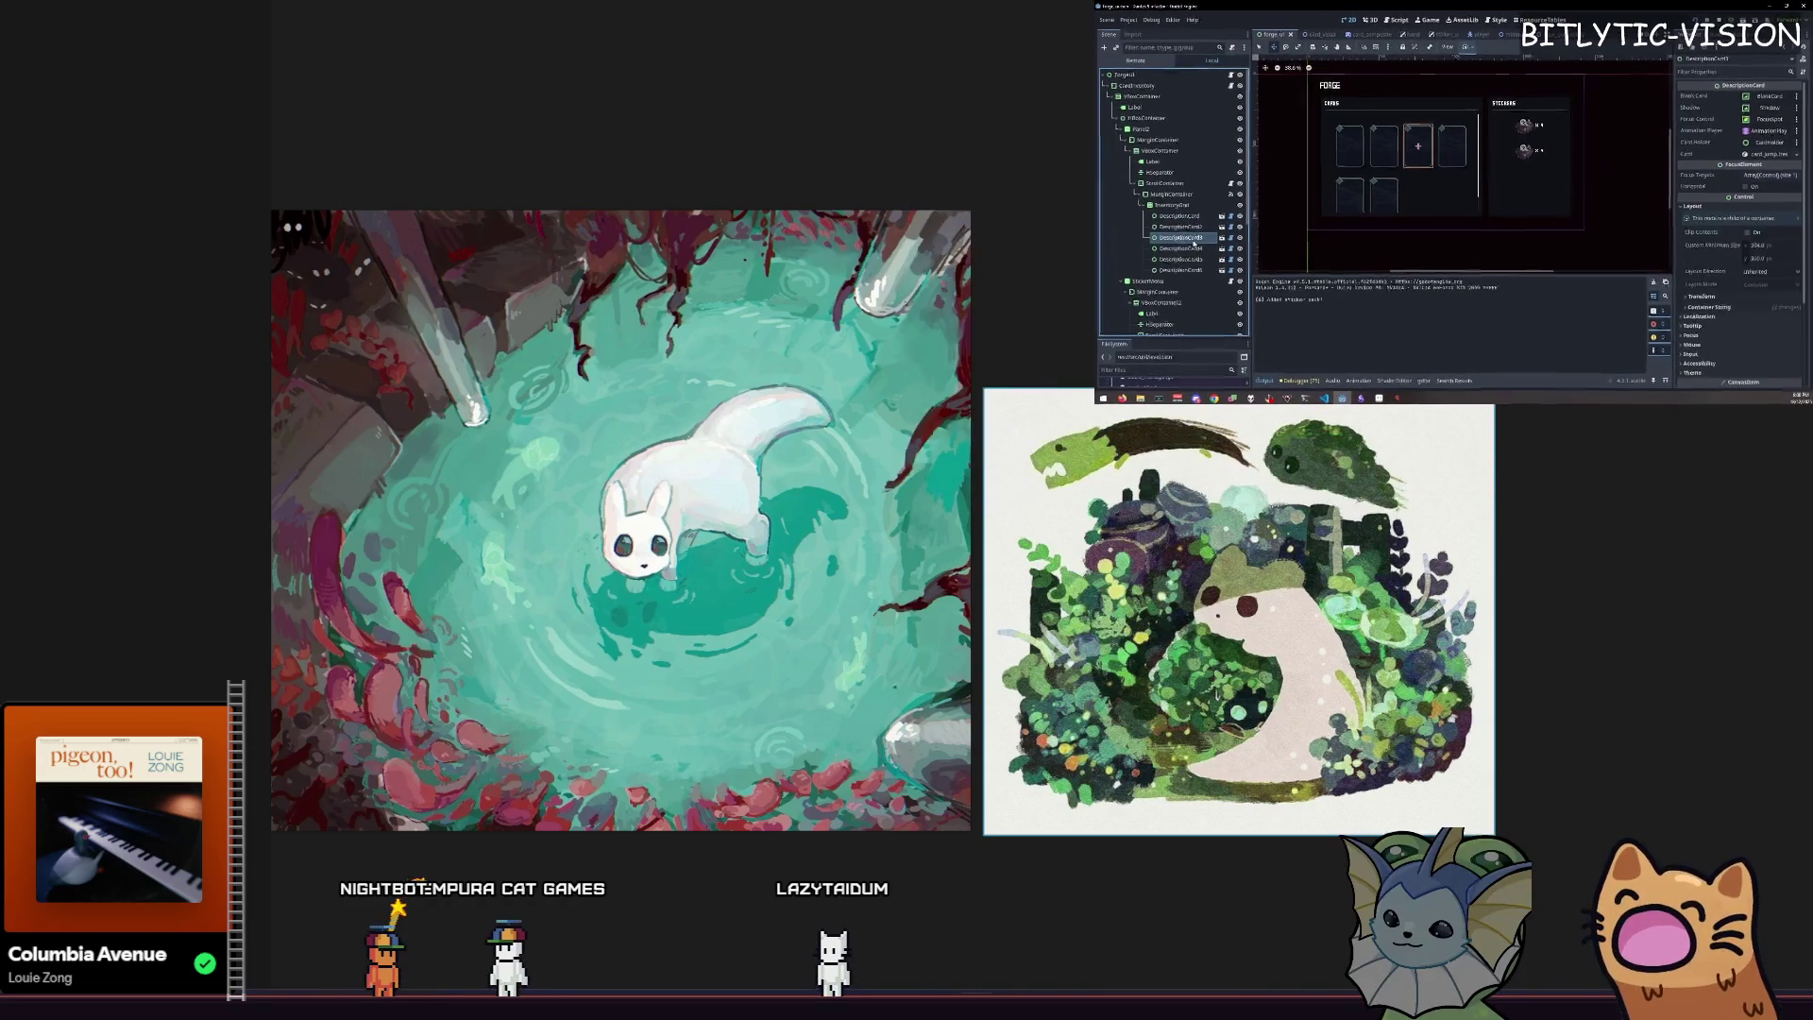
drag(1185, 241, 1218, 210)
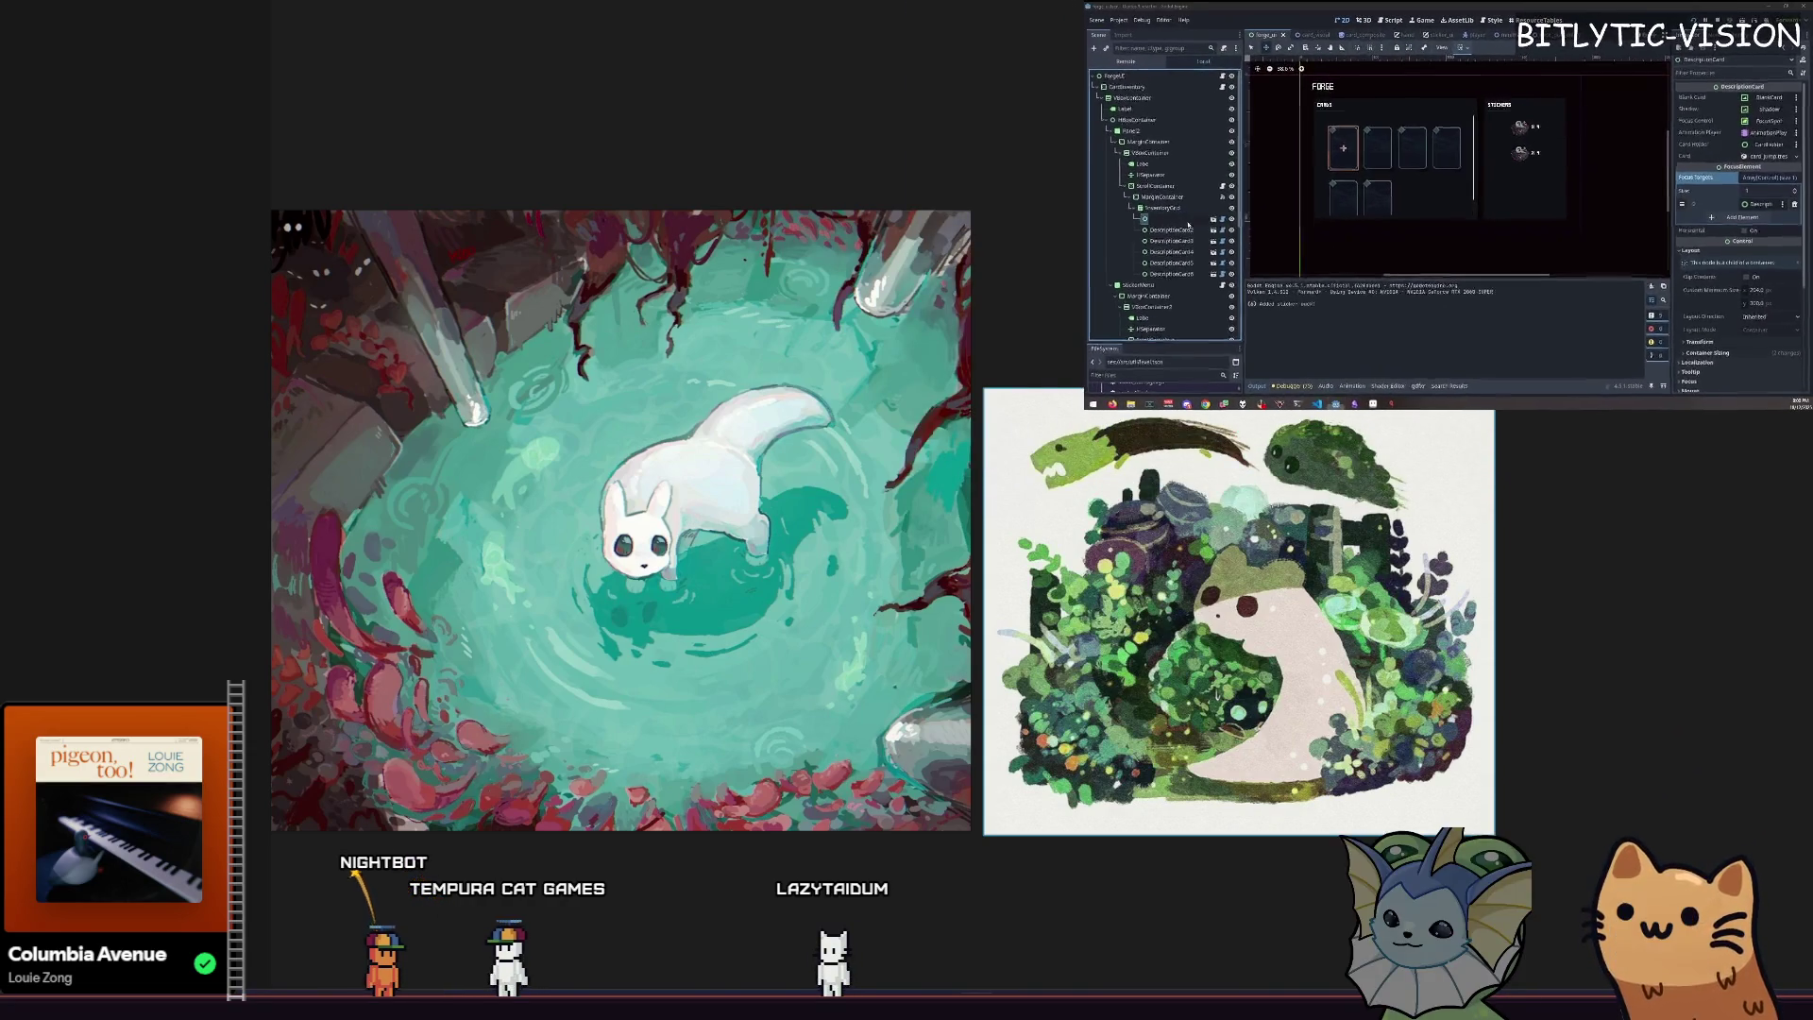
Select the ForgeUI and CardInventory nodes and bring up the forge_ui.gd script.
scroll(1384, 247, up, 2)
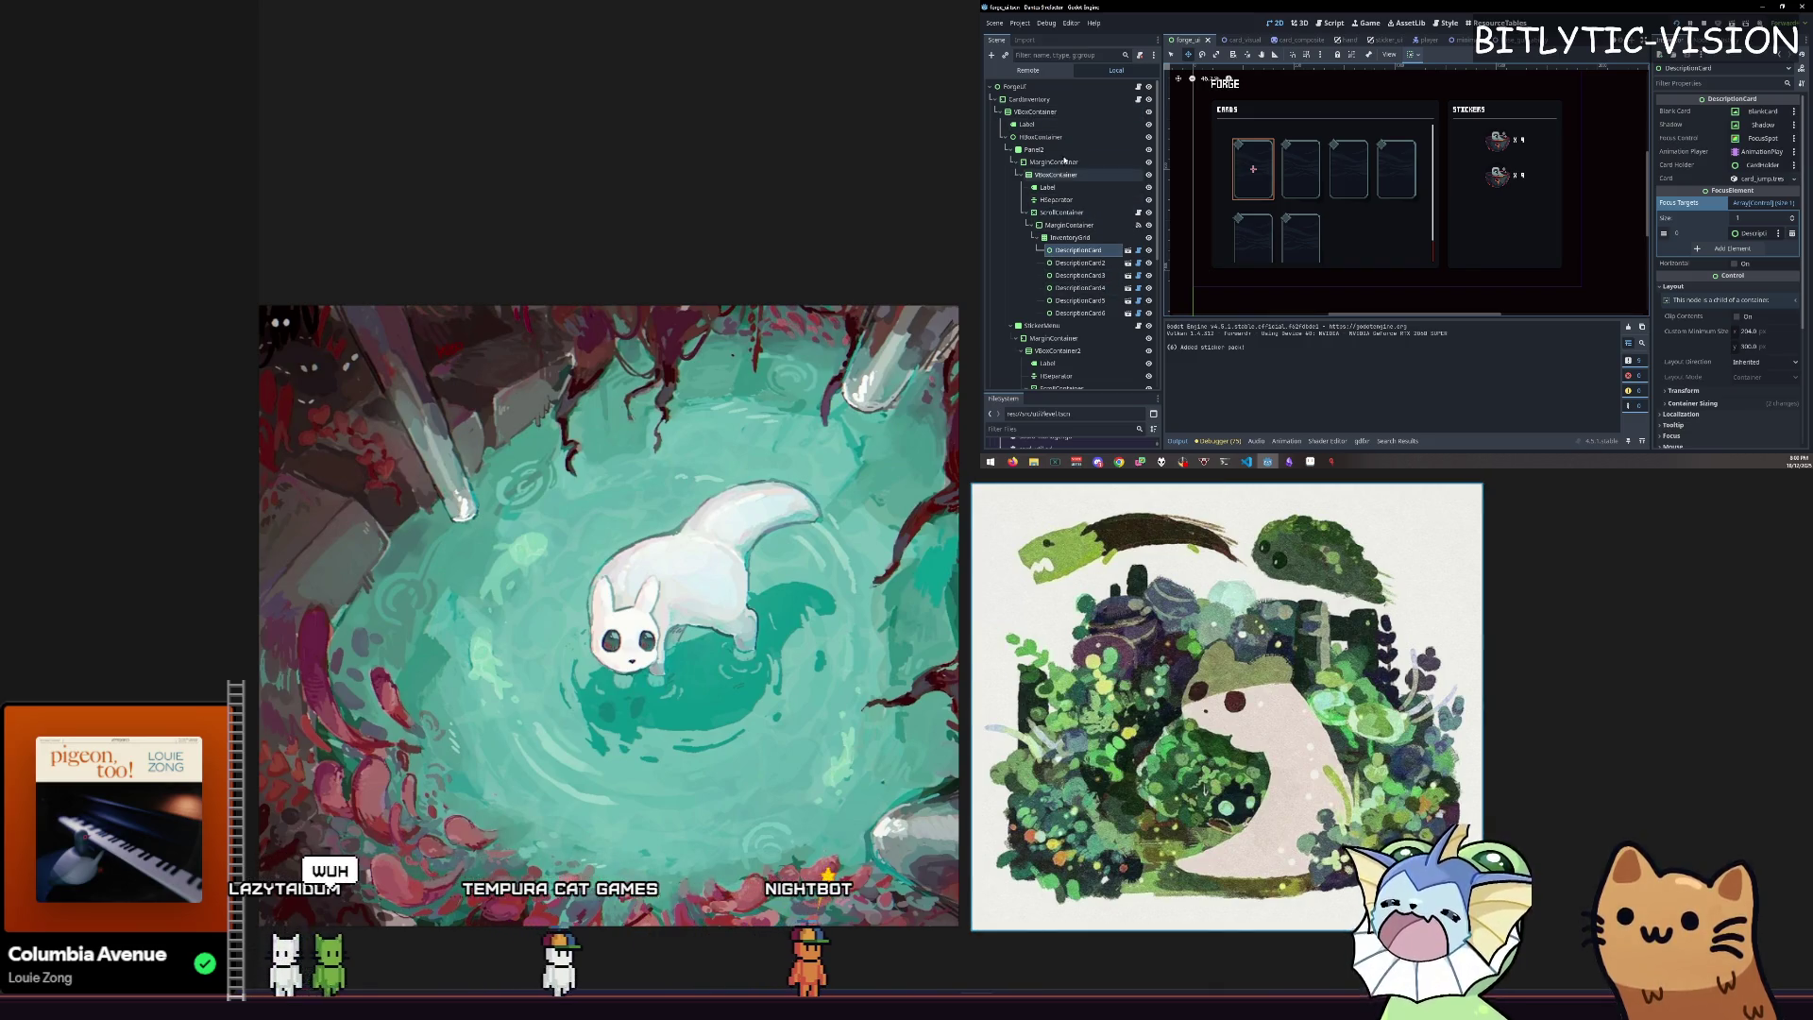
click(1086, 87)
click(1090, 99)
scroll(1312, 185, up, 1)
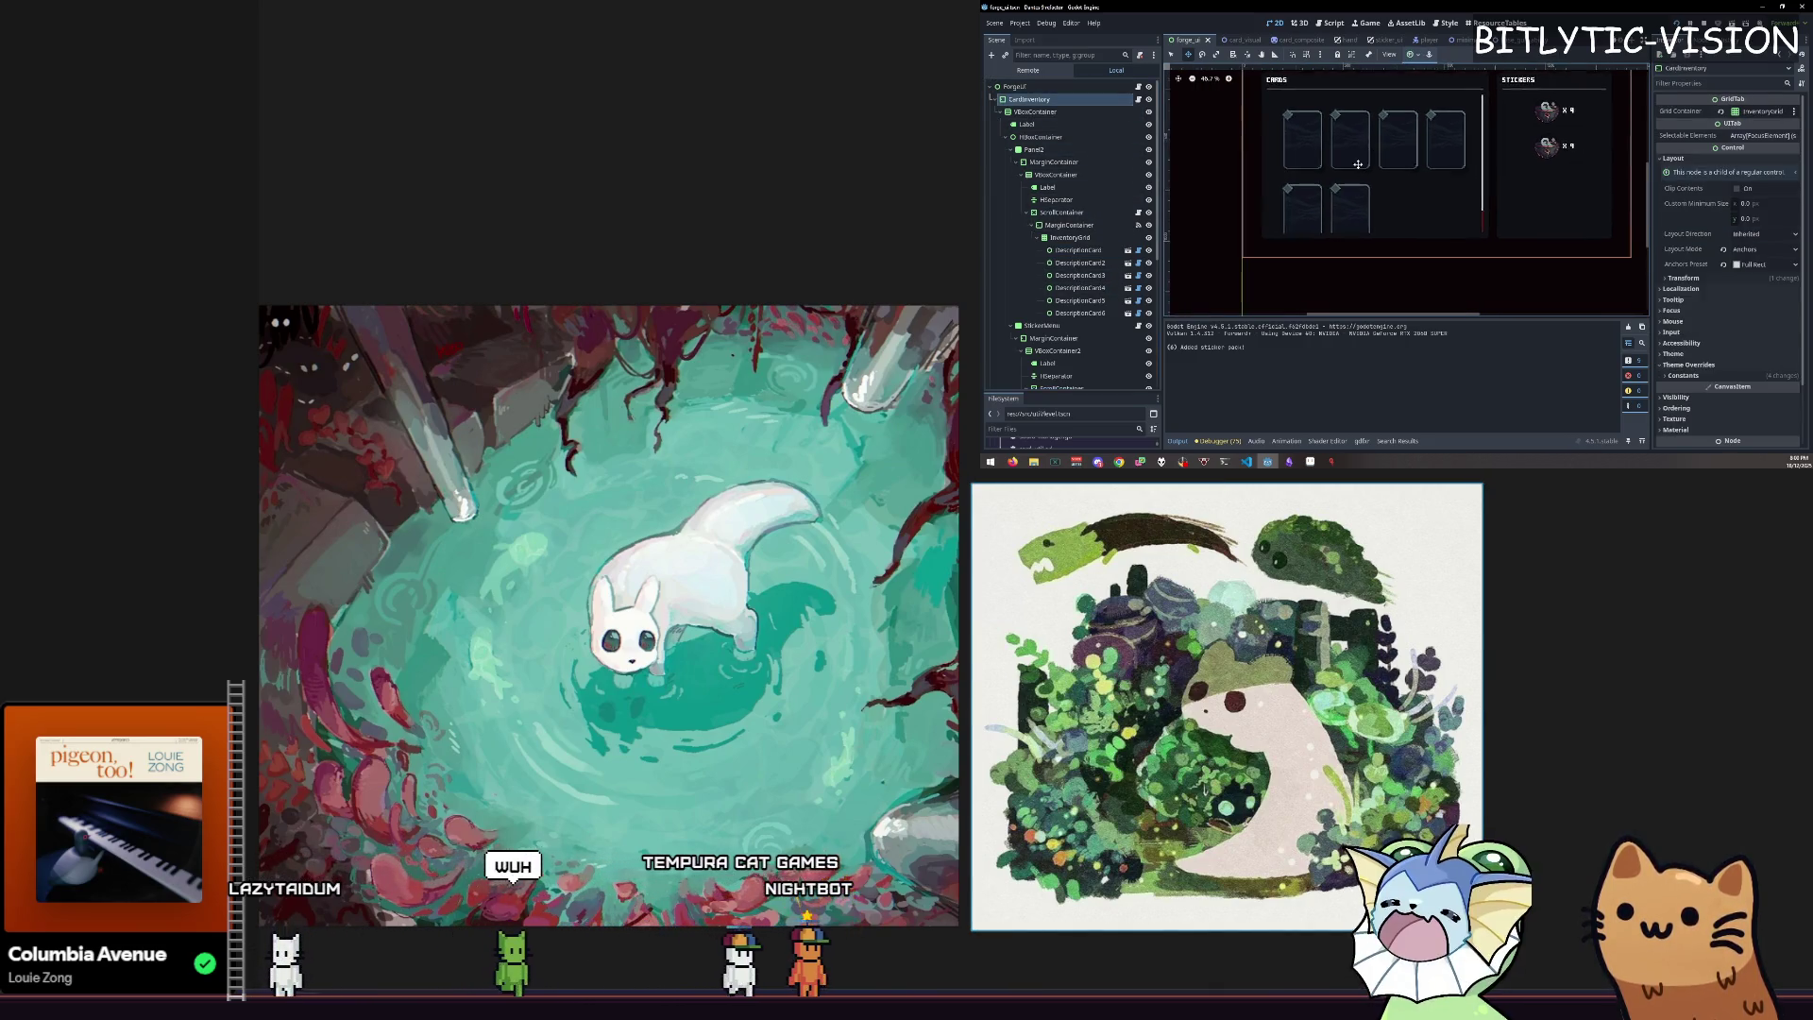
scroll(1311, 185, down, 1)
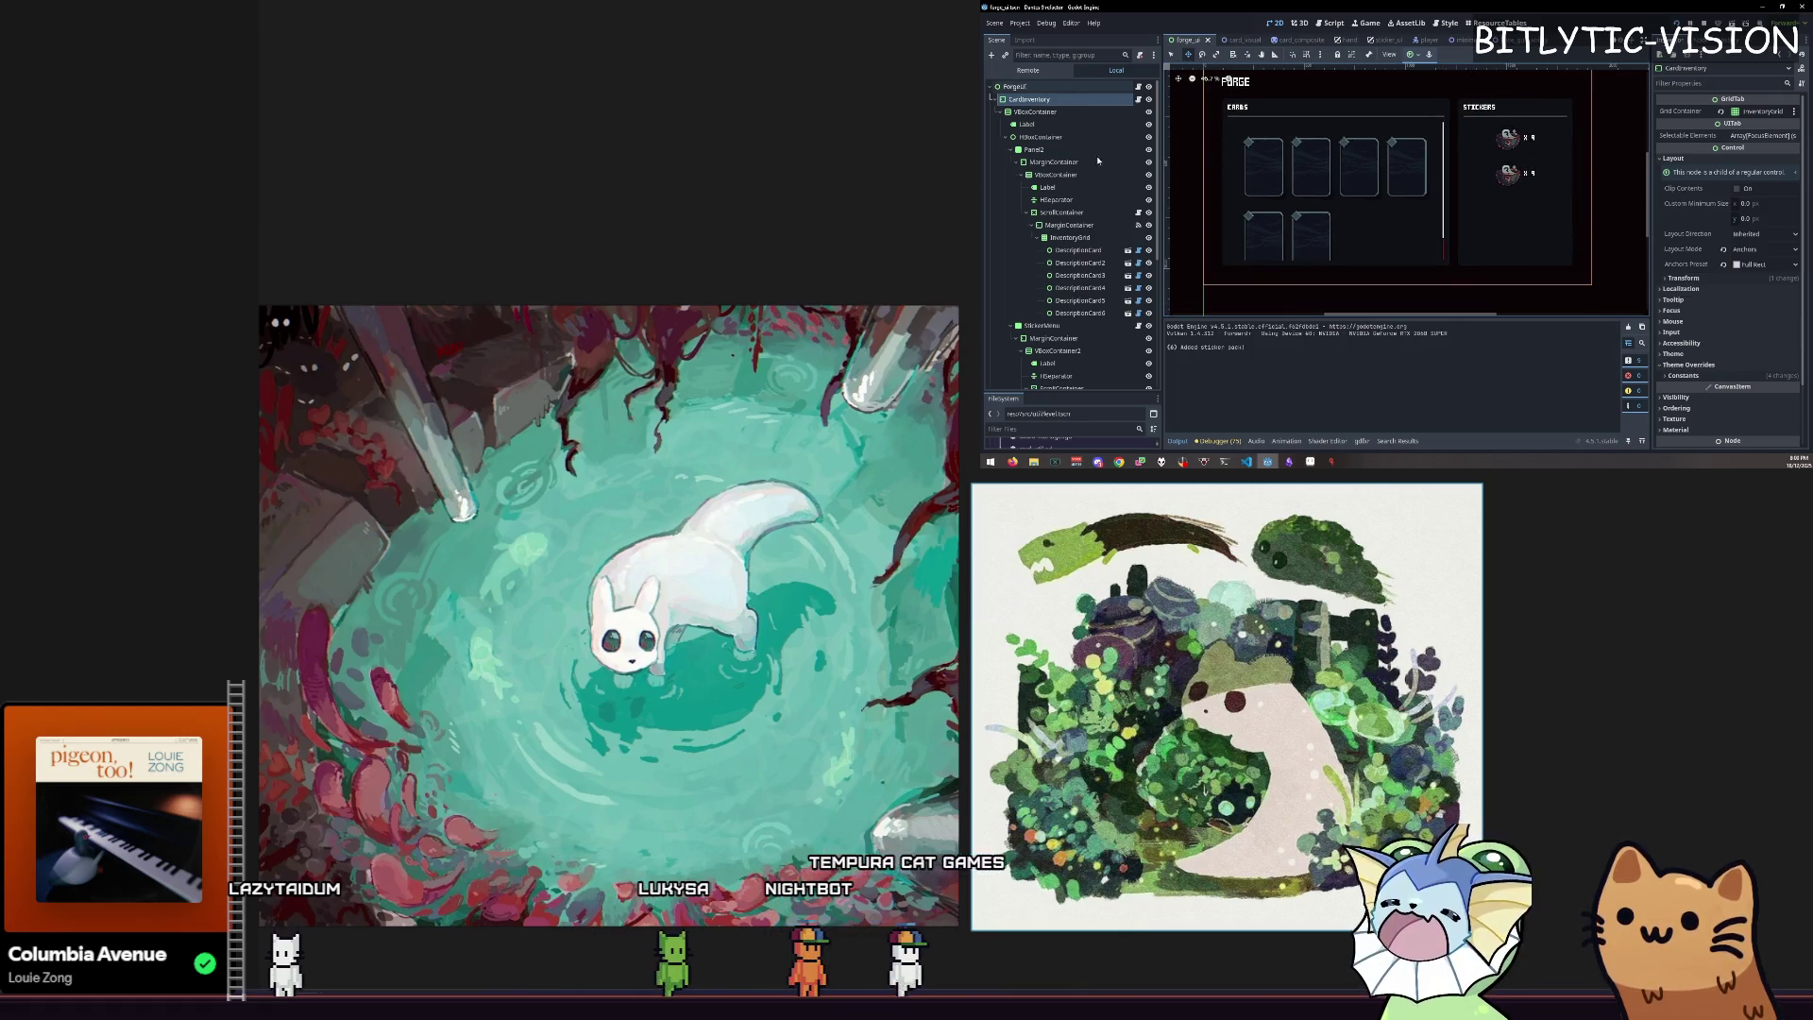
click(1137, 87)
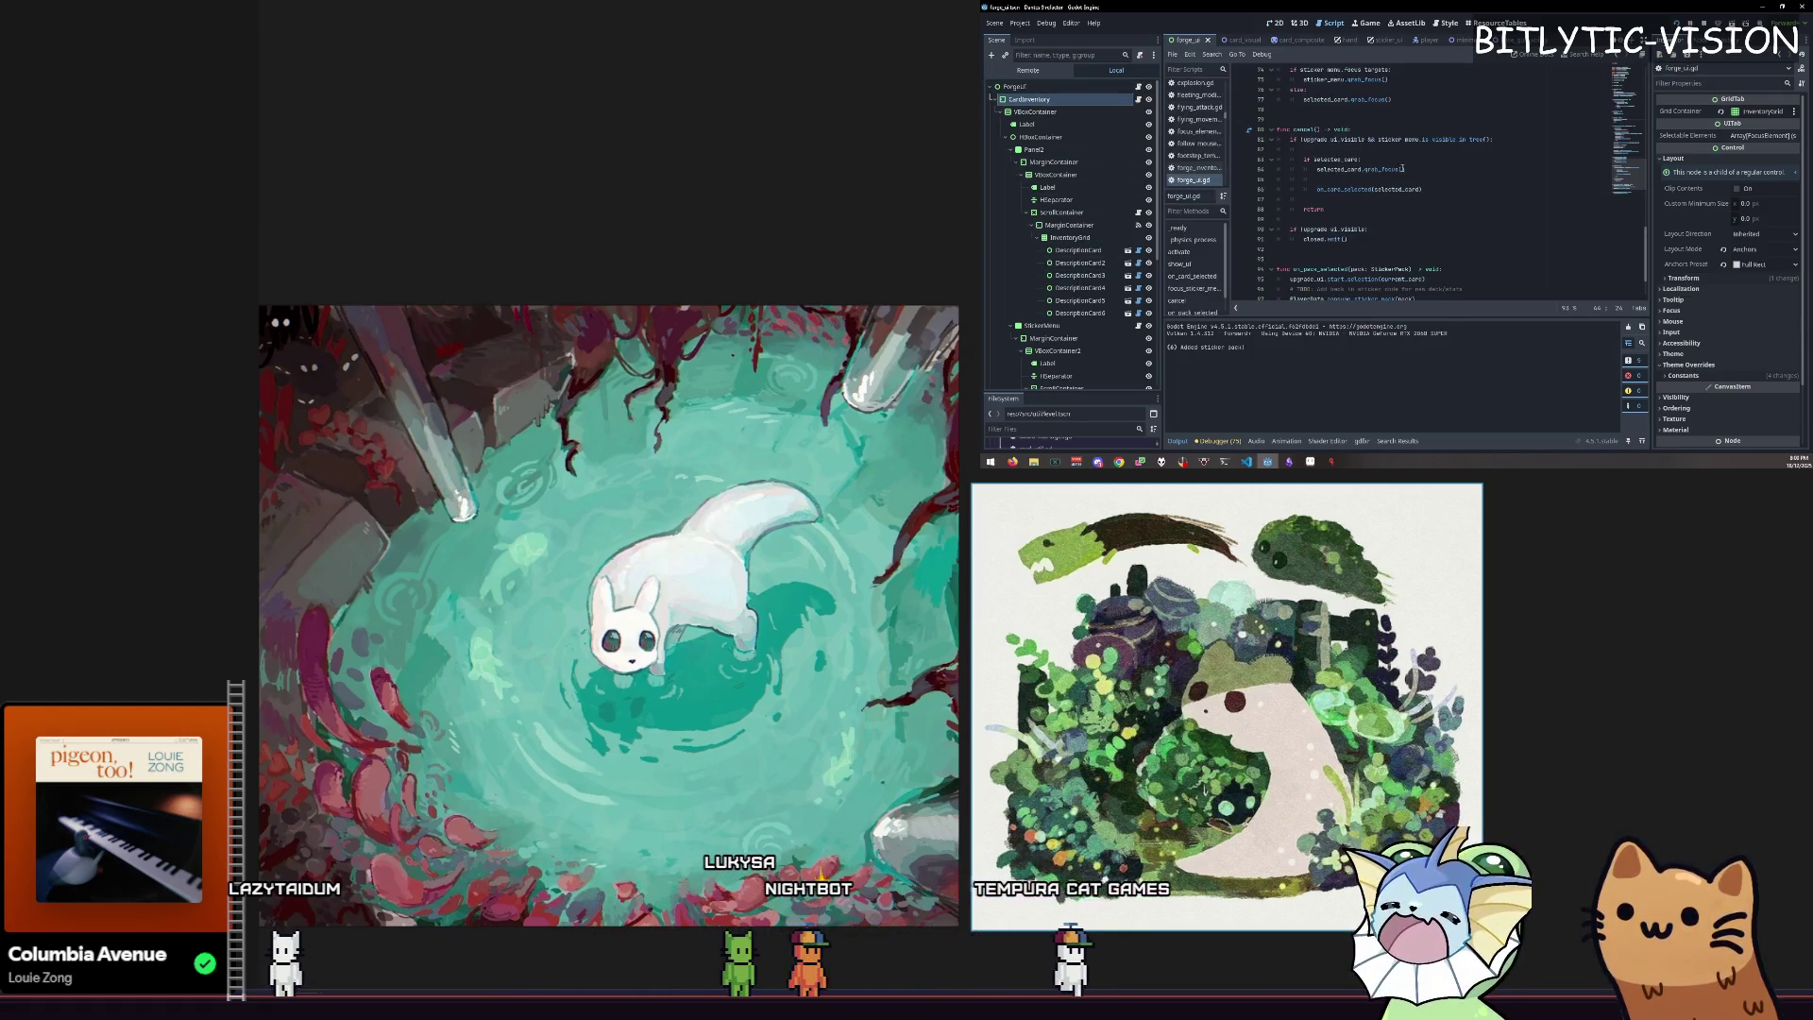
Select sticker_menu on line 81 of forge_ui.gd to review how it is used.
scroll(1401, 223, down, 2)
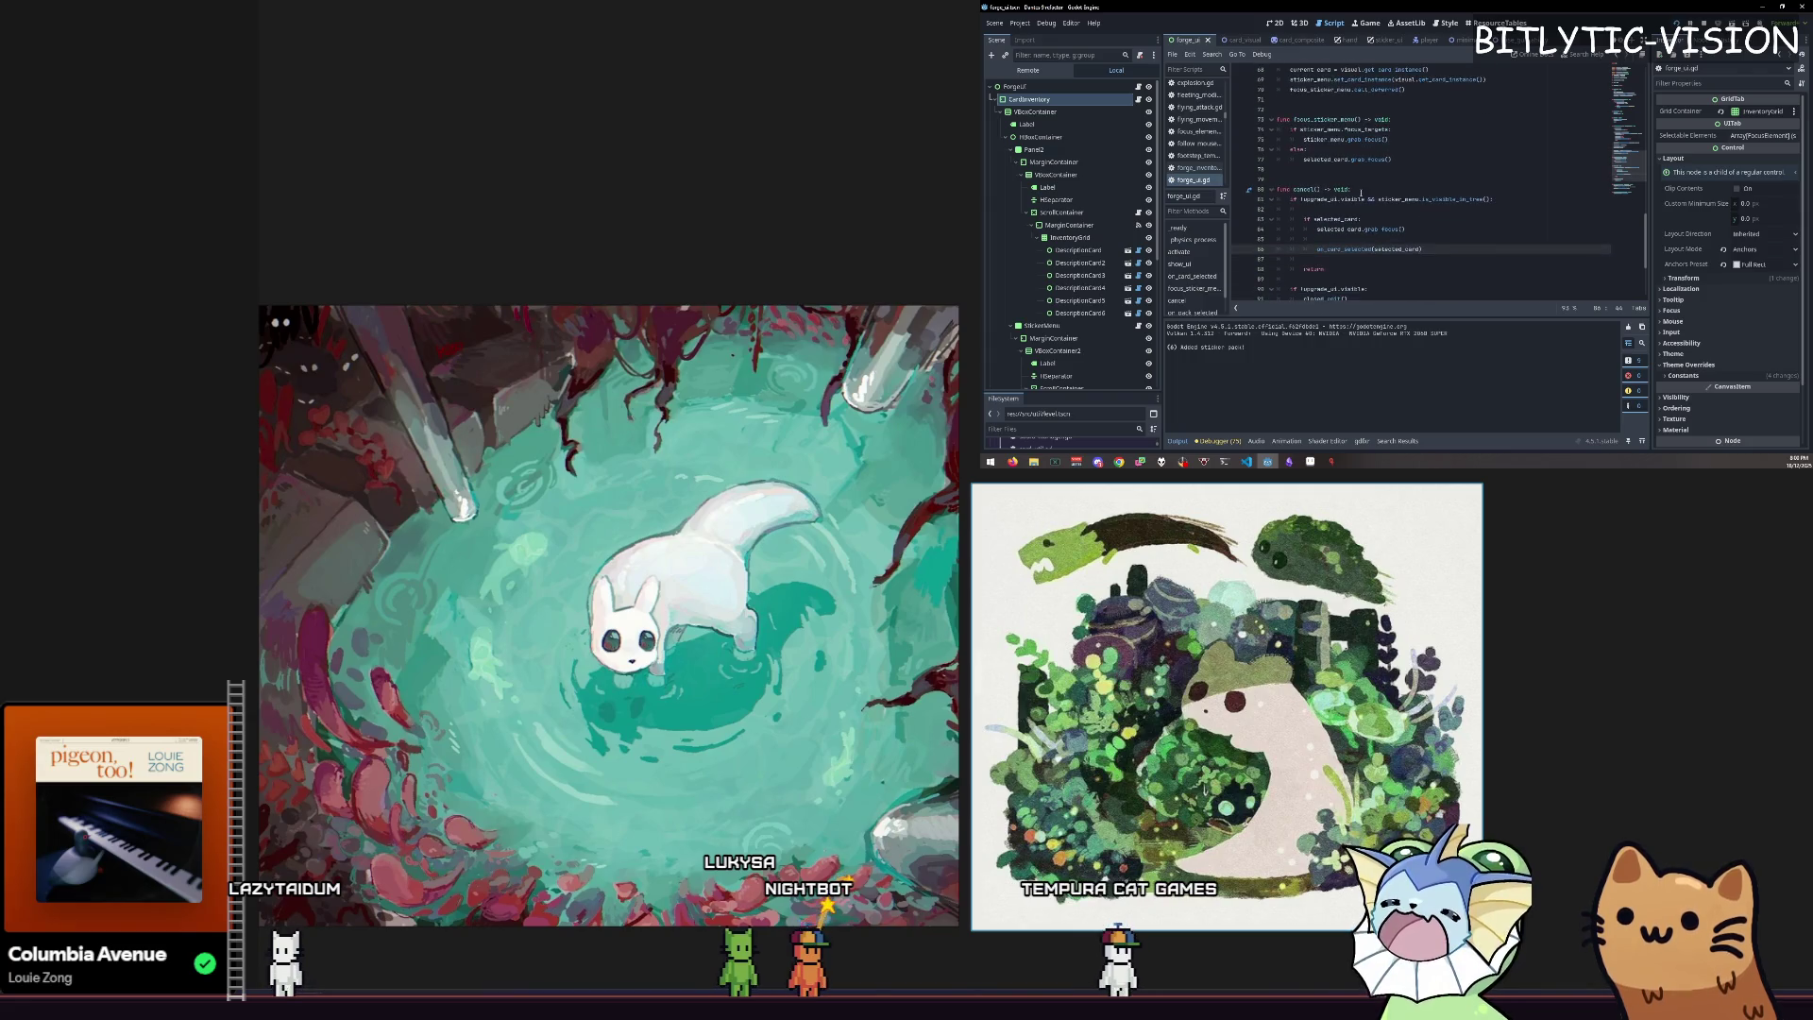
click(1454, 200)
double_click(1399, 200)
scroll(1400, 199, down, 4)
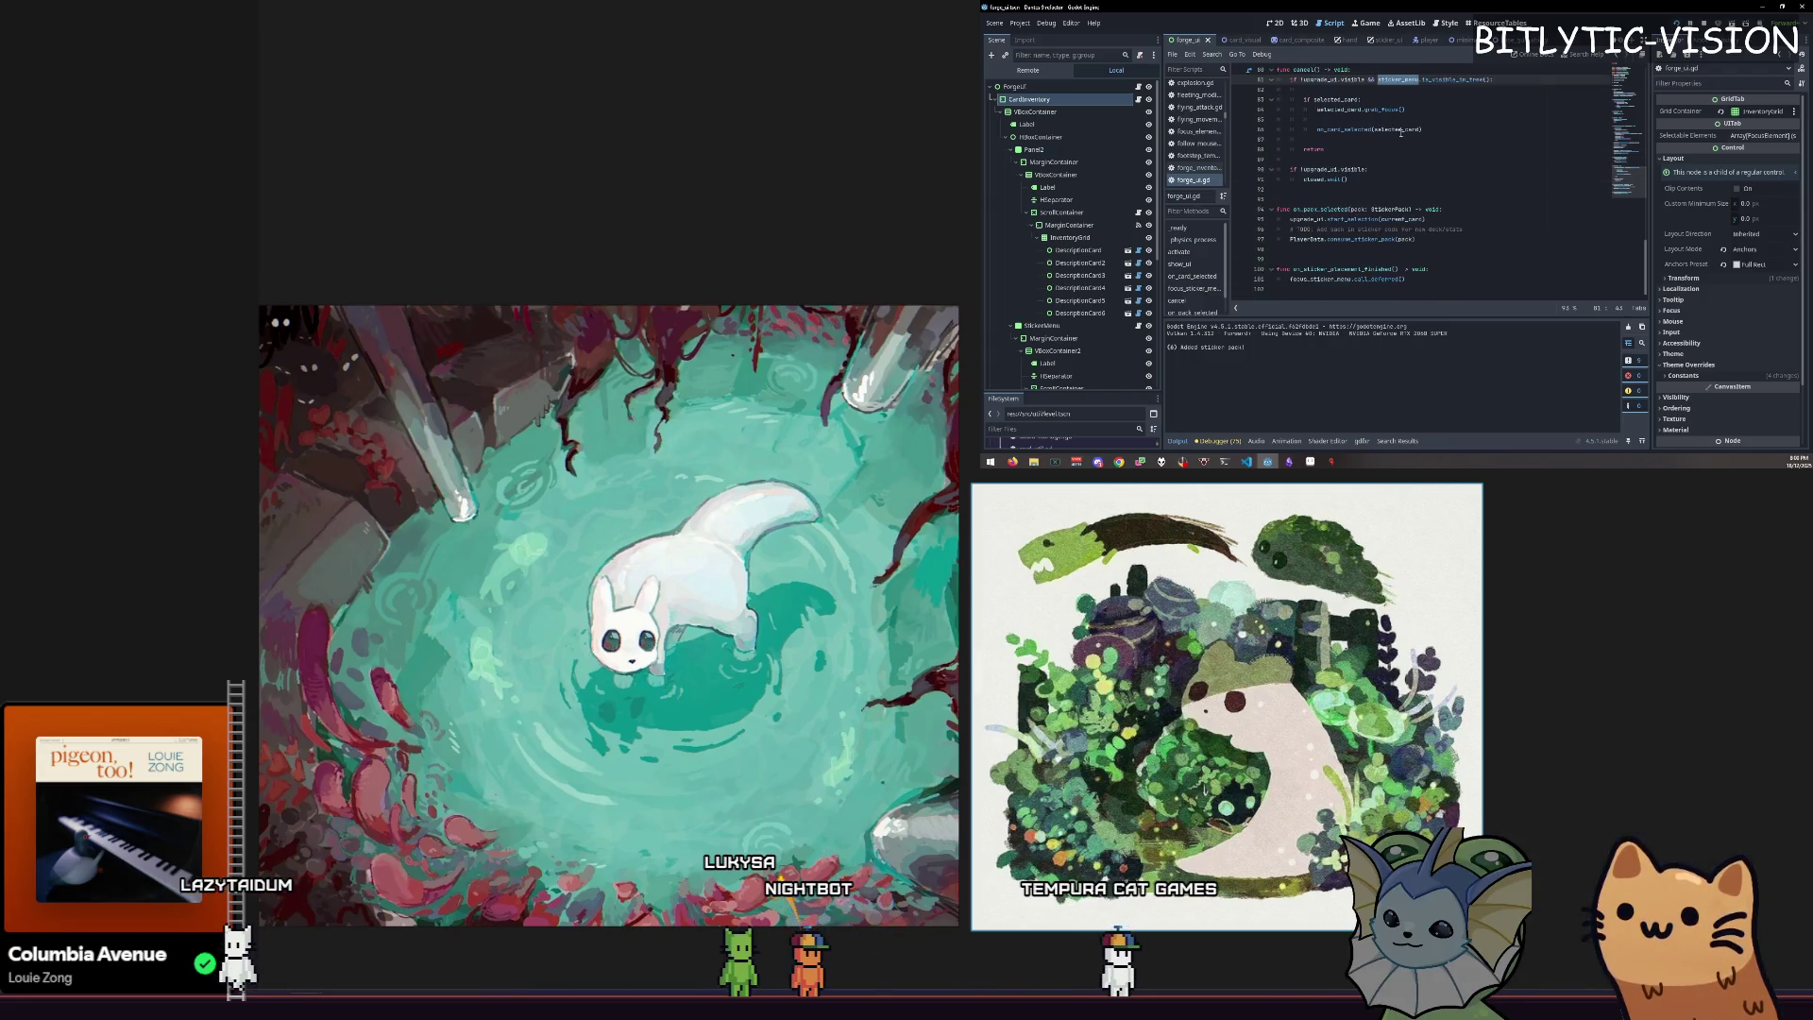
scroll(1390, 141, up, 1)
scroll(1414, 158, up, 2)
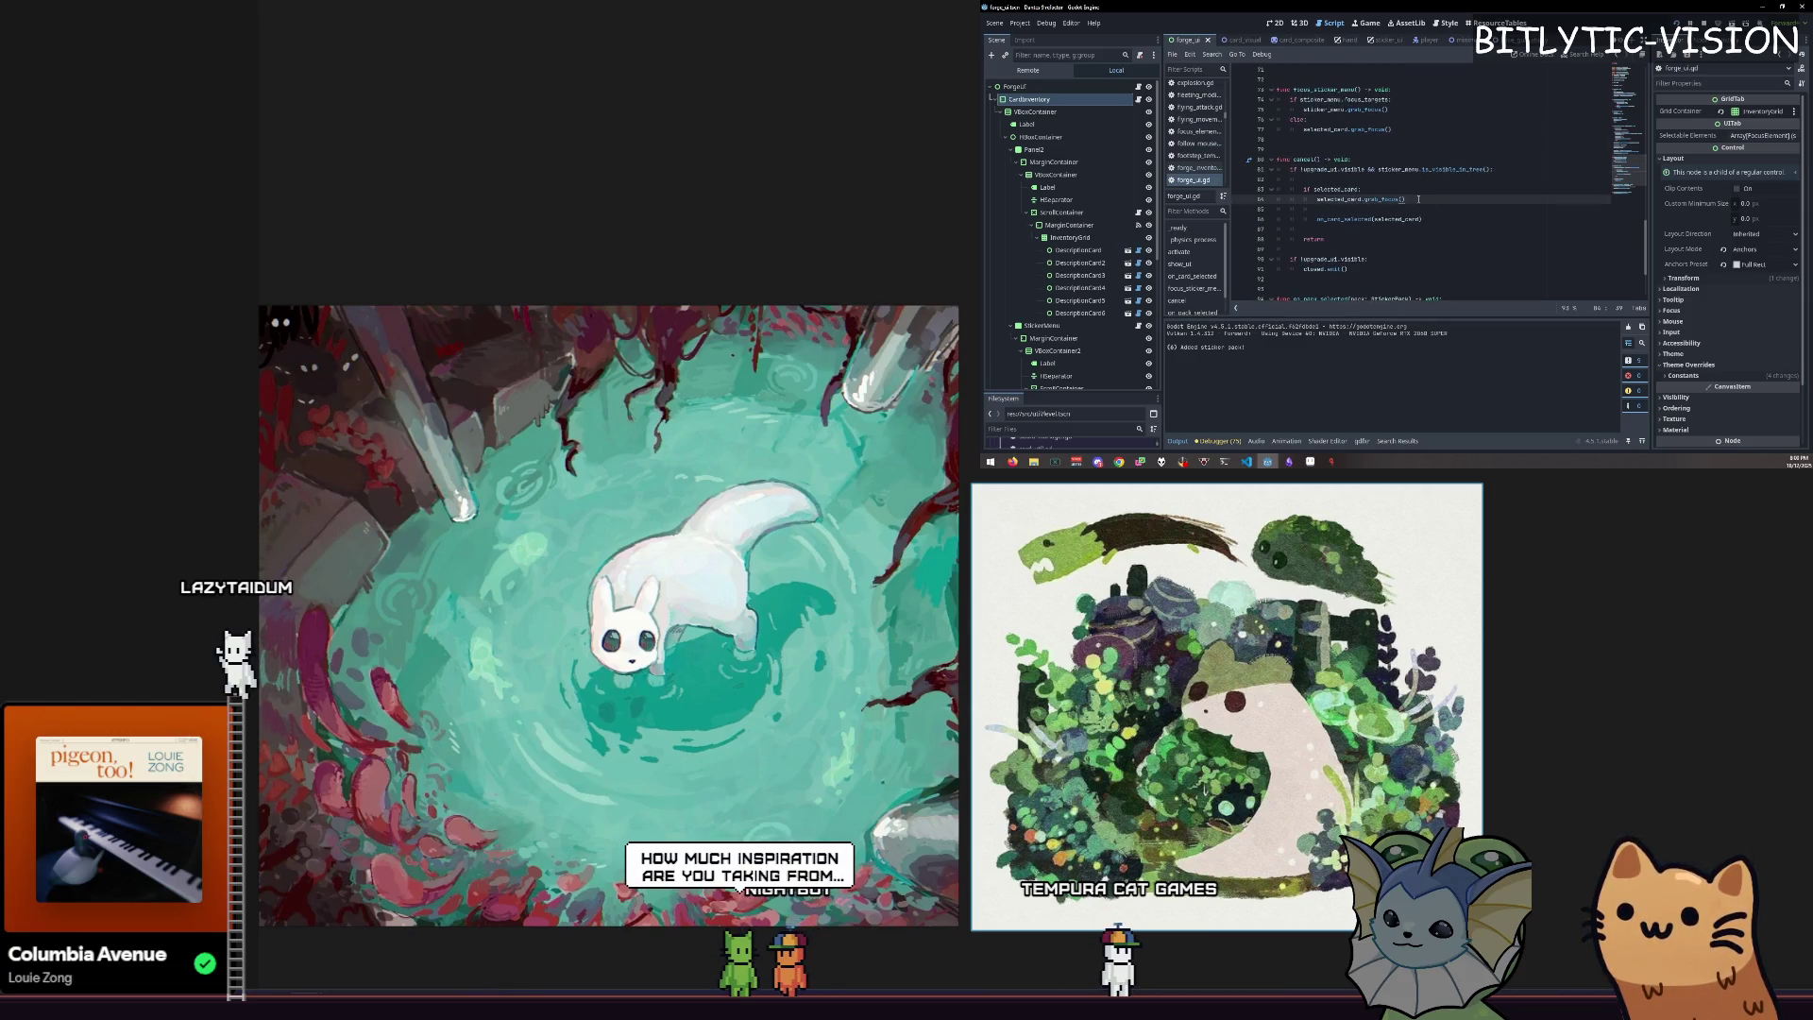
click(1403, 170)
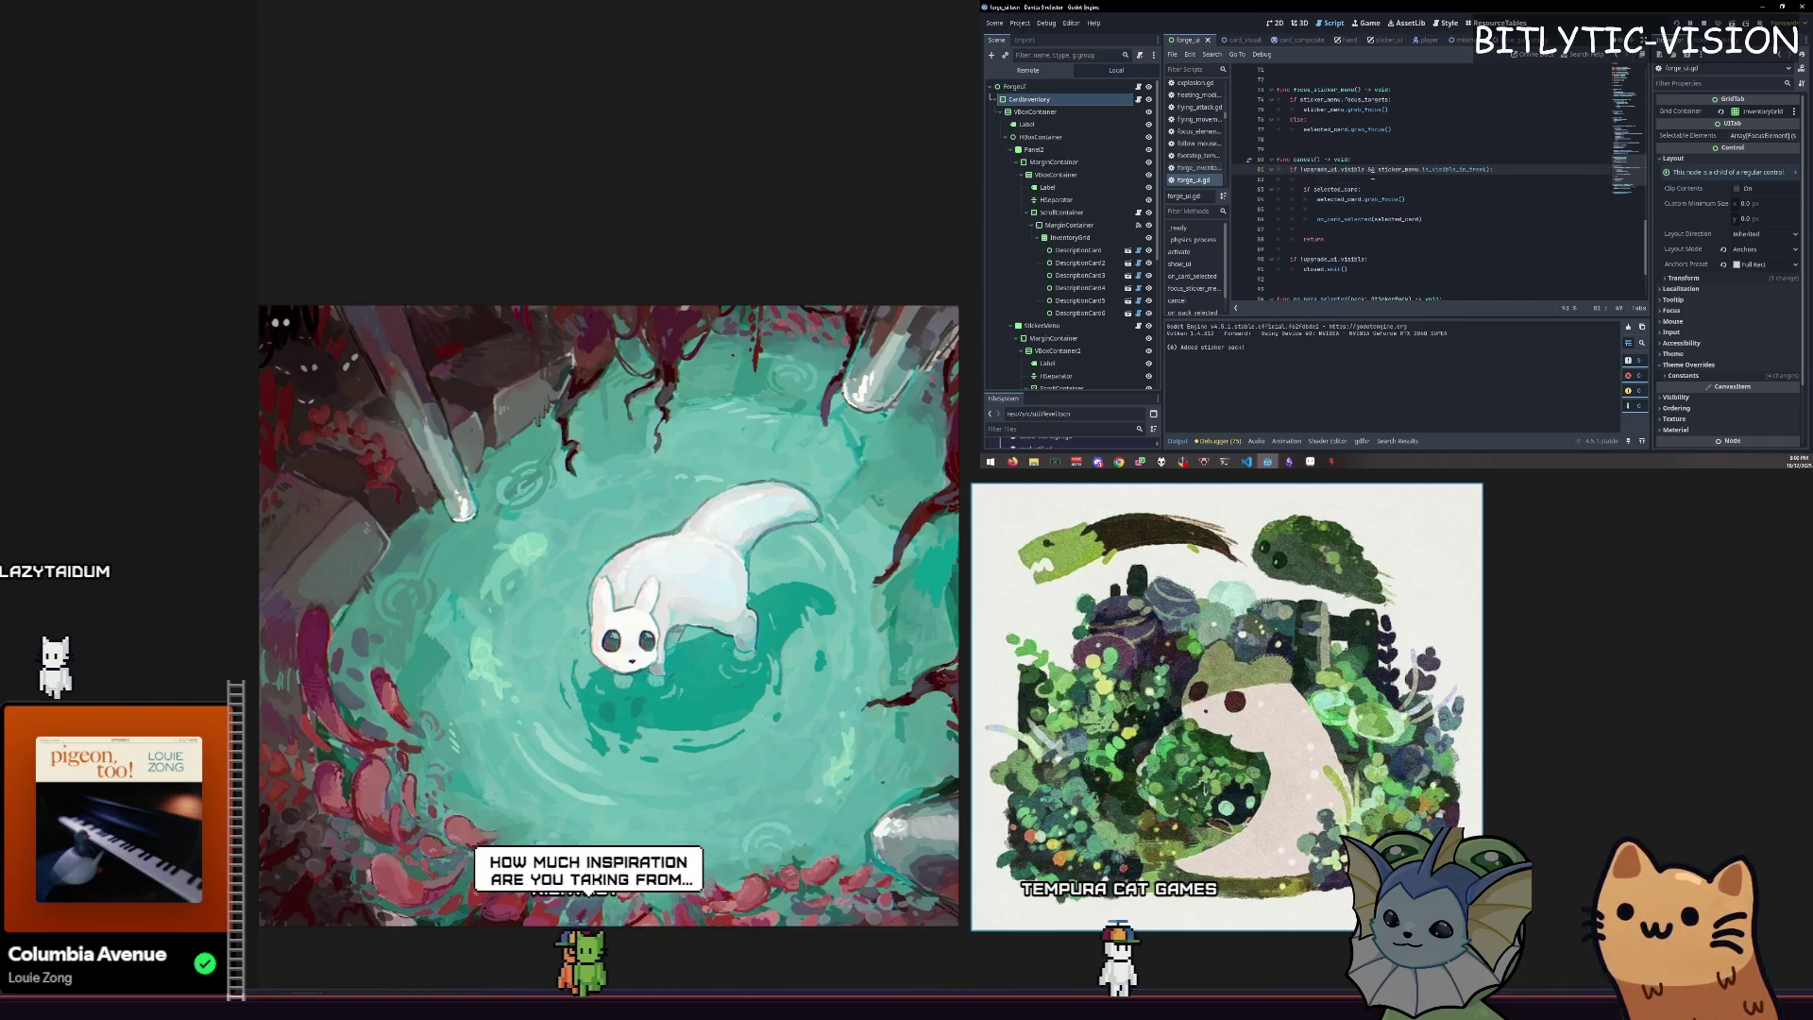
scroll(1359, 125, up, 1)
double_click(1398, 190)
scroll(1398, 191, up, 2)
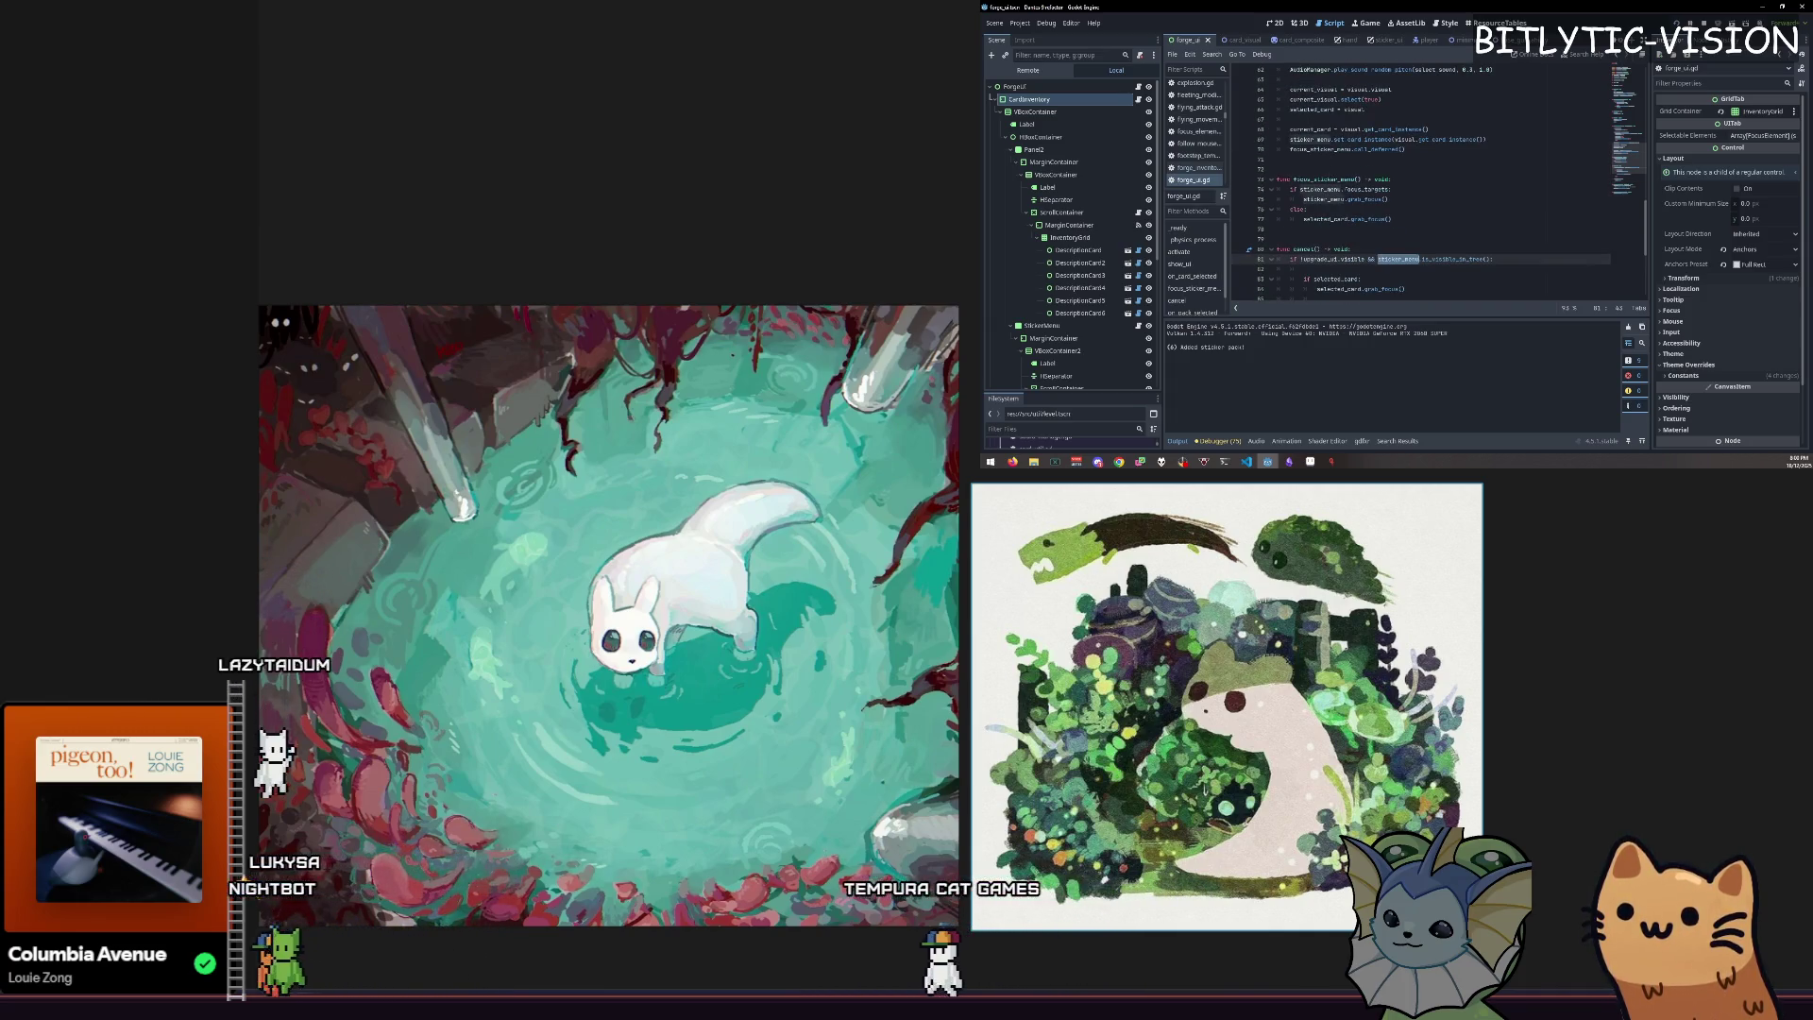
scroll(1406, 203, down, 3)
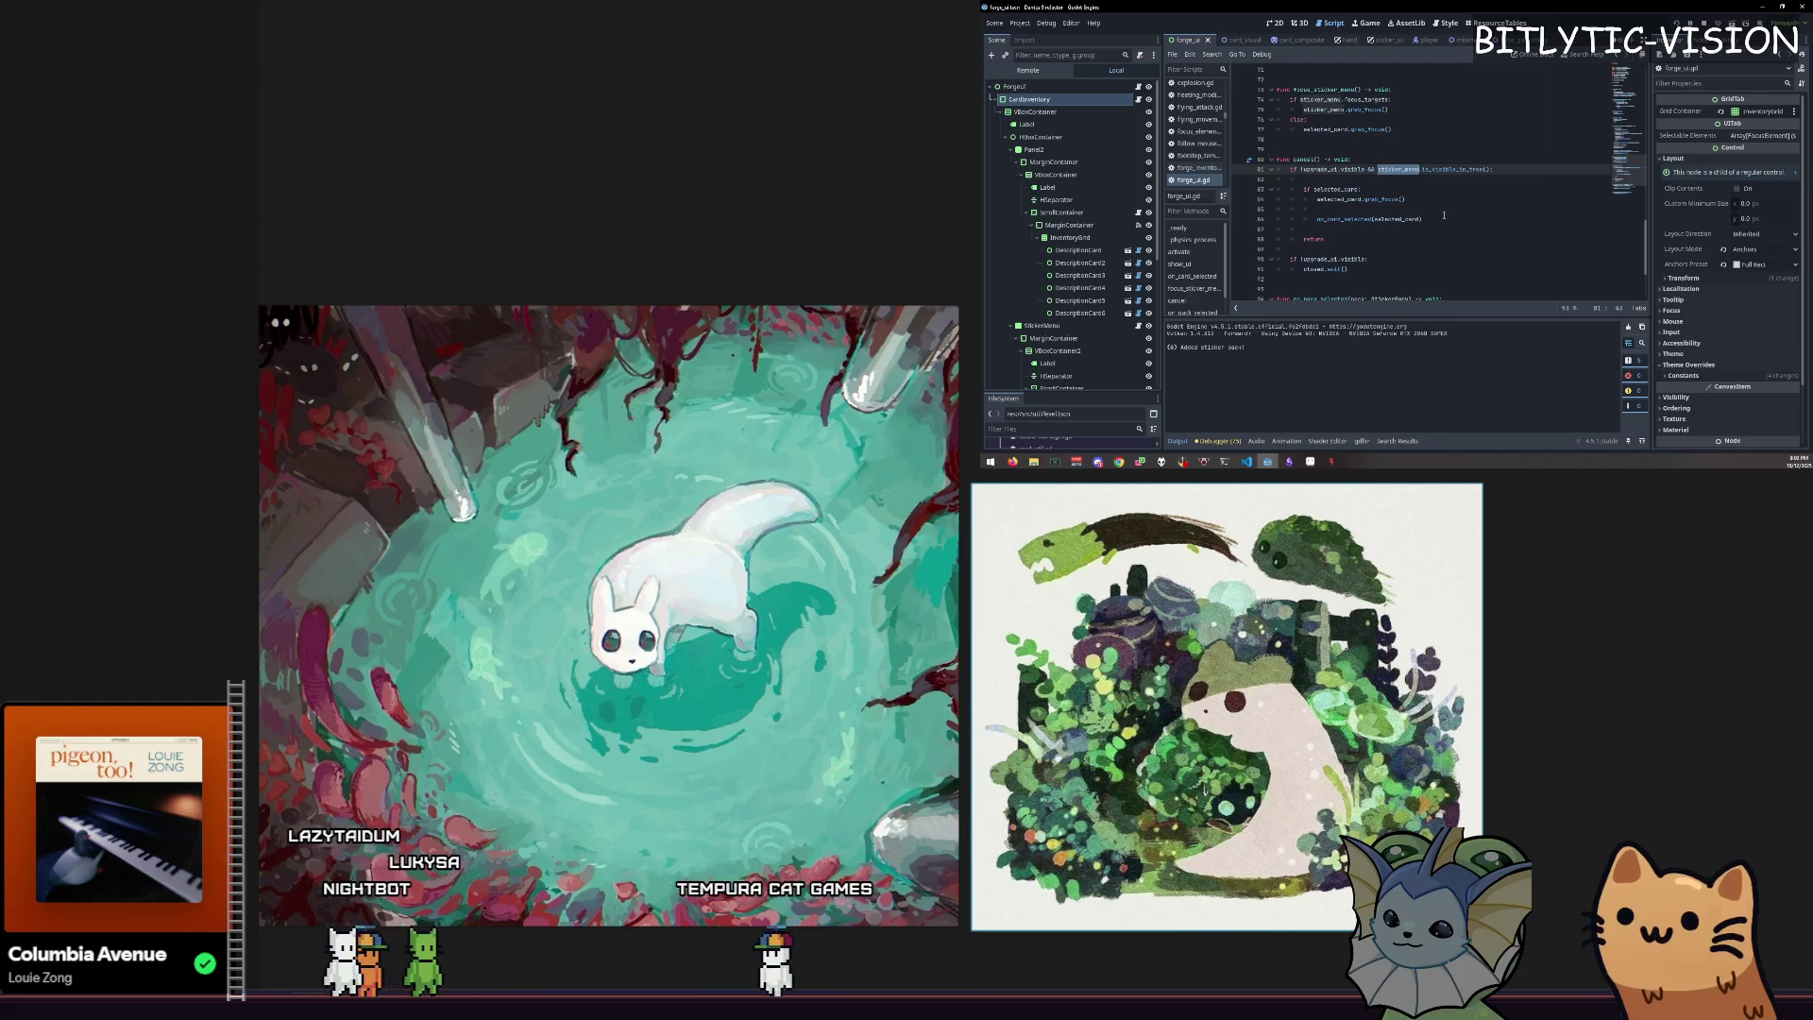
Review the cancel code around lines 87–89 of forge_ui.gd.
click(1417, 232)
scroll(1403, 189, down, 3)
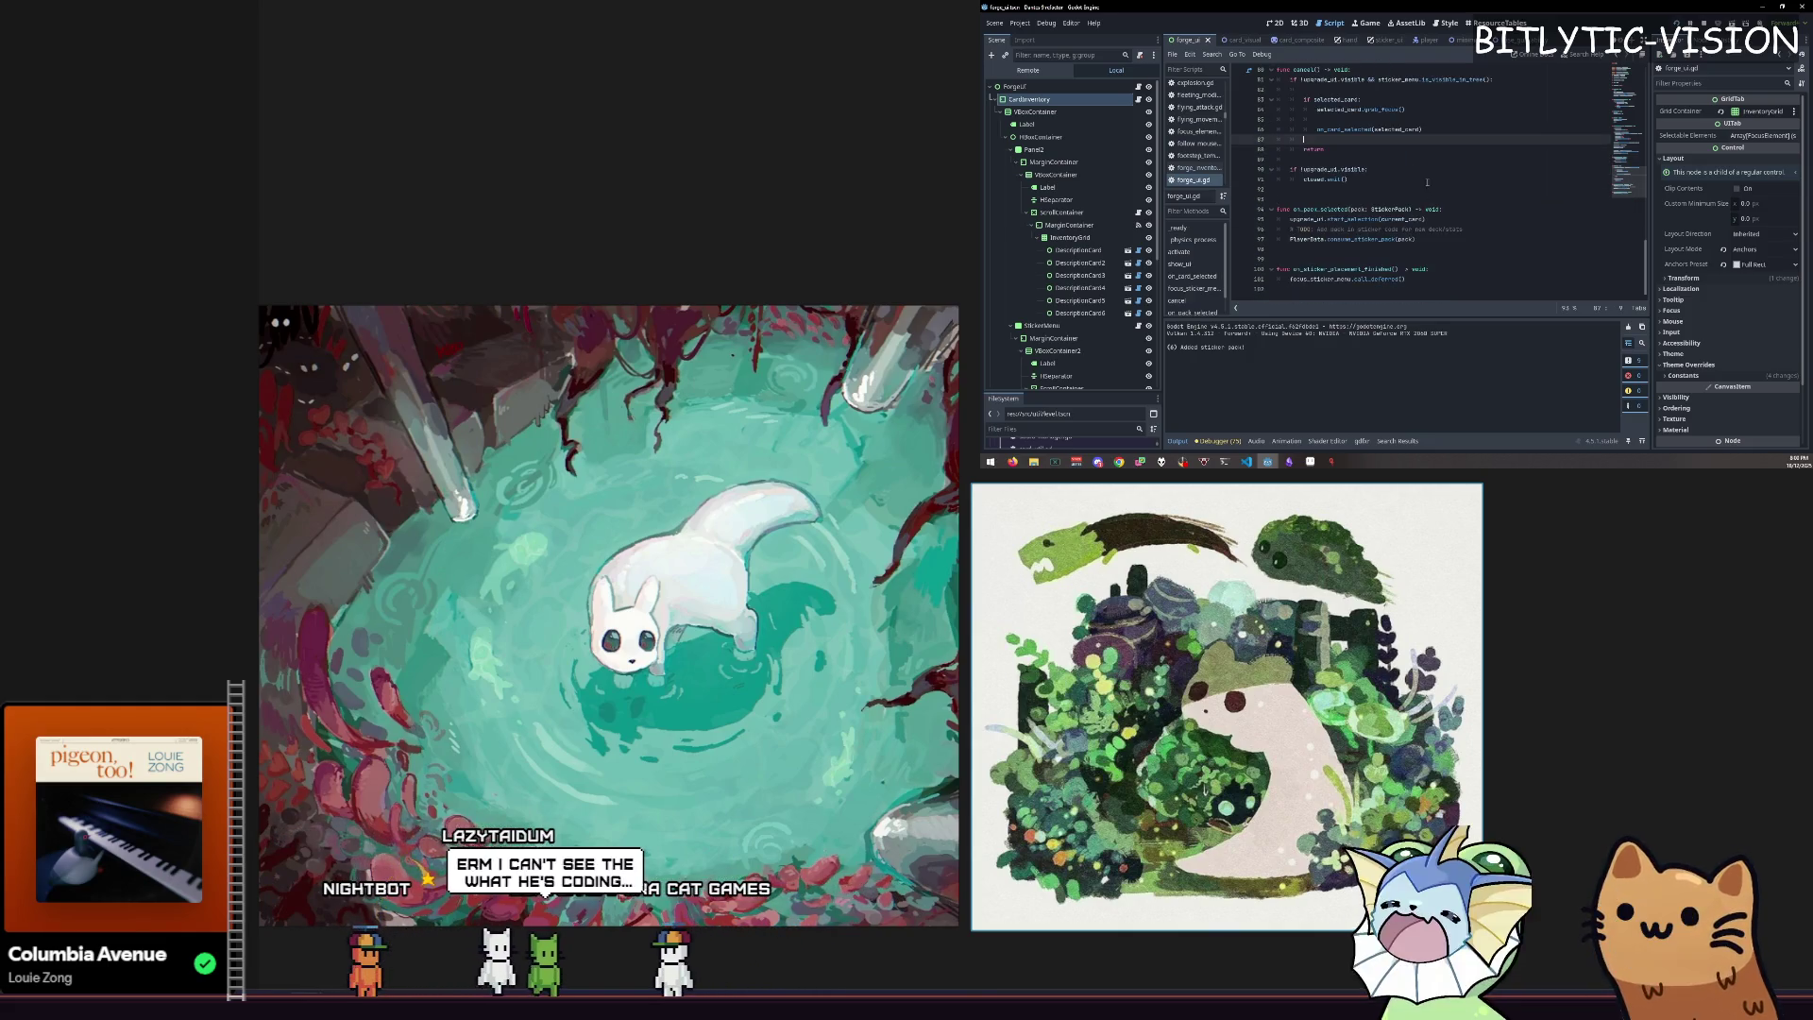
click(1362, 159)
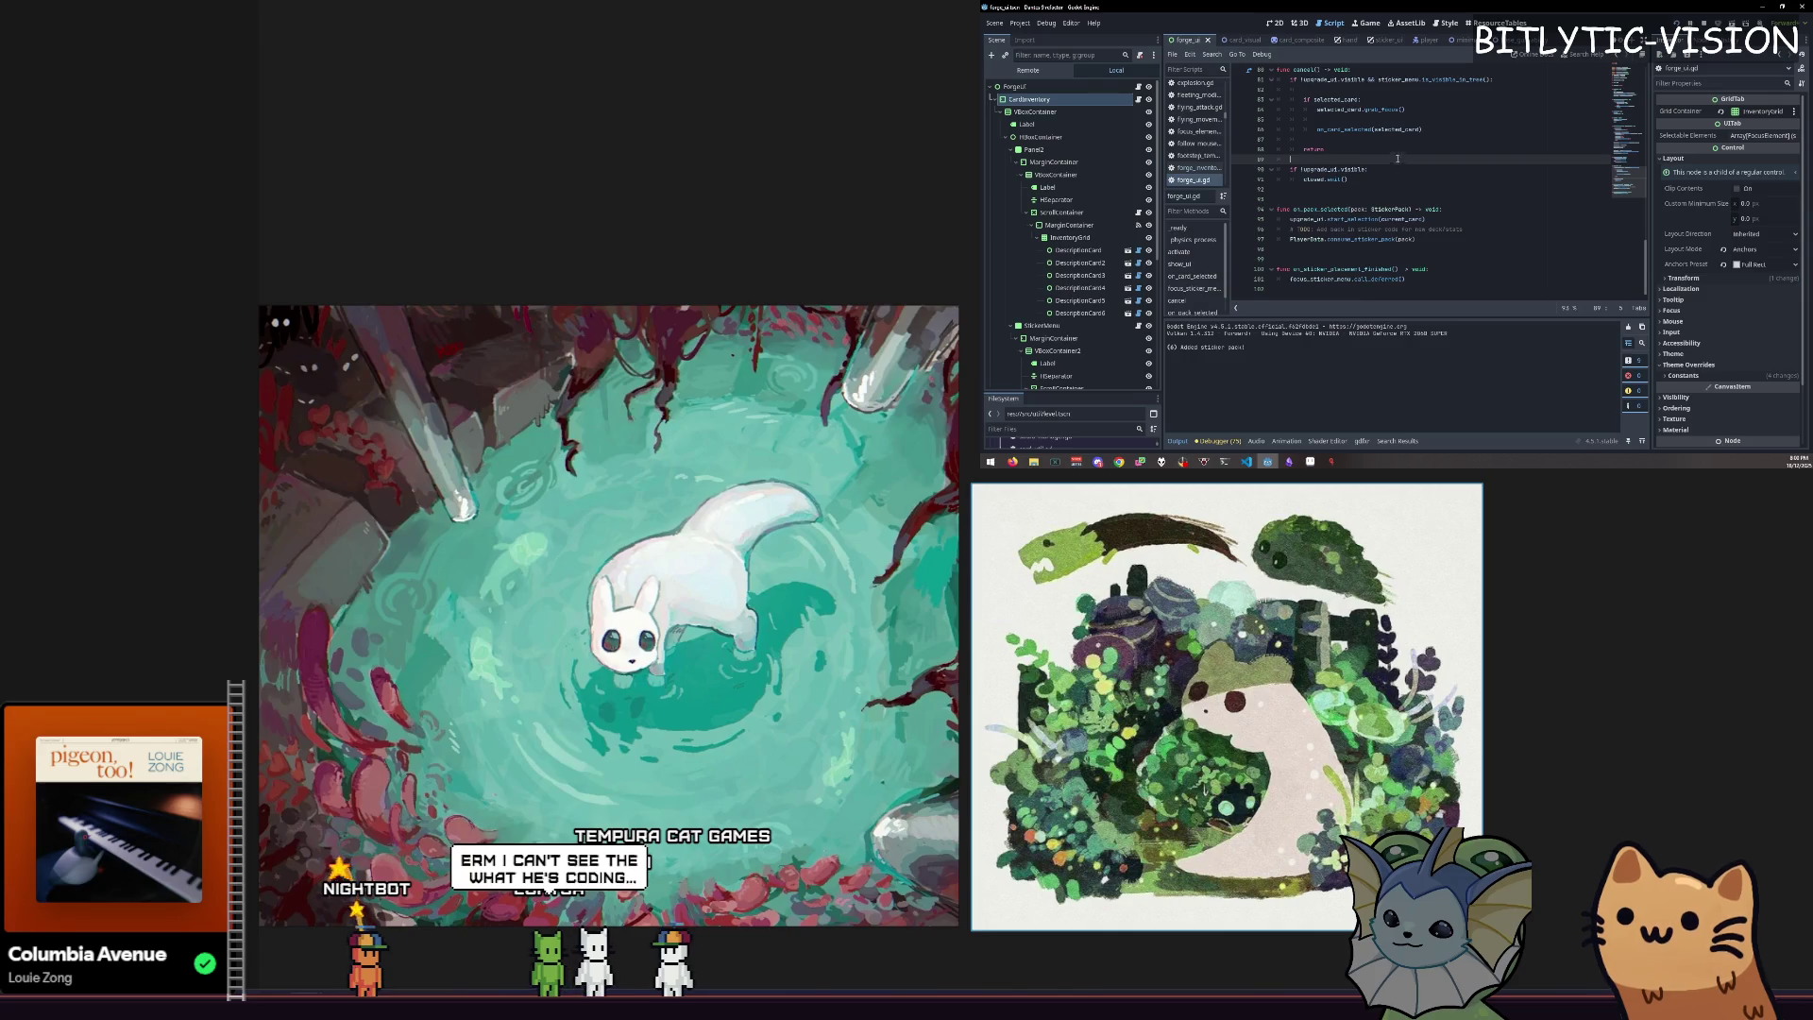
click(1388, 149)
scroll(1383, 146, up, 4)
scroll(1378, 151, up, 1)
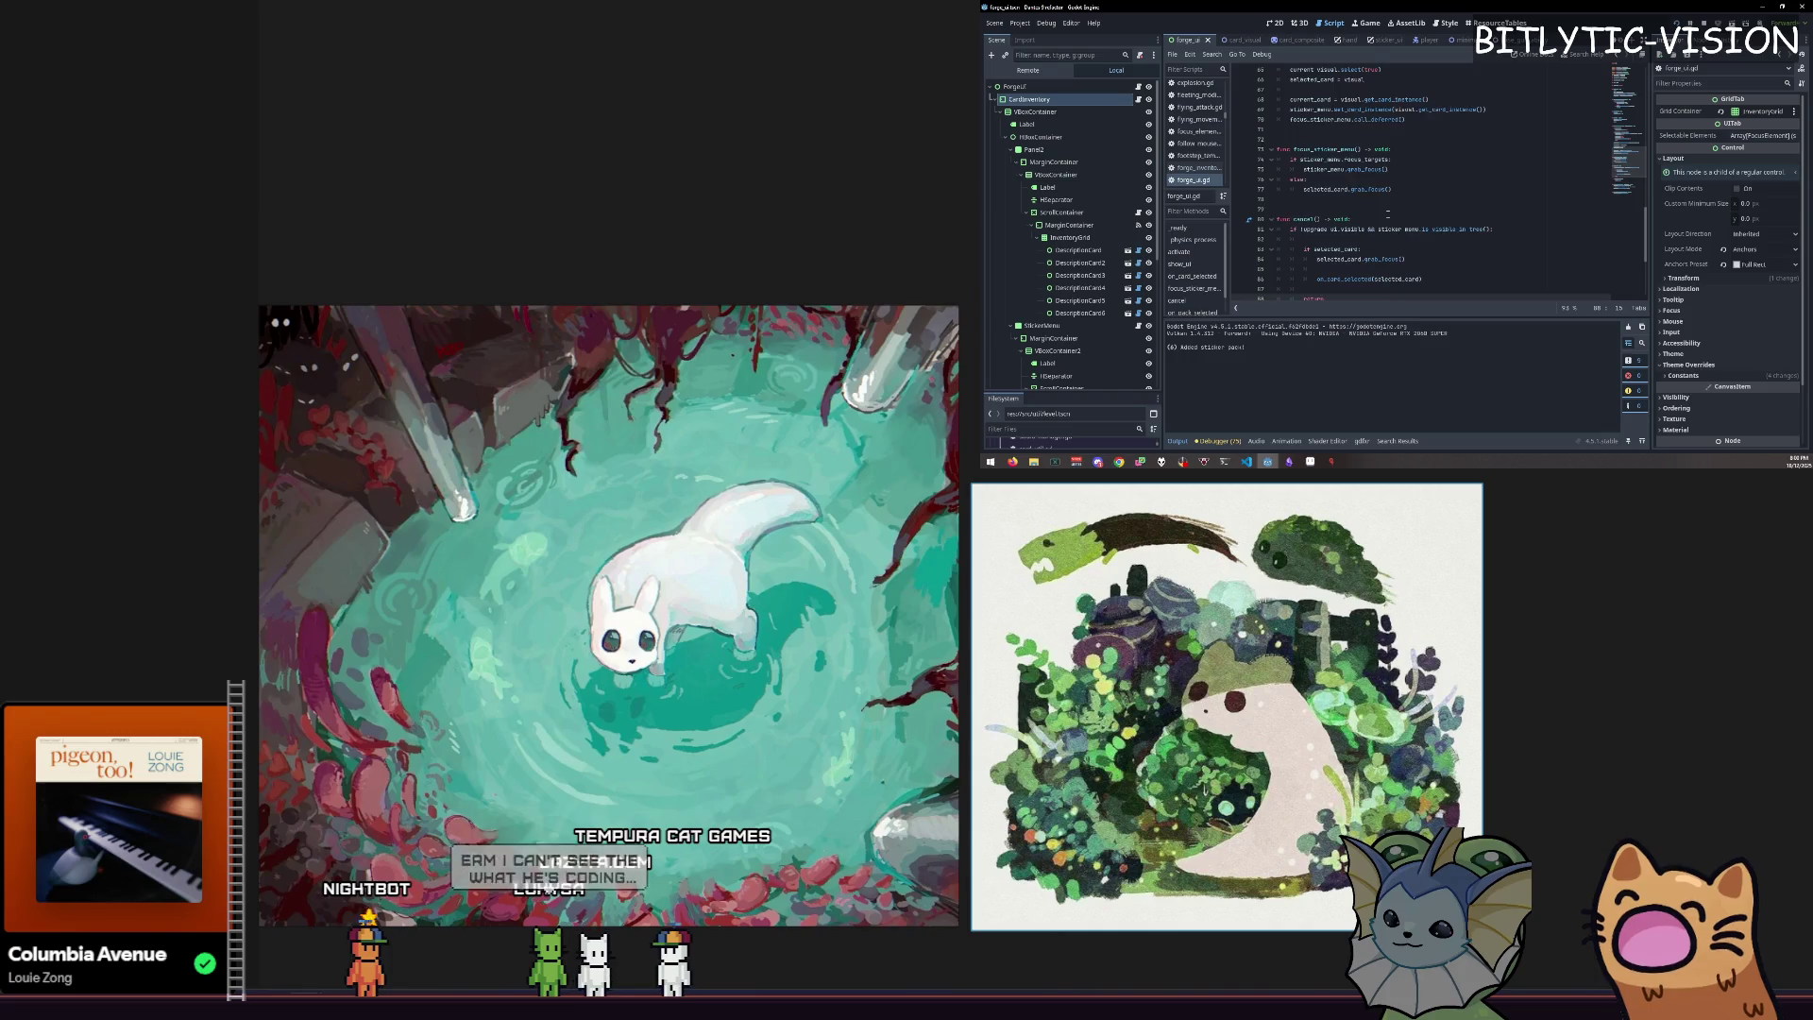
scroll(1388, 216, up, 3)
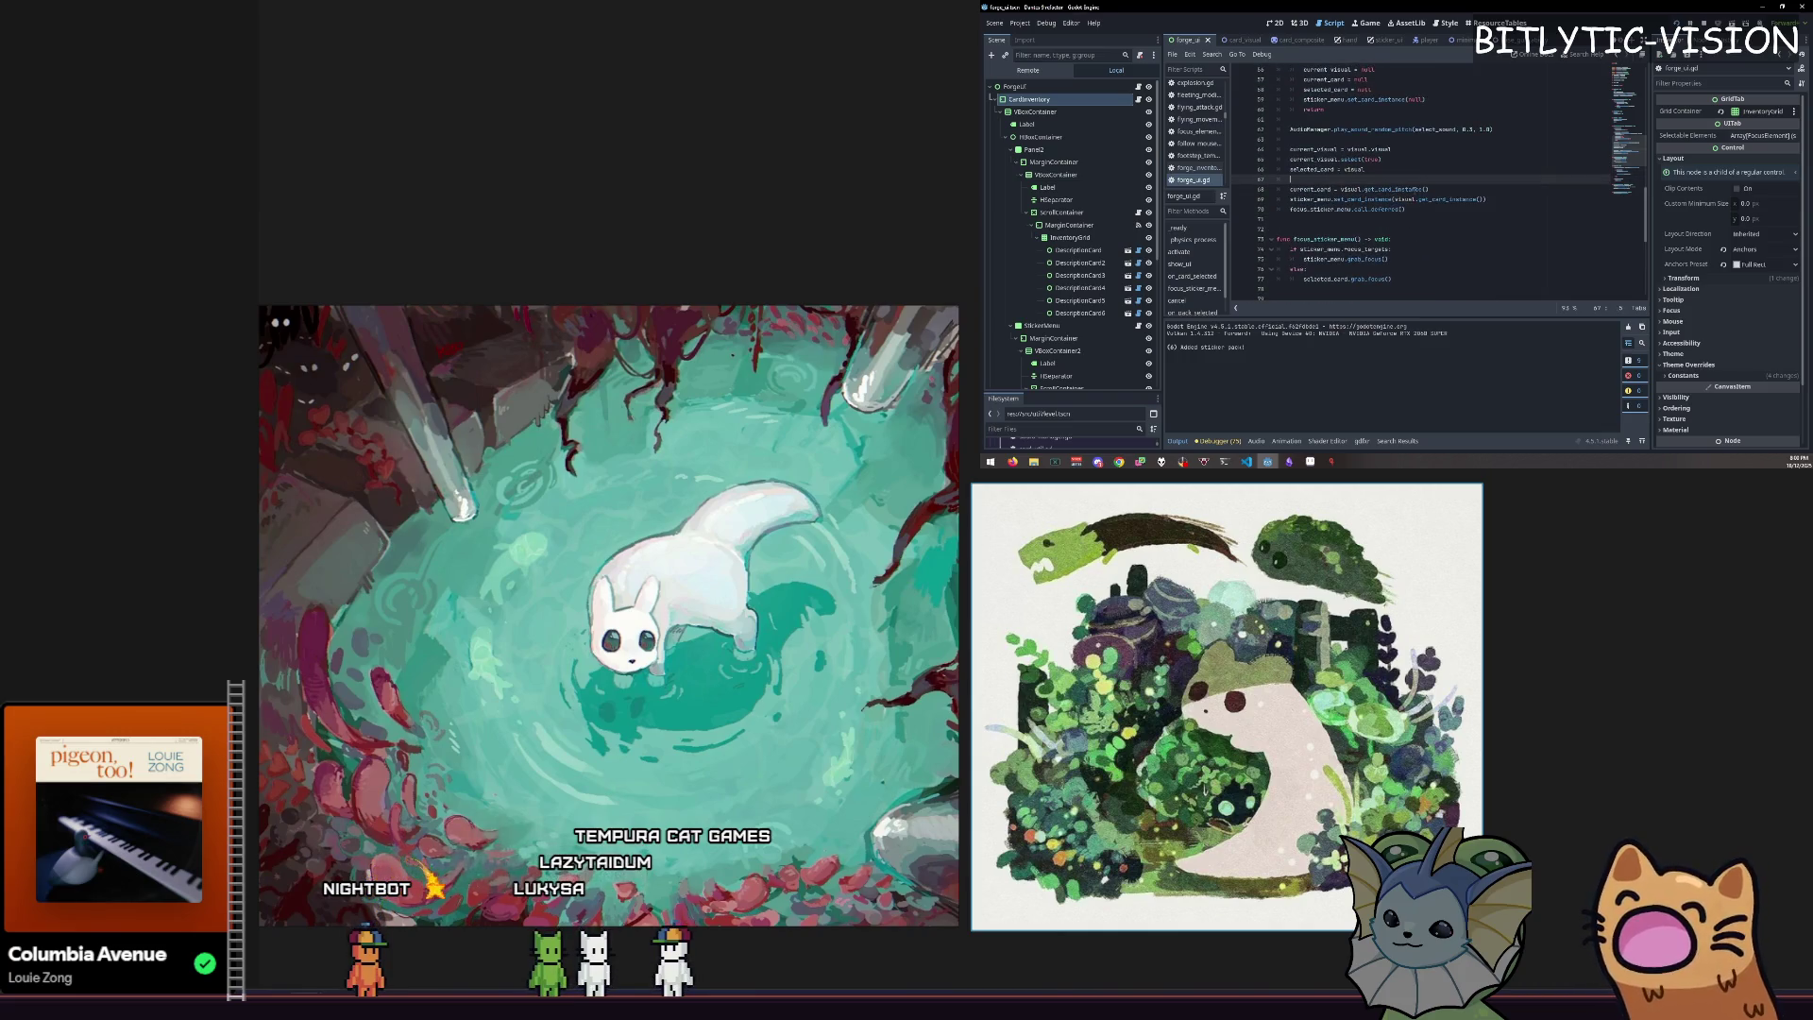
scroll(1413, 220, down, 2)
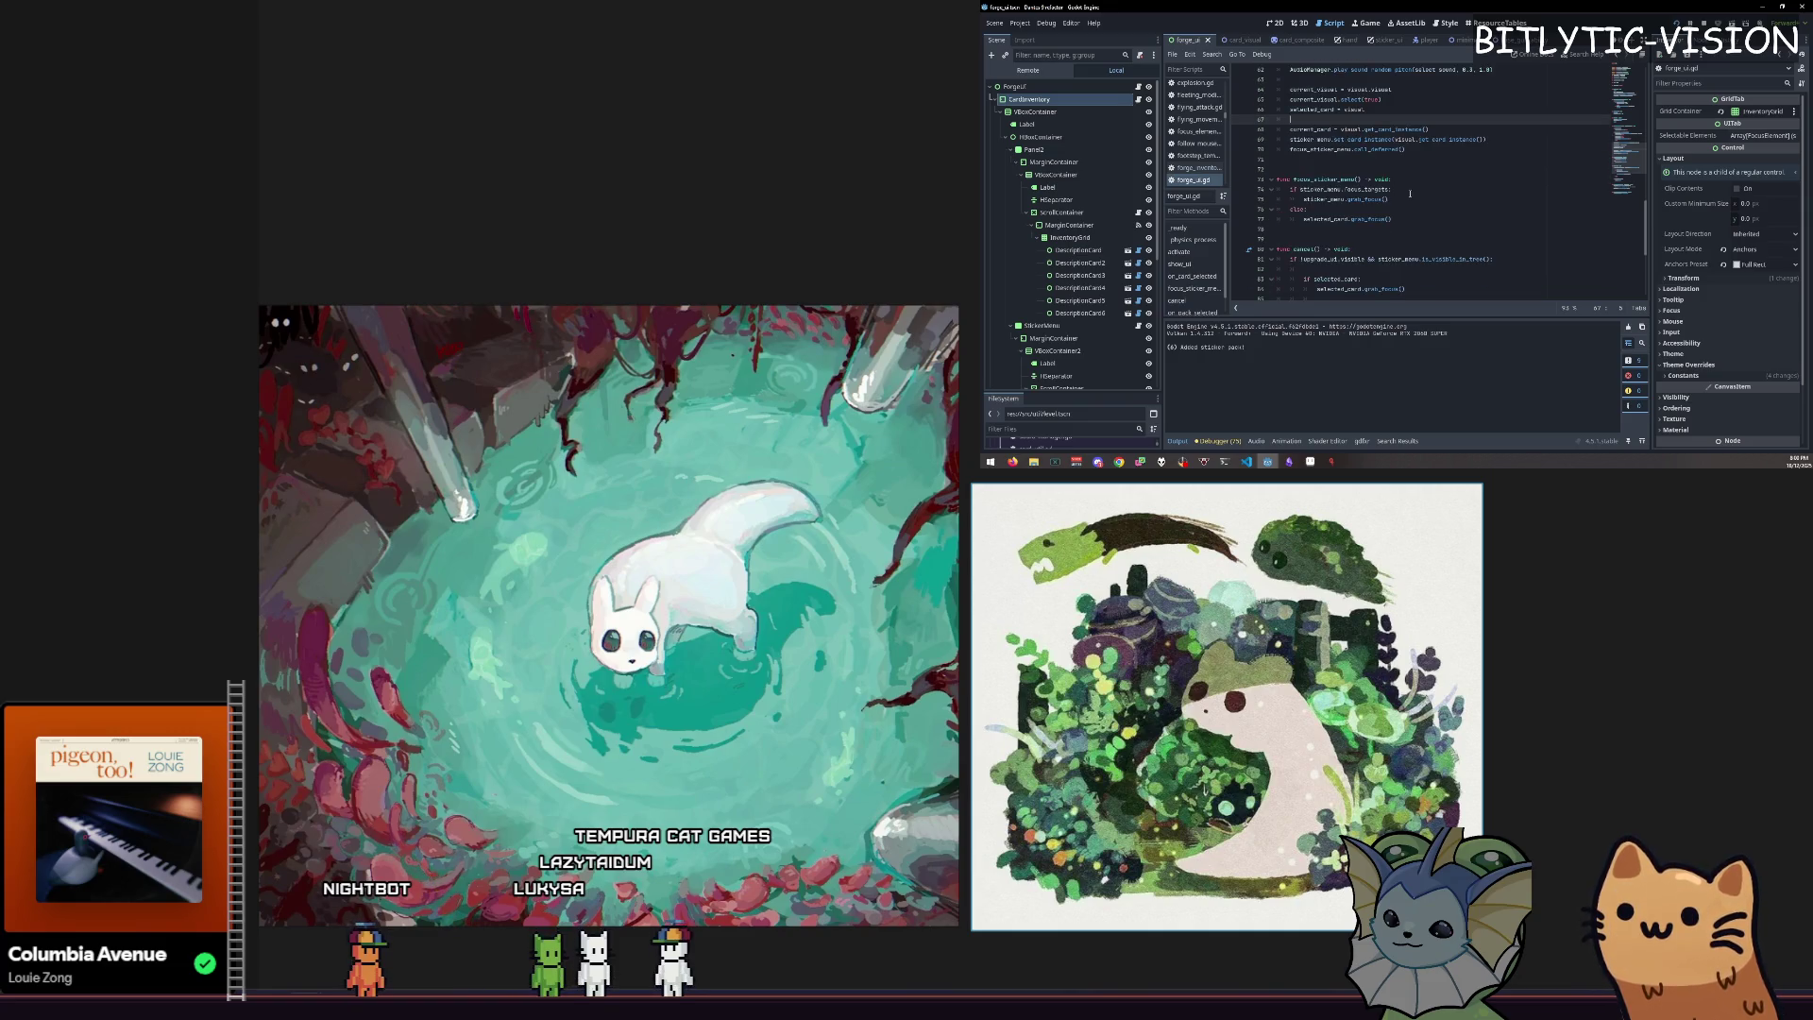
scroll(1413, 184, down, 2)
scroll(1422, 151, down, 4)
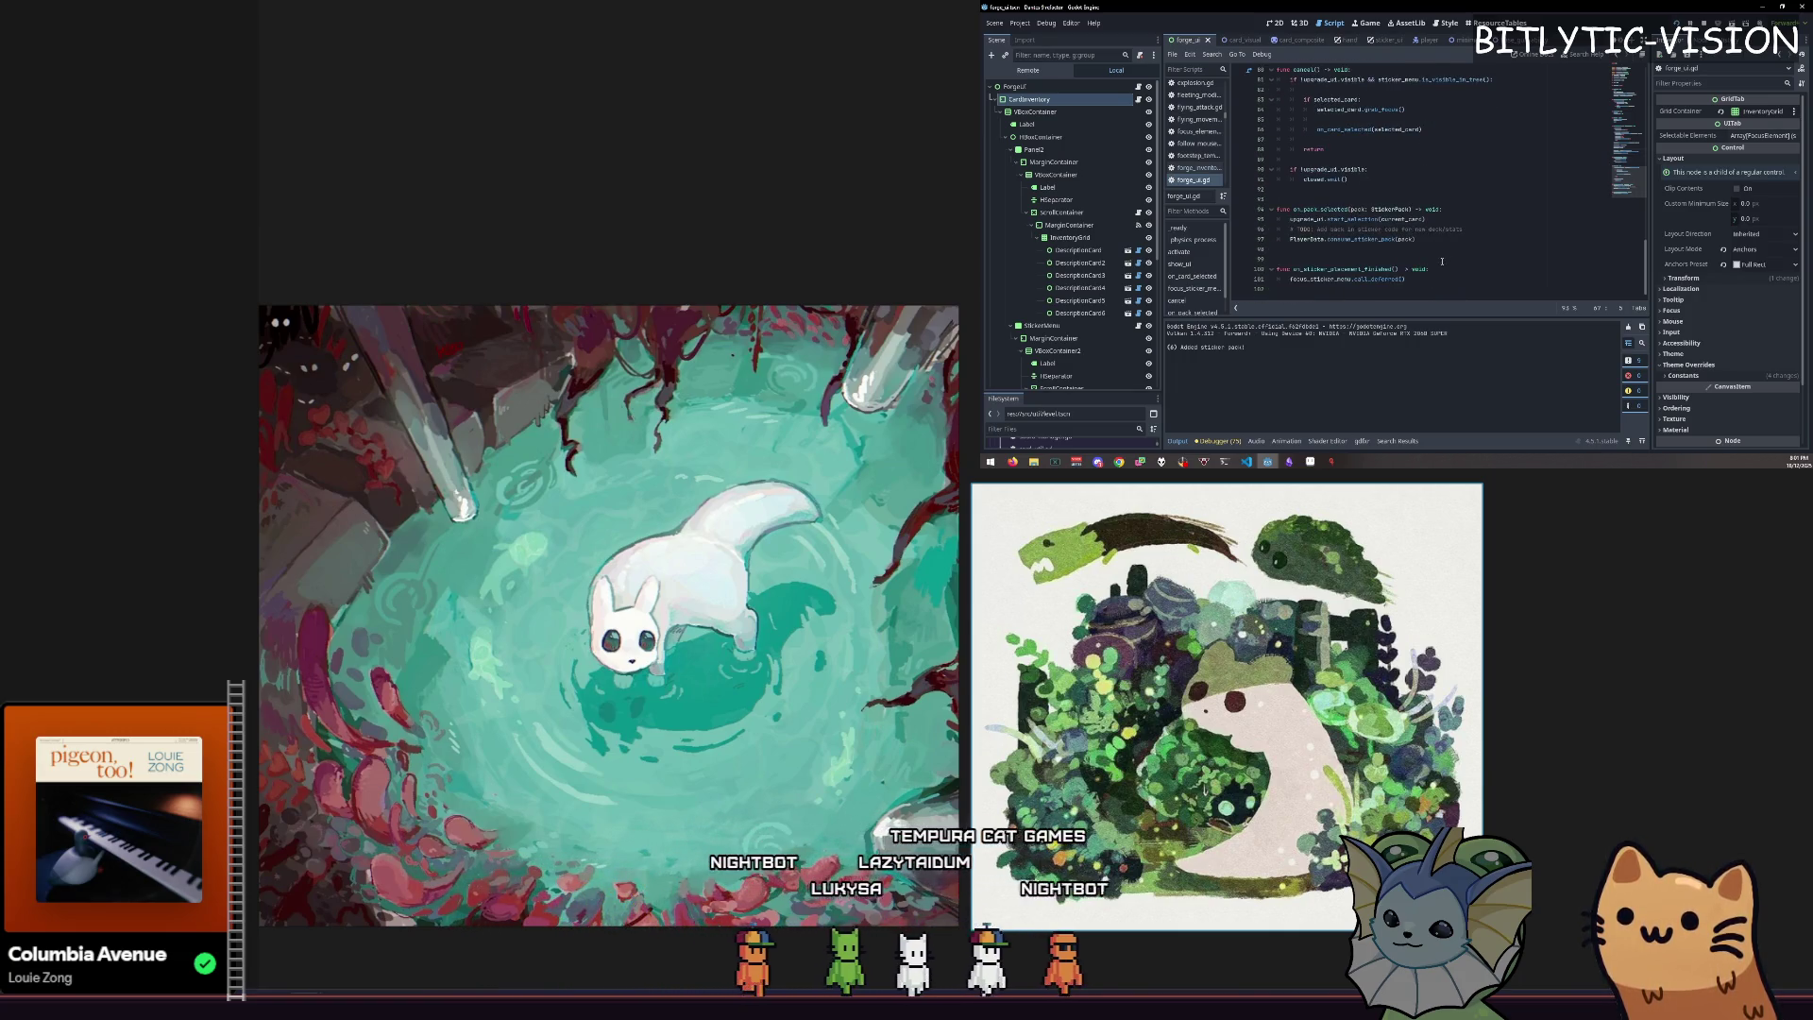
scroll(1440, 264, up, 5)
scroll(1436, 271, up, 3)
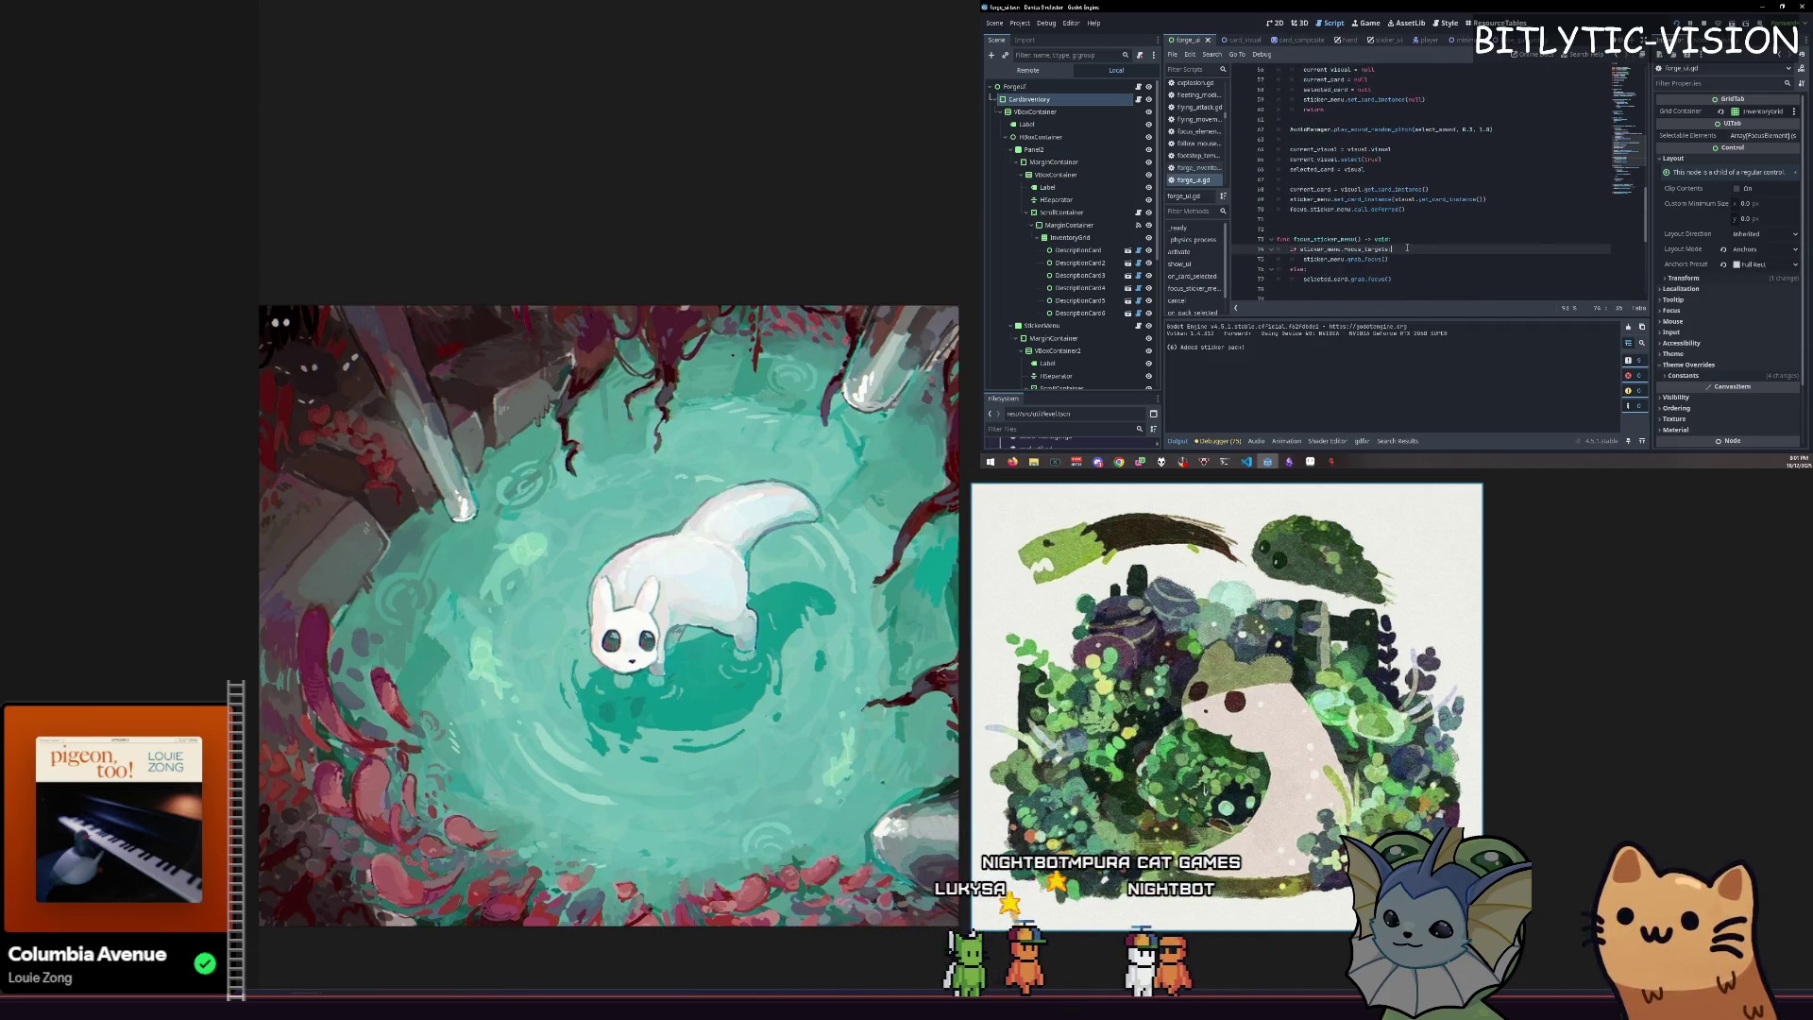
scroll(1414, 243, down, 6)
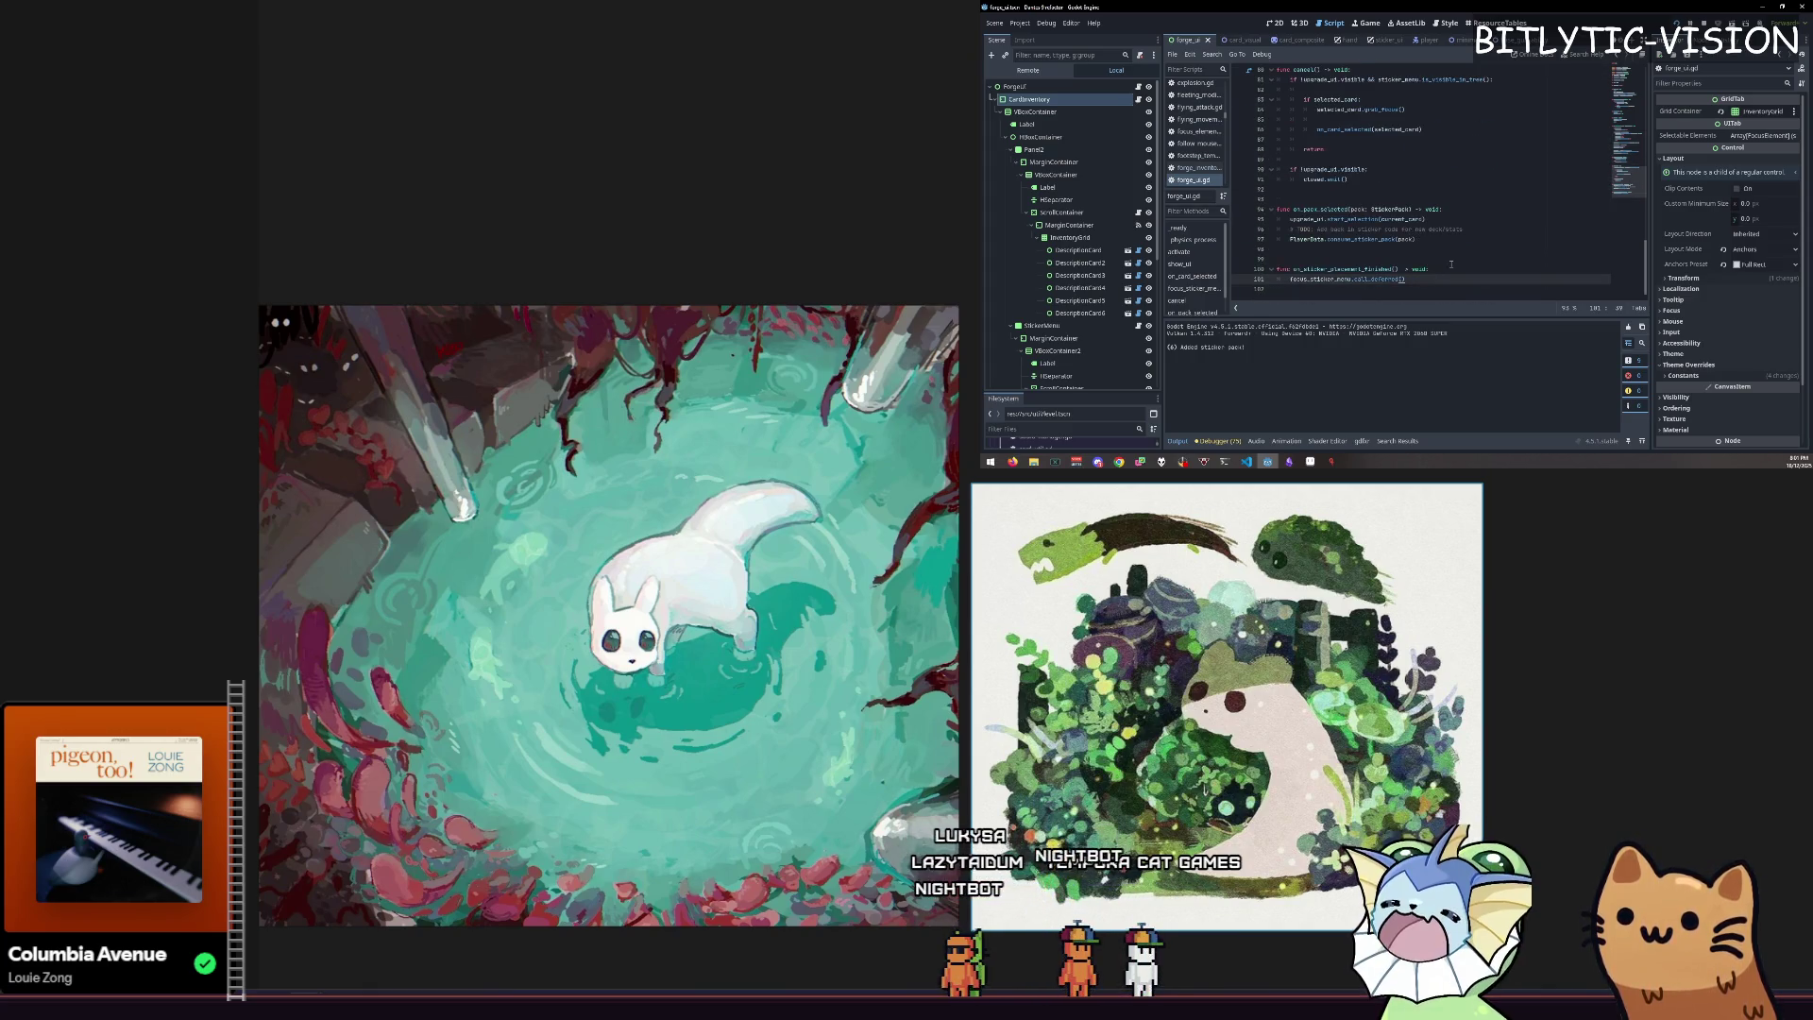
Search forge_ui.gd for current_card from line 100 and step to the third match.
click(1471, 271)
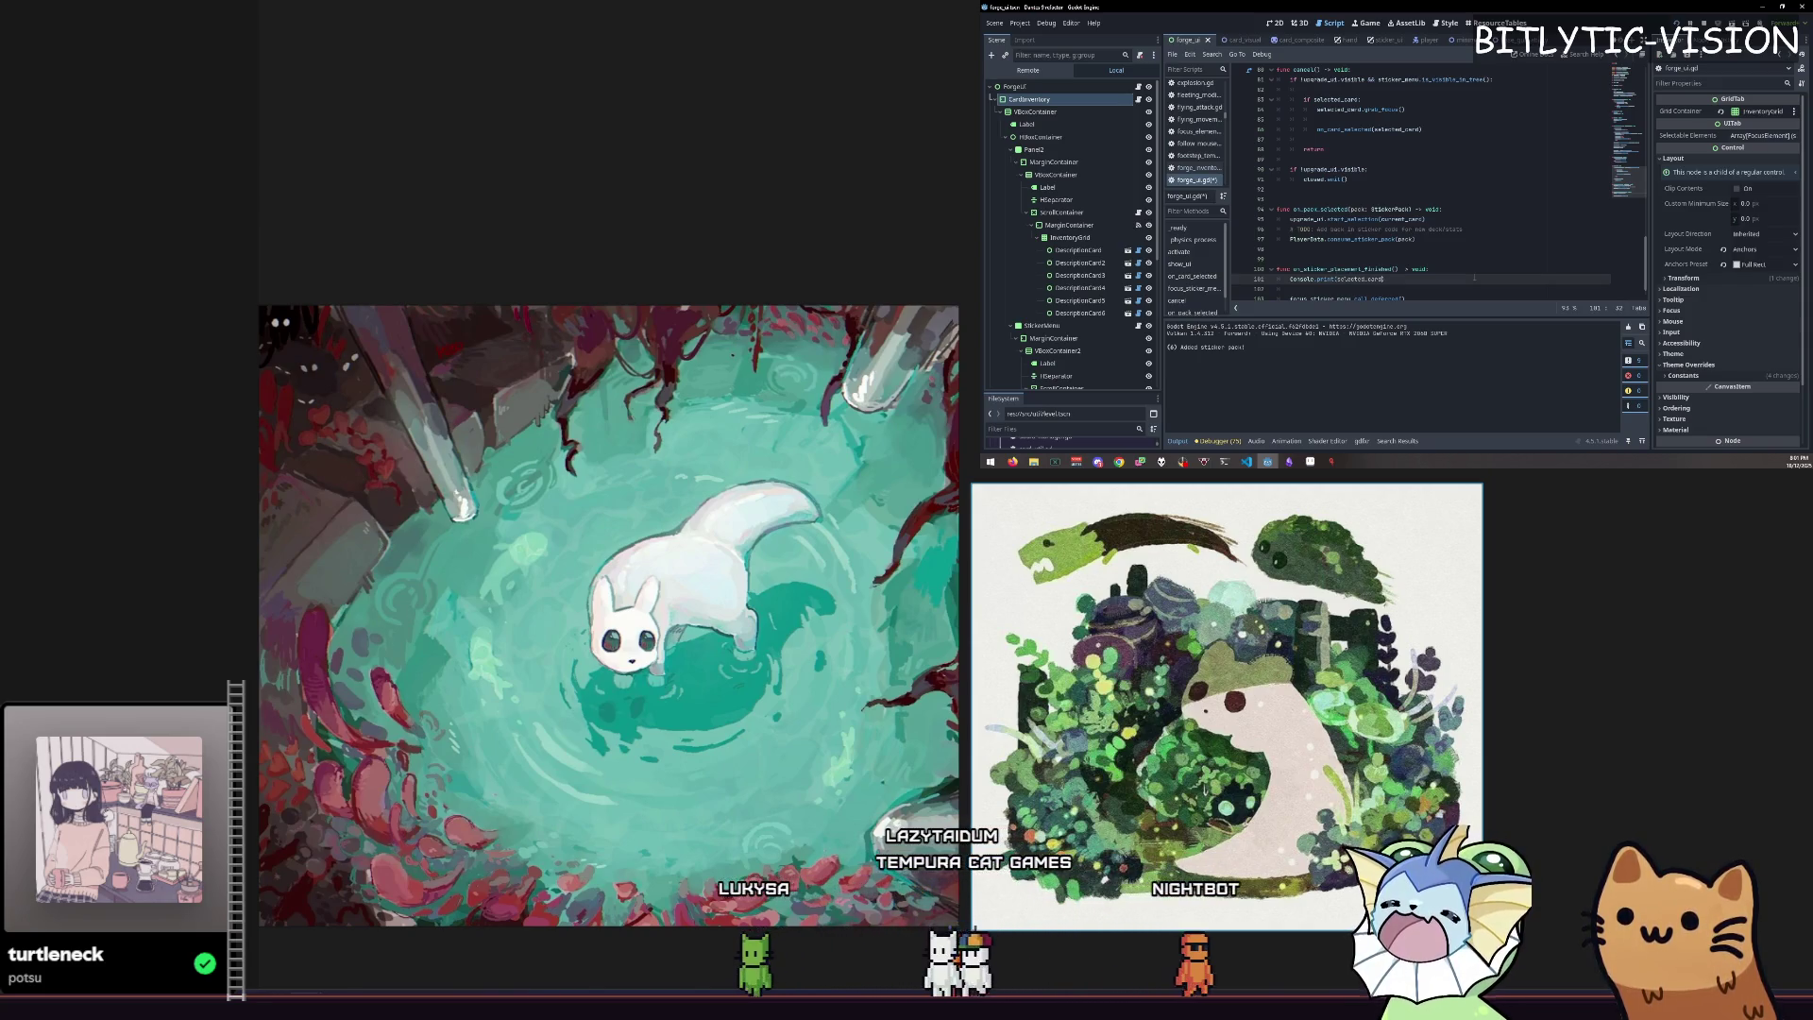
key(ctrl+f)
key(Return)
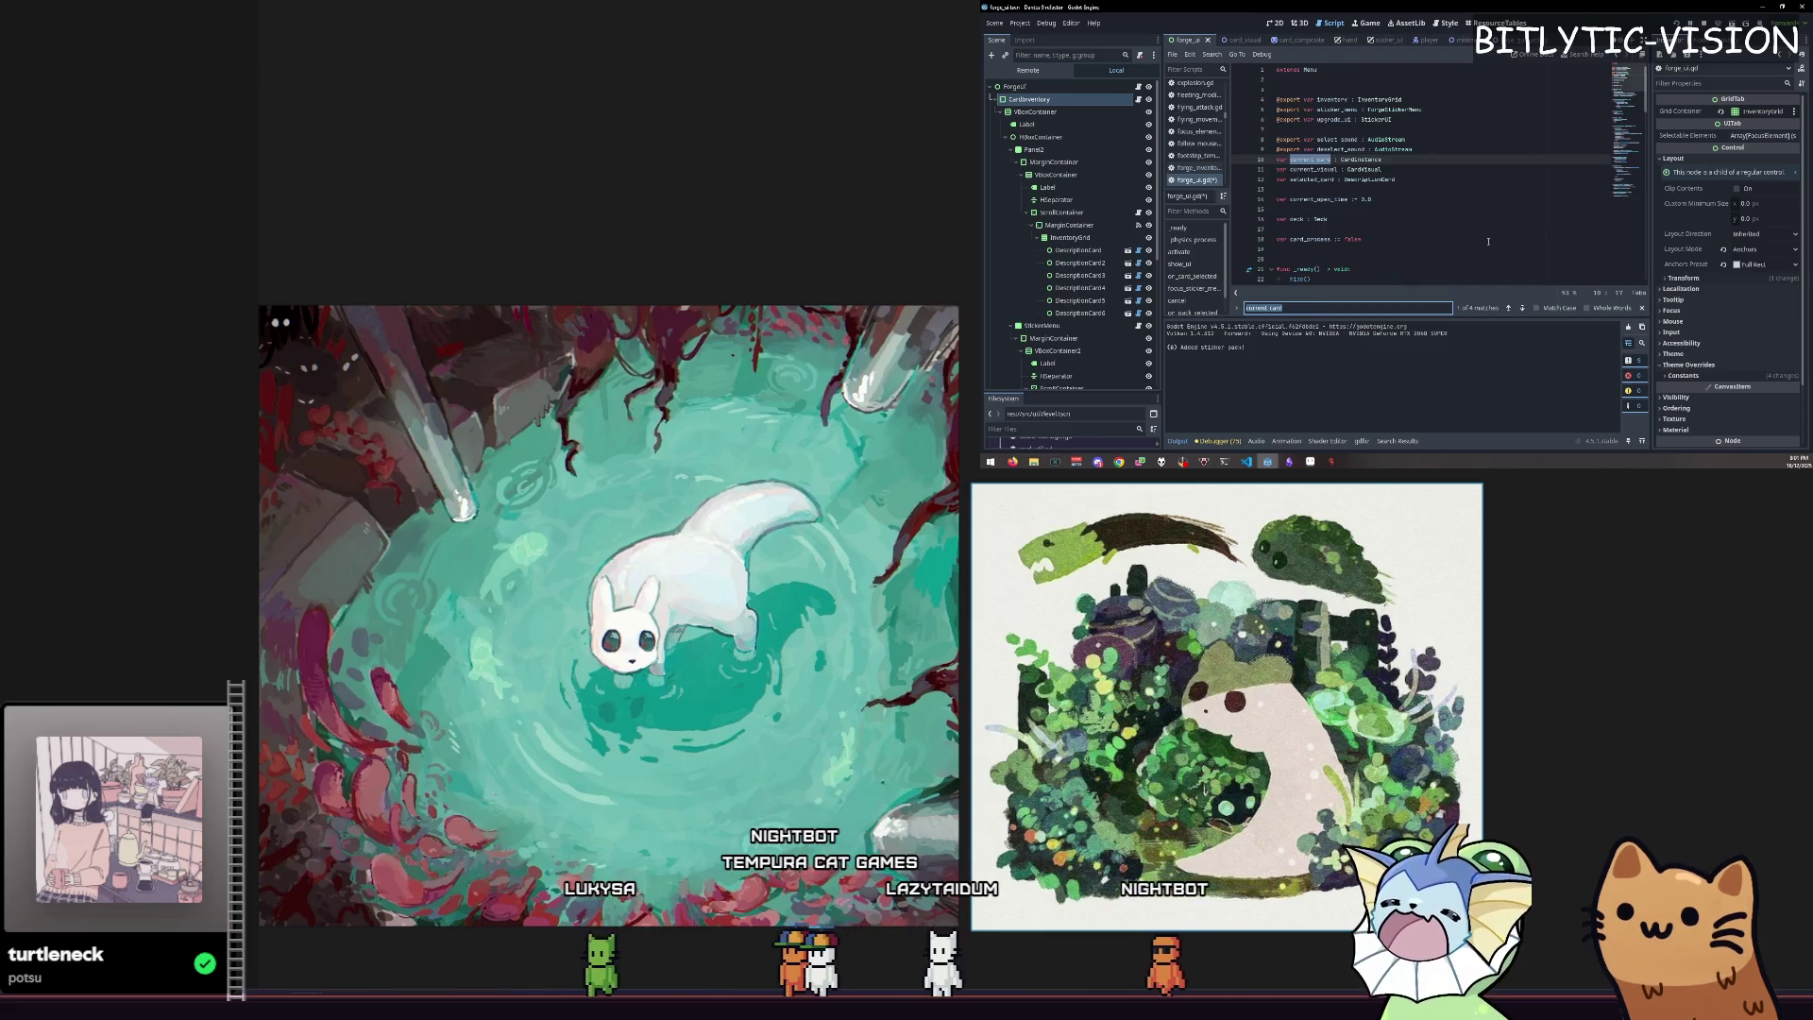
key(Return)
key(Return)
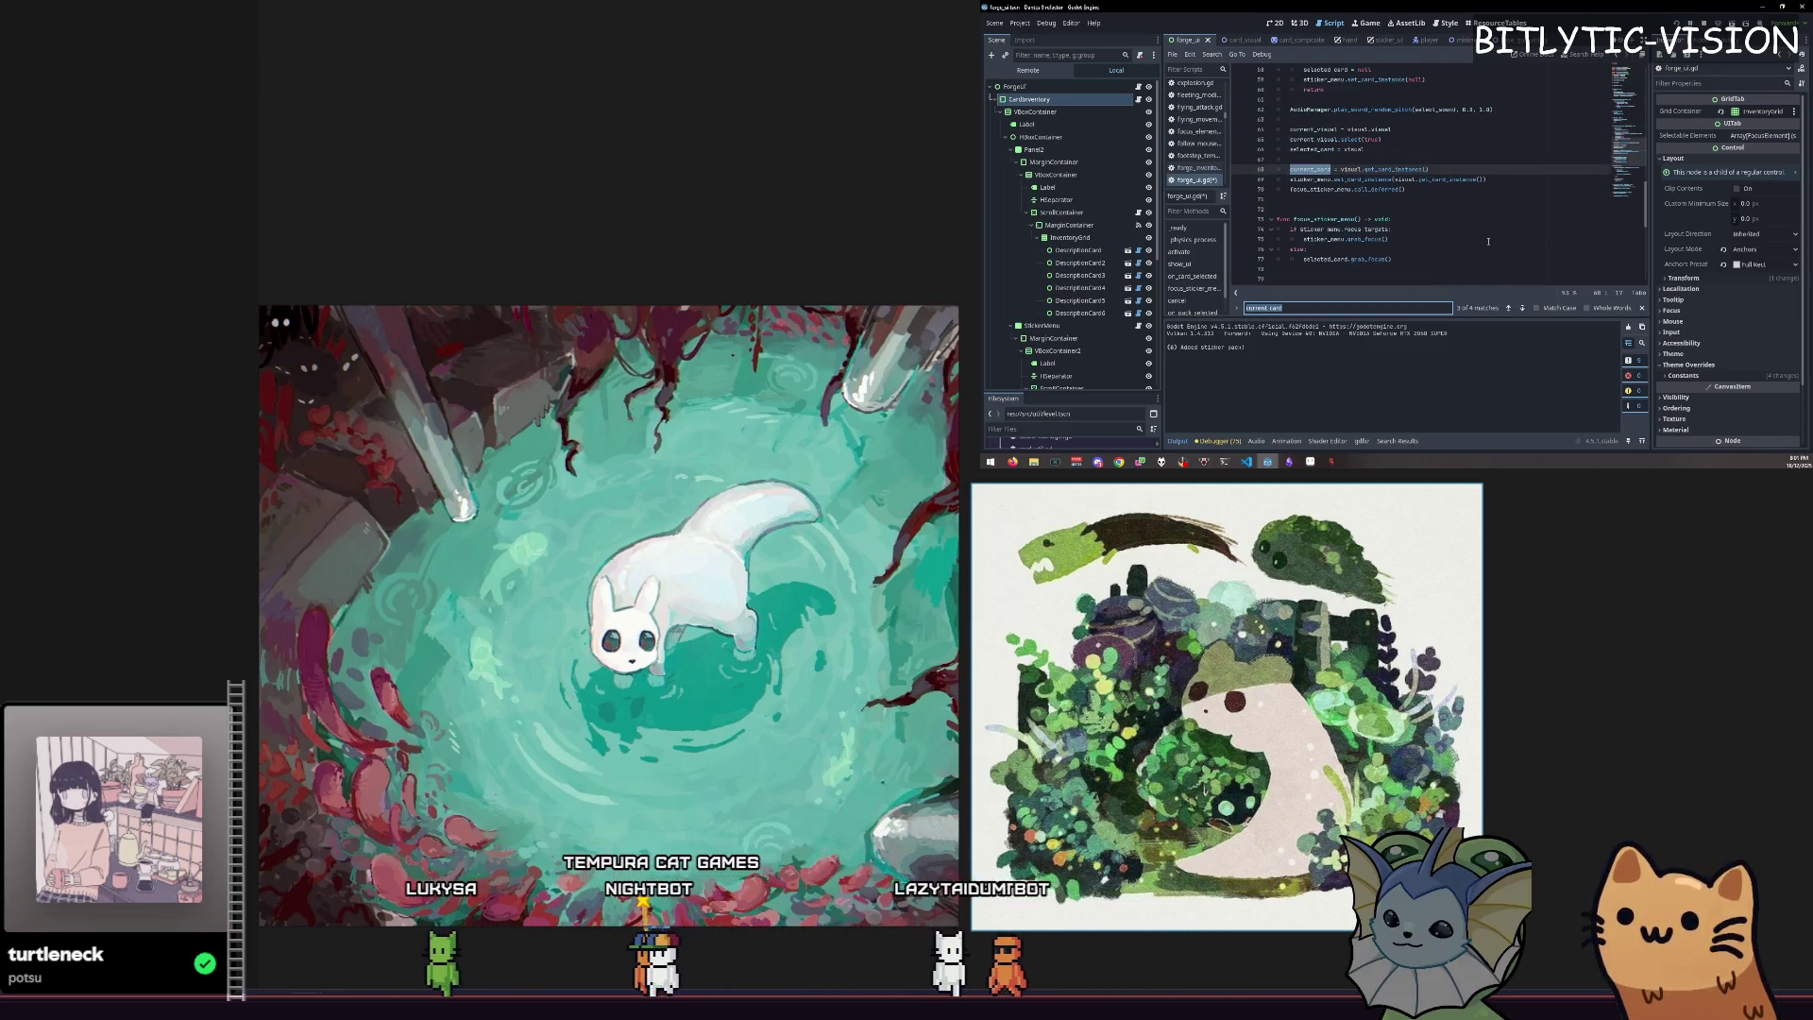